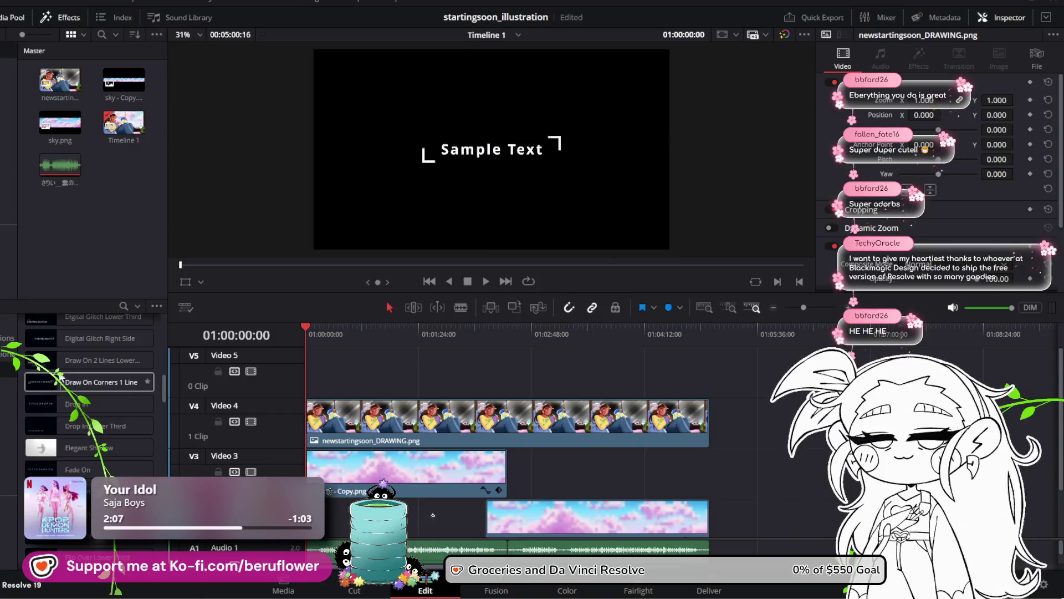
Find the Jitter title in the Titles list and place it on track V5
{"action": "scroll", "coordinate": [89, 370], "scroll_direction": "up", "scroll_amount": 3}
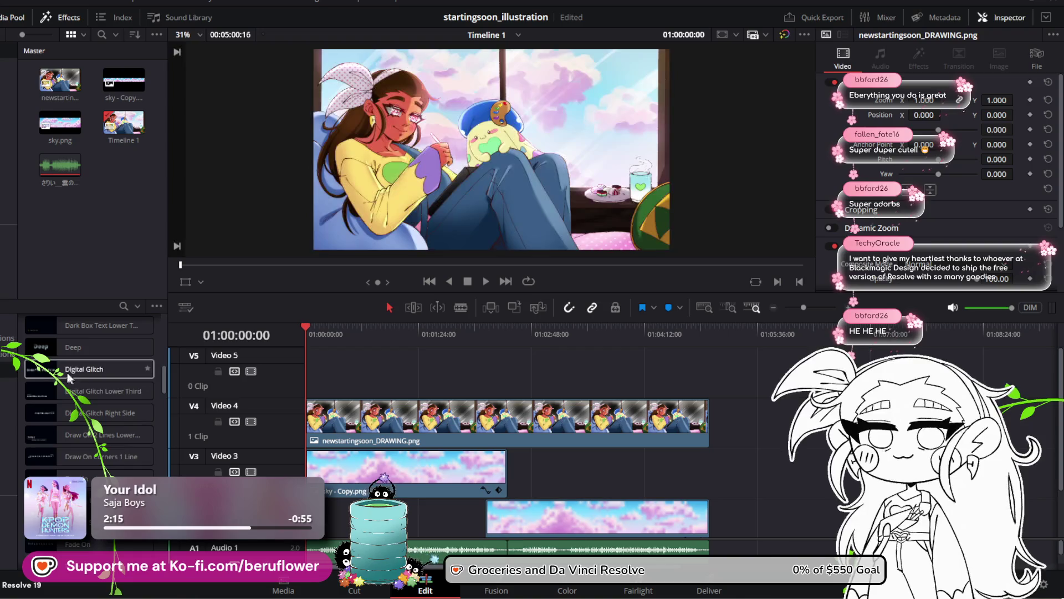
{"action": "scroll", "coordinate": [80, 465], "scroll_direction": "down", "scroll_amount": 3}
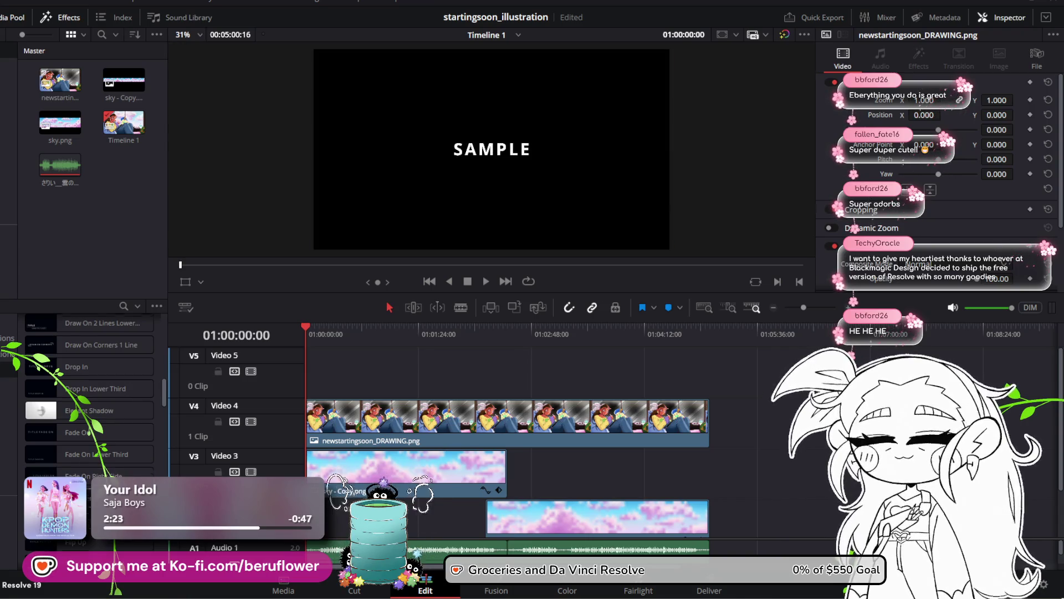
{"action": "scroll", "coordinate": [89, 388], "scroll_direction": "down", "scroll_amount": 2}
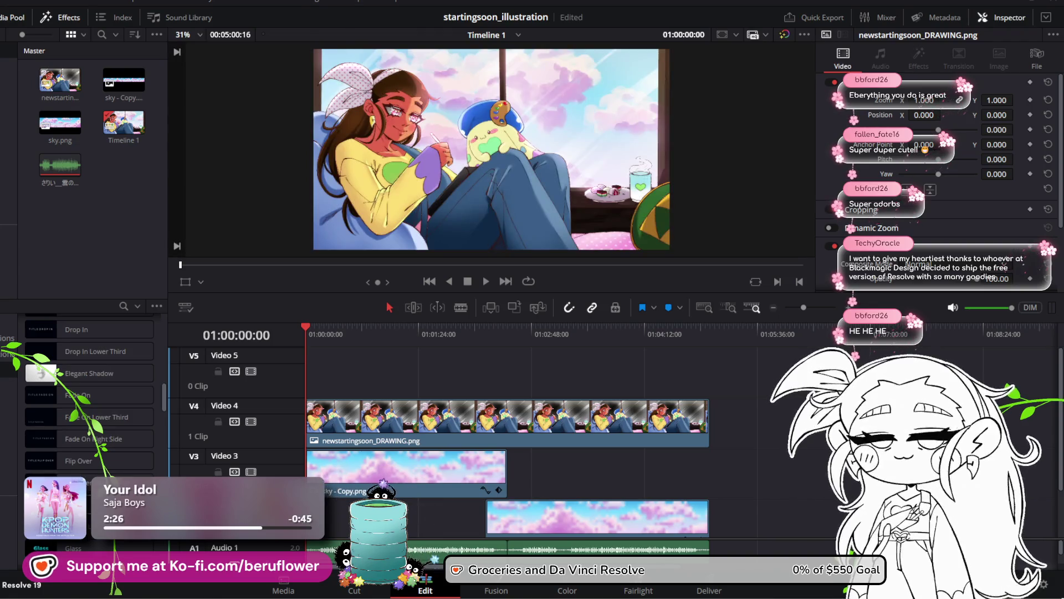
{"action": "scroll", "coordinate": [89, 388], "scroll_direction": "down", "scroll_amount": 2}
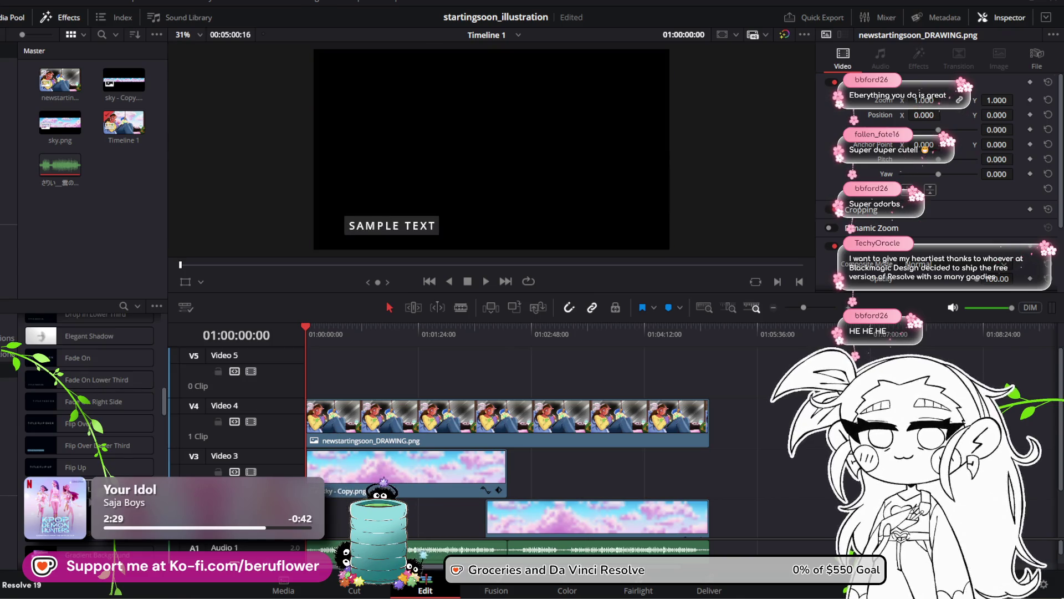
{"action": "scroll", "coordinate": [89, 388], "scroll_direction": "down", "scroll_amount": 5}
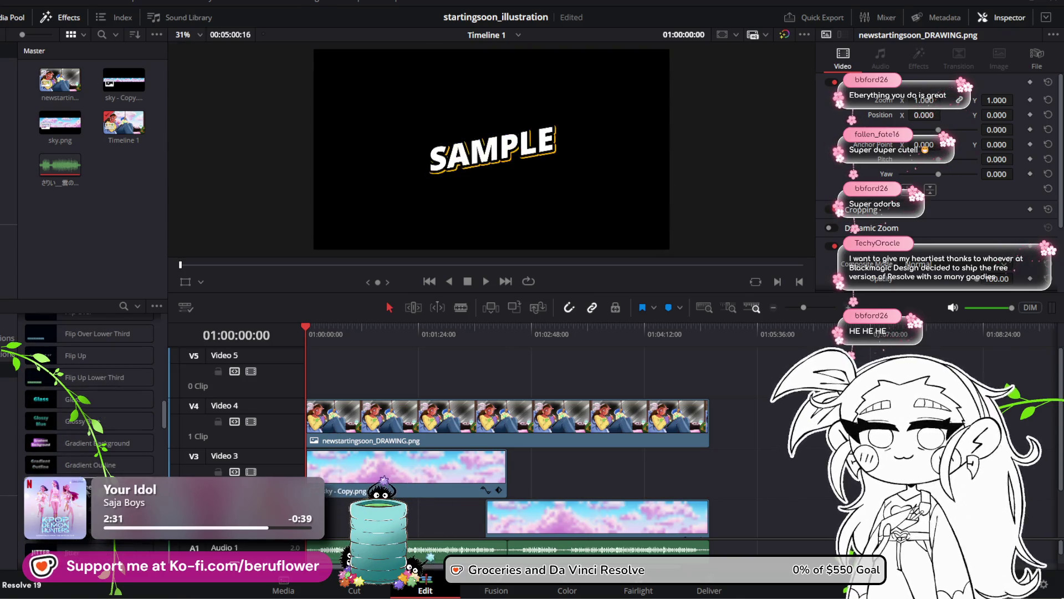
{"action": "scroll", "coordinate": [105, 407], "scroll_direction": "down", "scroll_amount": 2}
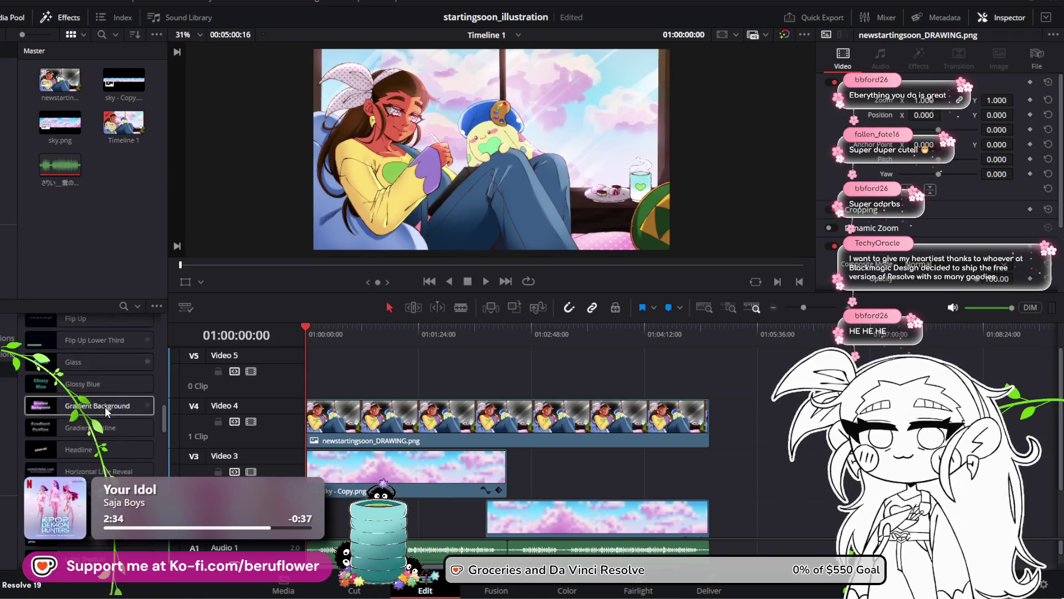
{"action": "scroll", "coordinate": [104, 407], "scroll_direction": "down", "scroll_amount": 2}
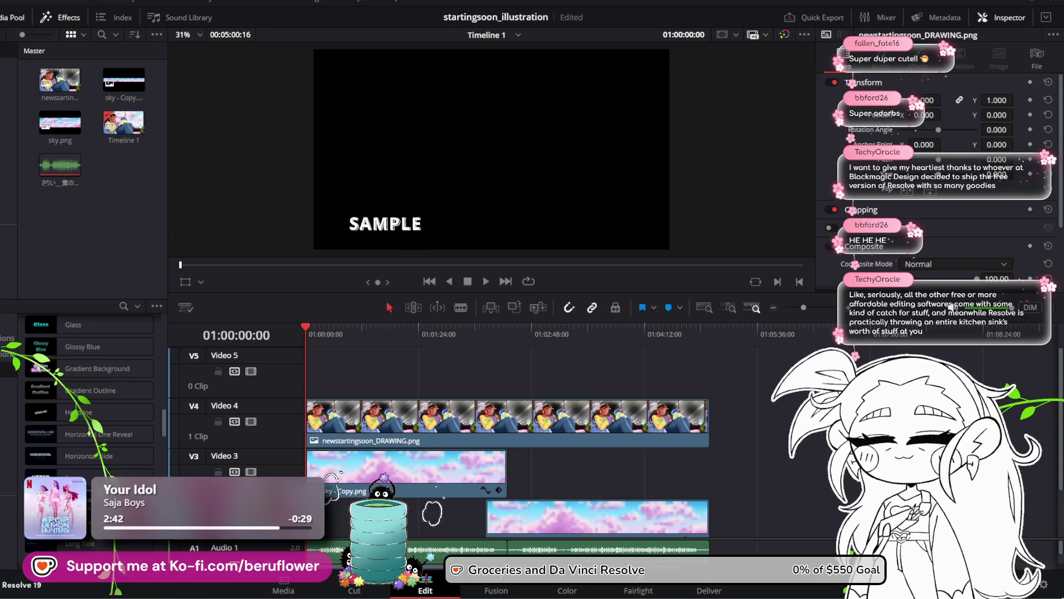
{"action": "mouse_move", "coordinate": [89, 478]}
{"action": "left_mouse_down"}
{"action": "mouse_move", "coordinate": [364, 400]}
{"action": "mouse_move", "coordinate": [342, 367]}
{"action": "left_mouse_up"}
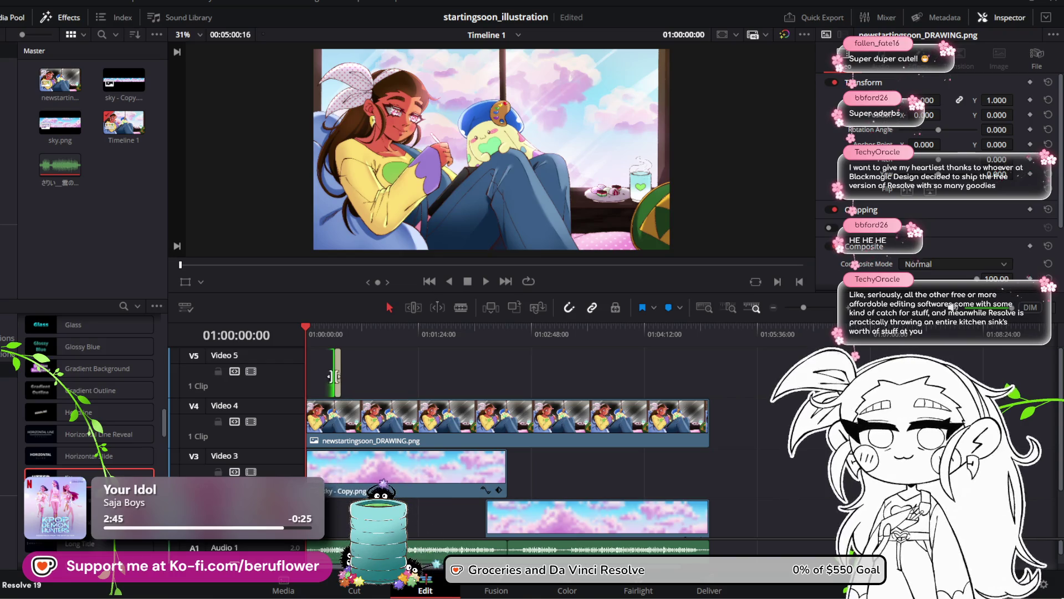
Stretch the Jitter clip to about 52 seconds and replace SAMPLE with 'Starting Soon...'
{"action": "left_click", "coordinate": [338, 379]}
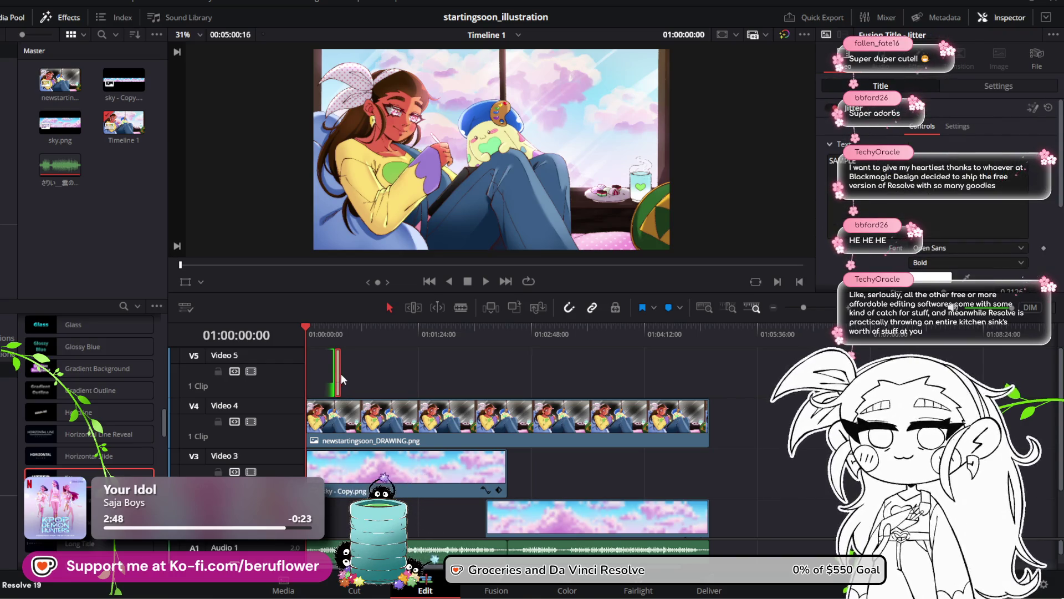
{"action": "left_click", "coordinate": [810, 307]}
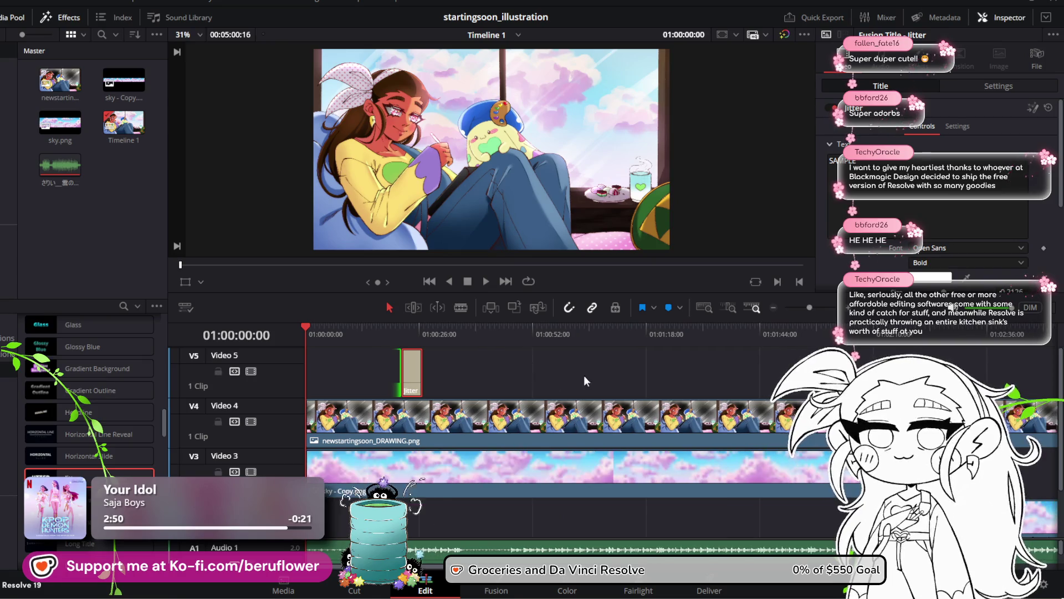
{"action": "left_click_drag", "start_coordinate": [397, 379], "coordinate": [308, 380]}
{"action": "mouse_move", "coordinate": [421, 365]}
{"action": "left_mouse_down"}
{"action": "mouse_move", "coordinate": [564, 371]}
{"action": "mouse_move", "coordinate": [555, 371]}
{"action": "left_mouse_up"}
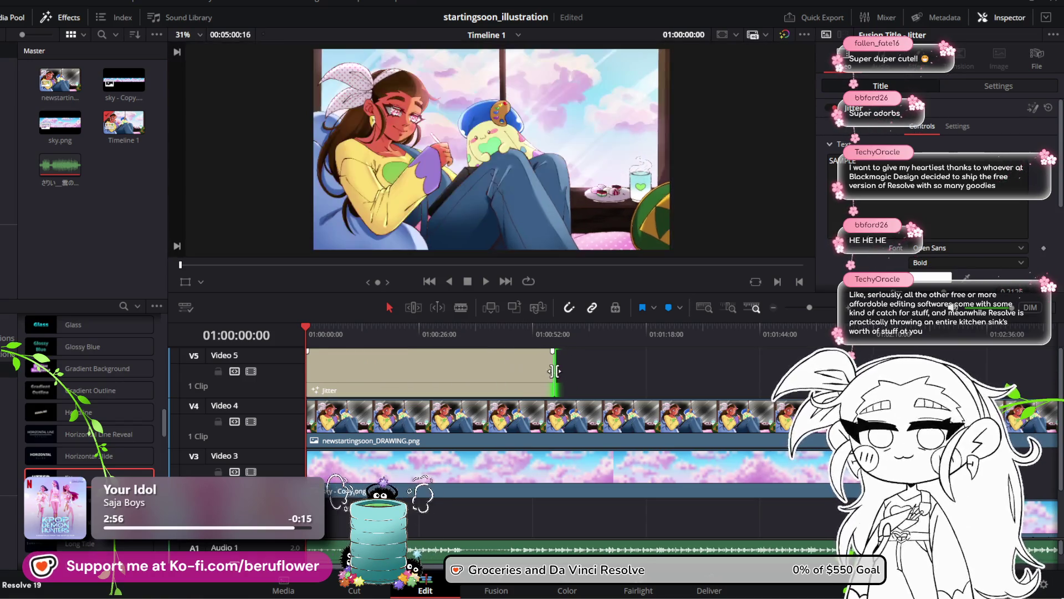
{"action": "triple_click", "coordinate": [871, 166]}
{"action": "type", "text": "St"}
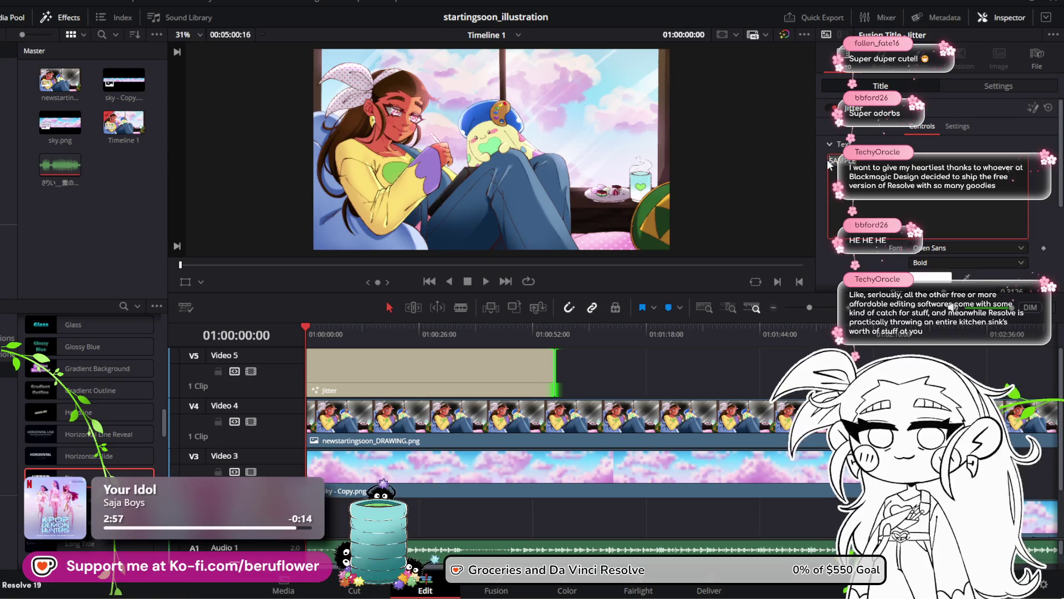
{"action": "type", "text": "arti"}
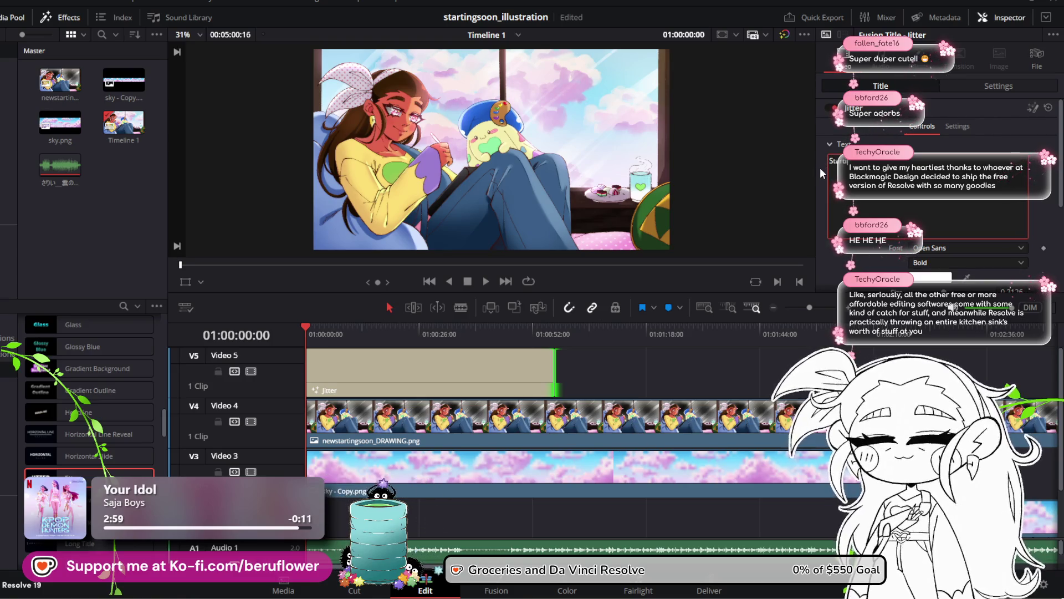
{"action": "type", "text": "ng Soon..."}
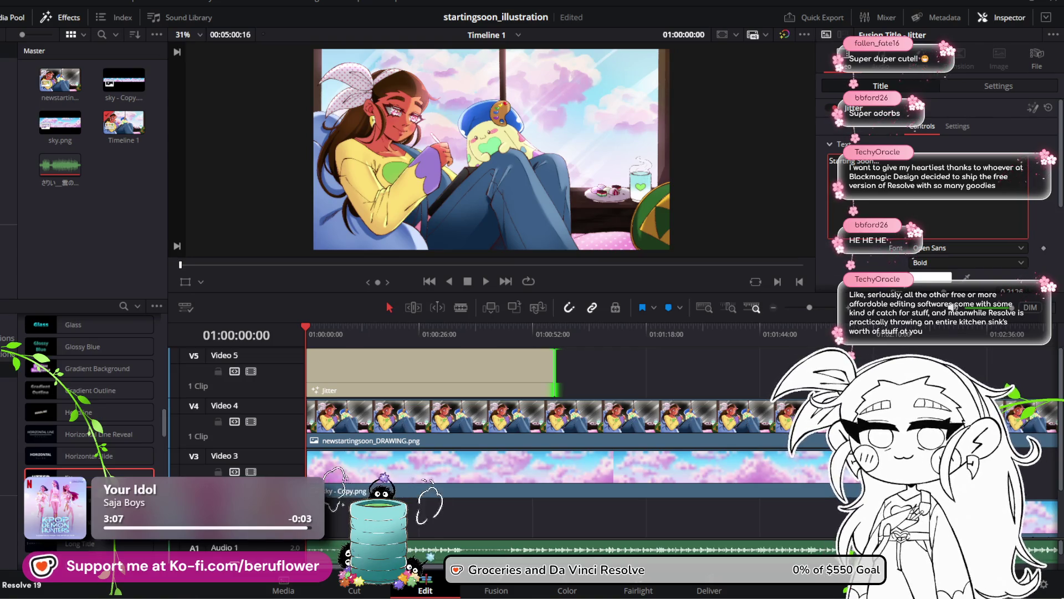
Try a teal text colour sampled from the screen for the title
{"action": "left_click", "coordinate": [932, 276]}
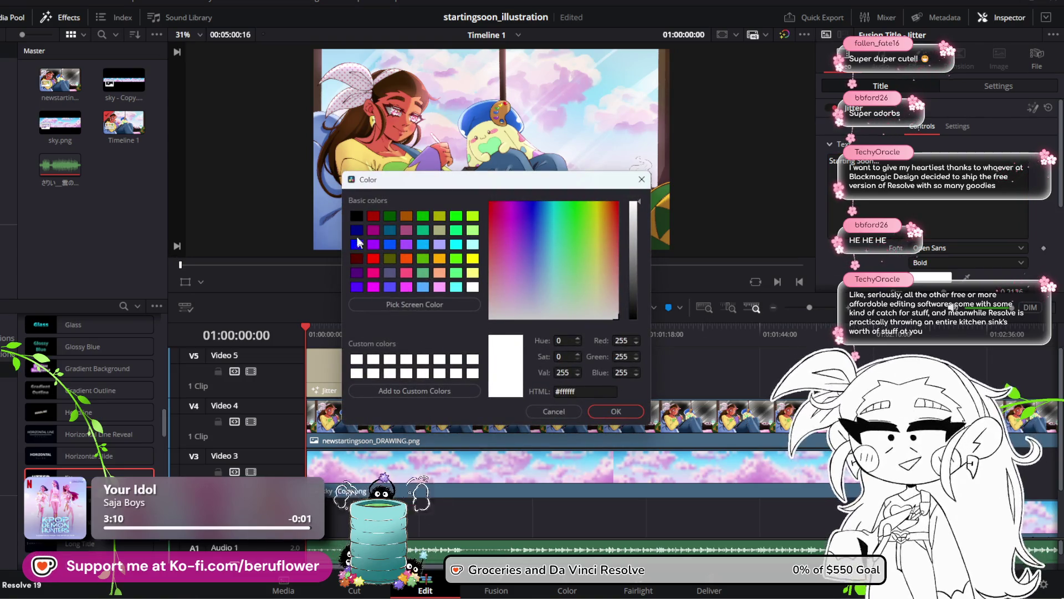
{"action": "left_click", "coordinate": [390, 303]}
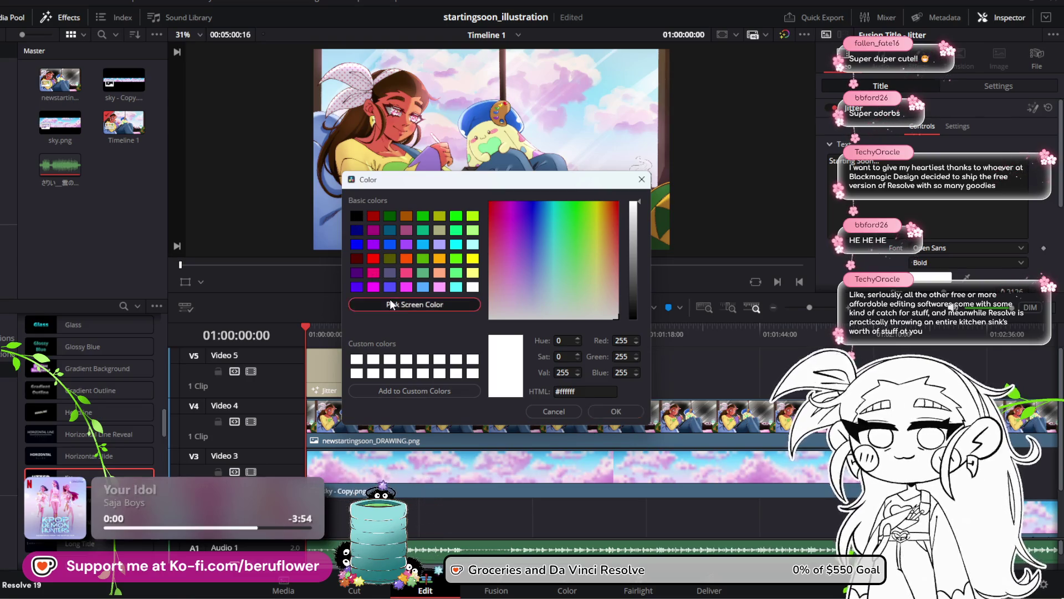
{"action": "left_click", "coordinate": [546, 214]}
{"action": "mouse_move", "coordinate": [547, 215]}
{"action": "left_mouse_down"}
{"action": "mouse_move", "coordinate": [553, 275]}
{"action": "mouse_move", "coordinate": [530, 267]}
{"action": "mouse_move", "coordinate": [531, 234]}
{"action": "mouse_move", "coordinate": [550, 240]}
{"action": "left_mouse_up"}
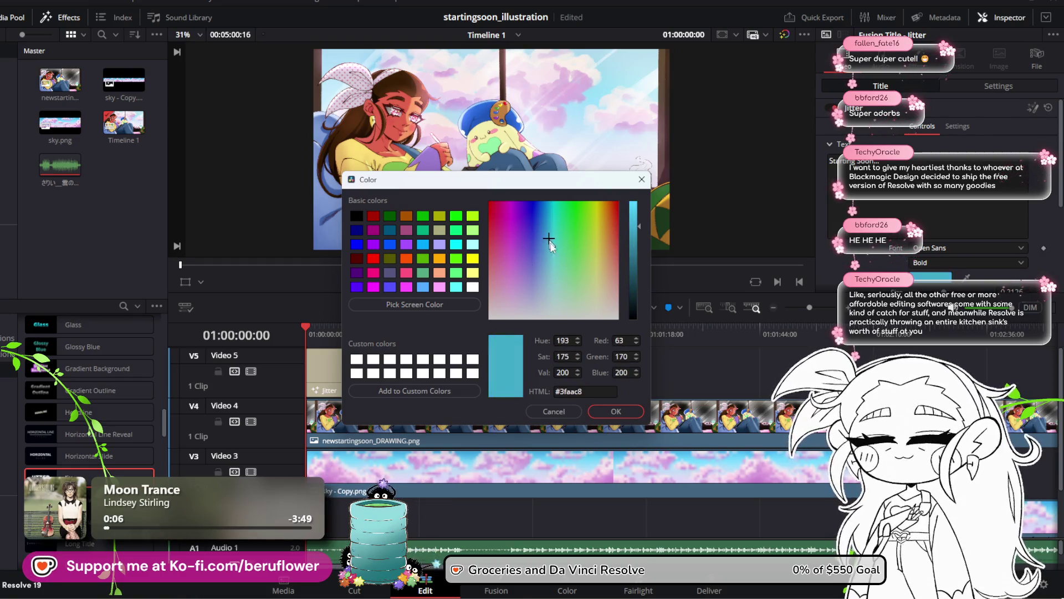
{"action": "left_click", "coordinate": [599, 411]}
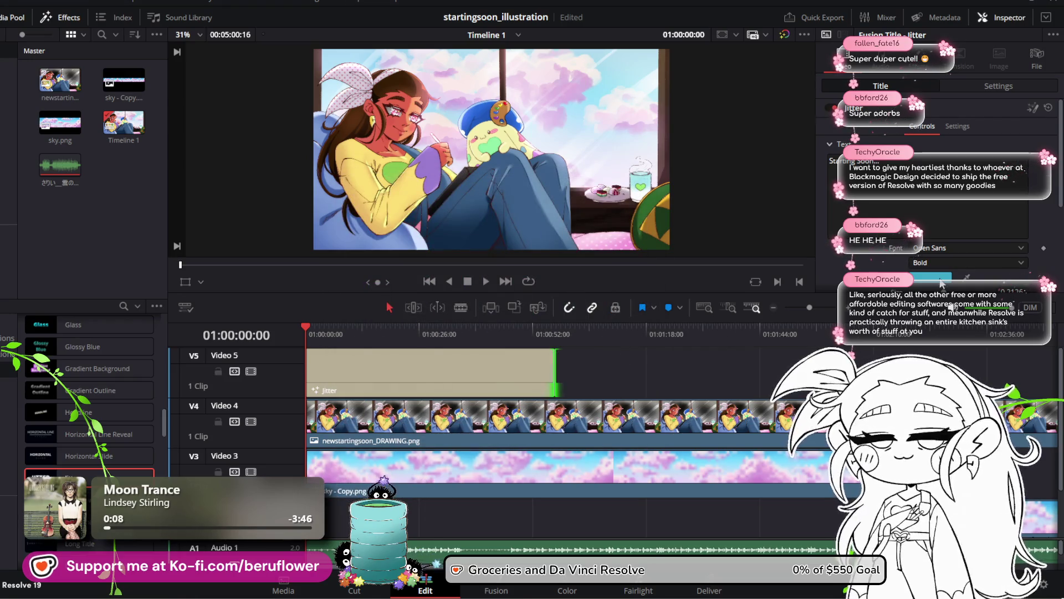
Switch the title text colour to the black basic swatch
{"action": "left_click", "coordinate": [940, 280]}
{"action": "left_click", "coordinate": [355, 215]}
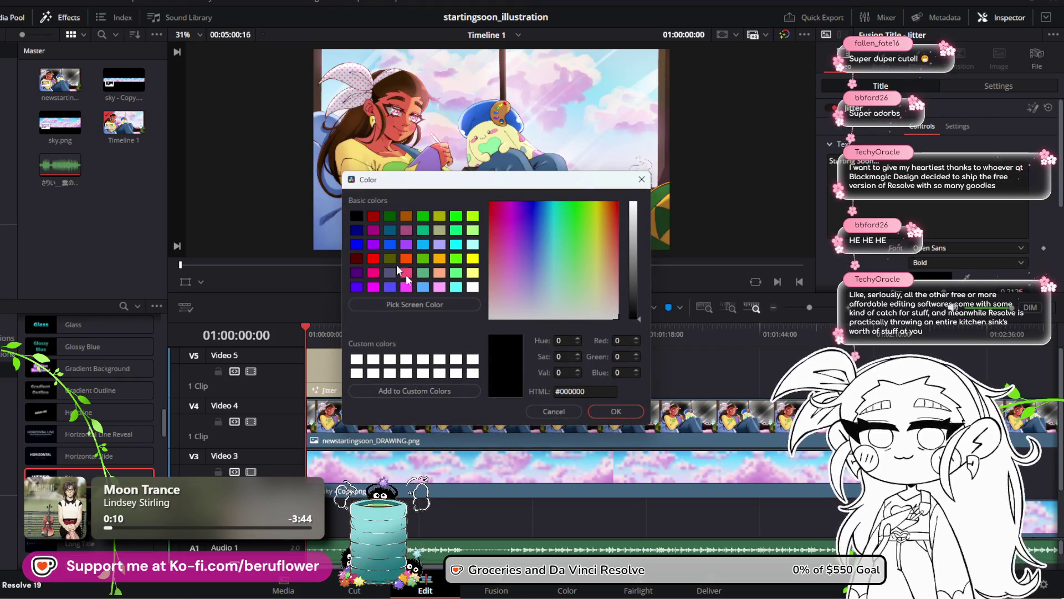
{"action": "left_click", "coordinate": [625, 411]}
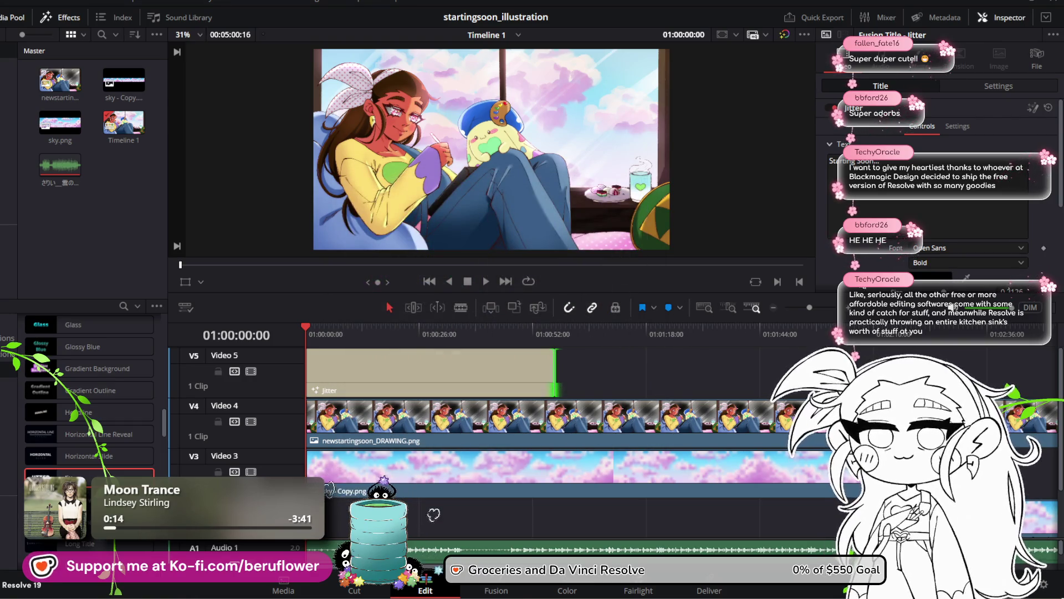
{"action": "left_click_drag", "start_coordinate": [312, 325], "coordinate": [324, 325]}
Shrink the Starting Soon title and move it to the upper right of the frame
{"action": "left_click", "coordinate": [379, 369]}
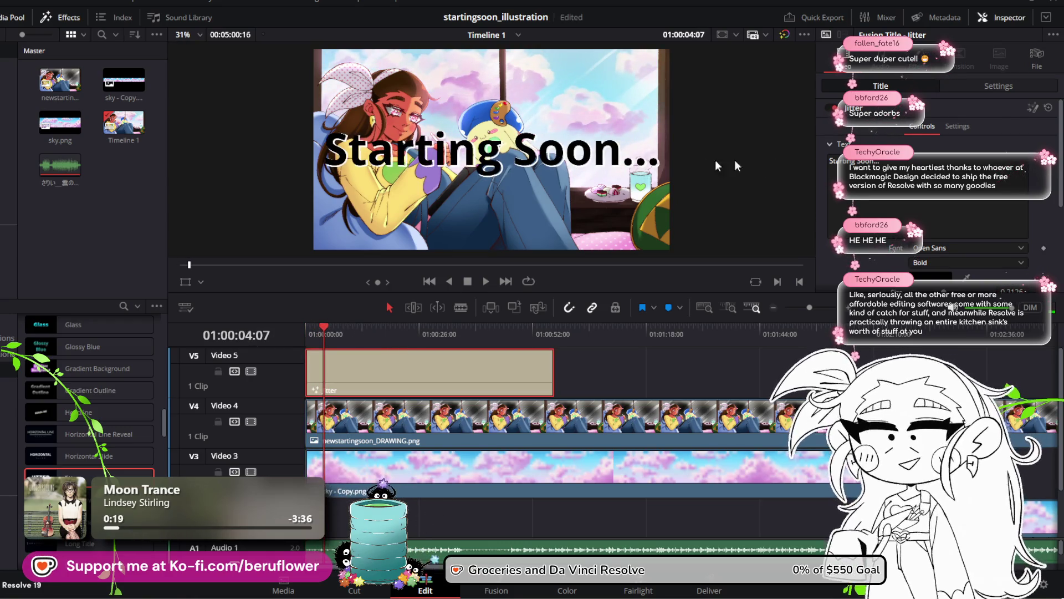
{"action": "scroll", "coordinate": [907, 213], "scroll_direction": "down", "scroll_amount": 5}
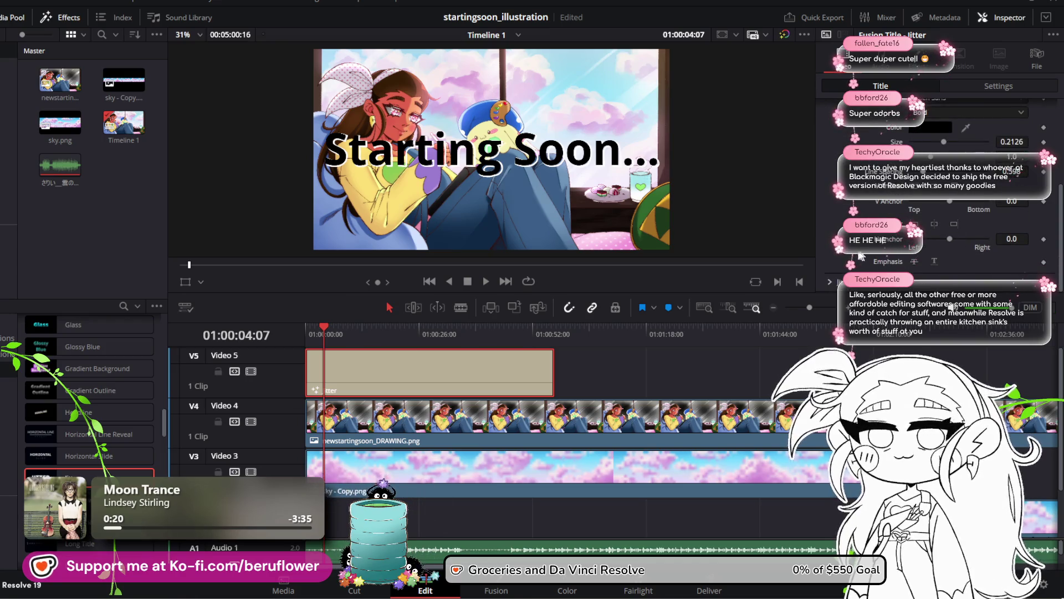
{"action": "scroll", "coordinate": [861, 256], "scroll_direction": "up", "scroll_amount": 2}
{"action": "left_click_drag", "start_coordinate": [946, 177], "coordinate": [929, 189]}
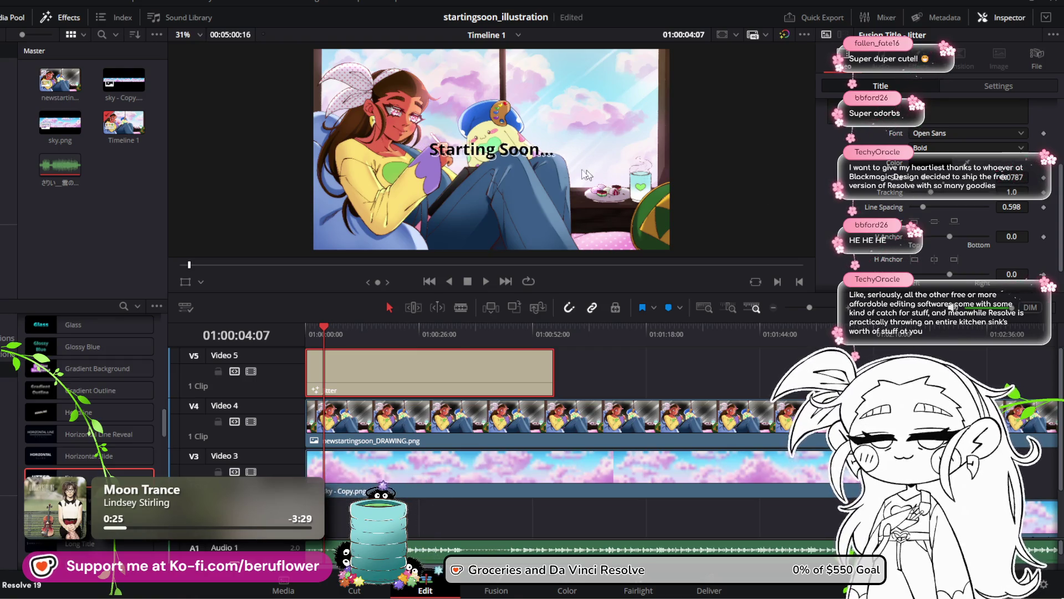
{"action": "left_click", "coordinate": [186, 283]}
{"action": "mouse_move", "coordinate": [529, 155]}
{"action": "left_mouse_down"}
{"action": "mouse_move", "coordinate": [615, 115]}
{"action": "mouse_move", "coordinate": [626, 92]}
{"action": "left_mouse_up"}
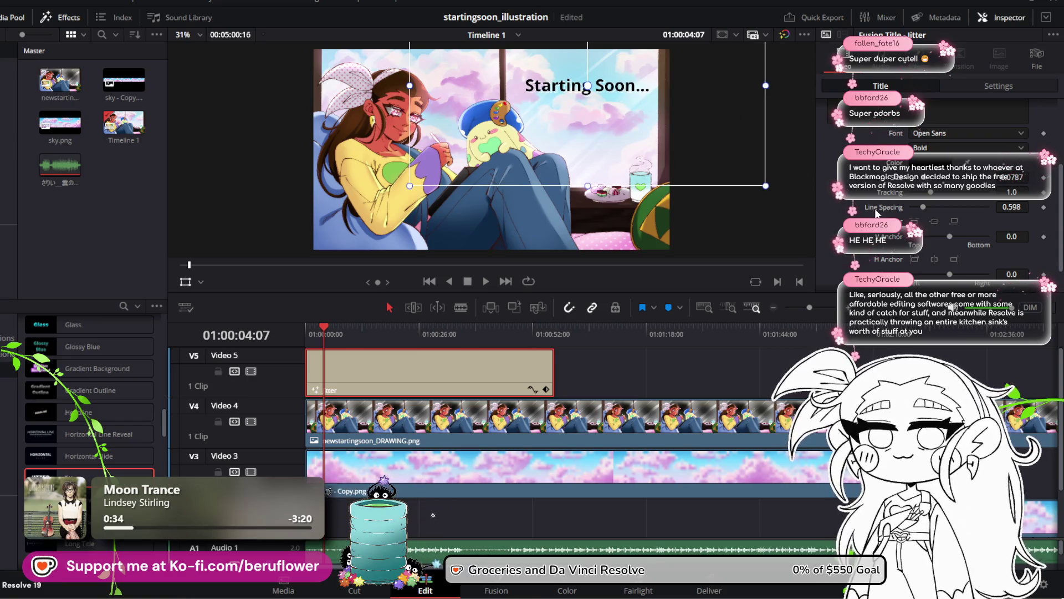
Set the title font to Ink Free, make it slightly smaller, and preview from the start
{"action": "left_click", "coordinate": [941, 133]}
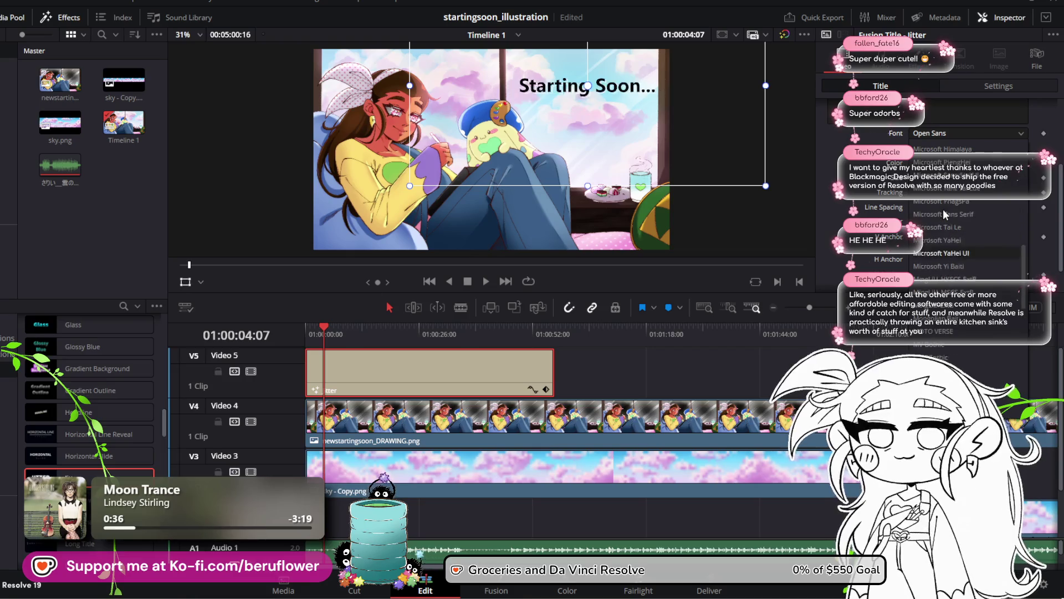
{"action": "scroll", "coordinate": [945, 206], "scroll_direction": "up", "scroll_amount": 5}
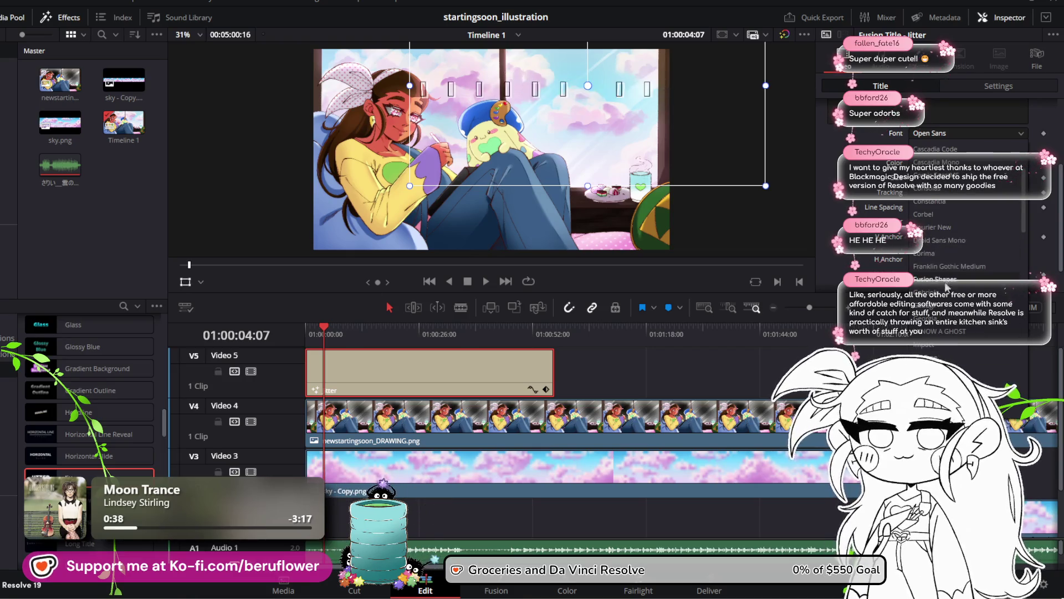
{"action": "scroll", "coordinate": [935, 349], "scroll_direction": "down", "scroll_amount": 3}
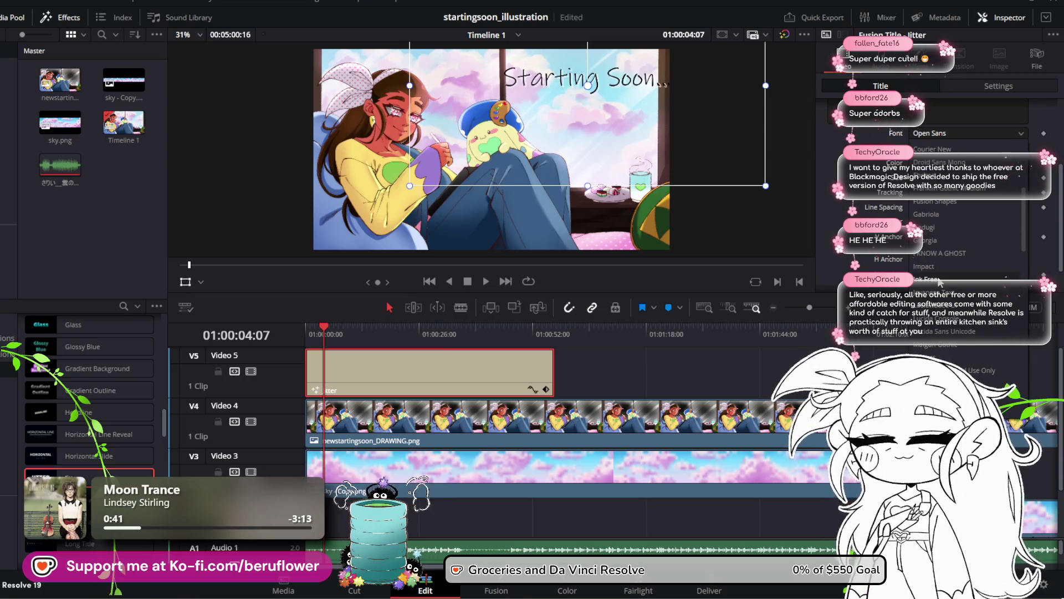
{"action": "left_click", "coordinate": [936, 281]}
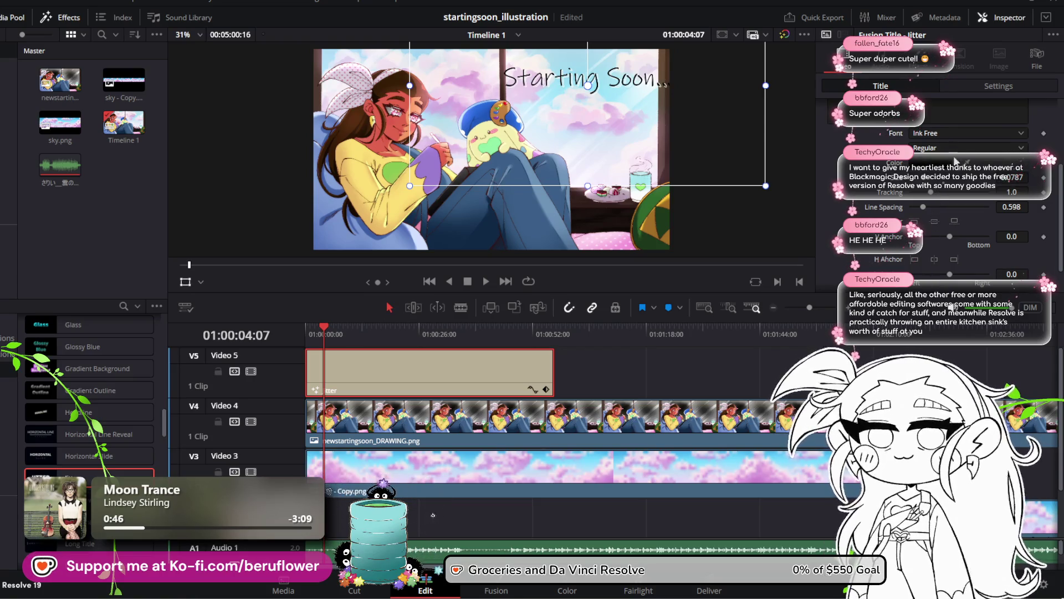
{"action": "left_click_drag", "start_coordinate": [930, 182], "coordinate": [923, 182]}
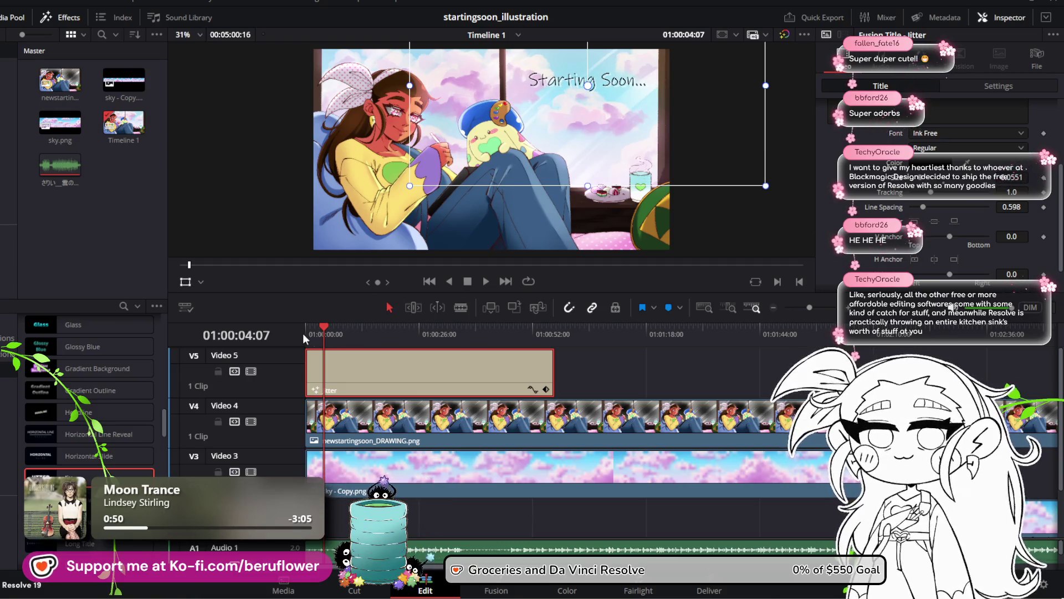
{"action": "mouse_move", "coordinate": [326, 329]}
{"action": "left_mouse_down"}
{"action": "mouse_move", "coordinate": [420, 333]}
{"action": "mouse_move", "coordinate": [298, 341]}
{"action": "mouse_move", "coordinate": [378, 328]}
{"action": "mouse_move", "coordinate": [304, 333]}
{"action": "left_mouse_up"}
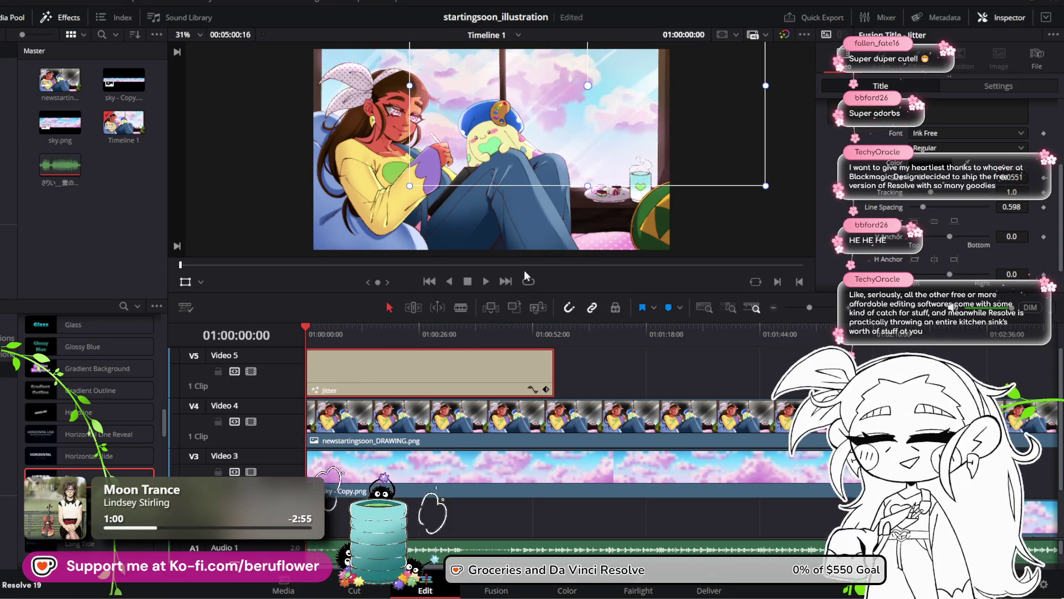
{"action": "left_click", "coordinate": [485, 280]}
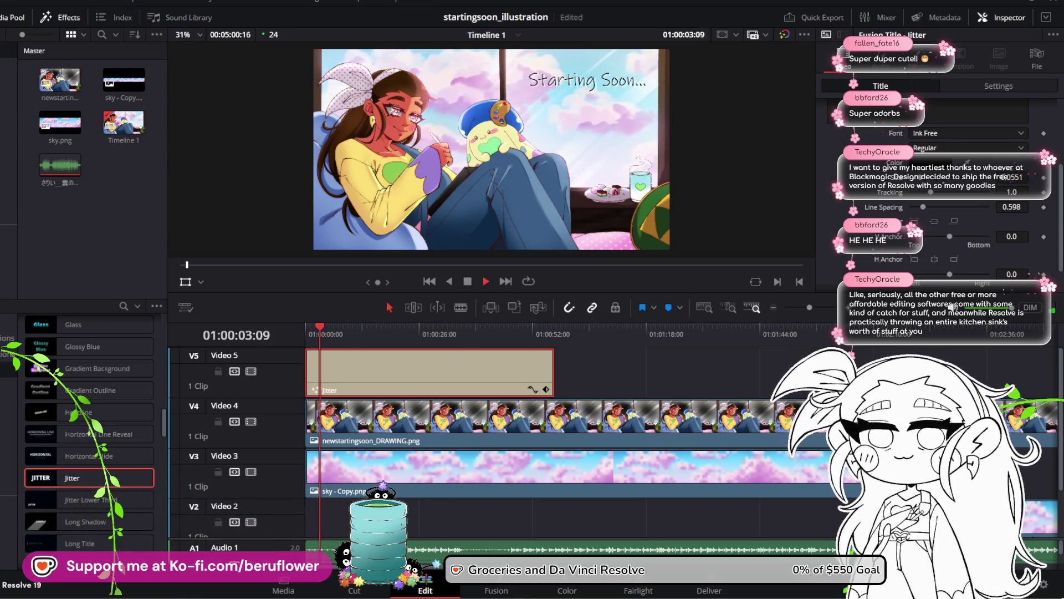
Preview the title by jumping to mid-timeline and scrubbing back to an earlier point
{"action": "scroll", "coordinate": [682, 68], "scroll_direction": "up", "scroll_amount": 4}
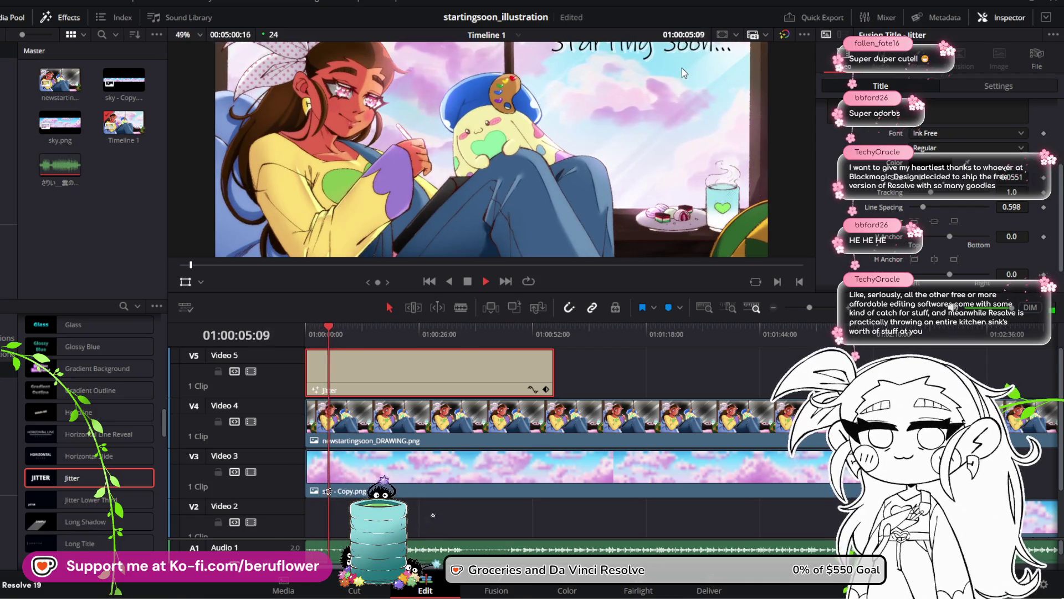
{"action": "scroll", "coordinate": [652, 105], "scroll_direction": "down", "scroll_amount": 3}
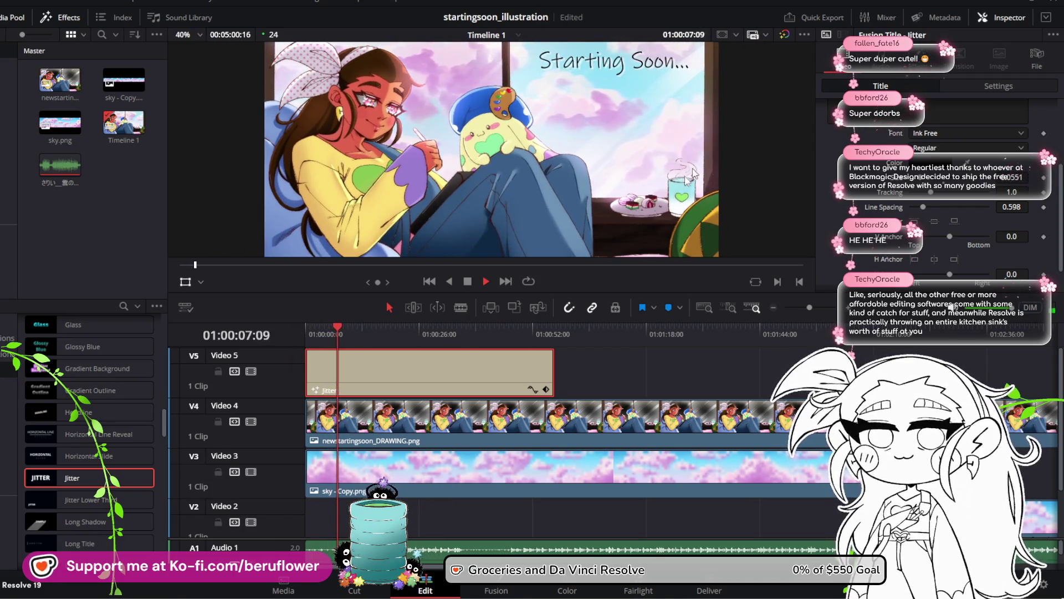
{"action": "left_click", "coordinate": [603, 264]}
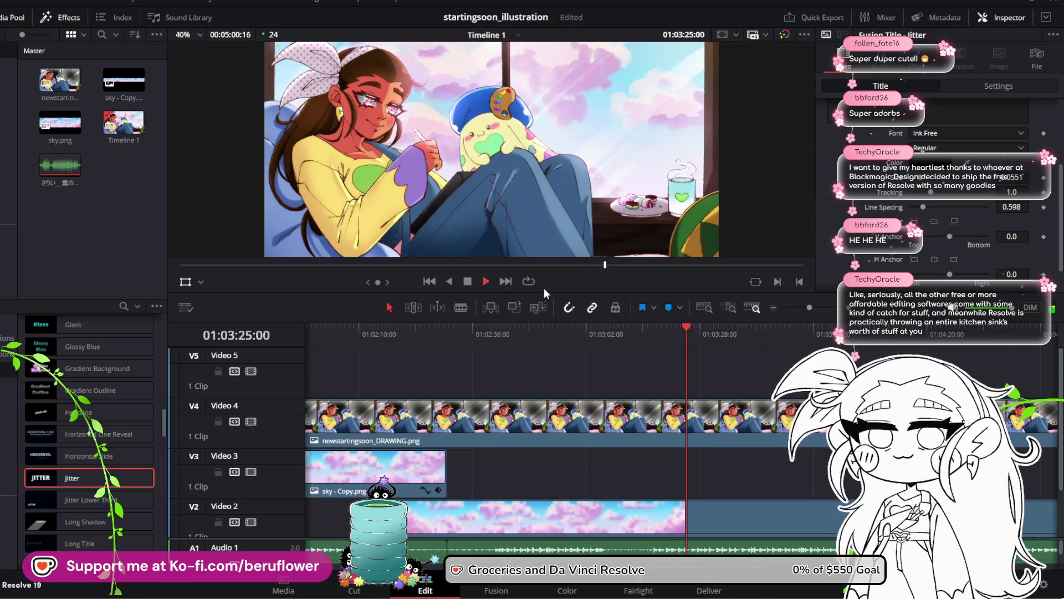
{"action": "left_click_drag", "start_coordinate": [696, 331], "coordinate": [561, 323]}
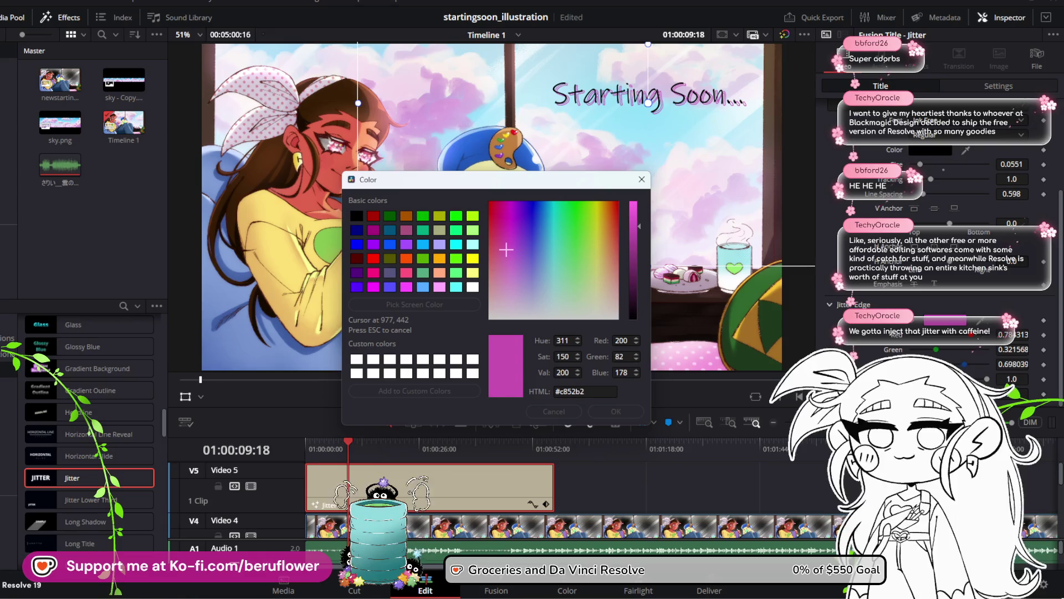
Confirm the #c835af pink jitter edge colour and save the project with Ctrl+S
{"action": "left_click", "coordinate": [563, 344]}
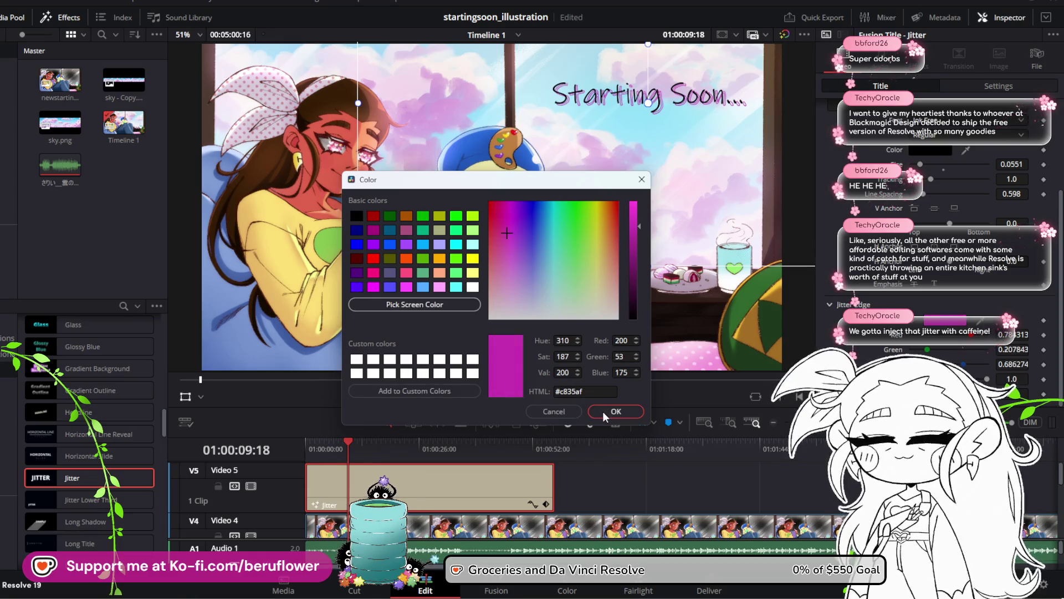
{"action": "left_click", "coordinate": [603, 411]}
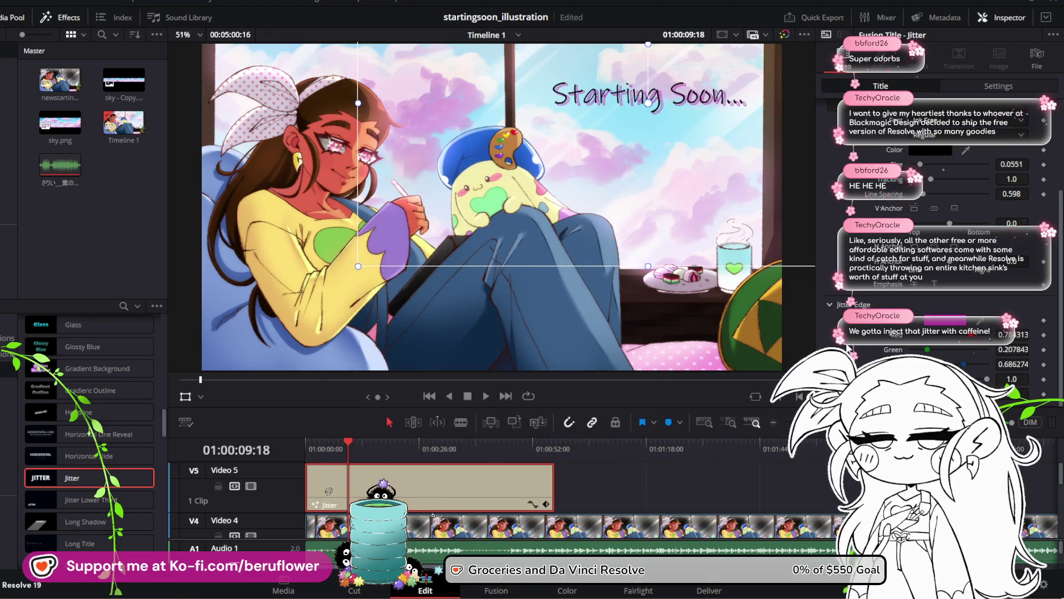
{"action": "scroll", "coordinate": [949, 243], "scroll_direction": "up", "scroll_amount": 4}
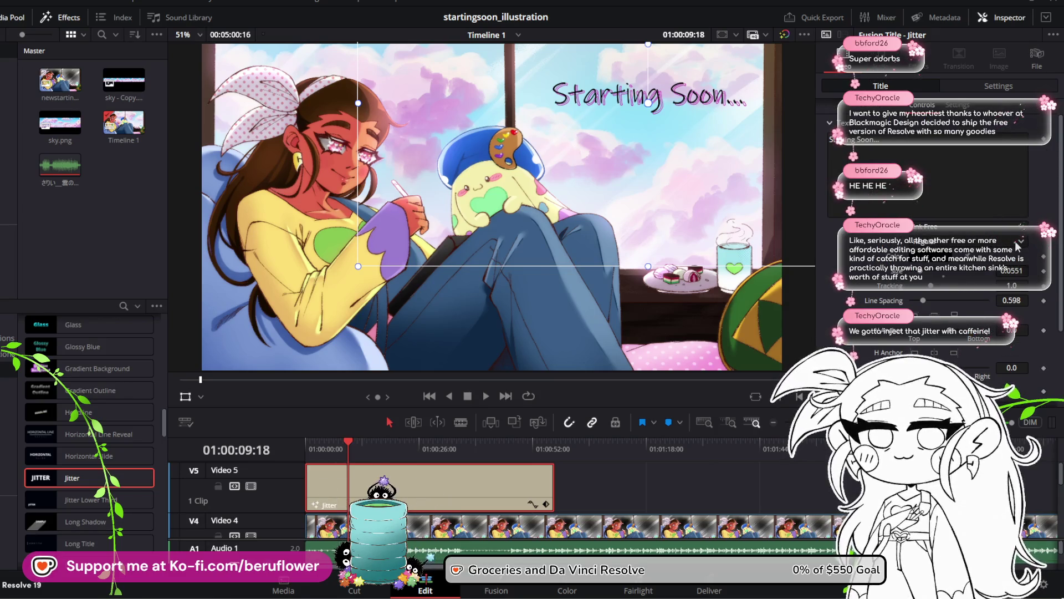
{"action": "key", "text": "ctrl+s"}
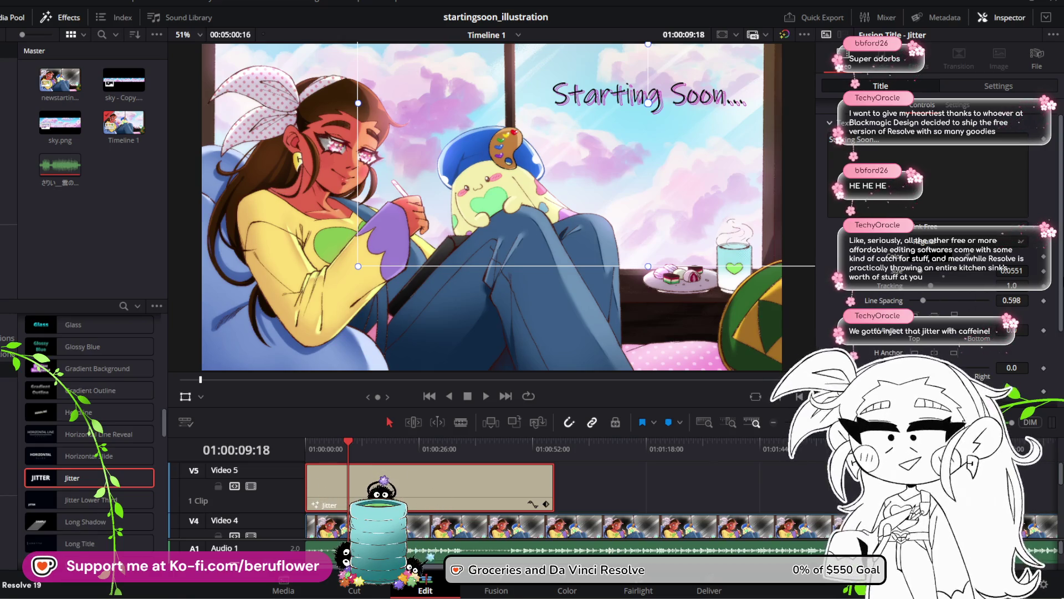
Recheck the title's jitter controls, then replay the animation from about three seconds in
{"action": "left_click", "coordinate": [969, 111]}
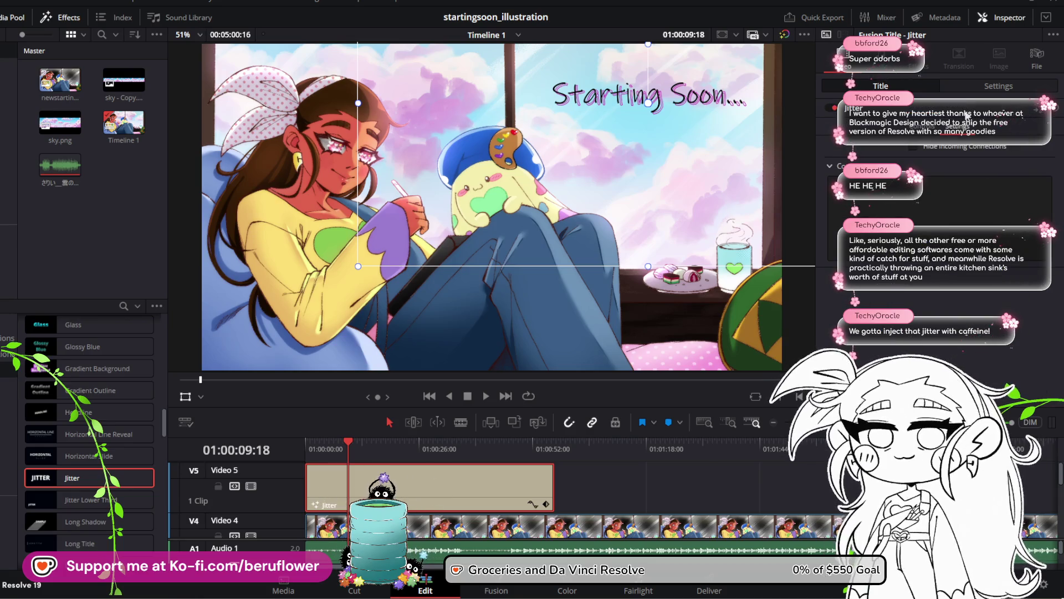
{"action": "left_click", "coordinate": [936, 127]}
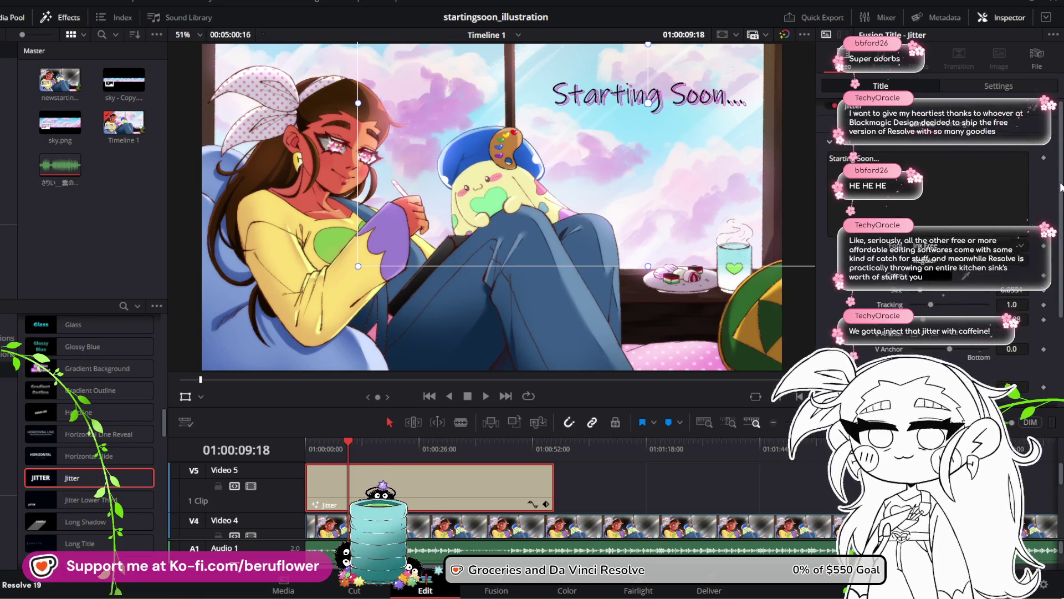
{"action": "scroll", "coordinate": [1048, 303], "scroll_direction": "down", "scroll_amount": 4}
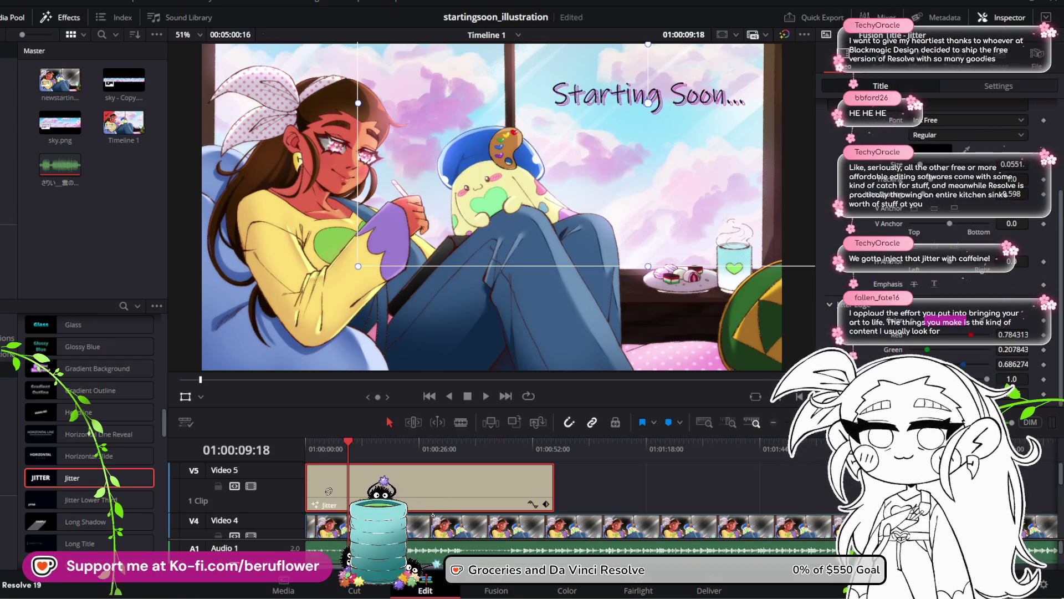
{"action": "mouse_move", "coordinate": [332, 450]}
{"action": "left_mouse_down"}
{"action": "mouse_move", "coordinate": [356, 447]}
{"action": "mouse_move", "coordinate": [323, 445]}
{"action": "left_mouse_up"}
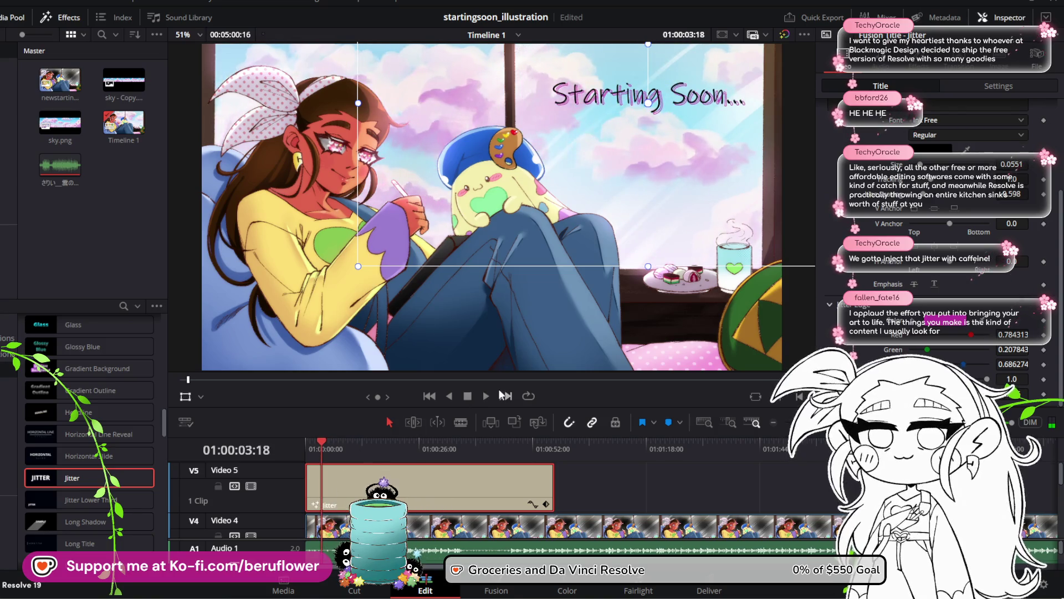
{"action": "left_click", "coordinate": [486, 396]}
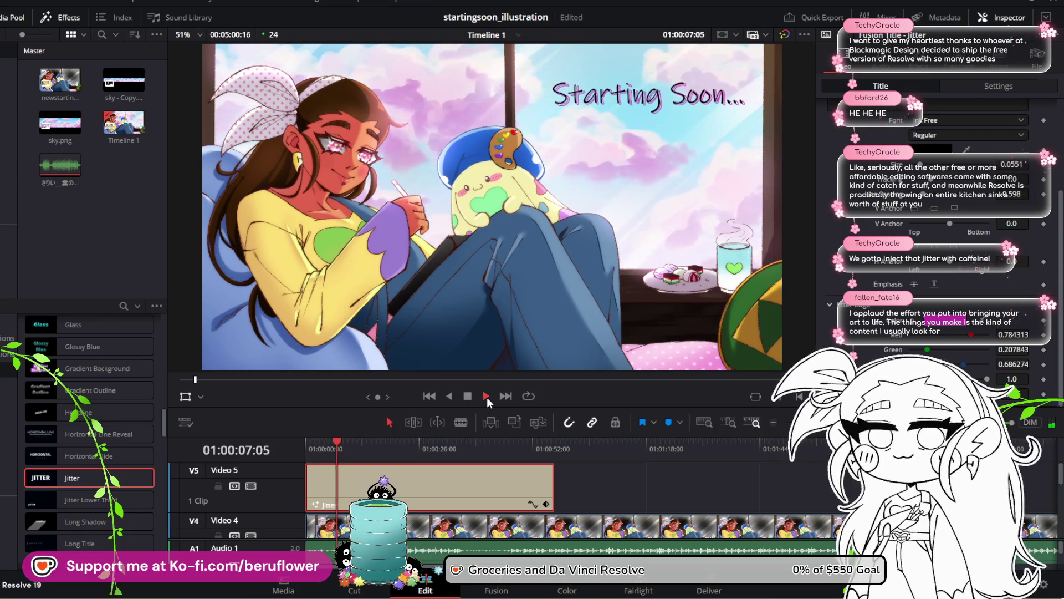
{"action": "left_click", "coordinate": [486, 396]}
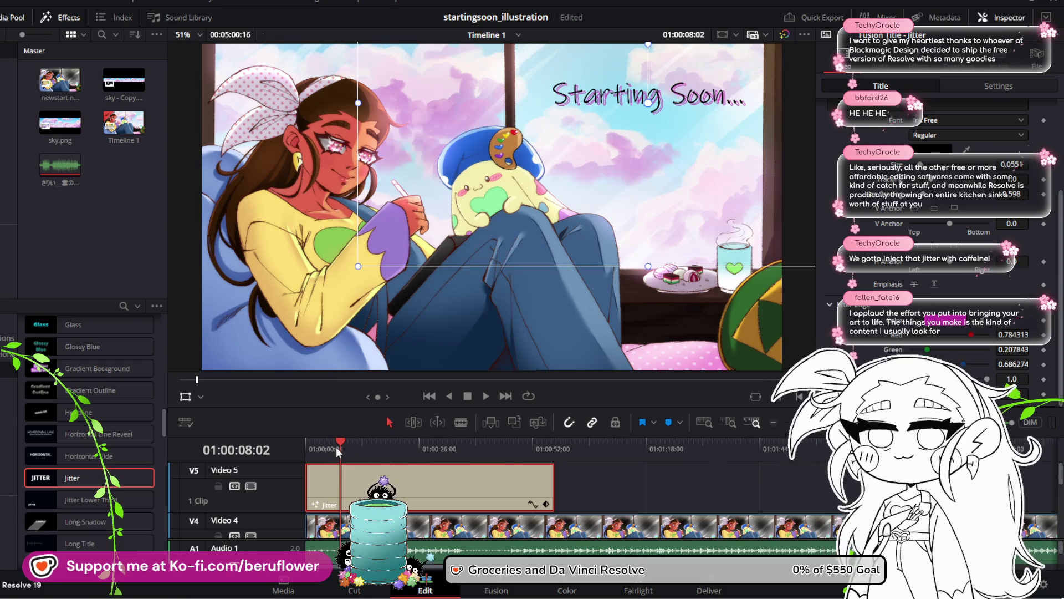
{"action": "left_click_drag", "start_coordinate": [336, 447], "coordinate": [293, 445]}
{"action": "left_click", "coordinate": [487, 396]}
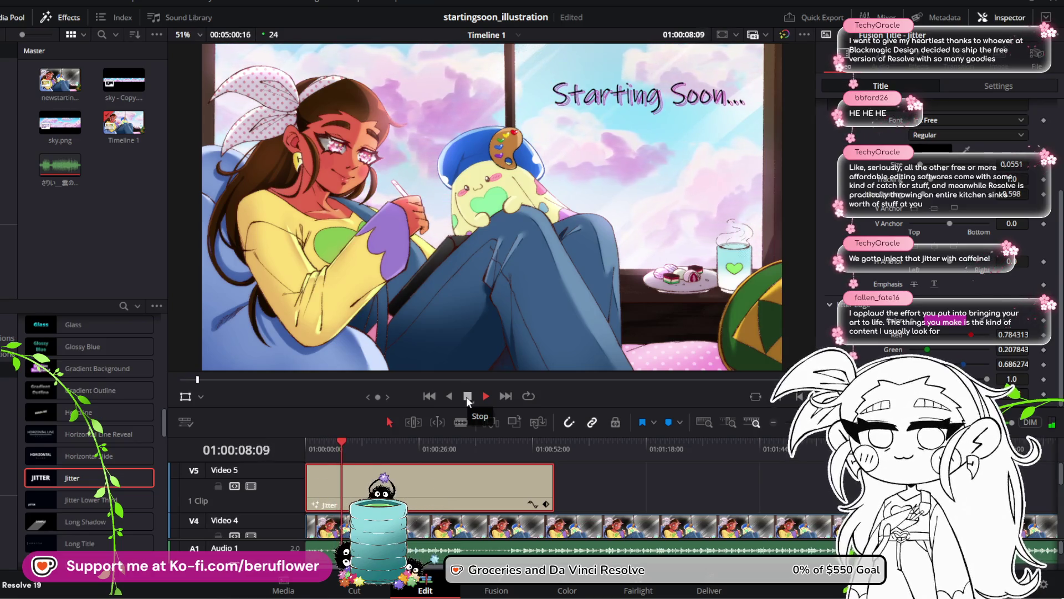
{"action": "left_click", "coordinate": [467, 397]}
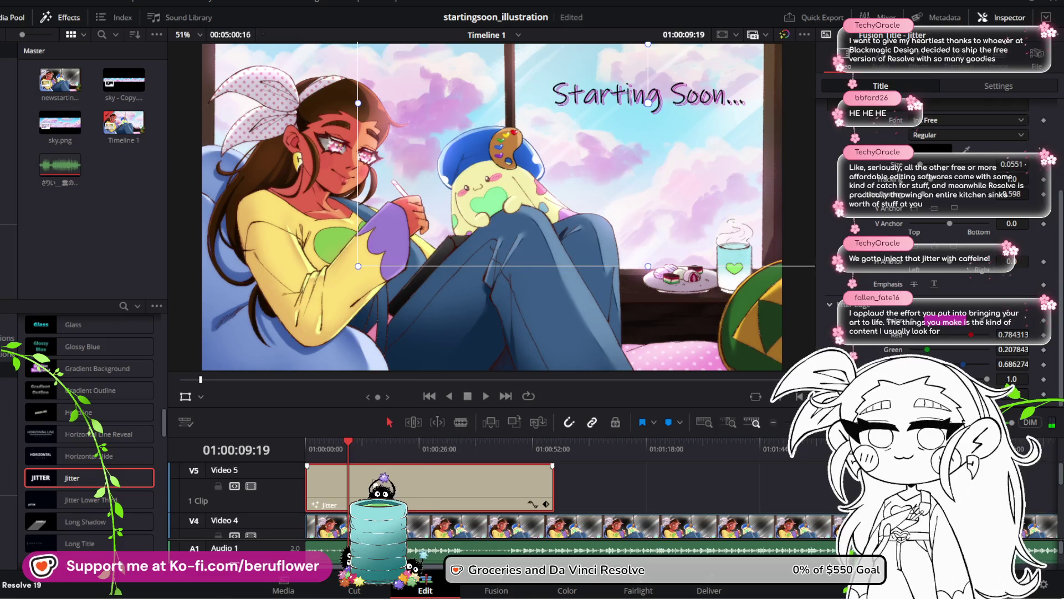
{"action": "left_click_drag", "start_coordinate": [349, 442], "coordinate": [302, 444]}
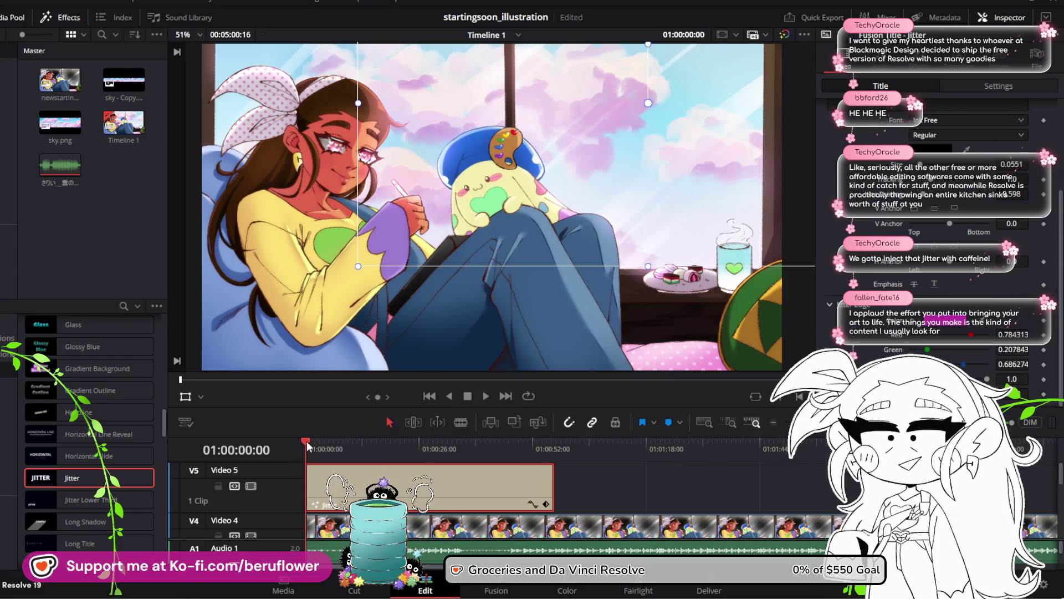
{"action": "left_click_drag", "start_coordinate": [307, 441], "coordinate": [325, 441]}
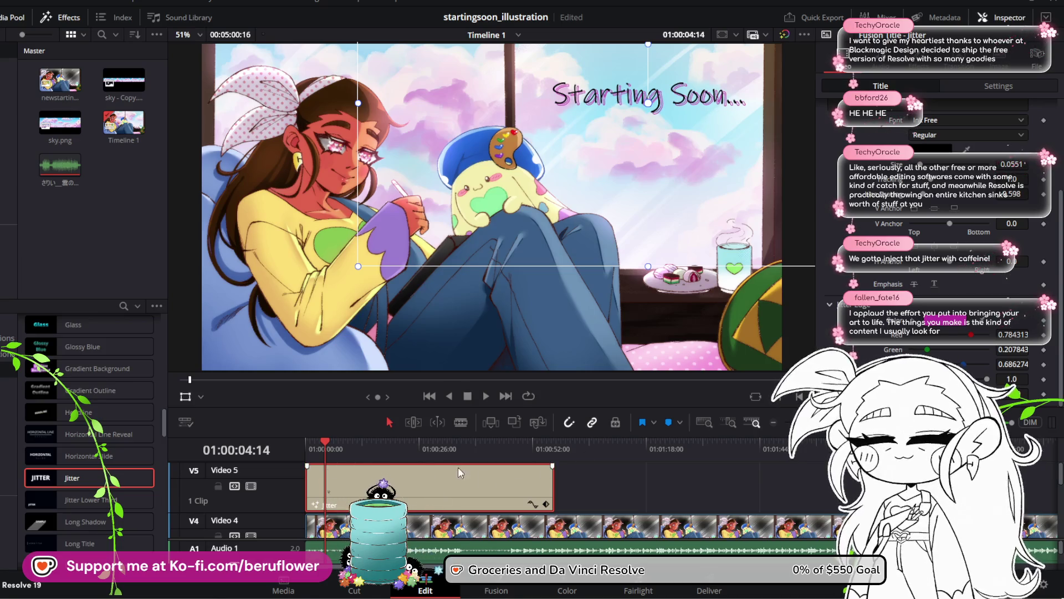
{"action": "left_click_drag", "start_coordinate": [327, 454], "coordinate": [305, 449]}
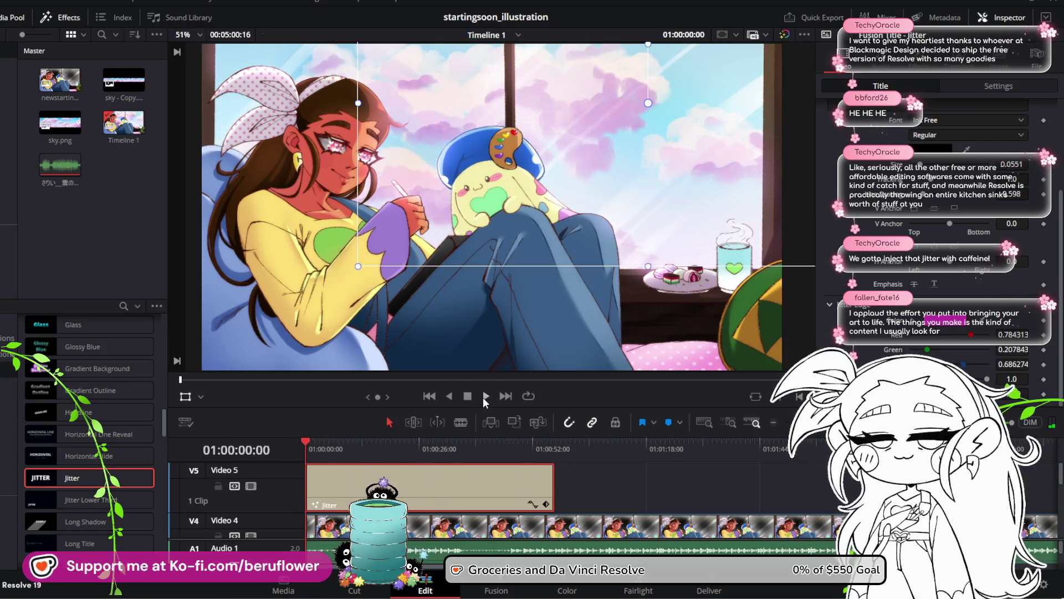
{"action": "left_click", "coordinate": [484, 397]}
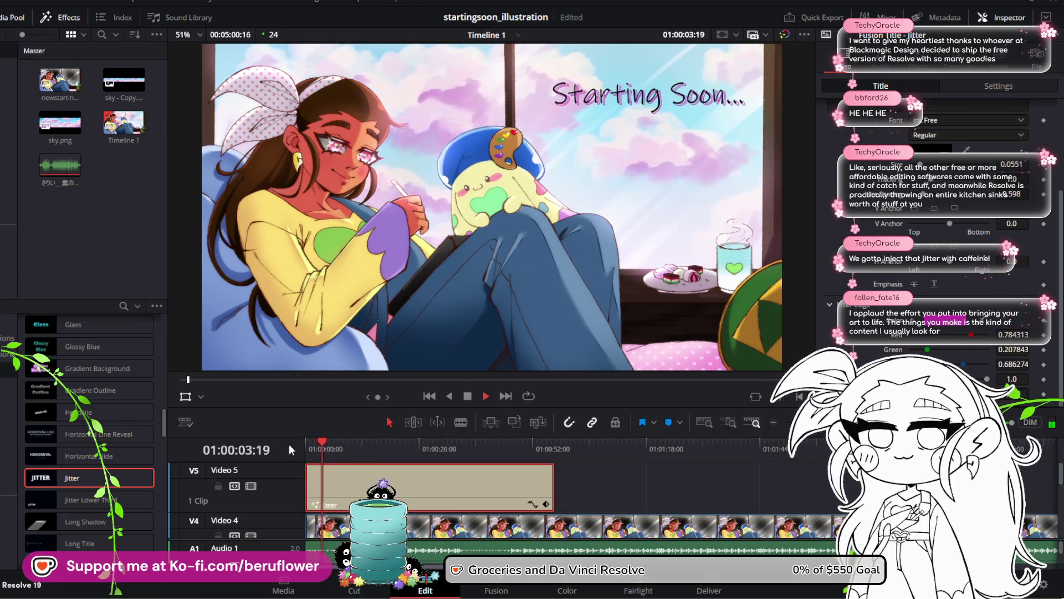
{"action": "left_click", "coordinate": [467, 397]}
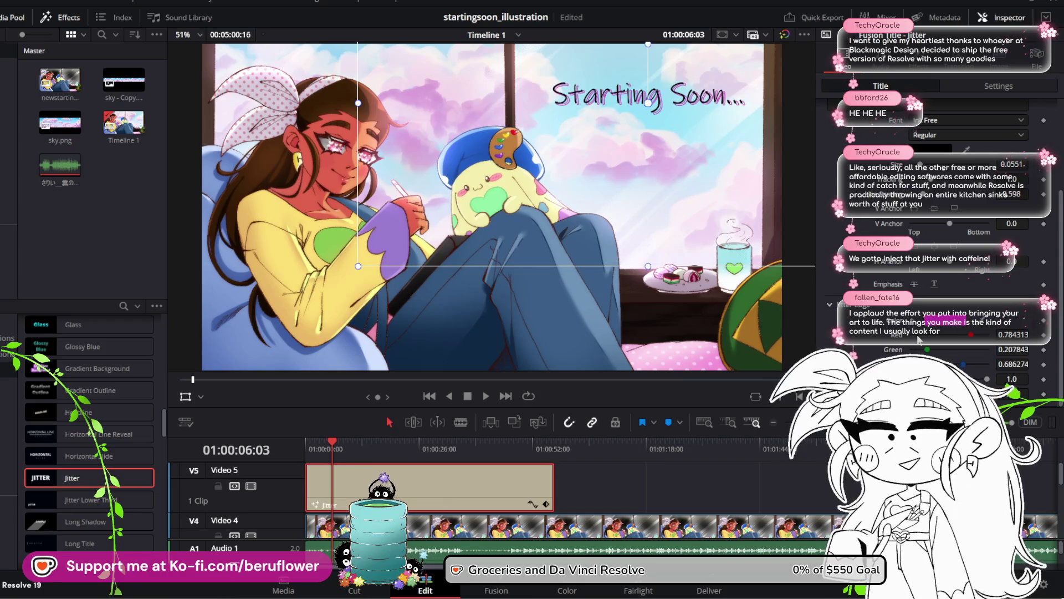
{"action": "mouse_move", "coordinate": [336, 439]}
{"action": "left_mouse_down"}
{"action": "mouse_move", "coordinate": [321, 440]}
{"action": "mouse_move", "coordinate": [340, 436]}
{"action": "left_mouse_up"}
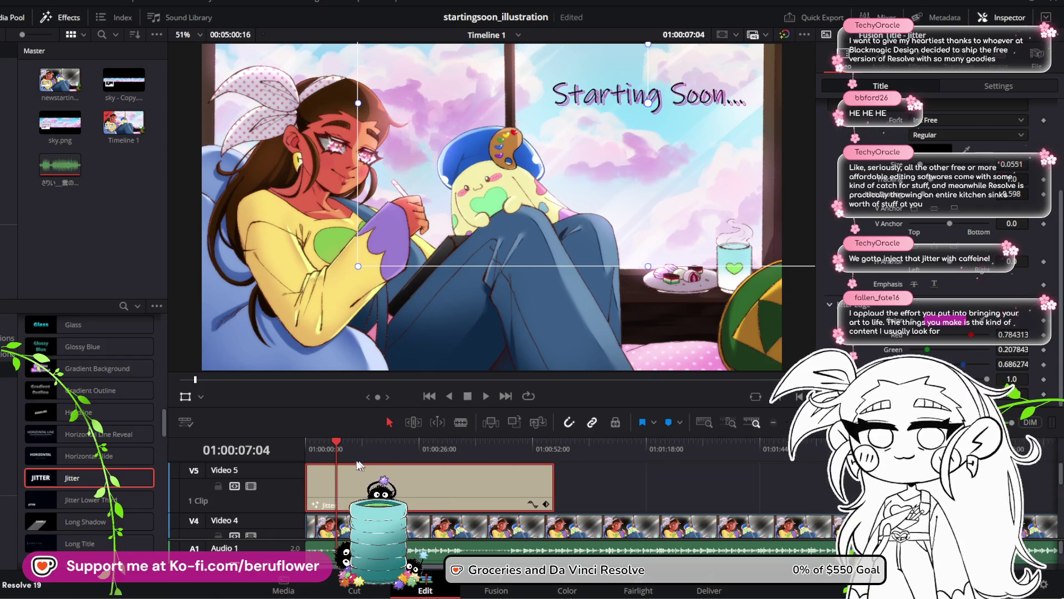
{"action": "left_click", "coordinate": [429, 396]}
{"action": "left_click", "coordinate": [487, 393]}
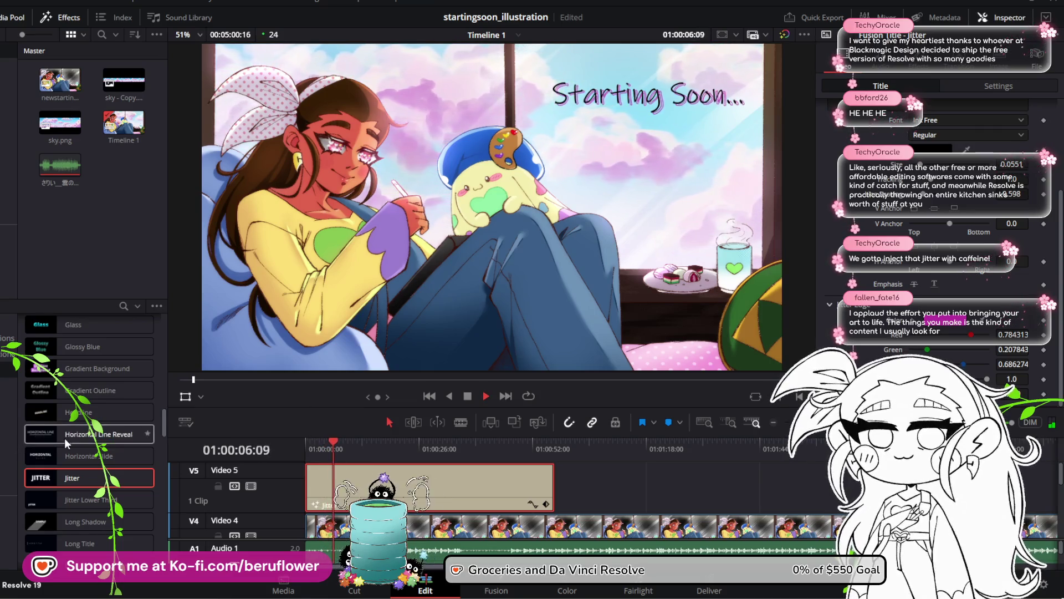
Stop playback and drop the Fade On title onto Video 5 right after the Jitter clip
{"action": "scroll", "coordinate": [69, 437], "scroll_direction": "down", "scroll_amount": 3}
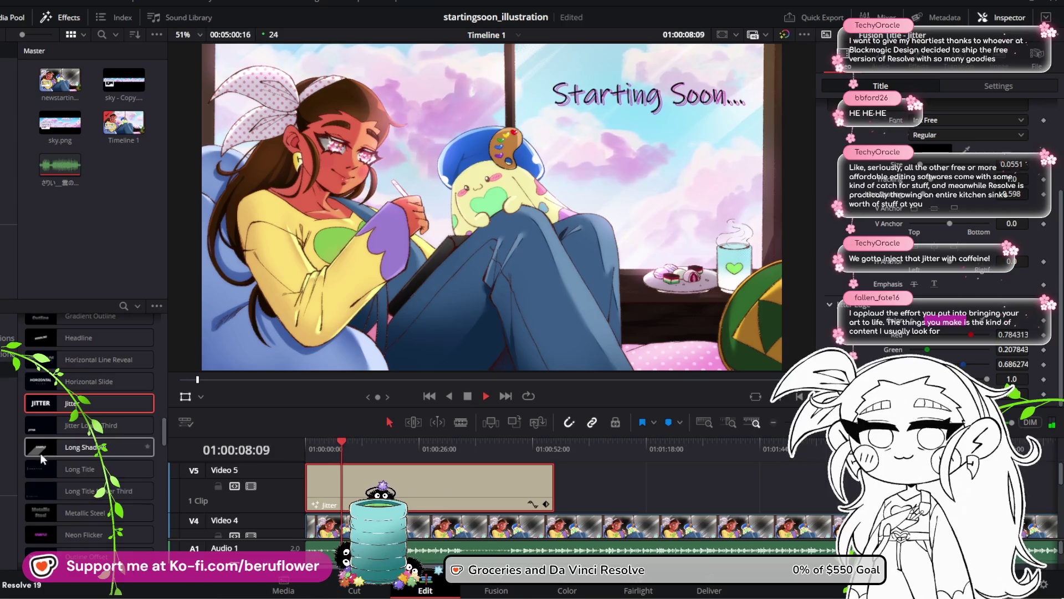
{"action": "left_click", "coordinate": [481, 396]}
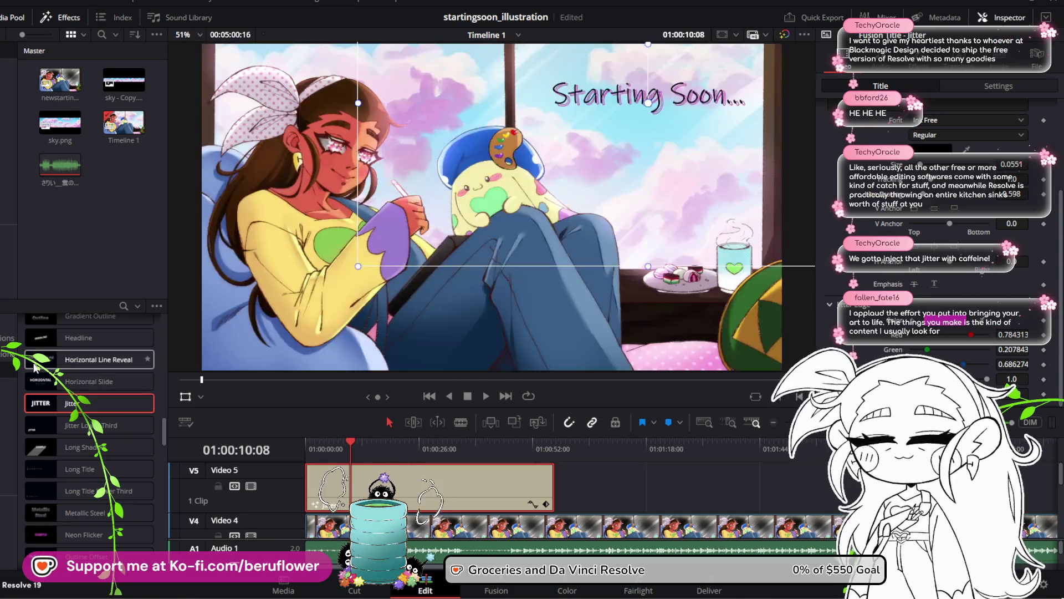
{"action": "scroll", "coordinate": [52, 366], "scroll_direction": "up", "scroll_amount": 2}
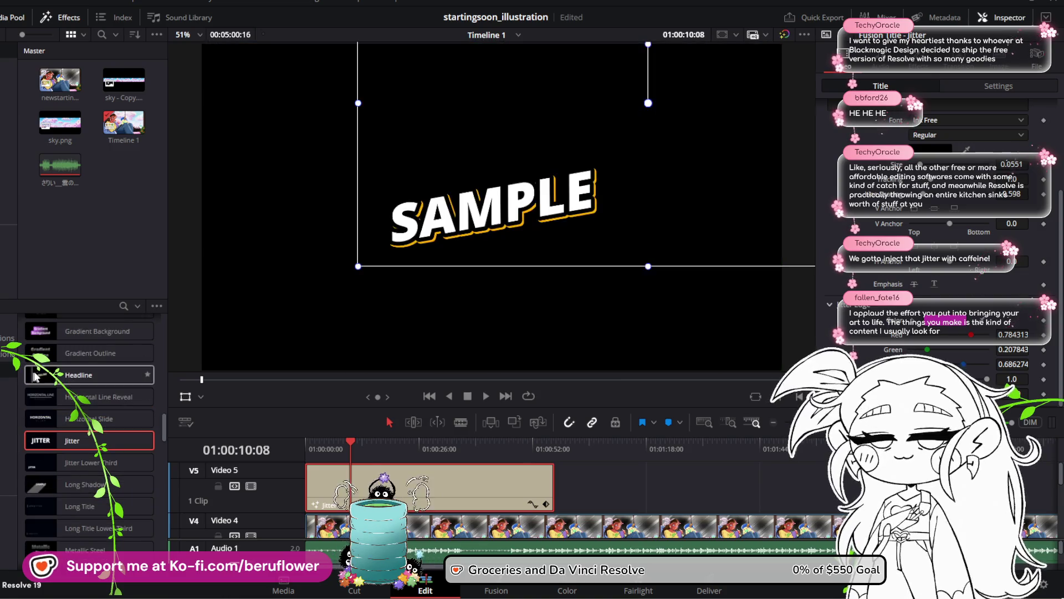
{"action": "scroll", "coordinate": [77, 364], "scroll_direction": "up", "scroll_amount": 4}
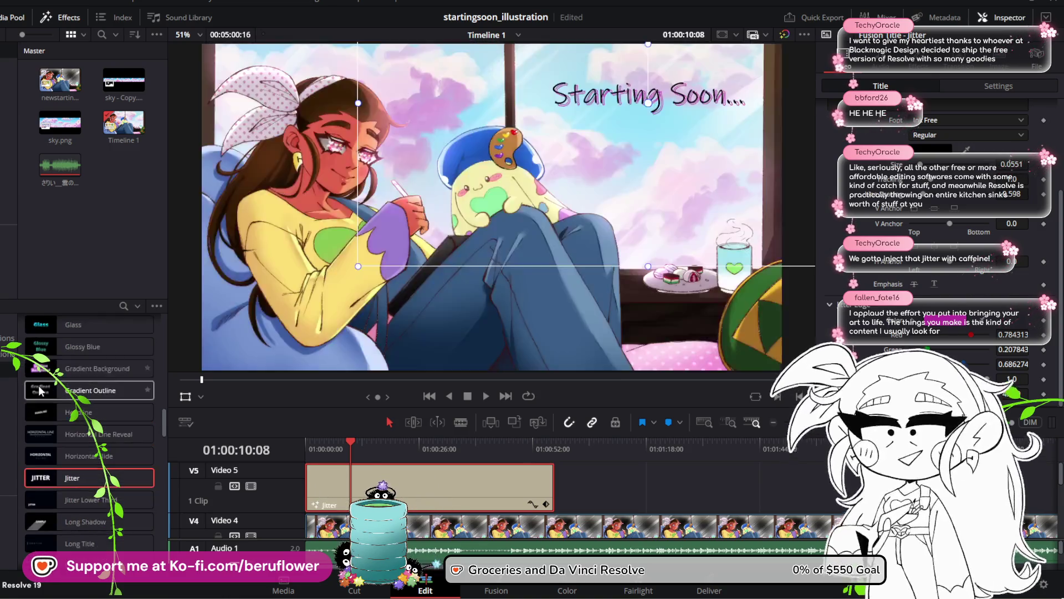
{"action": "scroll", "coordinate": [37, 397], "scroll_direction": "up", "scroll_amount": 2}
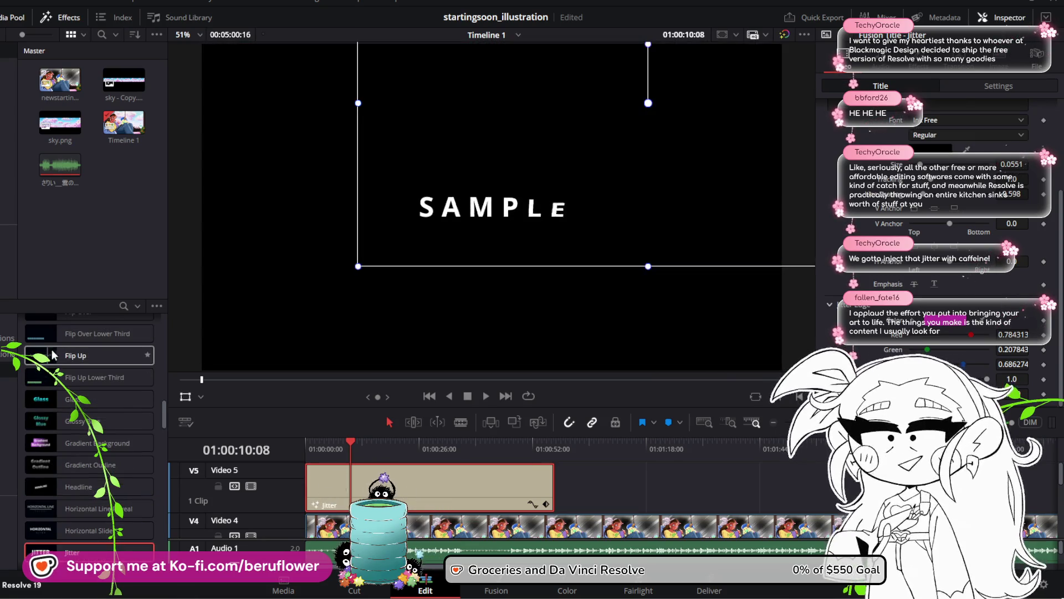
{"action": "scroll", "coordinate": [78, 360], "scroll_direction": "up", "scroll_amount": 2}
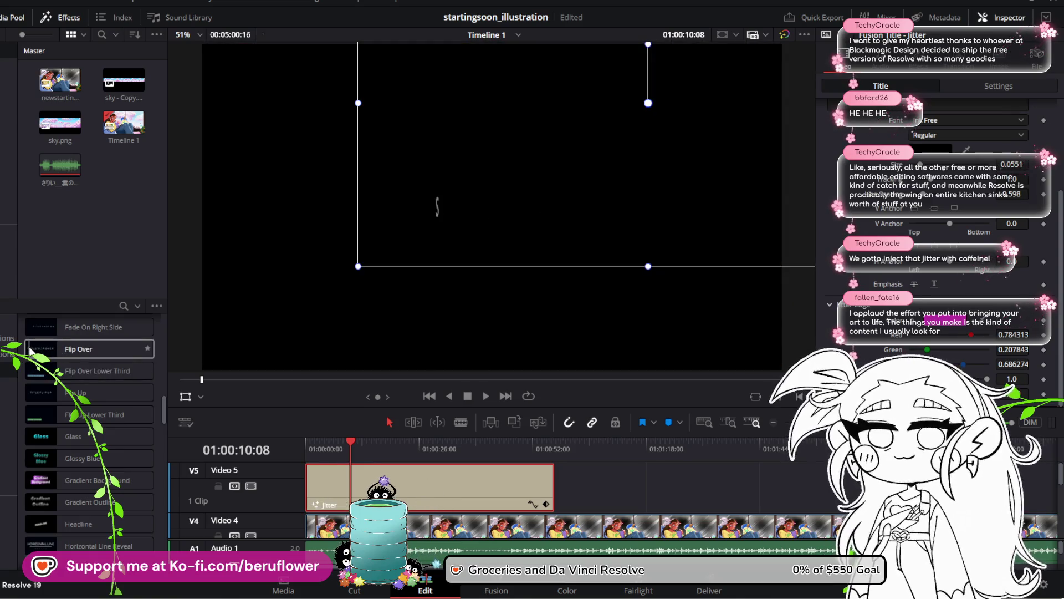
{"action": "scroll", "coordinate": [55, 348], "scroll_direction": "up", "scroll_amount": 2}
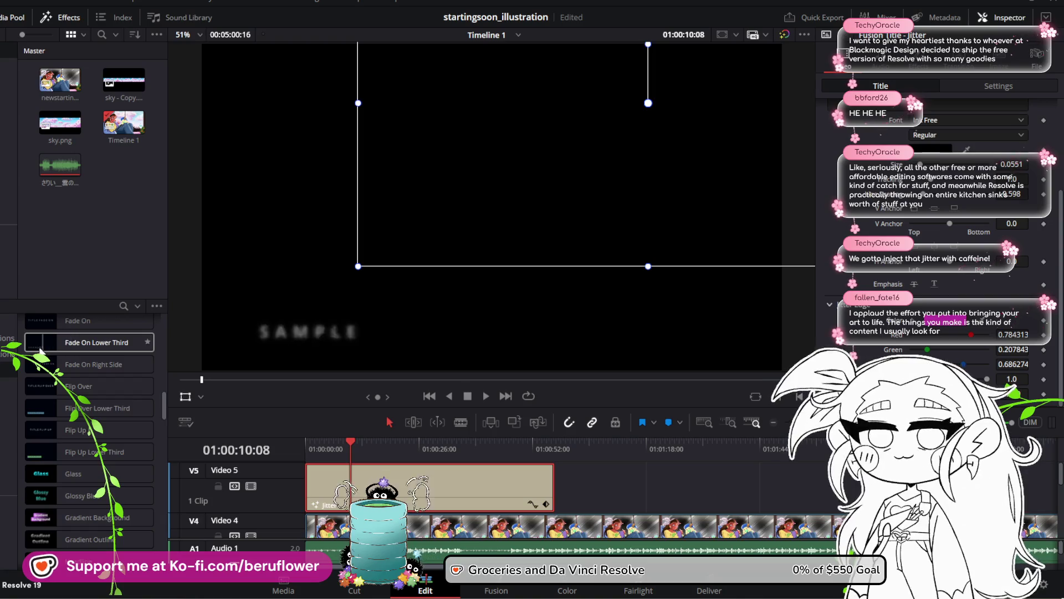
{"action": "scroll", "coordinate": [50, 355], "scroll_direction": "up", "scroll_amount": 2}
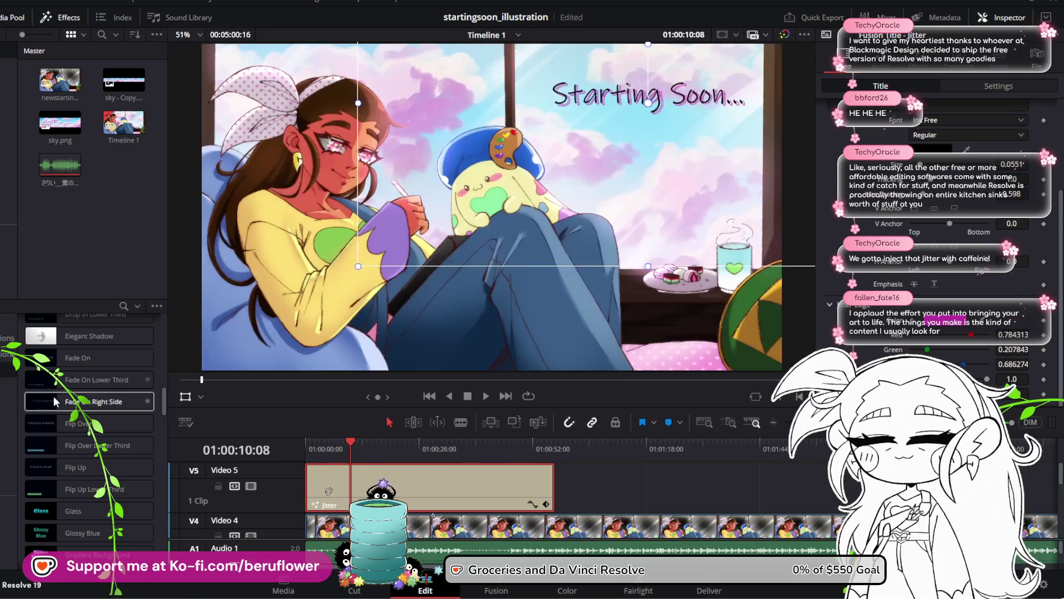
{"action": "scroll", "coordinate": [72, 400], "scroll_direction": "up", "scroll_amount": 2}
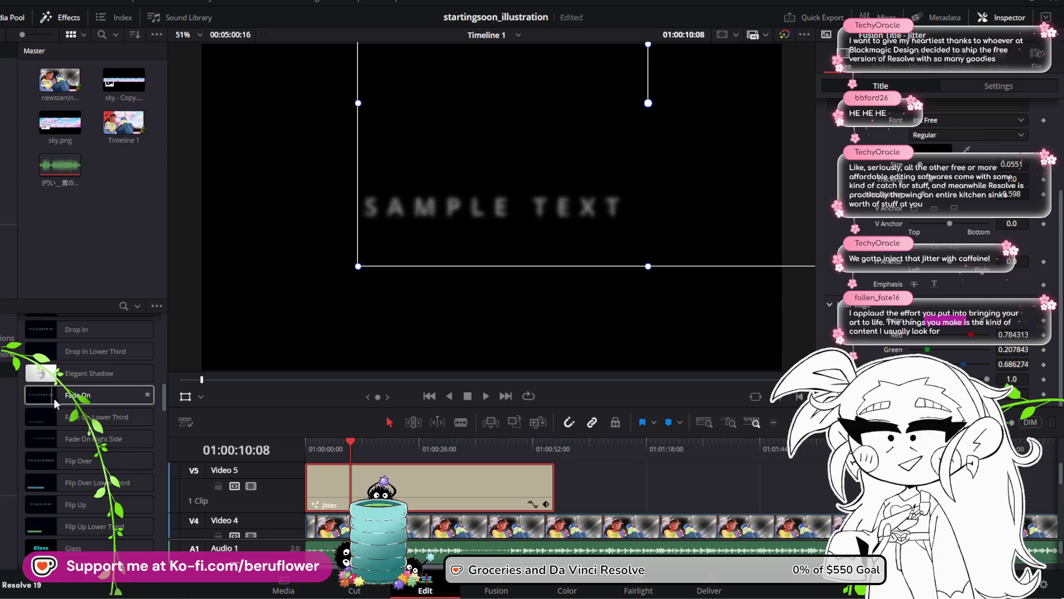
{"action": "mouse_move", "coordinate": [56, 400]}
{"action": "left_mouse_down"}
{"action": "mouse_move", "coordinate": [138, 430]}
{"action": "mouse_move", "coordinate": [575, 477]}
{"action": "mouse_move", "coordinate": [571, 493]}
{"action": "left_mouse_up"}
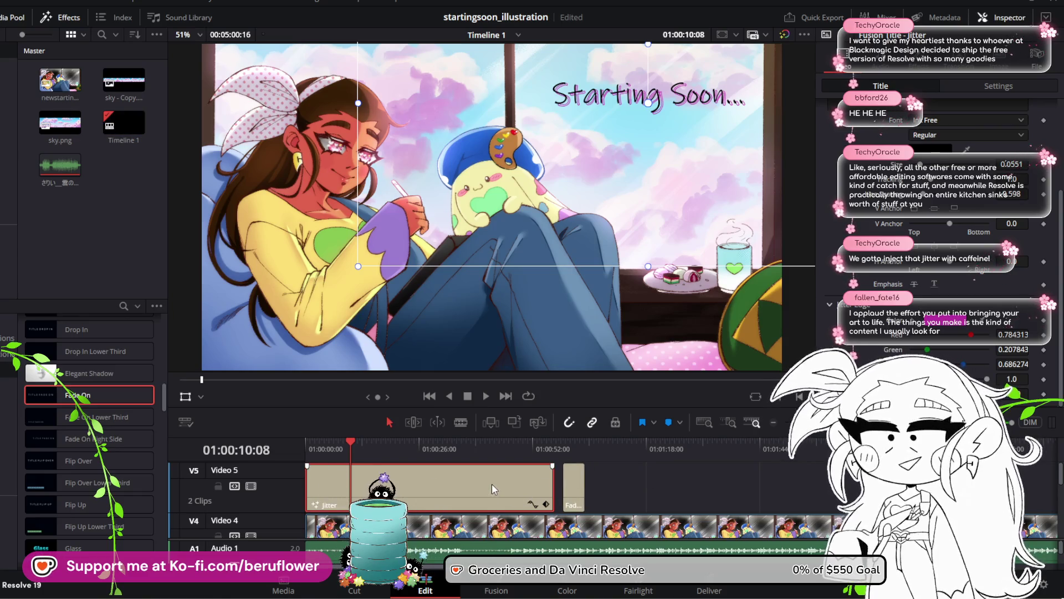
Delete the Jitter clip and extend the Fade On title back to the timeline start
{"action": "key", "text": "Delete"}
{"action": "left_click_drag", "start_coordinate": [563, 489], "coordinate": [306, 489]}
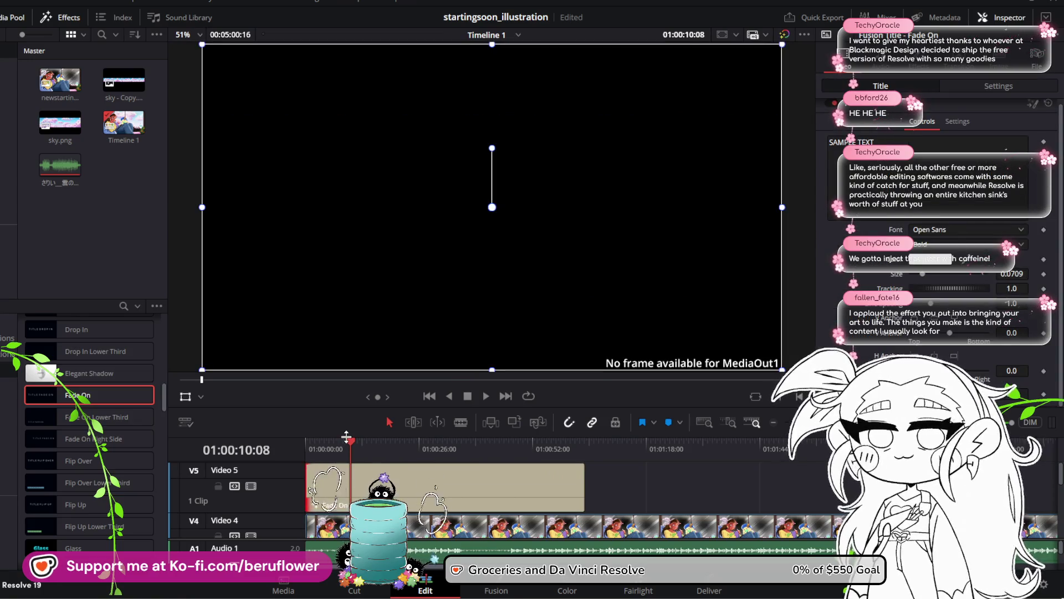
{"action": "left_click_drag", "start_coordinate": [346, 439], "coordinate": [301, 454]}
{"action": "left_click", "coordinate": [415, 468]}
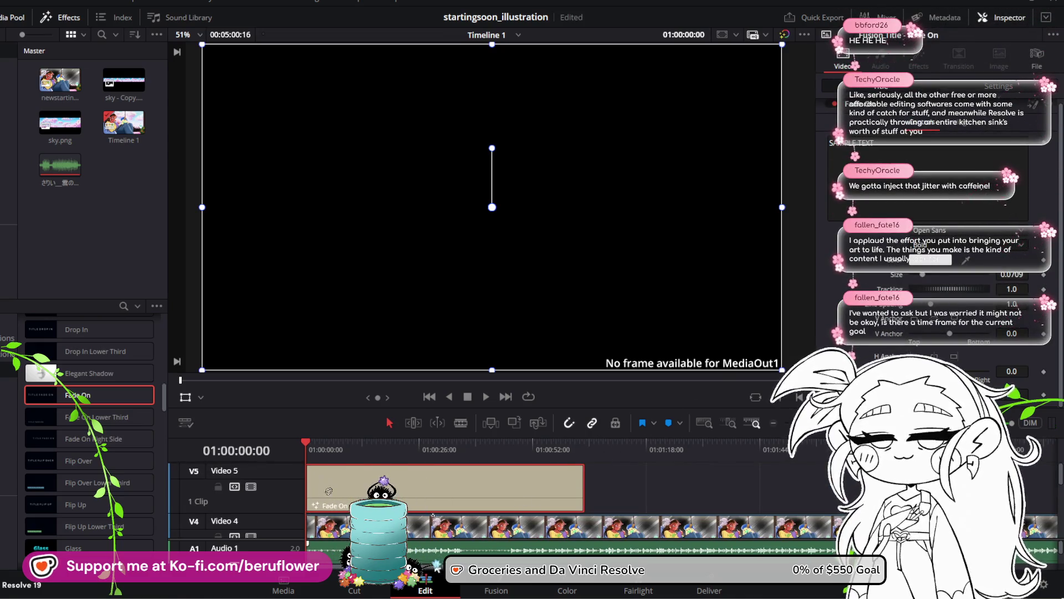
{"action": "left_click", "coordinate": [427, 549]}
{"action": "scroll", "coordinate": [441, 555], "scroll_direction": "down", "scroll_amount": 1}
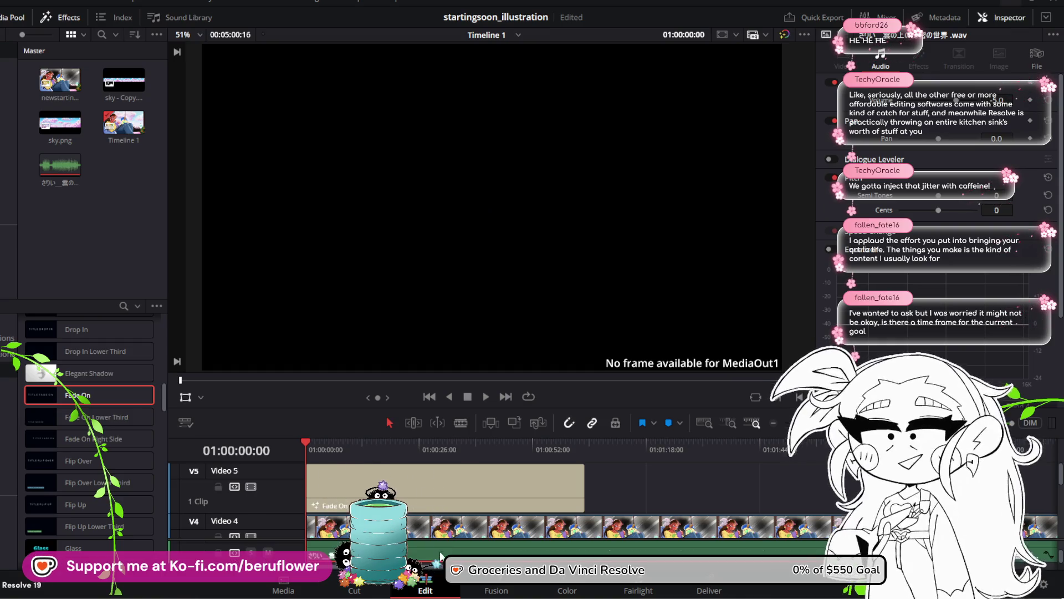
{"action": "left_click", "coordinate": [434, 494]}
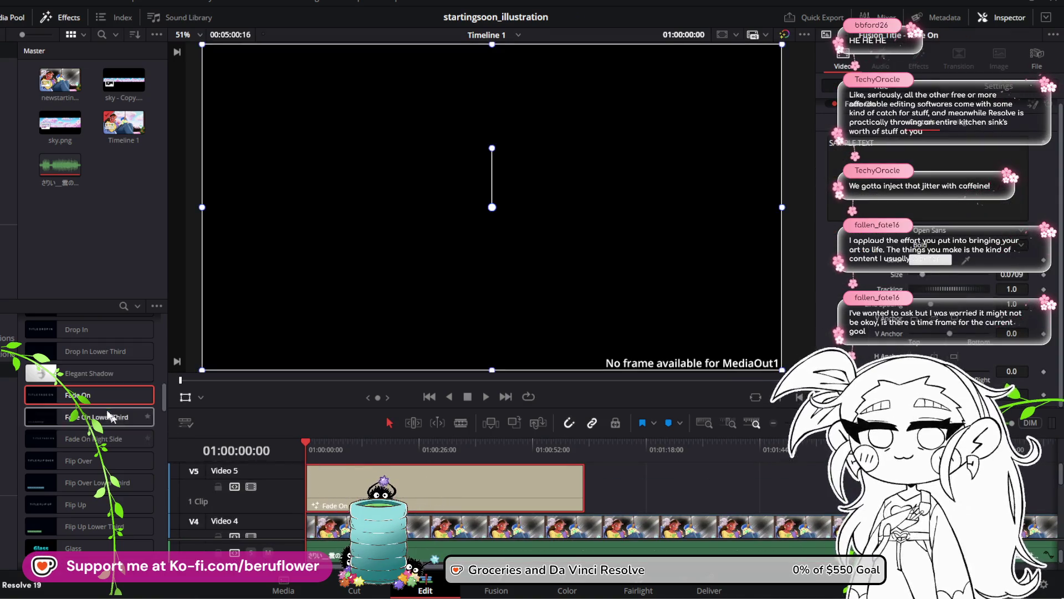
Preview the Fade On title from the start, then undo to restore the Jitter clip
{"action": "scroll", "coordinate": [624, 224], "scroll_direction": "down", "scroll_amount": 2}
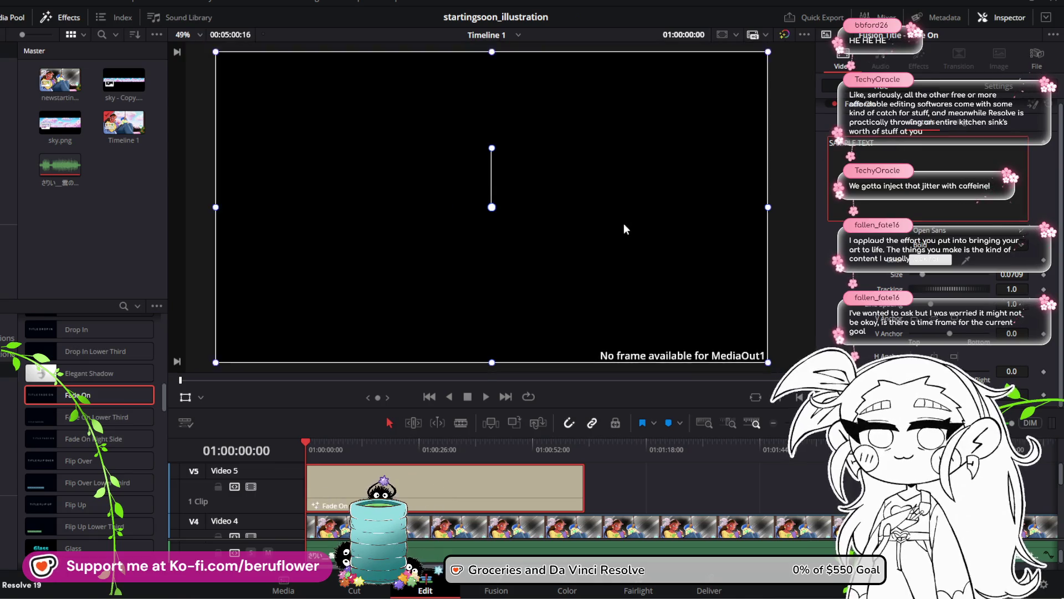
{"action": "scroll", "coordinate": [624, 224], "scroll_direction": "up", "scroll_amount": 1}
{"action": "left_click", "coordinate": [471, 459]}
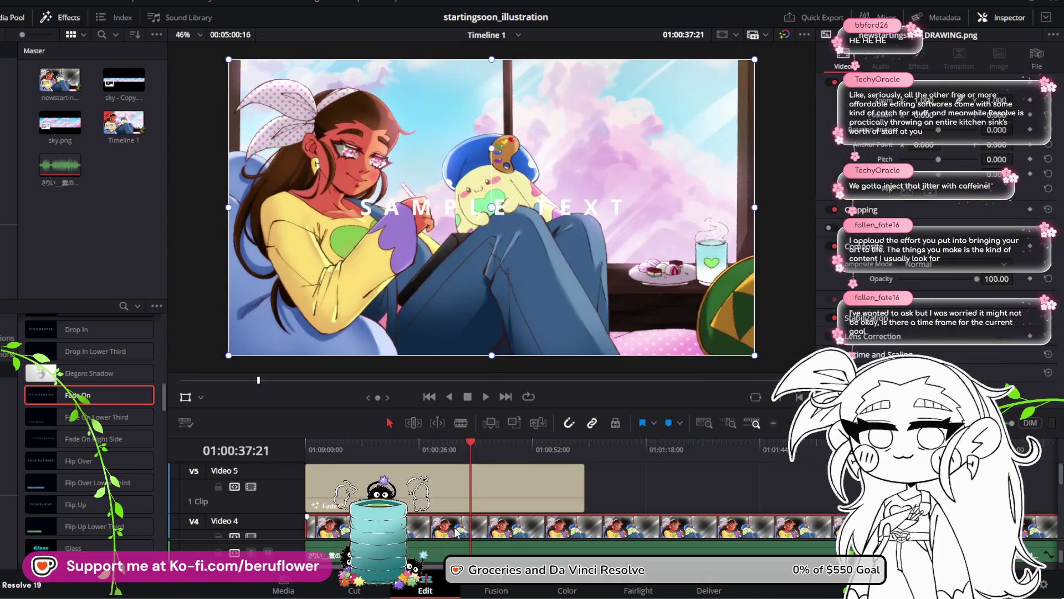
{"action": "left_click_drag", "start_coordinate": [468, 441], "coordinate": [301, 452]}
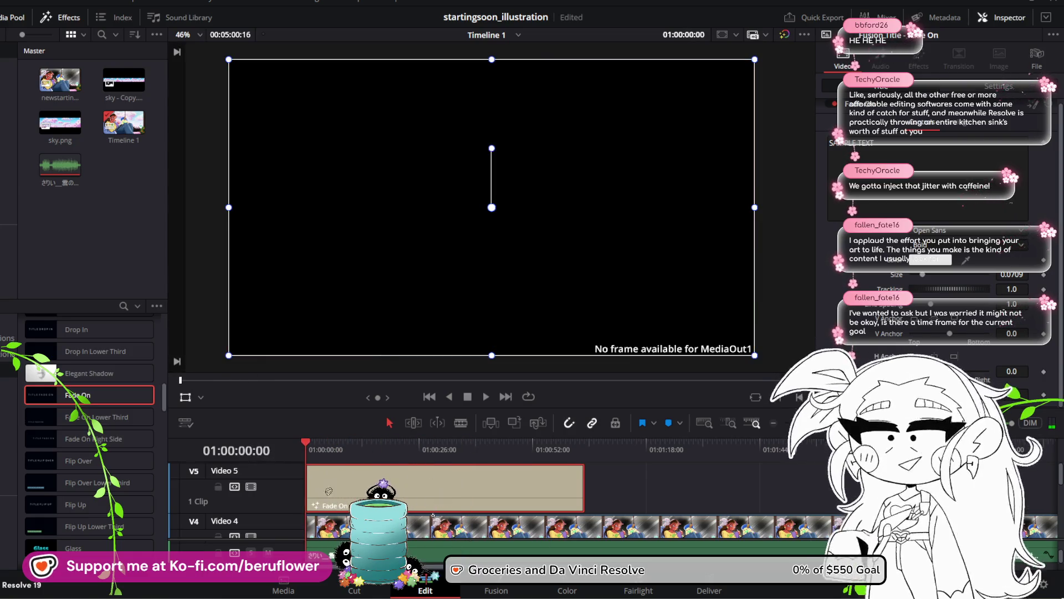
{"action": "scroll", "coordinate": [761, 455], "scroll_direction": "down", "scroll_amount": 2}
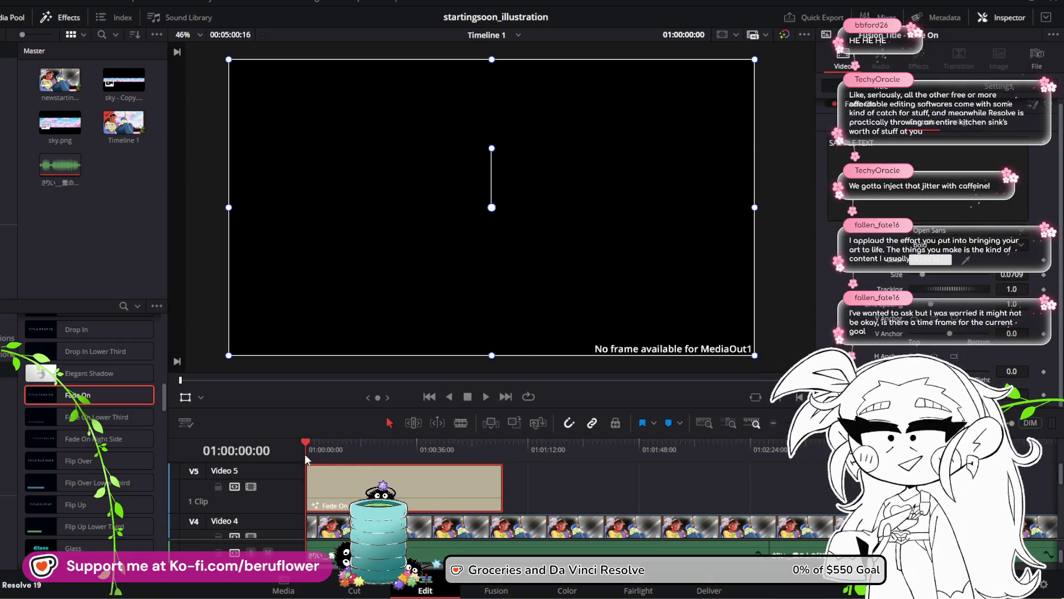
{"action": "mouse_move", "coordinate": [313, 441]}
{"action": "left_mouse_down"}
{"action": "mouse_move", "coordinate": [331, 440]}
{"action": "mouse_move", "coordinate": [295, 443]}
{"action": "left_mouse_up"}
{"action": "key", "text": "space"}
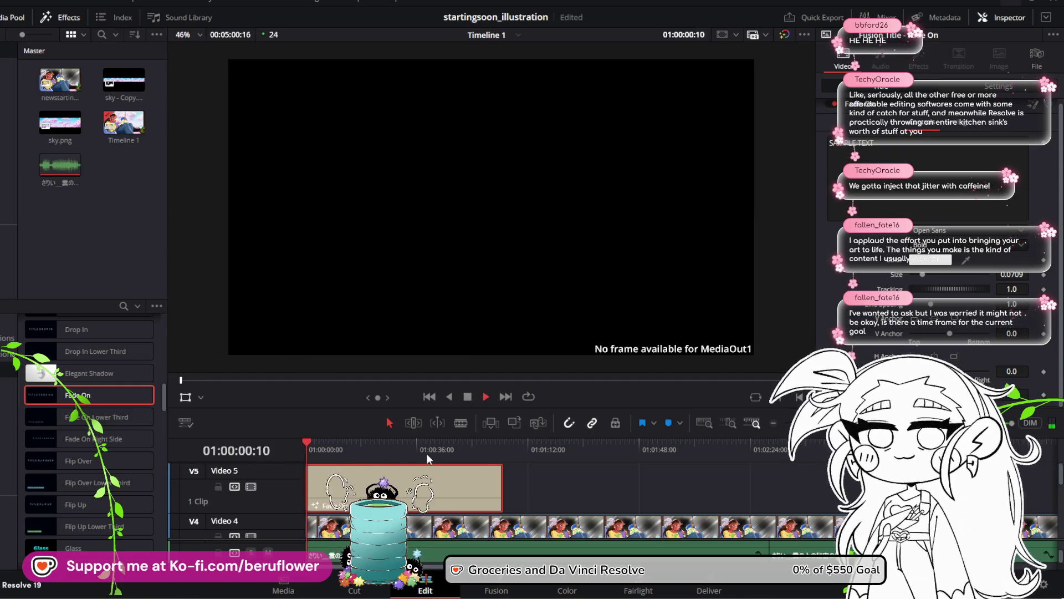
{"action": "key", "text": "ctrl+z"}
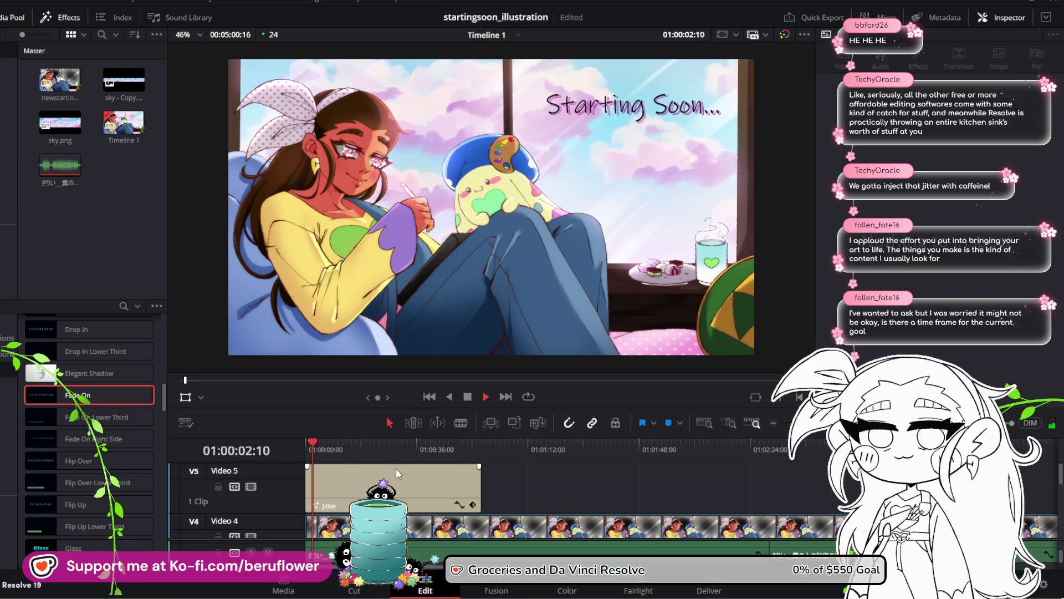
Stop playback, select the Jitter clip, scrub its opening, and inspect its transform and composite settings
{"action": "key", "text": "space"}
{"action": "left_click", "coordinate": [331, 475]}
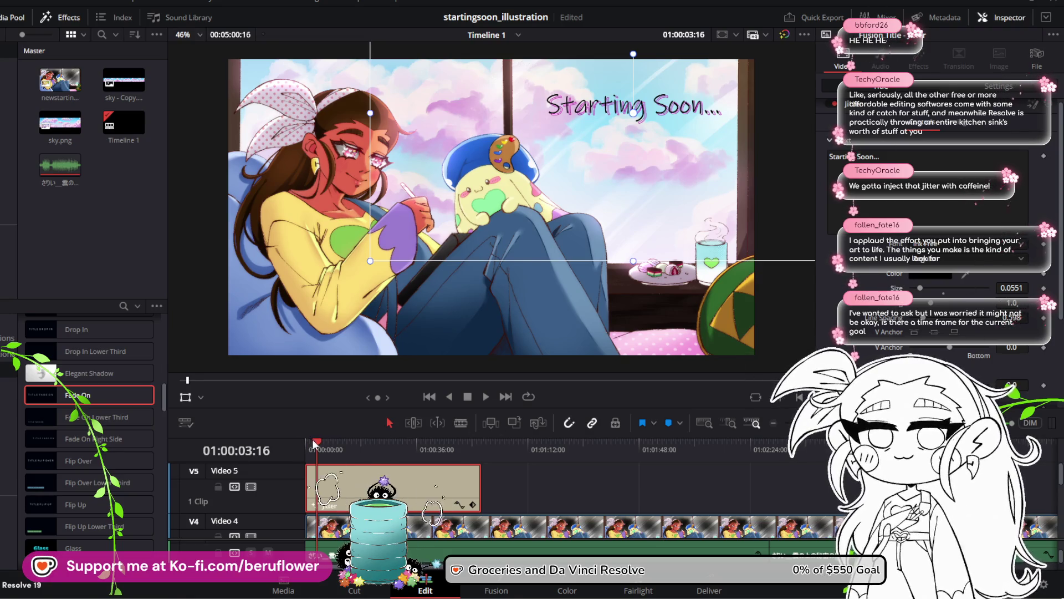
{"action": "left_click_drag", "start_coordinate": [312, 439], "coordinate": [334, 442]}
{"action": "scroll", "coordinate": [871, 323], "scroll_direction": "down", "scroll_amount": 5}
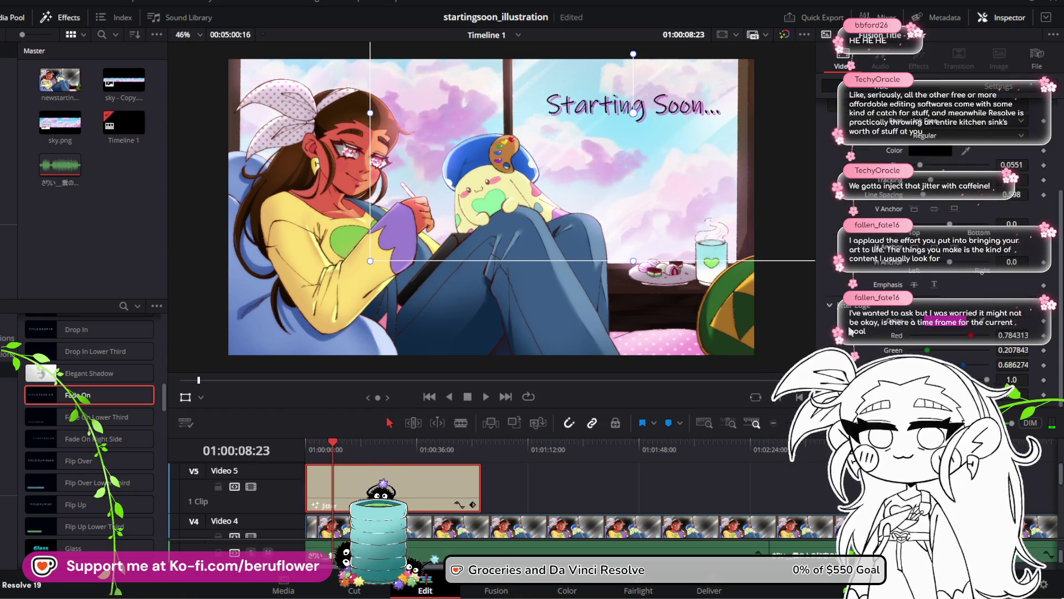
{"action": "scroll", "coordinate": [848, 331], "scroll_direction": "up", "scroll_amount": 5}
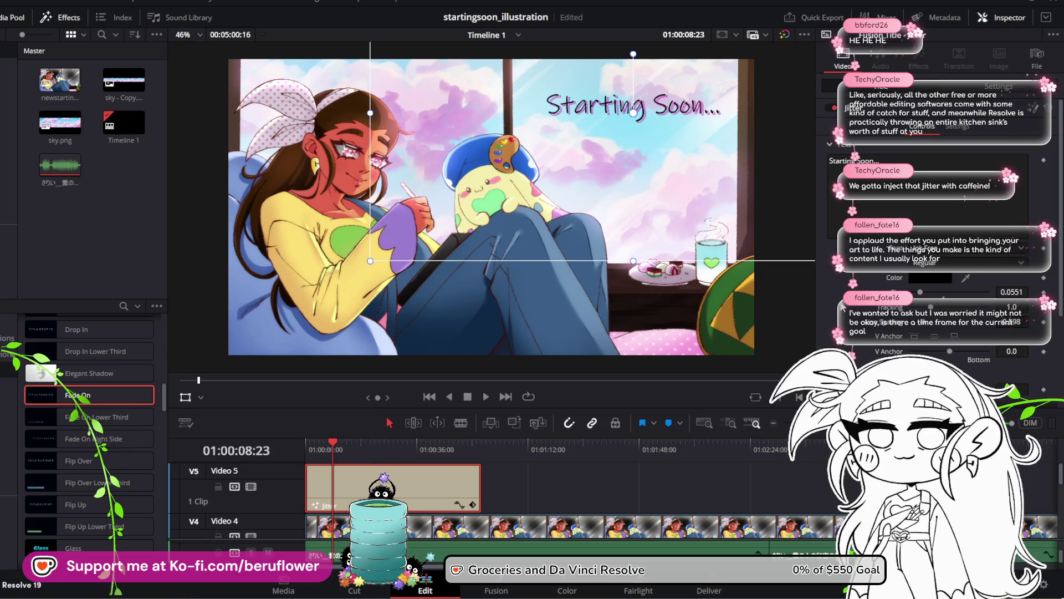
{"action": "left_click", "coordinate": [993, 87]}
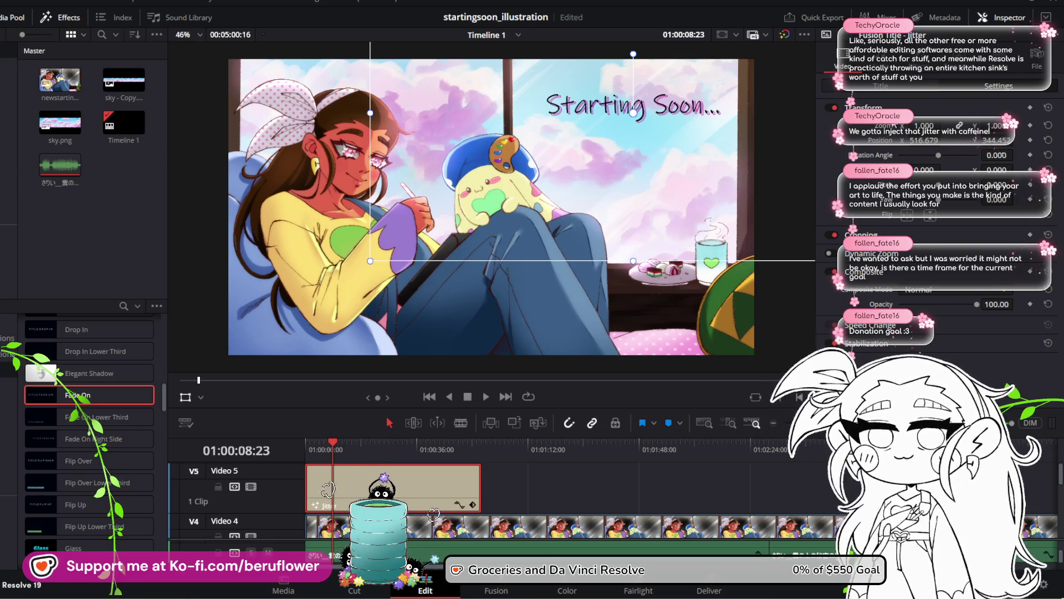
{"action": "left_click", "coordinate": [887, 89]}
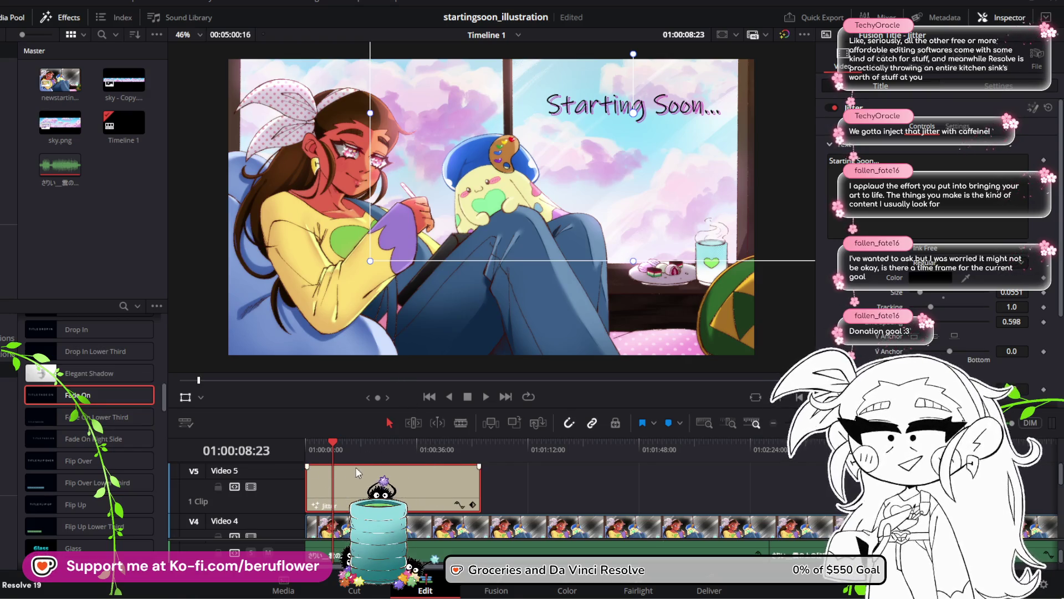
Scrub the playhead back through the Jitter title animation
{"action": "left_click_drag", "start_coordinate": [332, 441], "coordinate": [311, 440]}
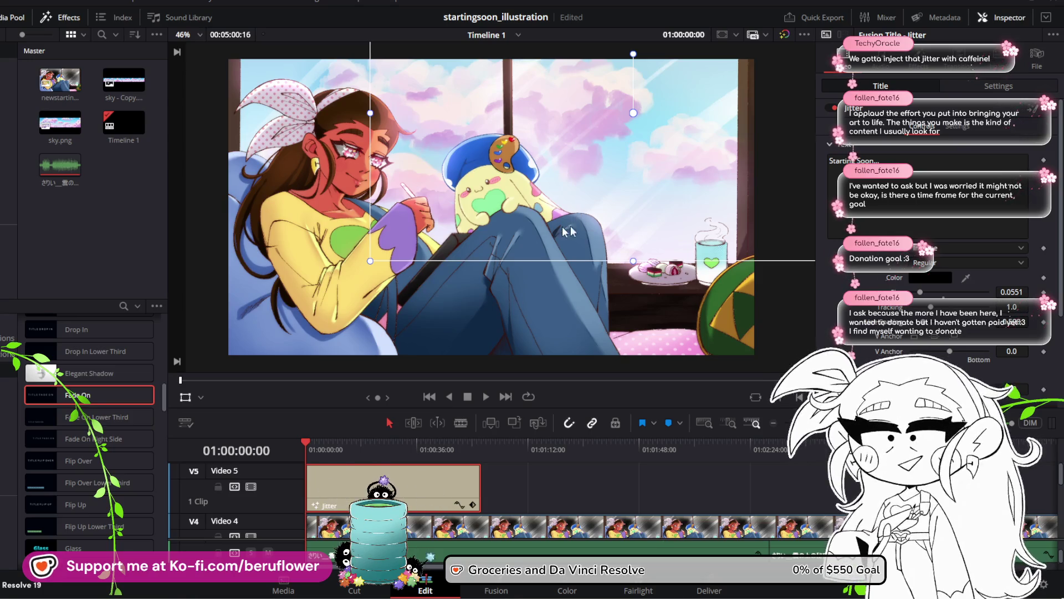
Return the playhead to 01:00:00:00 after previewing the title frame
{"action": "left_click_drag", "start_coordinate": [311, 444], "coordinate": [306, 442]}
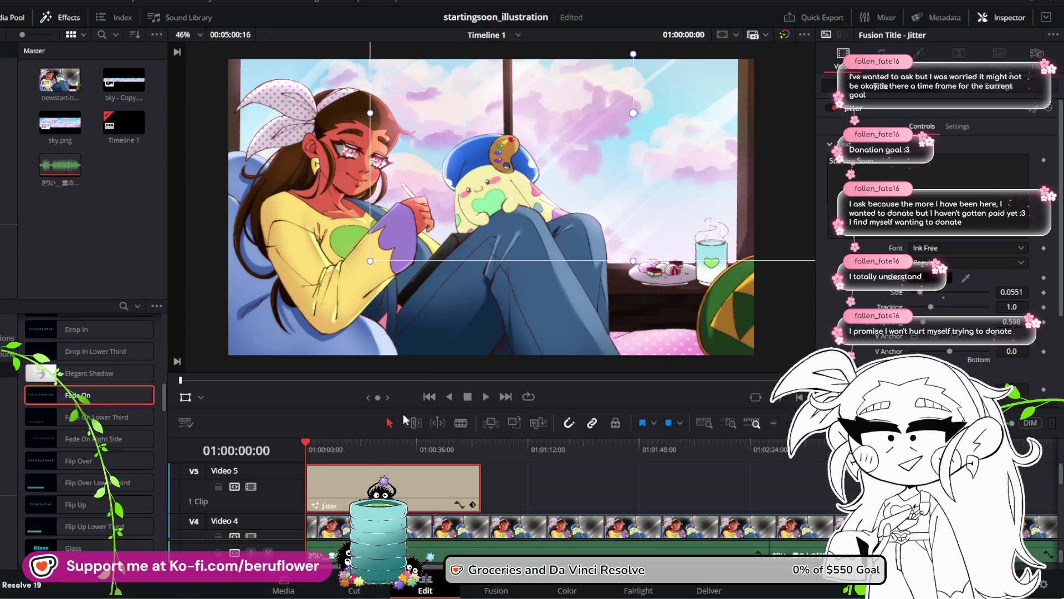
Play the opening from the start and stop near 01:00:10:05, once the pink Jitter title appears
{"action": "key", "text": "space"}
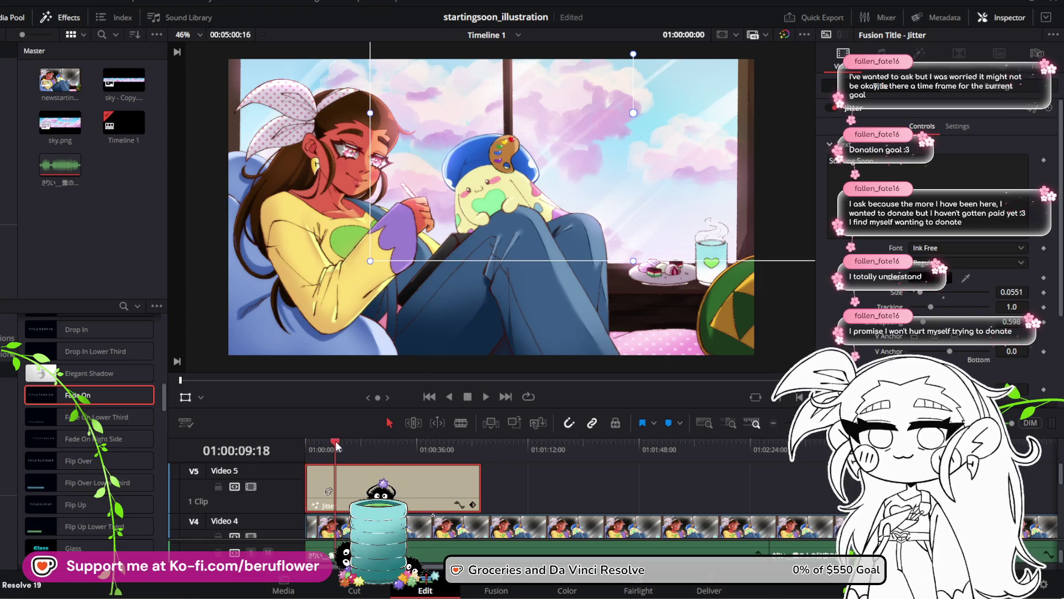
{"action": "left_click", "coordinate": [305, 438]}
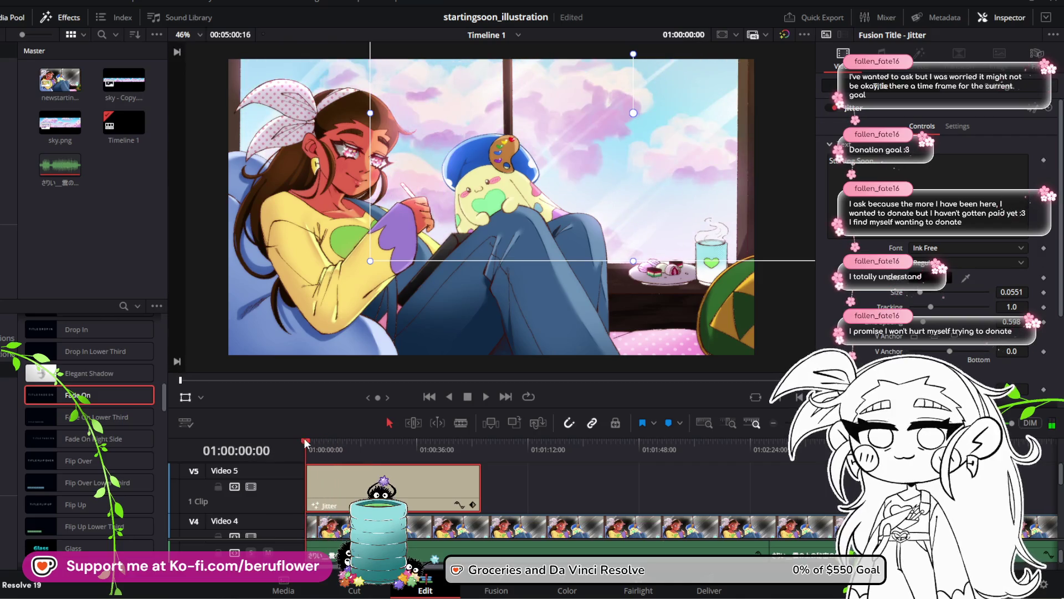
{"action": "left_click", "coordinate": [487, 395]}
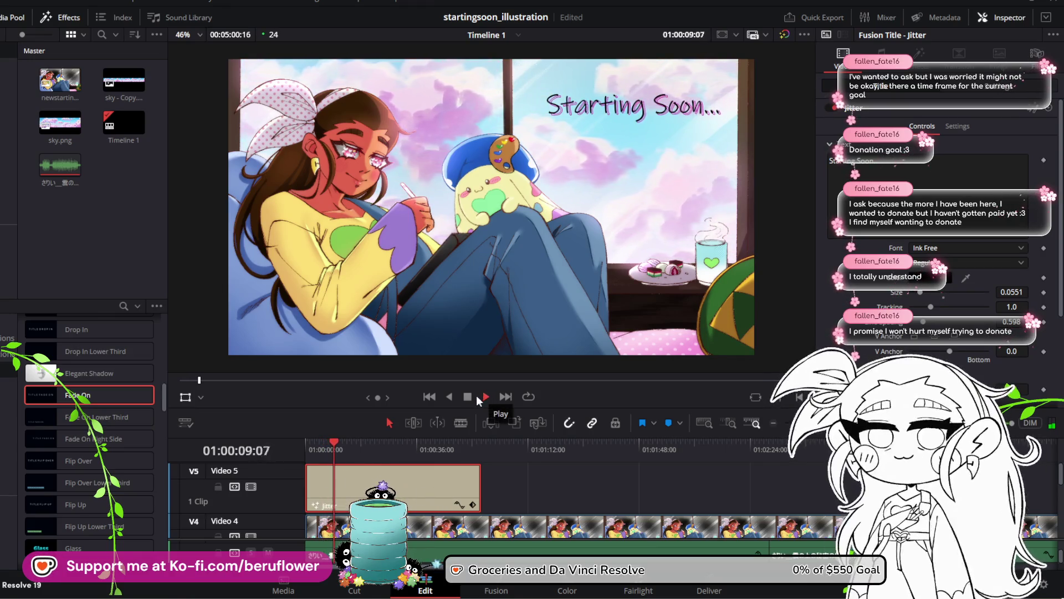
{"action": "left_click", "coordinate": [471, 398]}
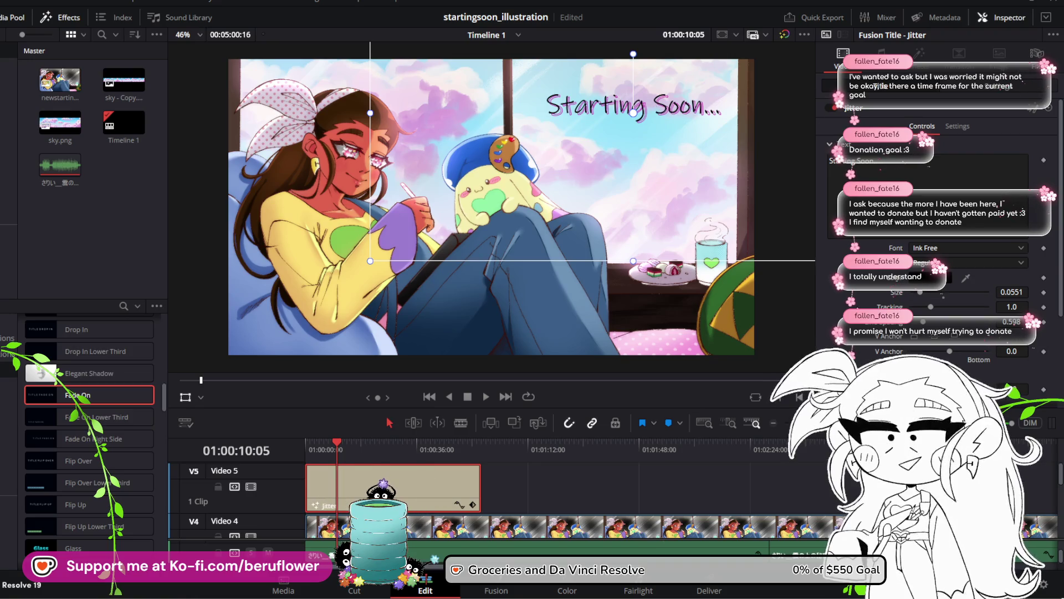
{"action": "scroll", "coordinate": [937, 222], "scroll_direction": "down", "scroll_amount": 5}
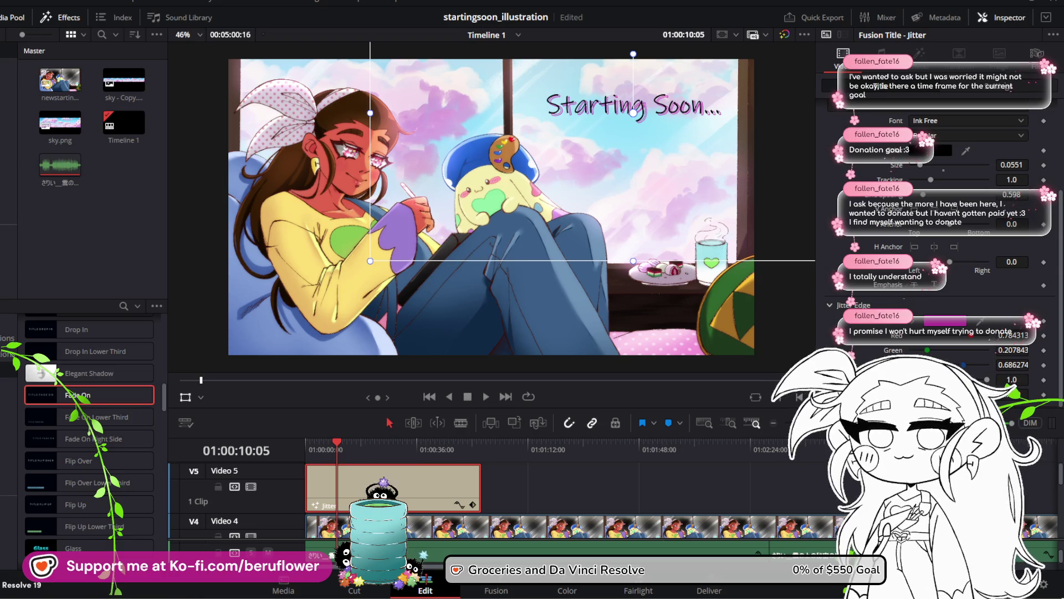
{"action": "scroll", "coordinate": [937, 222], "scroll_direction": "up", "scroll_amount": 4}
{"action": "scroll", "coordinate": [937, 221], "scroll_direction": "down", "scroll_amount": 4}
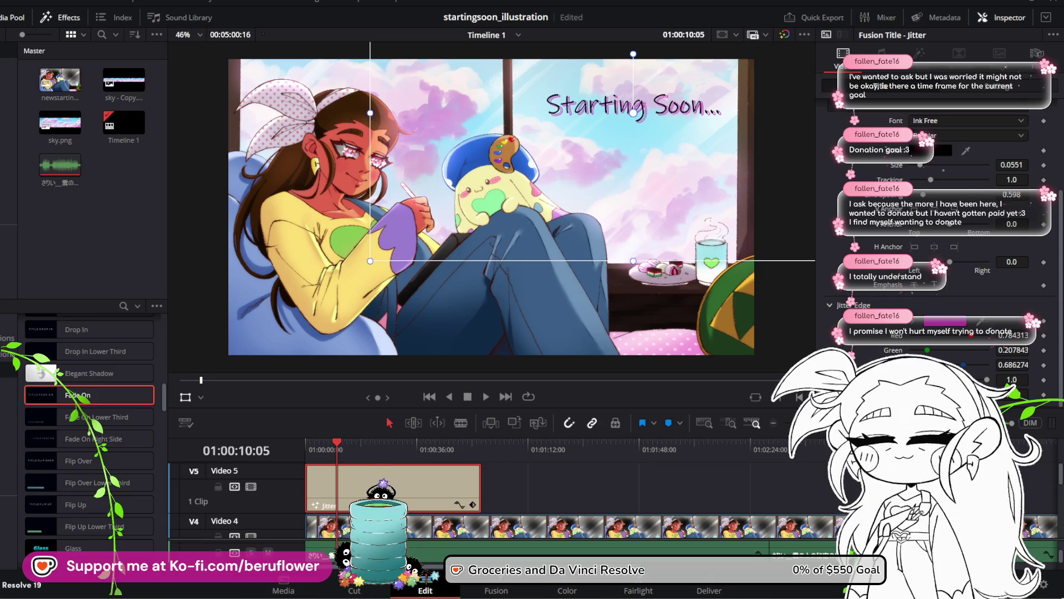
{"action": "scroll", "coordinate": [937, 222], "scroll_direction": "up", "scroll_amount": 5}
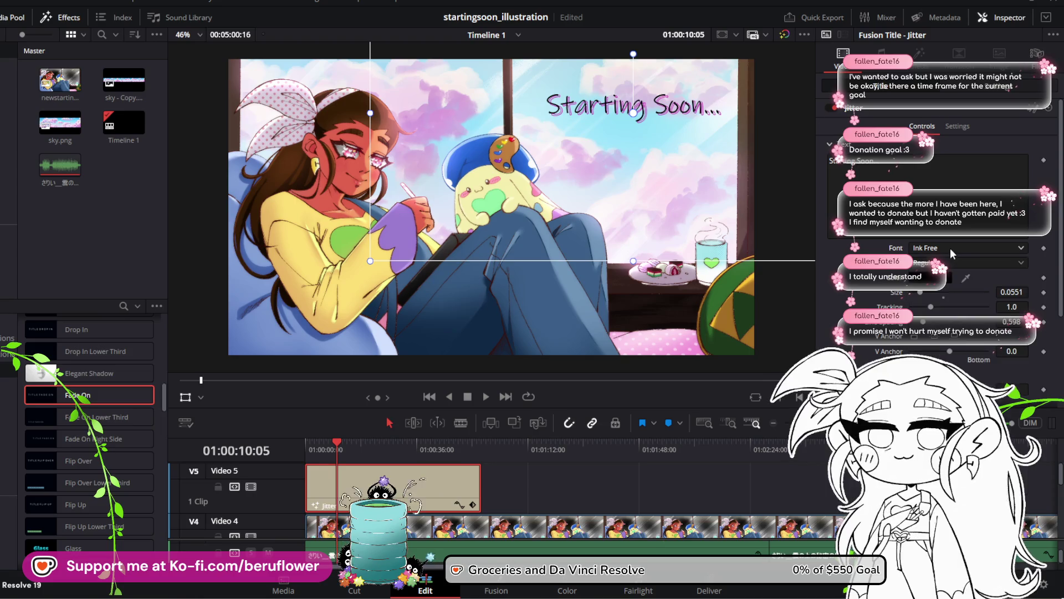
Browse the Inspector font list and try the I KNOW A GHOST font on the title
{"action": "left_click", "coordinate": [1013, 251]}
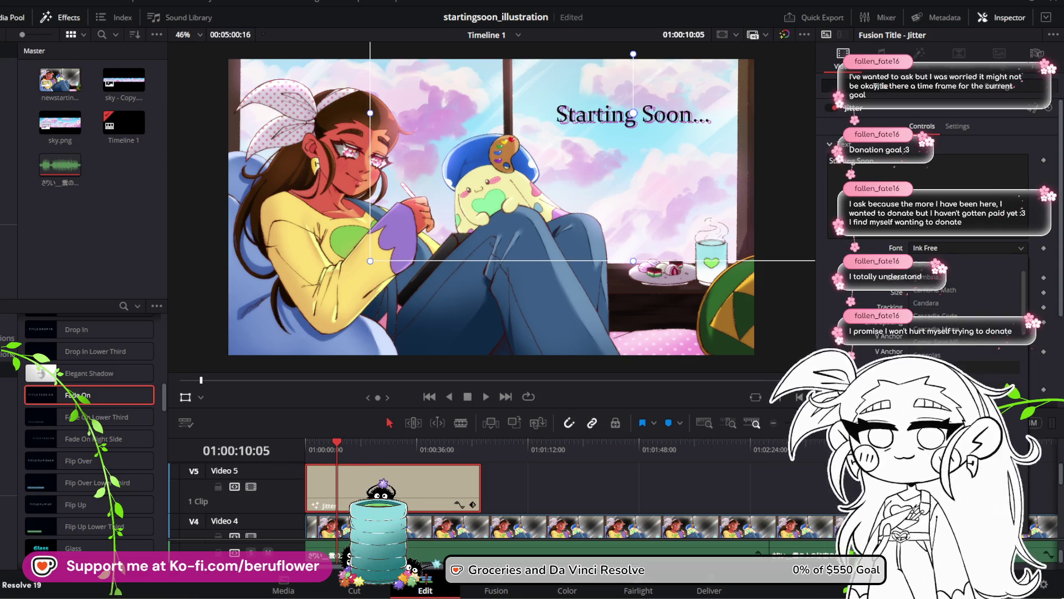
{"action": "scroll", "coordinate": [964, 311], "scroll_direction": "down", "scroll_amount": 2}
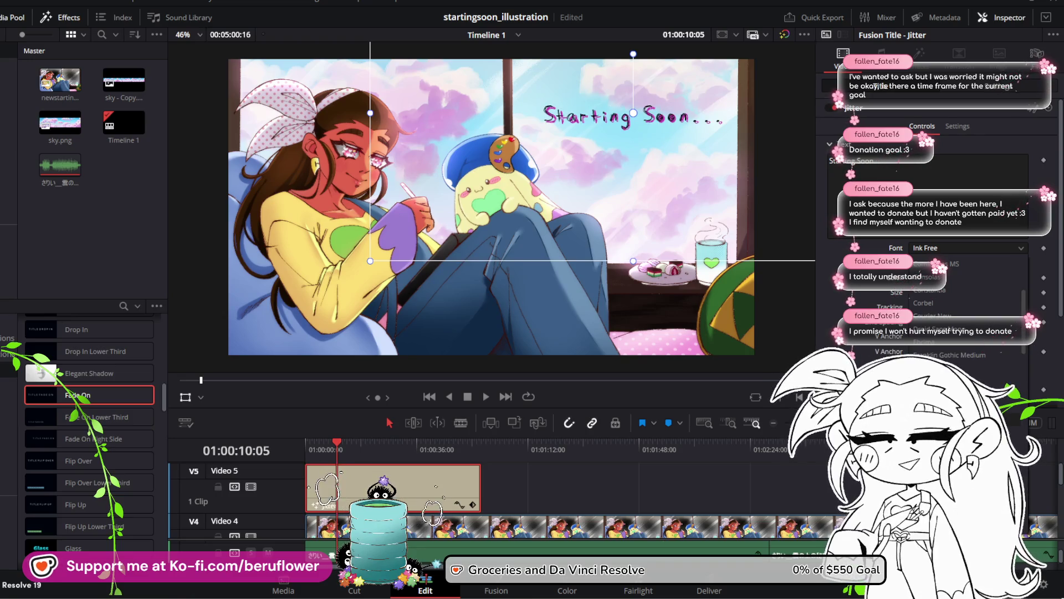
{"action": "scroll", "coordinate": [967, 311], "scroll_direction": "down", "scroll_amount": 3}
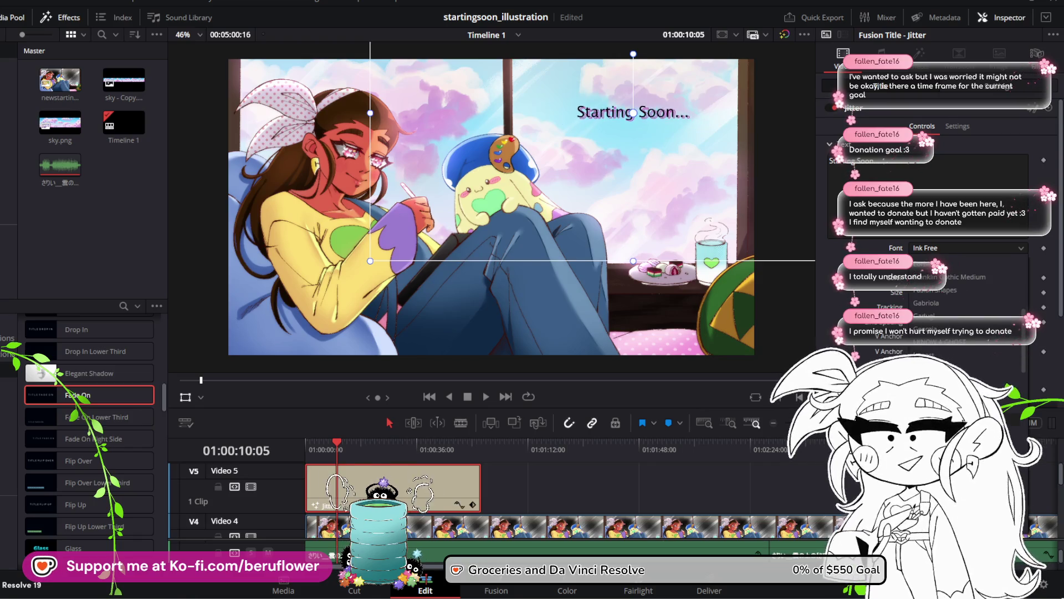
{"action": "scroll", "coordinate": [967, 310], "scroll_direction": "down", "scroll_amount": 2}
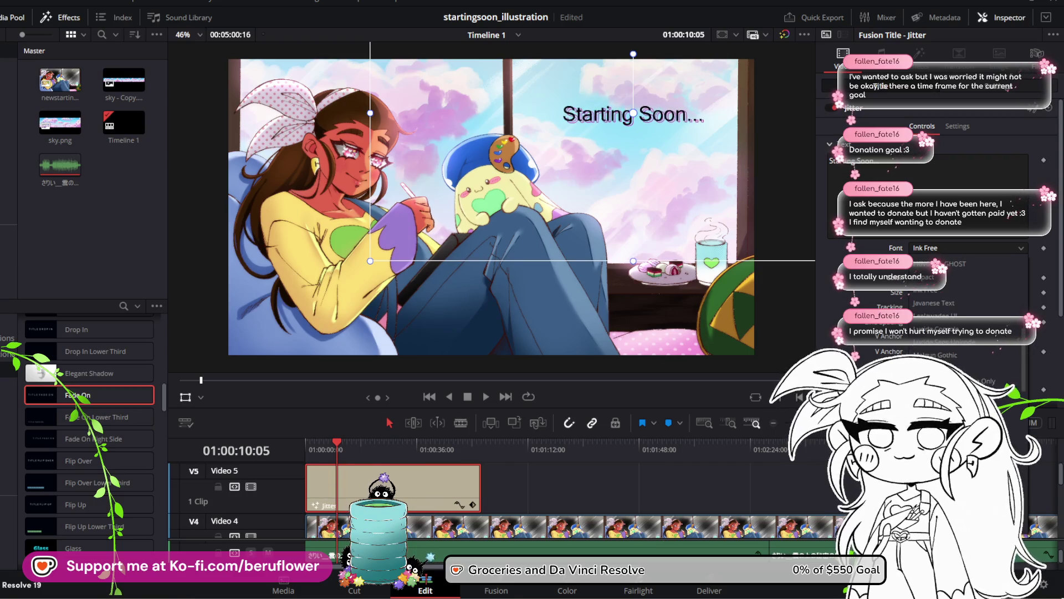
{"action": "scroll", "coordinate": [950, 339], "scroll_direction": "up", "scroll_amount": 3}
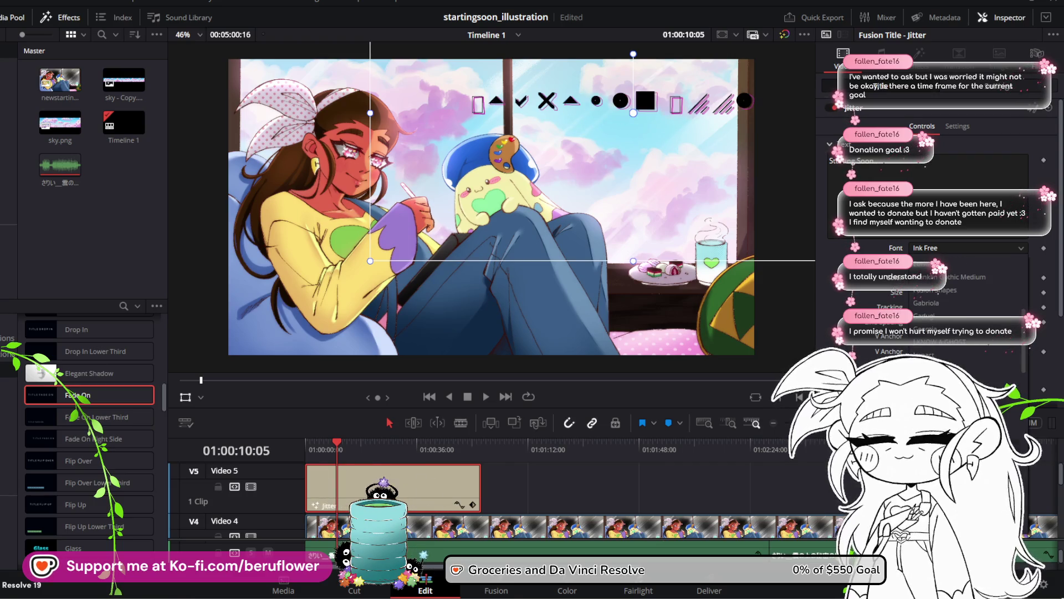
{"action": "left_click", "coordinate": [950, 339]}
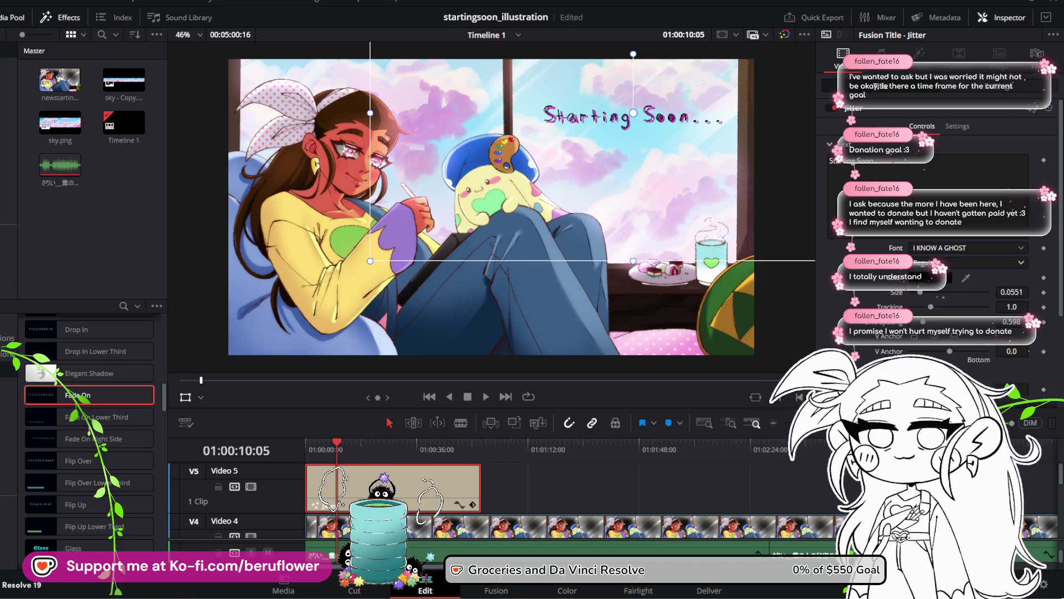
Browse the font list again and settle on Ink Free for the Jitter title
{"action": "left_click", "coordinate": [953, 248]}
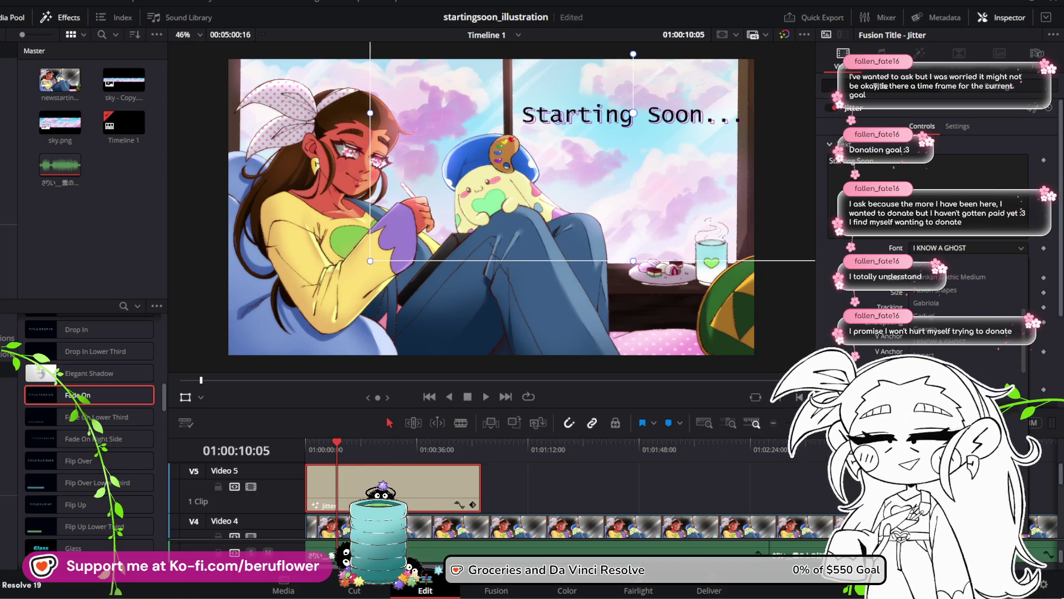
{"action": "scroll", "coordinate": [970, 299], "scroll_direction": "down", "scroll_amount": 5}
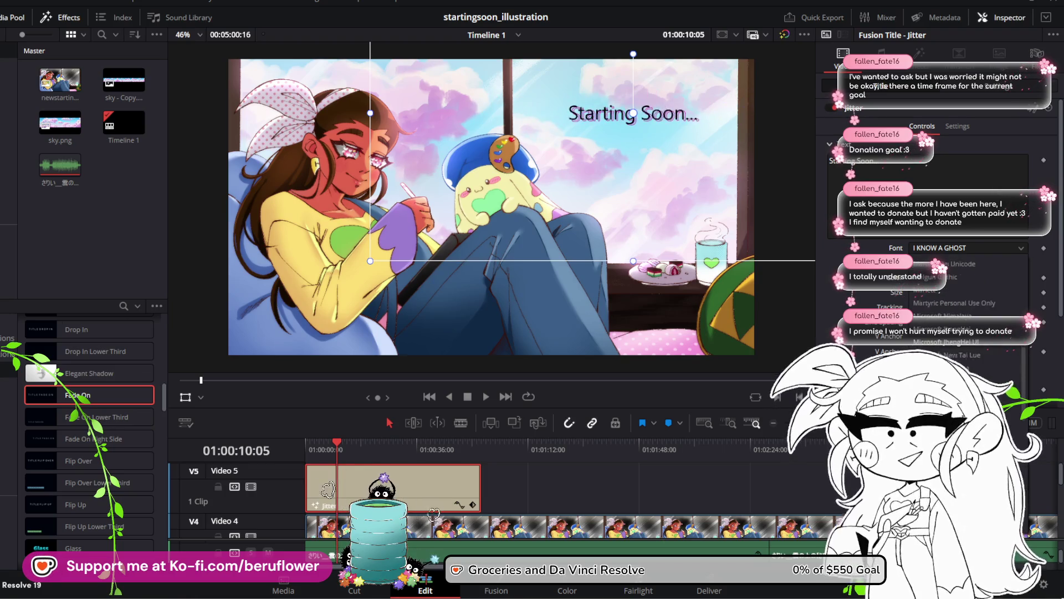
{"action": "scroll", "coordinate": [971, 299], "scroll_direction": "down", "scroll_amount": 5}
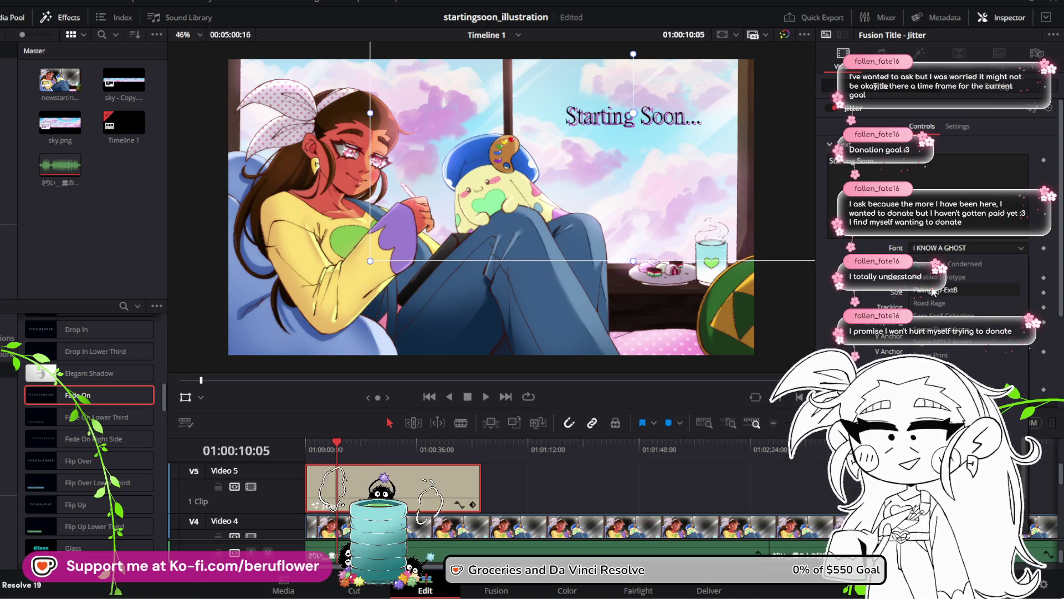
{"action": "scroll", "coordinate": [937, 311], "scroll_direction": "up", "scroll_amount": 5}
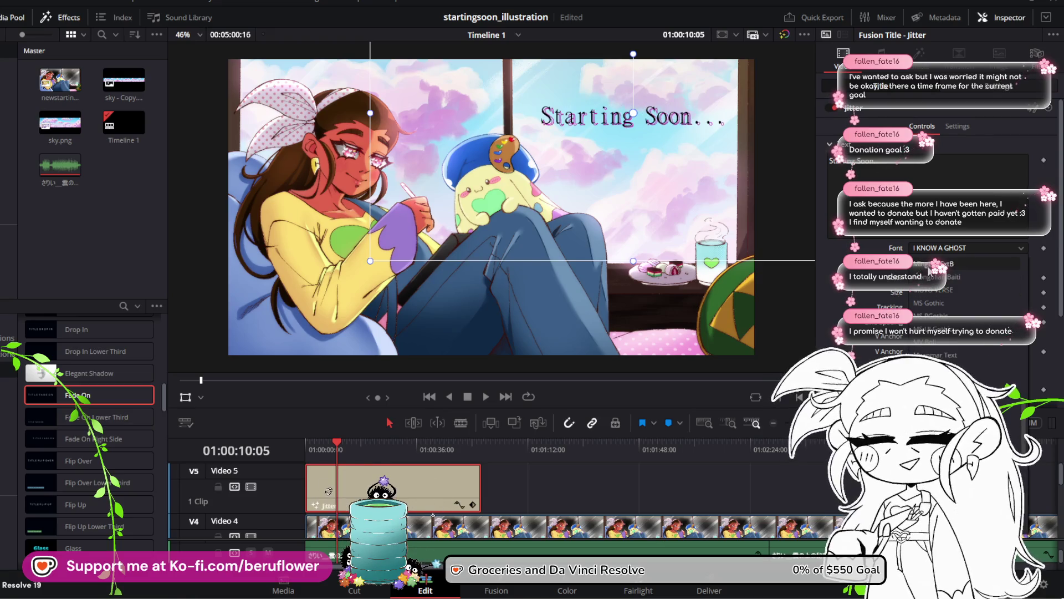
{"action": "scroll", "coordinate": [940, 291], "scroll_direction": "up", "scroll_amount": 1}
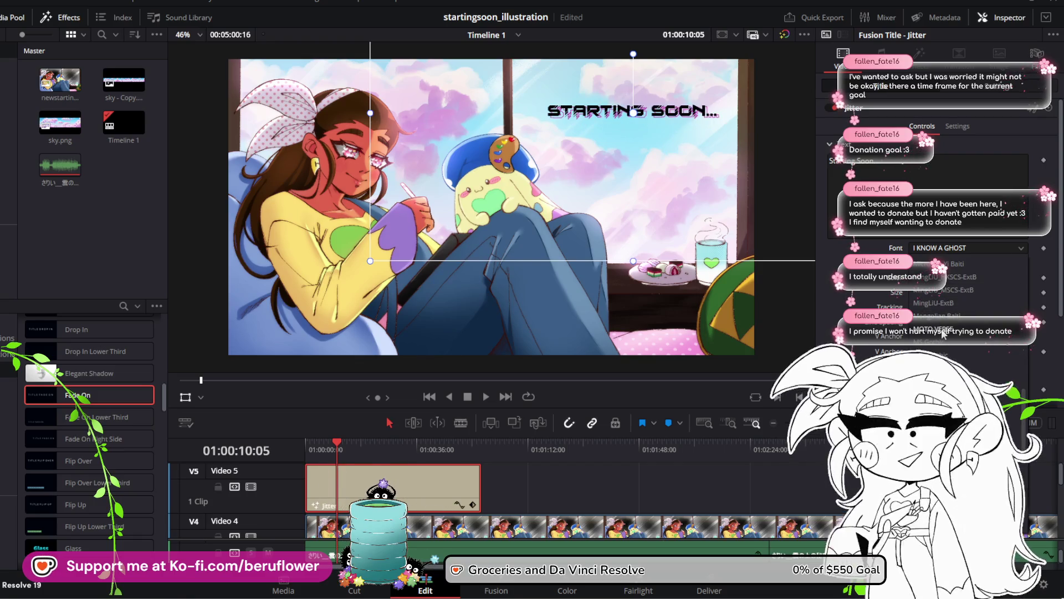
{"action": "scroll", "coordinate": [937, 310], "scroll_direction": "up", "scroll_amount": 5}
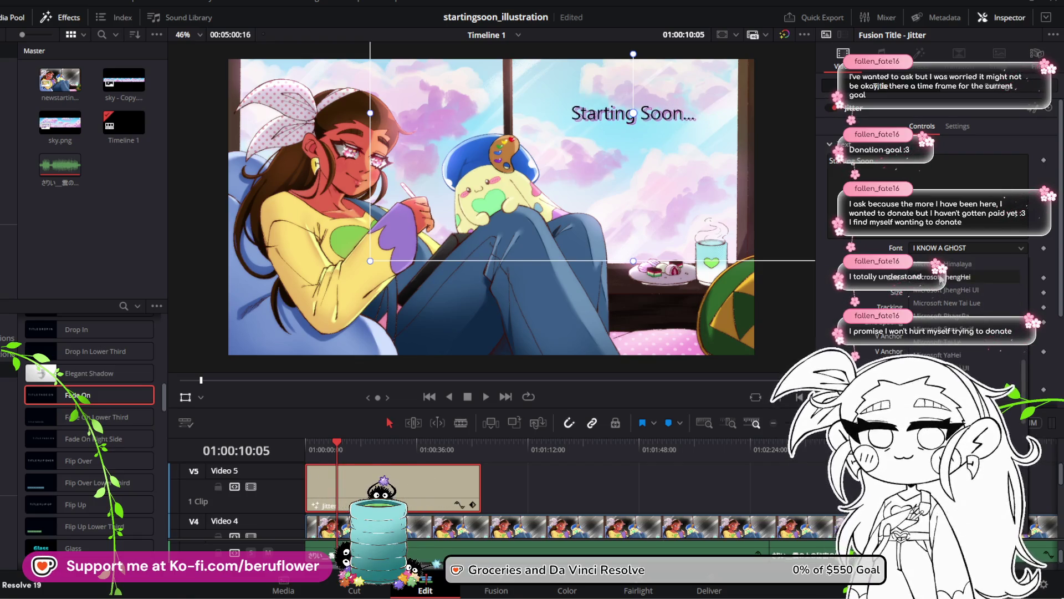
{"action": "scroll", "coordinate": [937, 311], "scroll_direction": "up", "scroll_amount": 3}
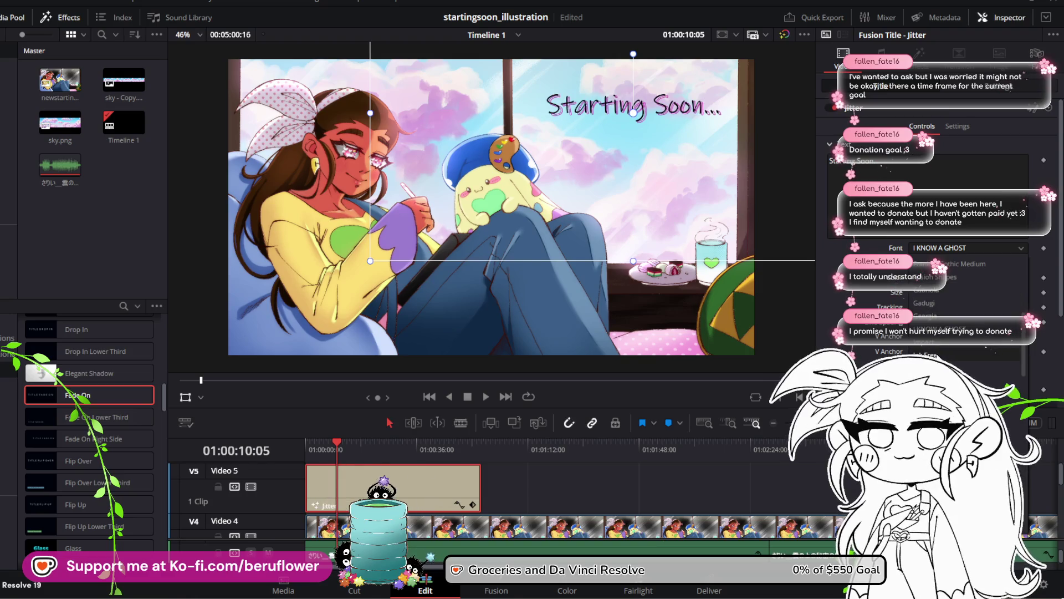
{"action": "left_click", "coordinate": [932, 355]}
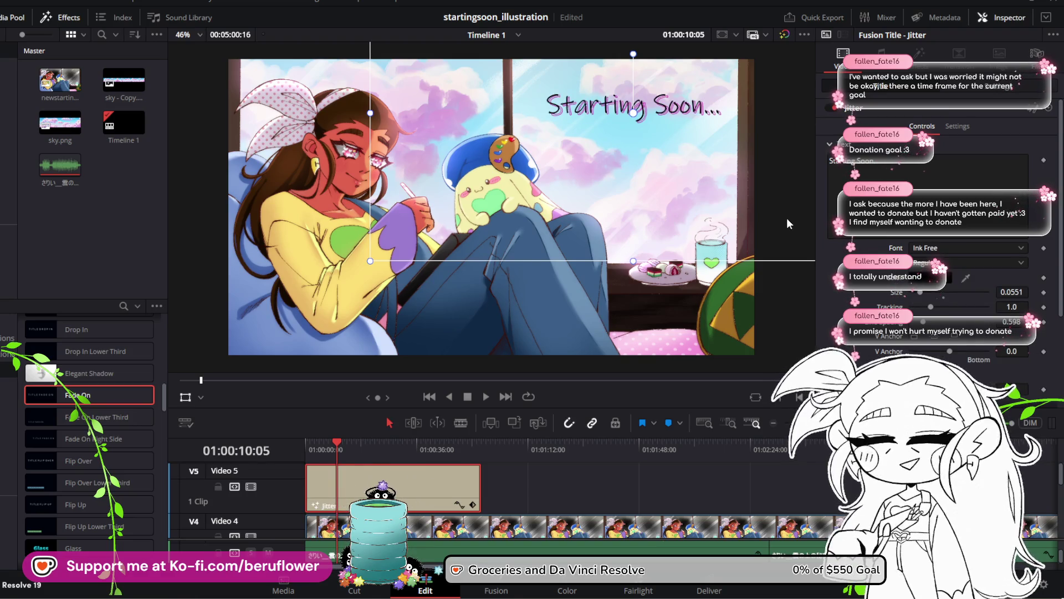
Raise the title's Size from 0.0551 to 0.063 in the Inspector
{"action": "scroll", "coordinate": [657, 148], "scroll_direction": "up", "scroll_amount": 2}
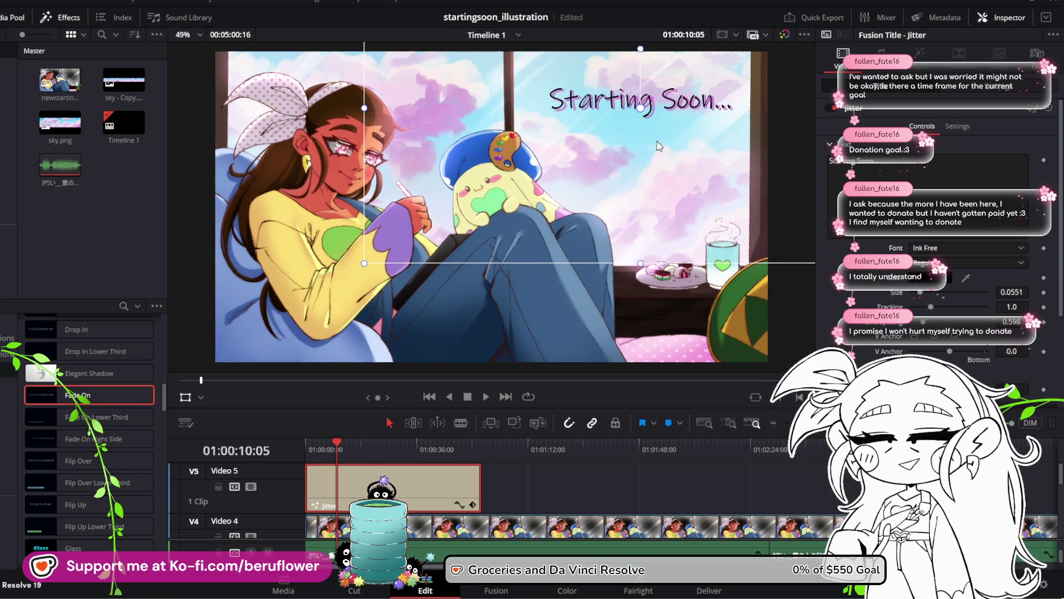
{"action": "scroll", "coordinate": [658, 148], "scroll_direction": "down", "scroll_amount": 1}
{"action": "scroll", "coordinate": [658, 148], "scroll_direction": "up", "scroll_amount": 2}
{"action": "scroll", "coordinate": [658, 148], "scroll_direction": "down", "scroll_amount": 2}
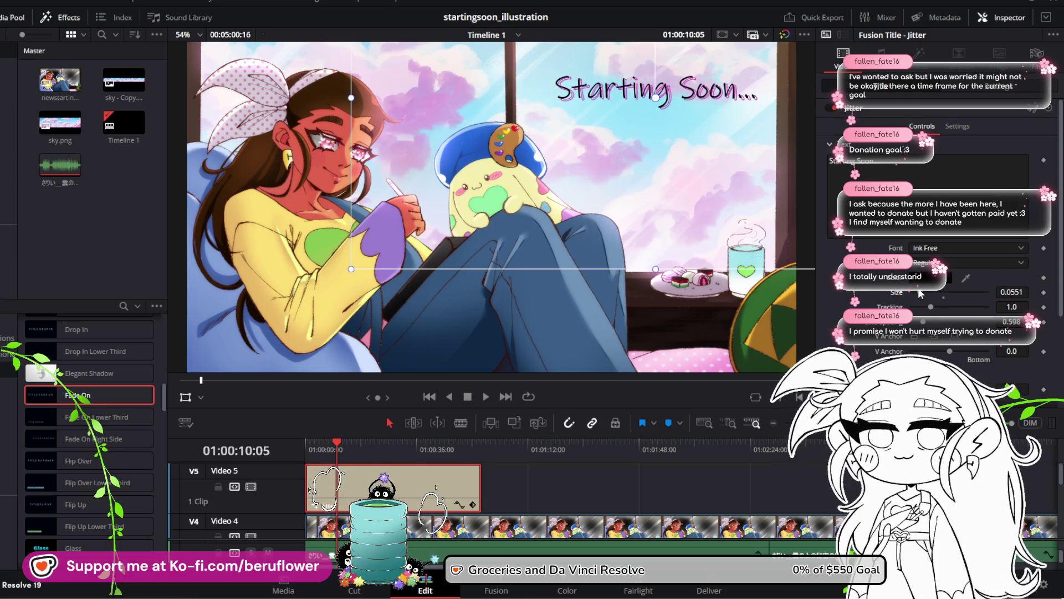
{"action": "left_click", "coordinate": [922, 294]}
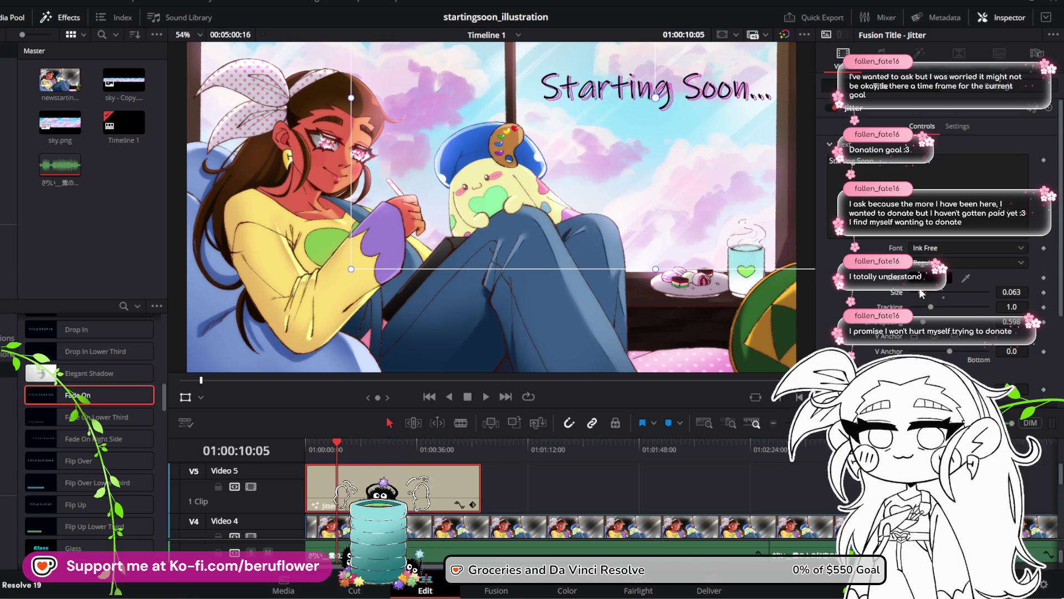
Nudge the title slightly up and left in the viewer, then deselect the clip
{"action": "left_click_drag", "start_coordinate": [663, 121], "coordinate": [653, 117]}
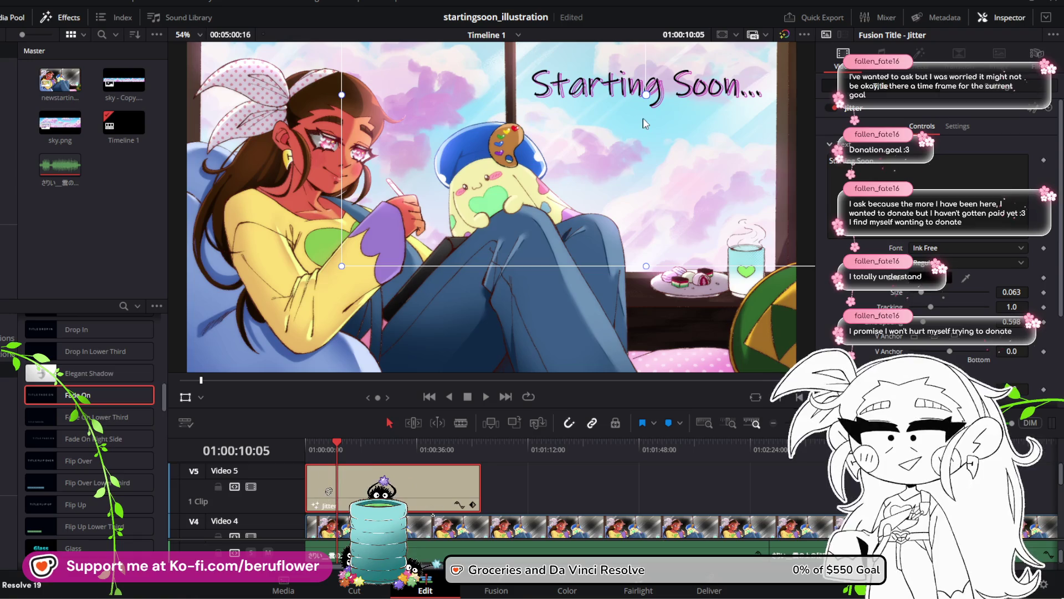
{"action": "scroll", "coordinate": [261, 238], "scroll_direction": "down", "scroll_amount": 2}
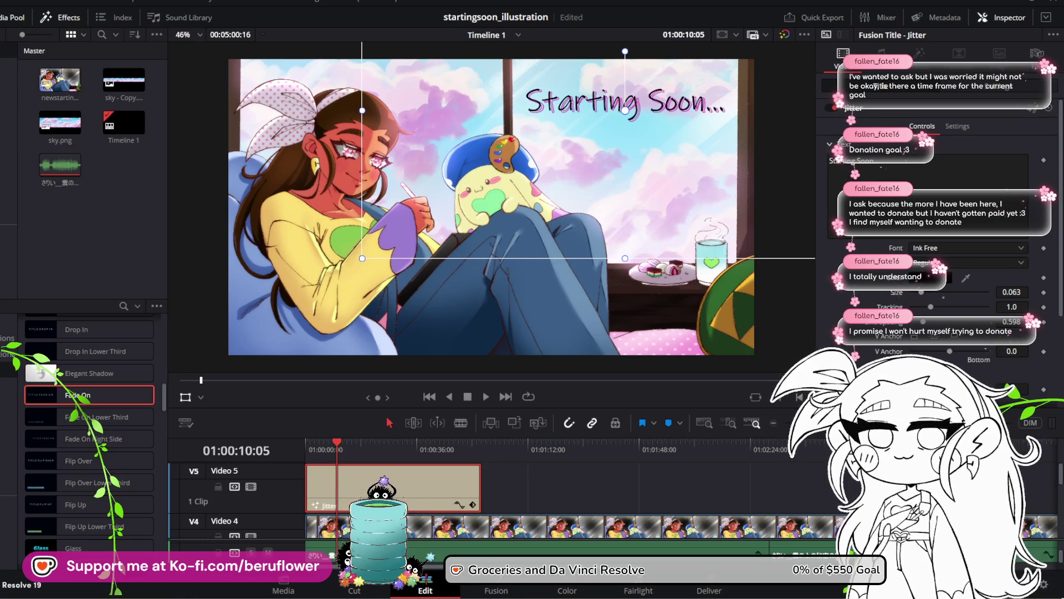
{"action": "left_click", "coordinate": [805, 484]}
{"action": "scroll", "coordinate": [433, 514], "scroll_direction": "down", "scroll_amount": 1}
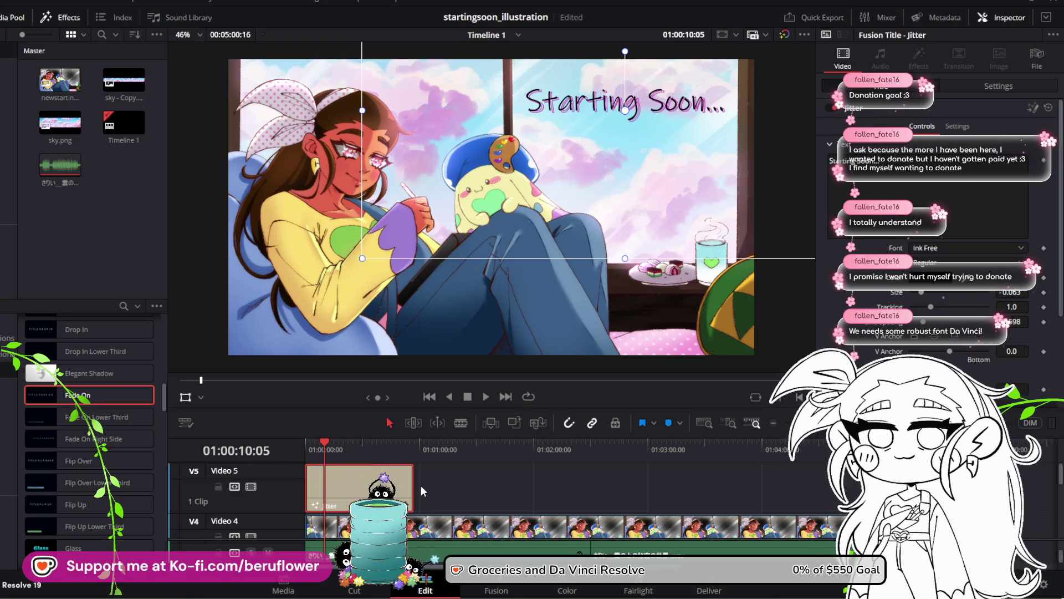
Stretch the V5 title clip far along the timeline and play back its animation
{"action": "left_click_drag", "start_coordinate": [415, 481], "coordinate": [819, 482]}
{"action": "left_click_drag", "start_coordinate": [427, 444], "coordinate": [309, 434]}
{"action": "left_click", "coordinate": [486, 395]}
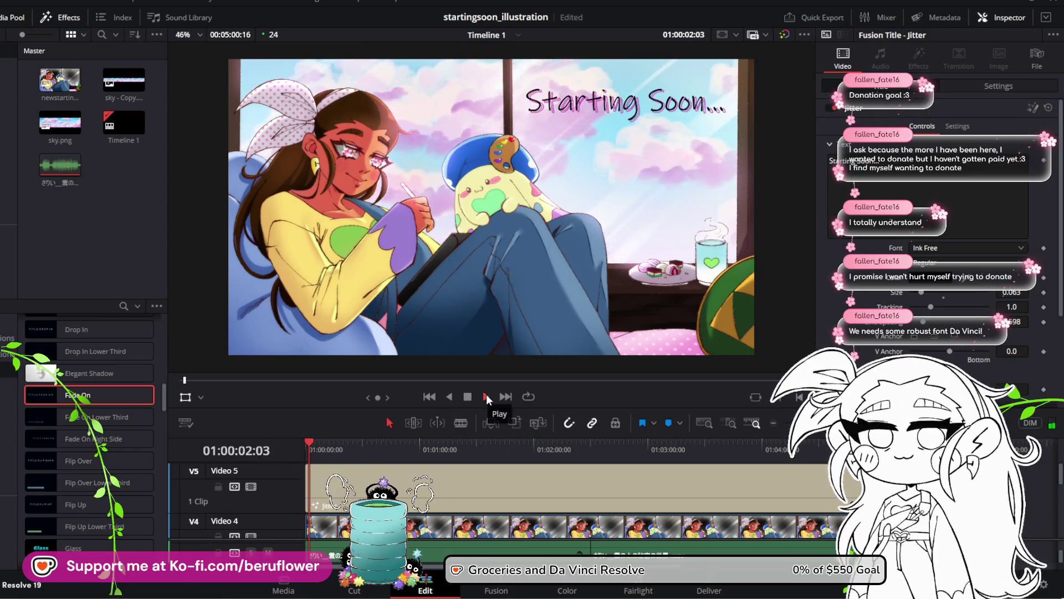
{"action": "mouse_move", "coordinate": [318, 442]}
{"action": "left_mouse_down"}
{"action": "mouse_move", "coordinate": [300, 441]}
{"action": "mouse_move", "coordinate": [353, 442]}
{"action": "mouse_move", "coordinate": [265, 443]}
{"action": "mouse_move", "coordinate": [355, 451]}
{"action": "left_mouse_up"}
Replay the title animation from later in the clip and again from the start
{"action": "key", "text": "space"}
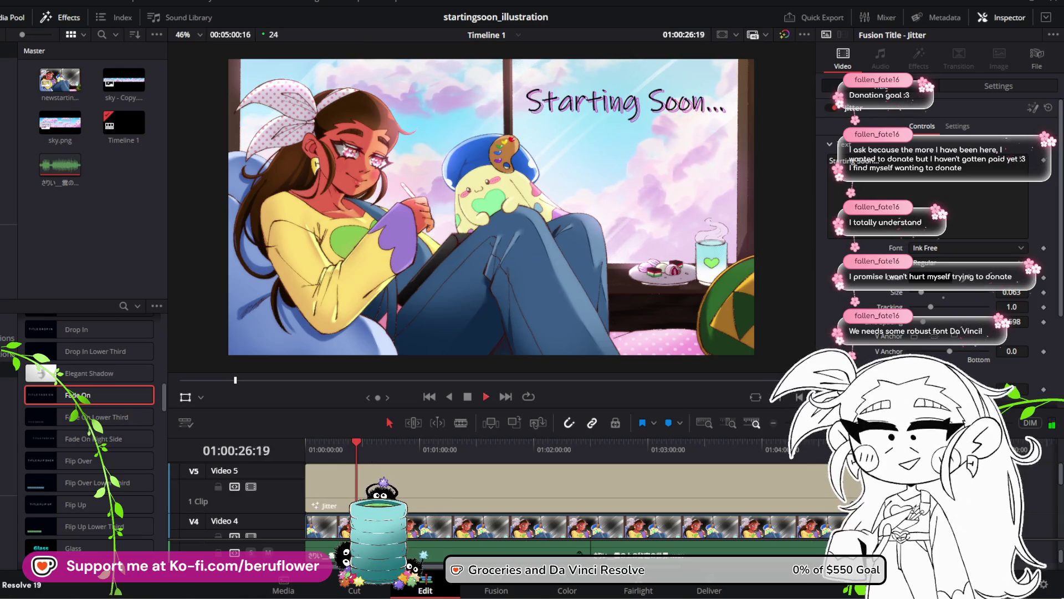
{"action": "scroll", "coordinate": [942, 222], "scroll_direction": "down", "scroll_amount": 3}
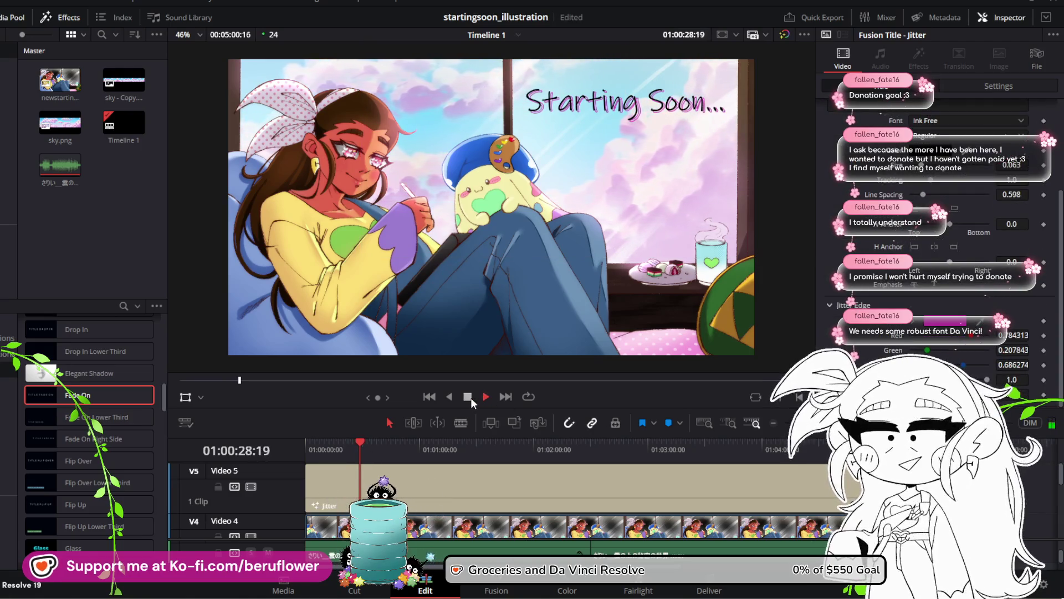
{"action": "left_click", "coordinate": [470, 397]}
{"action": "left_click_drag", "start_coordinate": [361, 443], "coordinate": [303, 442]}
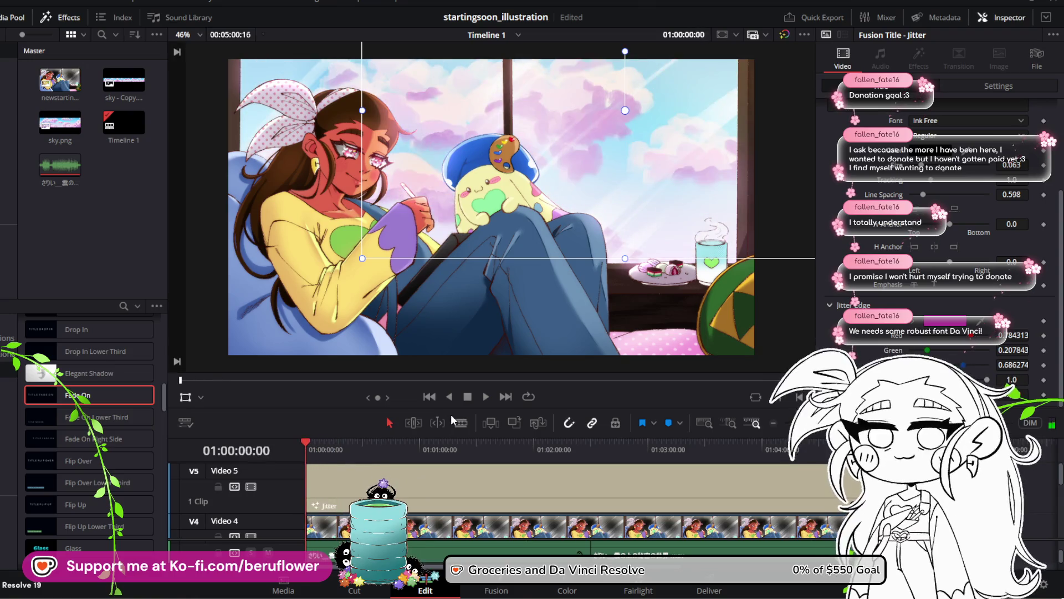
{"action": "left_click", "coordinate": [480, 396]}
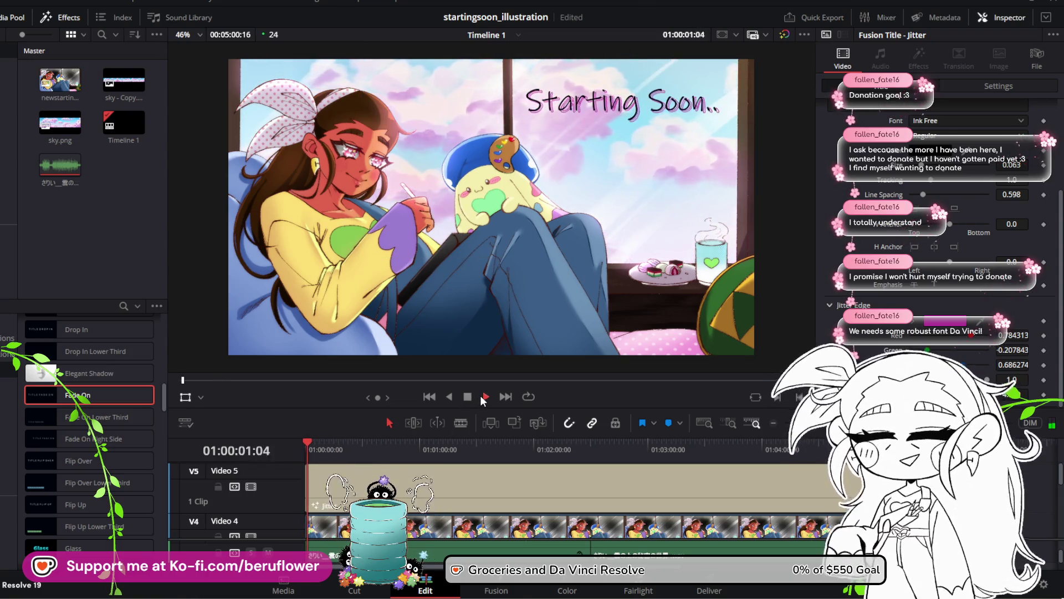
{"action": "left_click", "coordinate": [468, 397]}
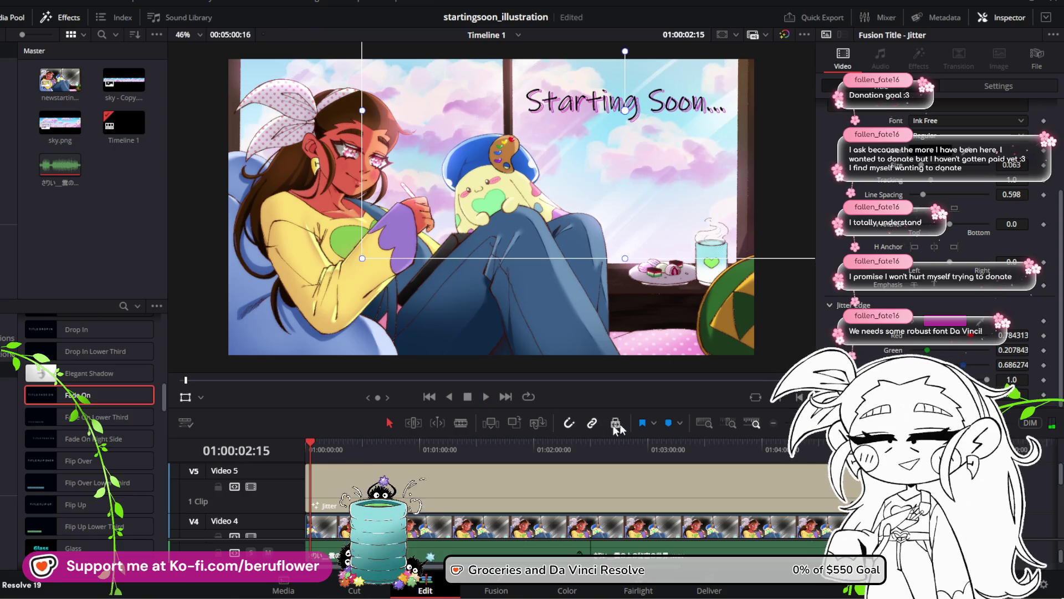
Rewind and watch the title once more, then delete the title clip from Video 5
{"action": "left_click_drag", "start_coordinate": [317, 452], "coordinate": [296, 447]}
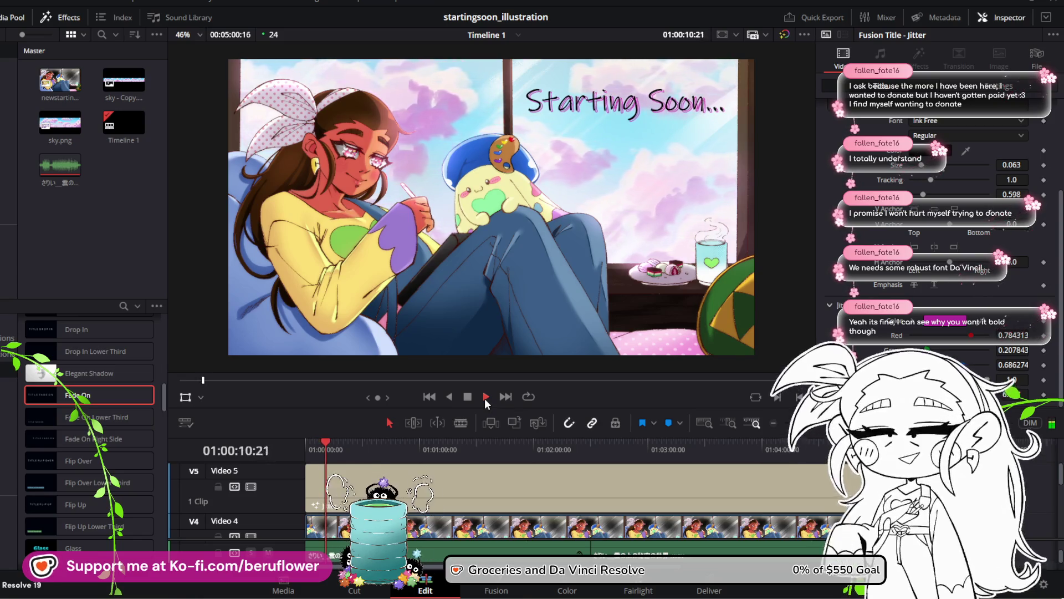
{"action": "left_click", "coordinate": [485, 398]}
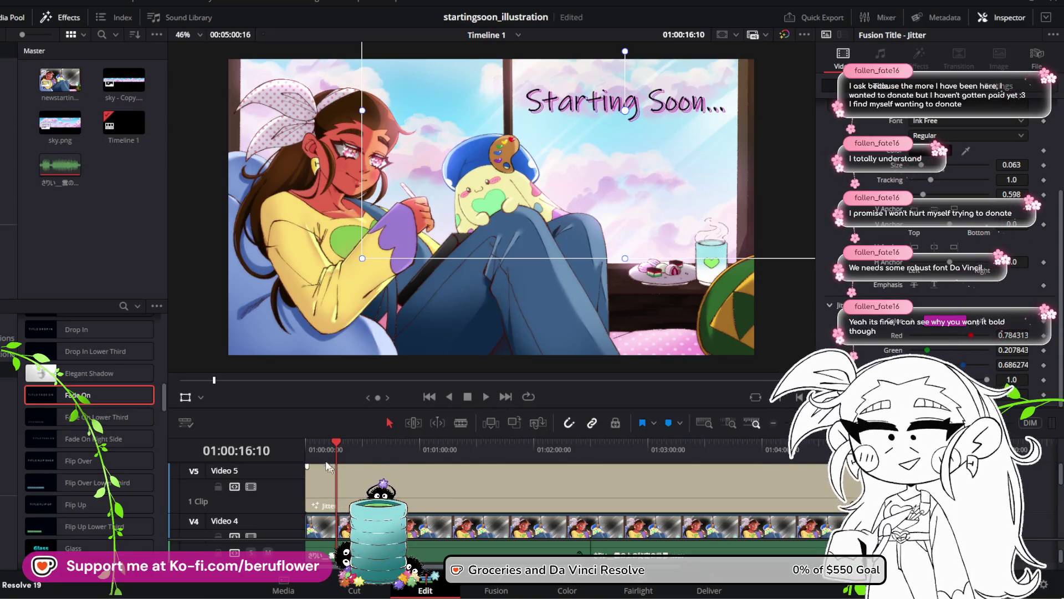
{"action": "left_click_drag", "start_coordinate": [336, 442], "coordinate": [305, 444]}
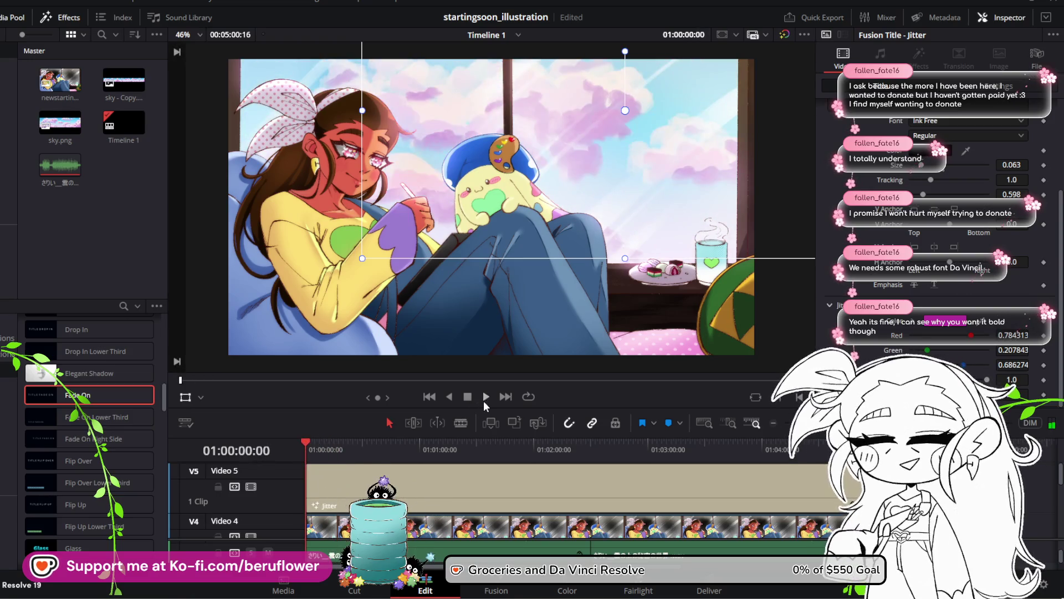
{"action": "left_click", "coordinate": [485, 397]}
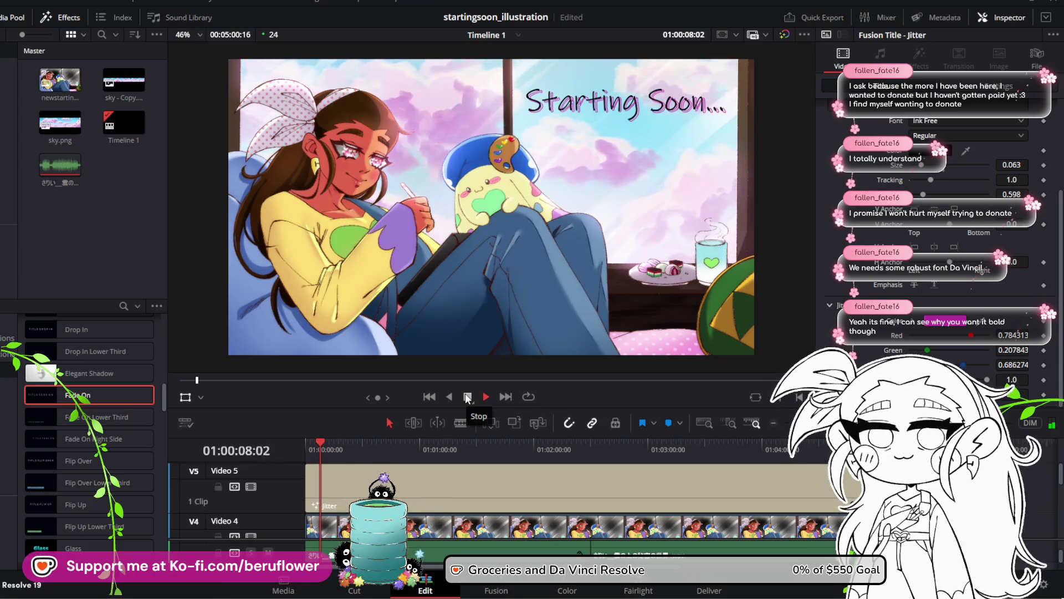
{"action": "left_click", "coordinate": [467, 397]}
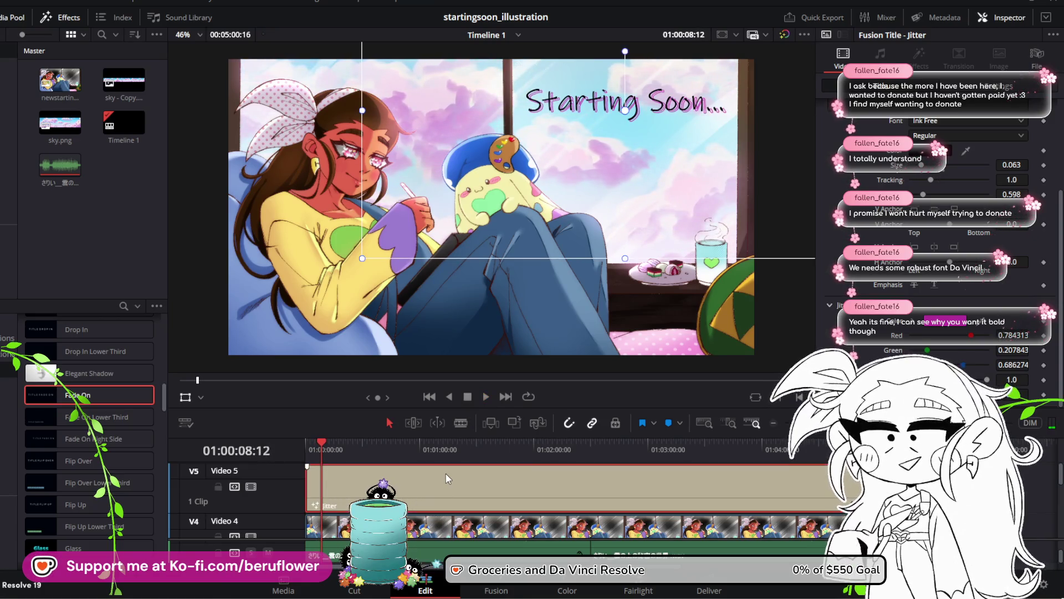
{"action": "key", "text": "Delete"}
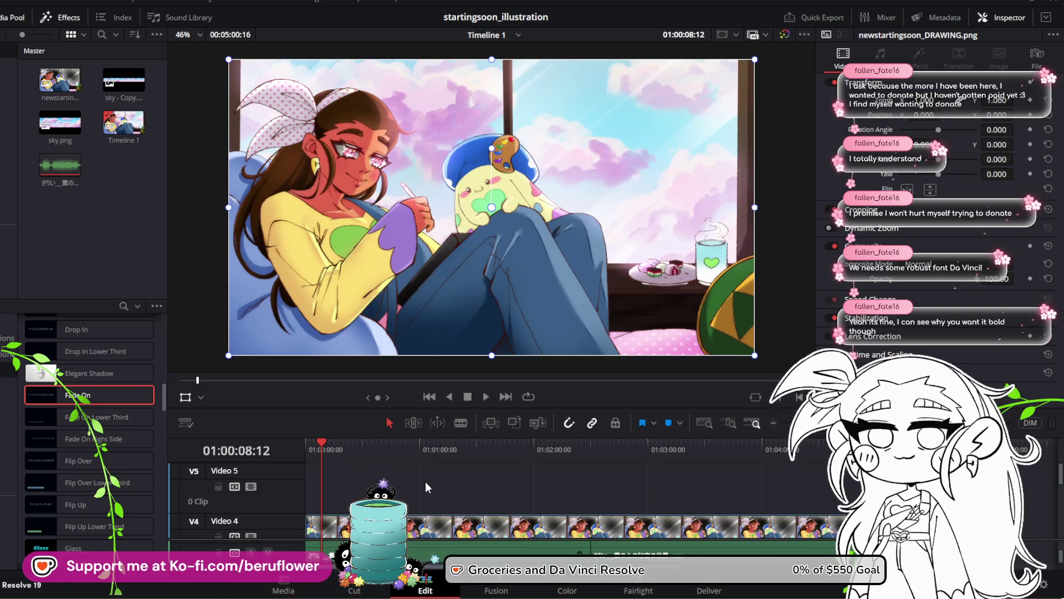
{"action": "scroll", "coordinate": [423, 488], "scroll_direction": "down", "scroll_amount": 5}
{"action": "left_click", "coordinate": [421, 494]}
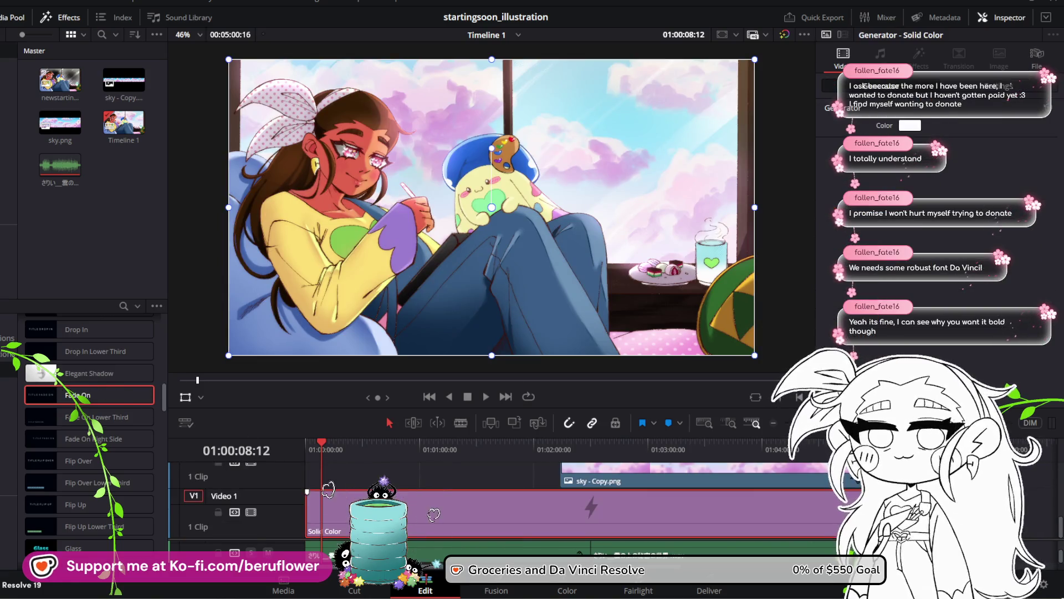
{"action": "scroll", "coordinate": [421, 493], "scroll_direction": "up", "scroll_amount": 4}
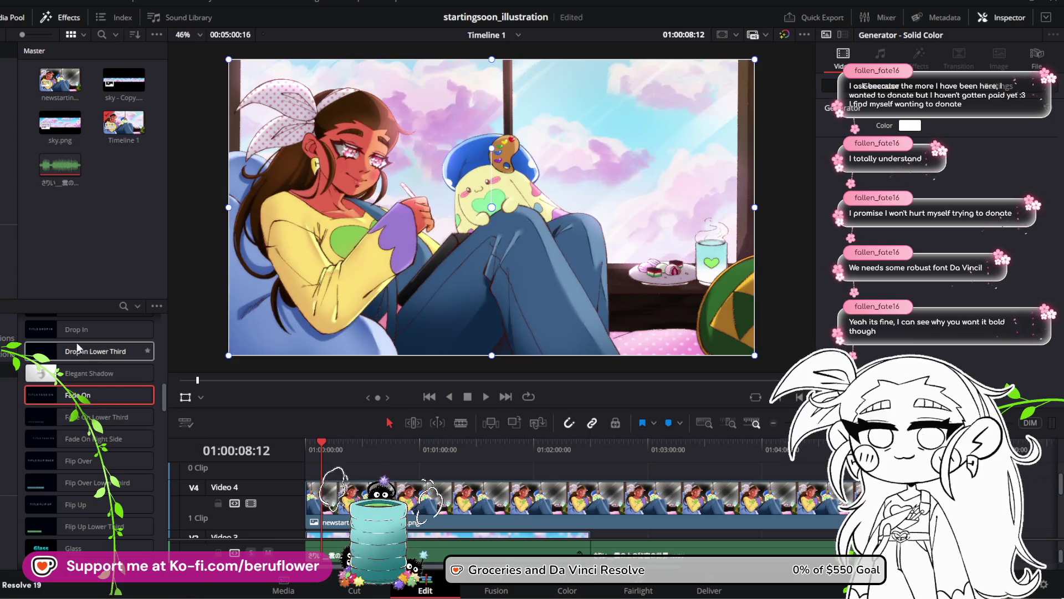
{"action": "scroll", "coordinate": [72, 355], "scroll_direction": "up", "scroll_amount": 3}
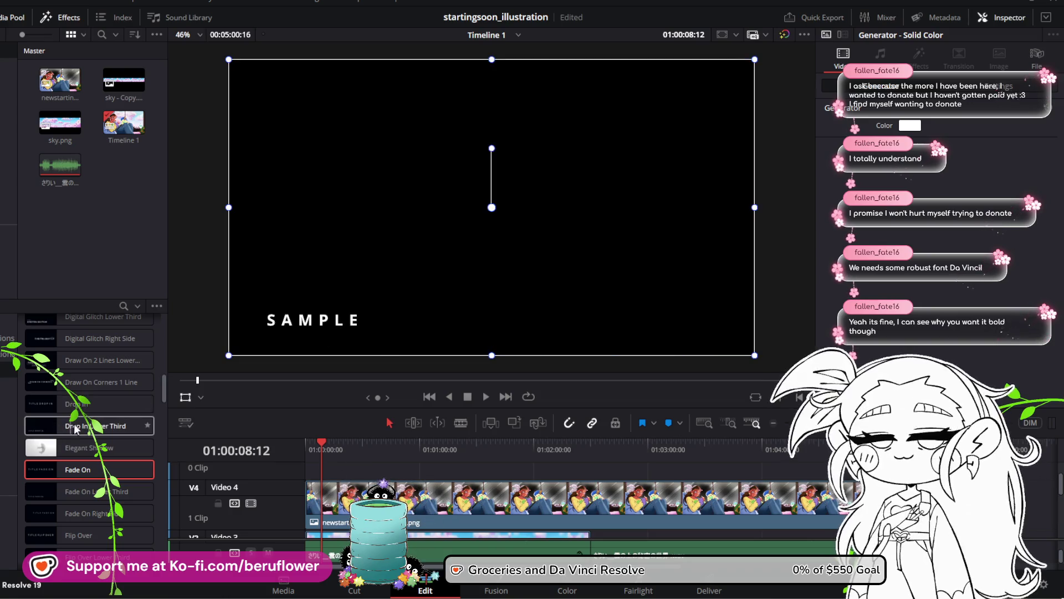
{"action": "scroll", "coordinate": [55, 408], "scroll_direction": "up", "scroll_amount": 5}
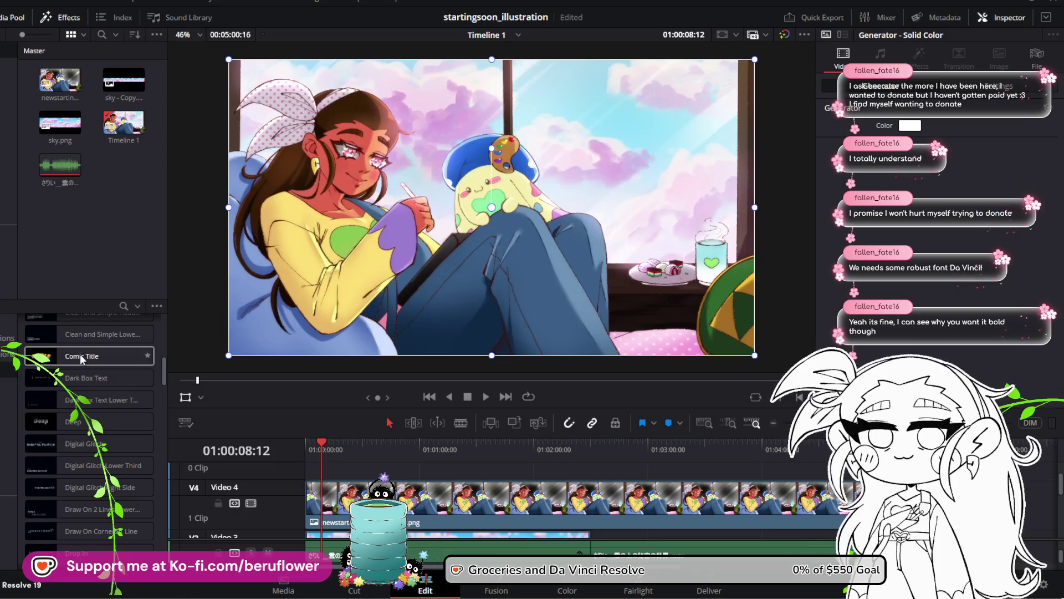
{"action": "scroll", "coordinate": [80, 353], "scroll_direction": "up", "scroll_amount": 2}
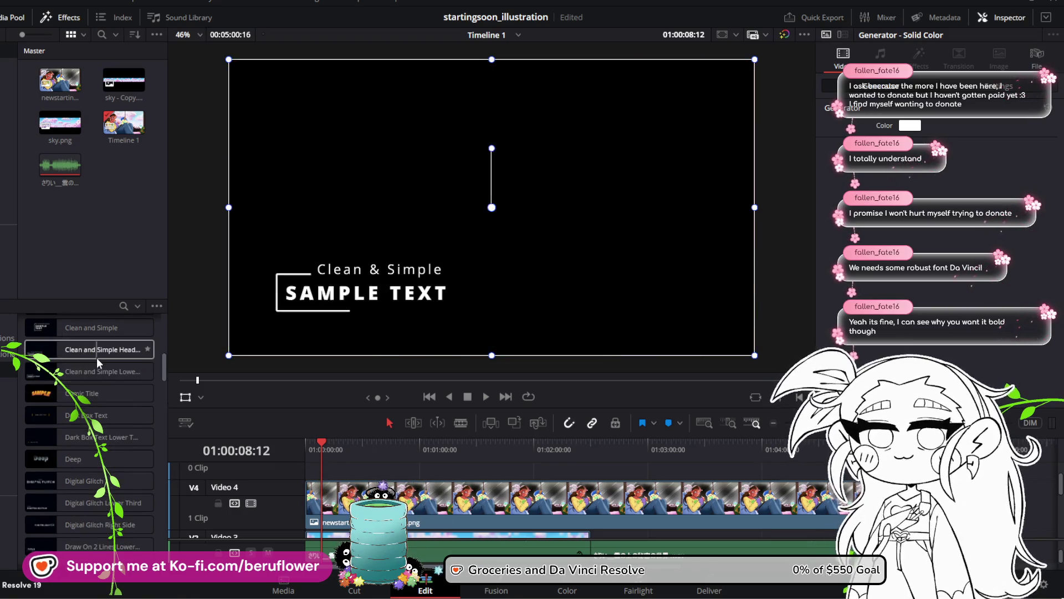
{"action": "scroll", "coordinate": [67, 399], "scroll_direction": "up", "scroll_amount": 3}
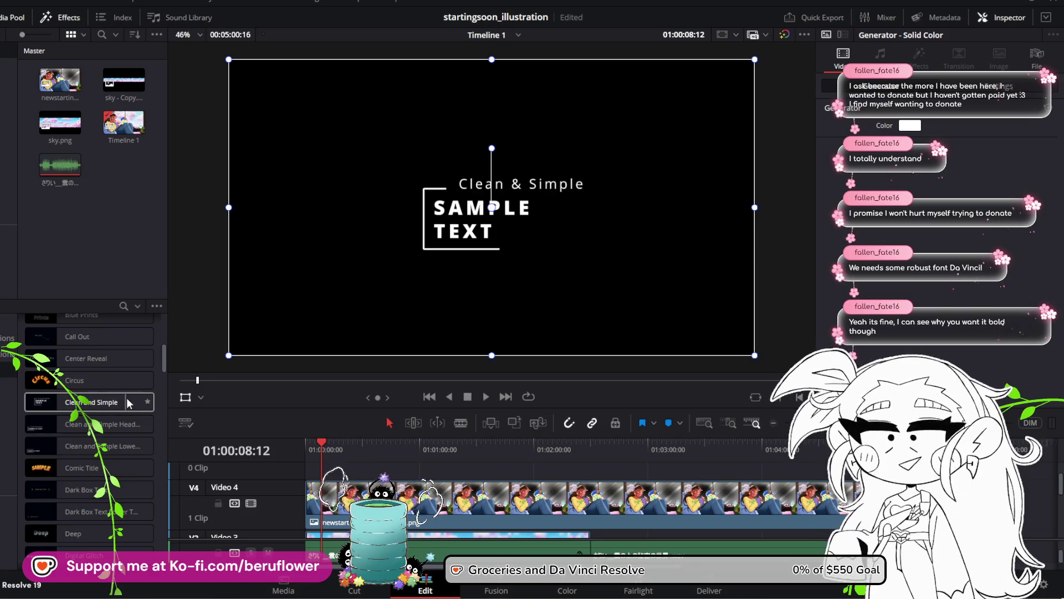
{"action": "scroll", "coordinate": [58, 404], "scroll_direction": "up", "scroll_amount": 2}
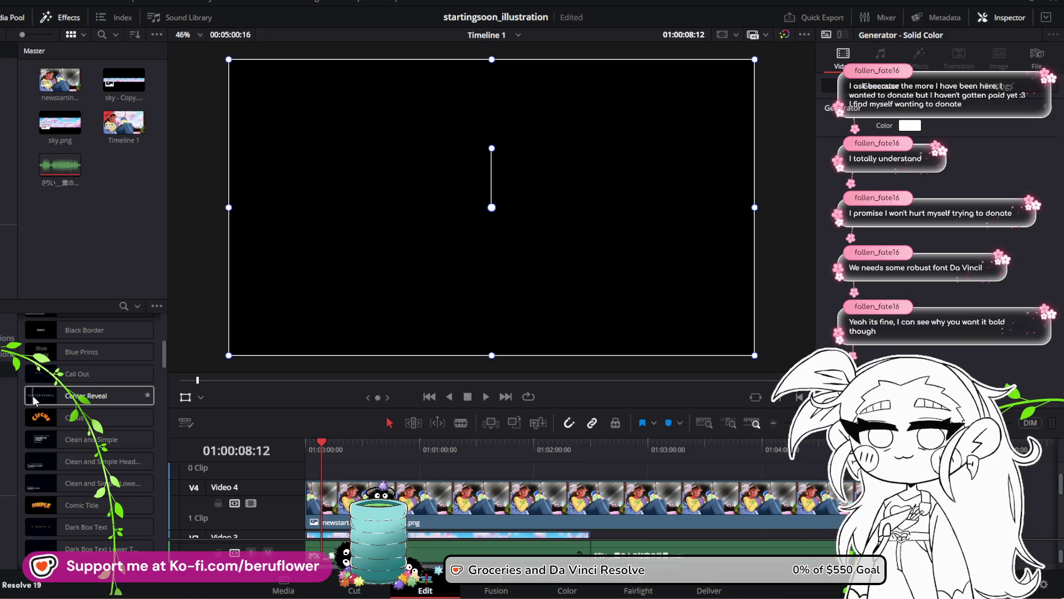
{"action": "scroll", "coordinate": [62, 398], "scroll_direction": "up", "scroll_amount": 2}
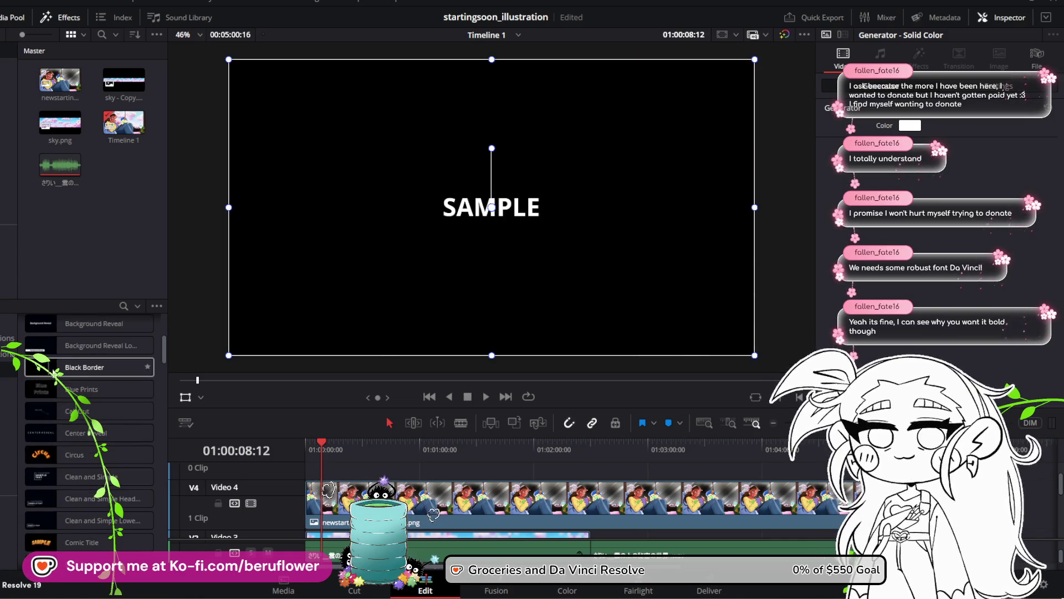
{"action": "scroll", "coordinate": [121, 397], "scroll_direction": "up", "scroll_amount": 3}
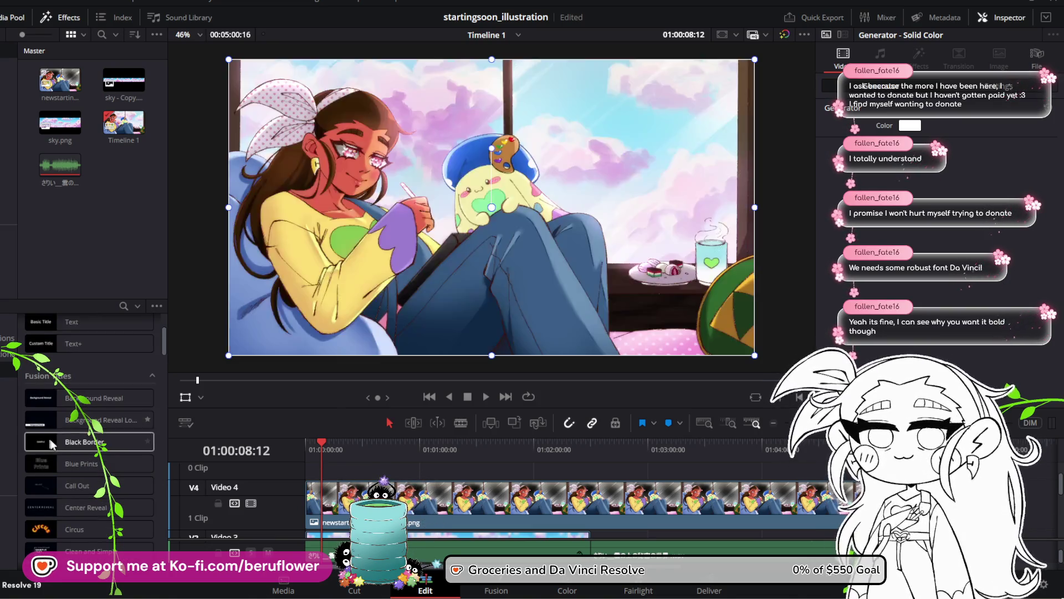
{"action": "scroll", "coordinate": [54, 441], "scroll_direction": "down", "scroll_amount": 5}
{"action": "scroll", "coordinate": [72, 459], "scroll_direction": "down", "scroll_amount": 5}
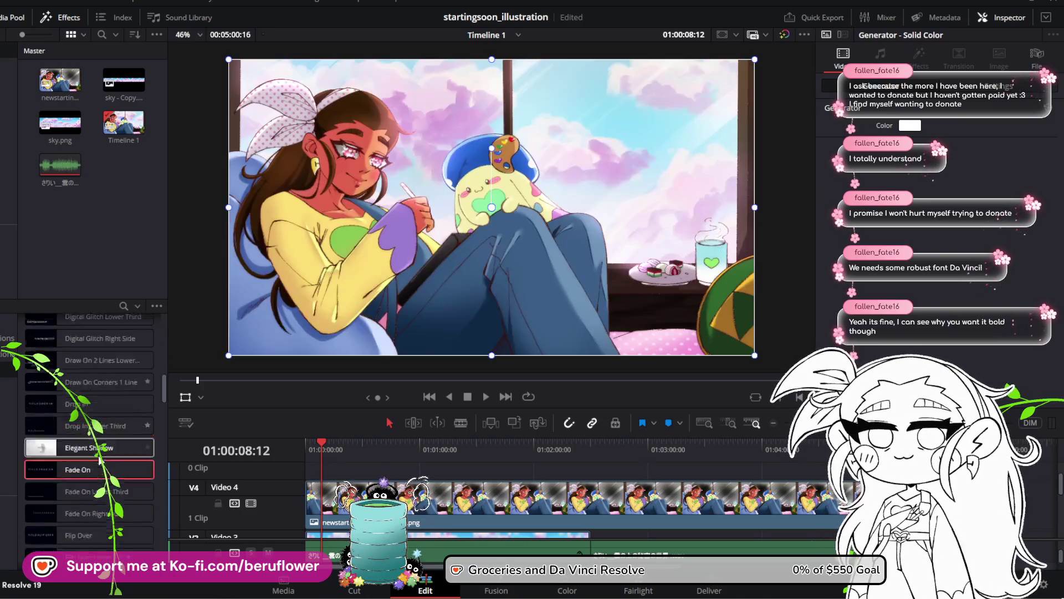
{"action": "scroll", "coordinate": [127, 459], "scroll_direction": "down", "scroll_amount": 5}
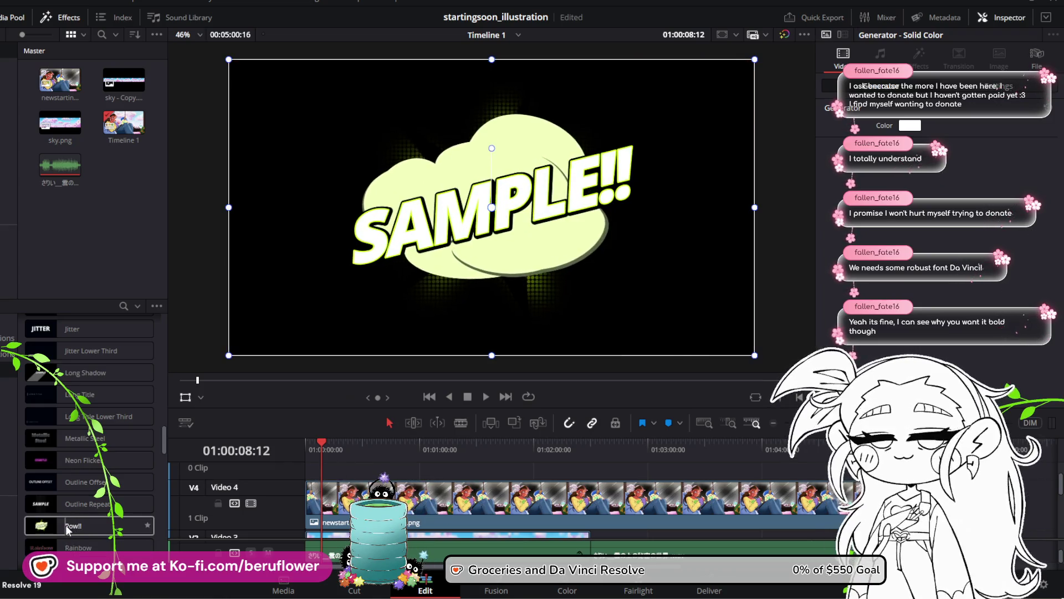
{"action": "scroll", "coordinate": [131, 491], "scroll_direction": "down", "scroll_amount": 3}
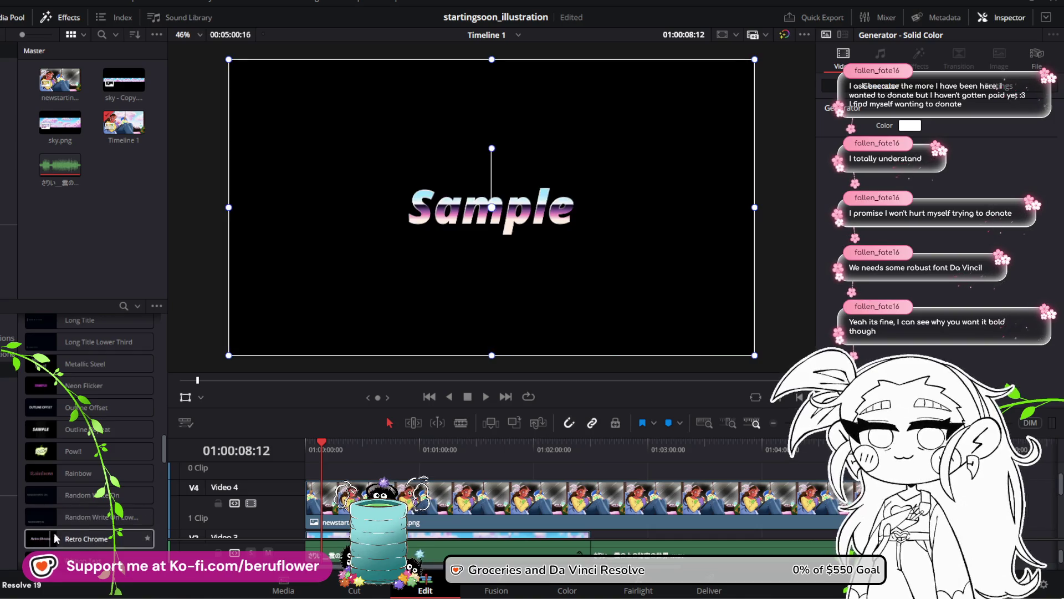
{"action": "scroll", "coordinate": [82, 532], "scroll_direction": "down", "scroll_amount": 5}
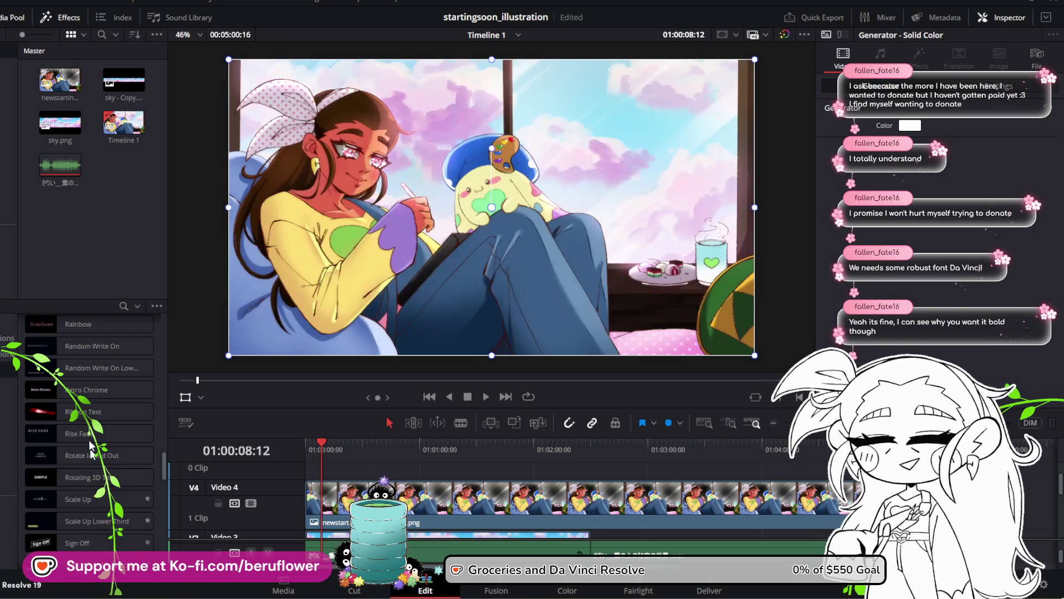
{"action": "scroll", "coordinate": [138, 420], "scroll_direction": "down", "scroll_amount": 5}
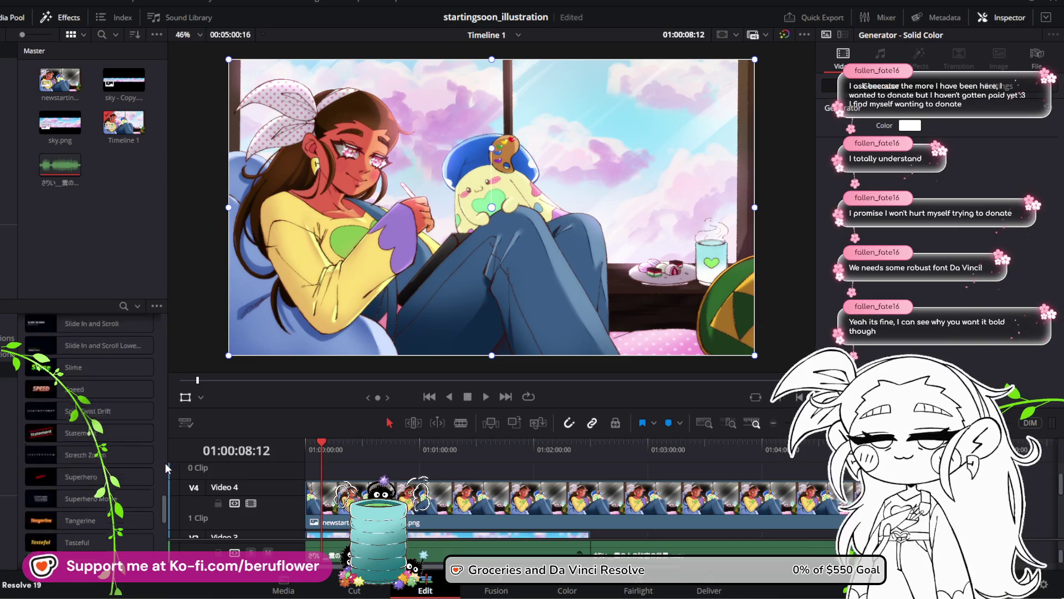
{"action": "scroll", "coordinate": [166, 463], "scroll_direction": "down", "scroll_amount": 5}
{"action": "scroll", "coordinate": [160, 510], "scroll_direction": "down", "scroll_amount": 10}
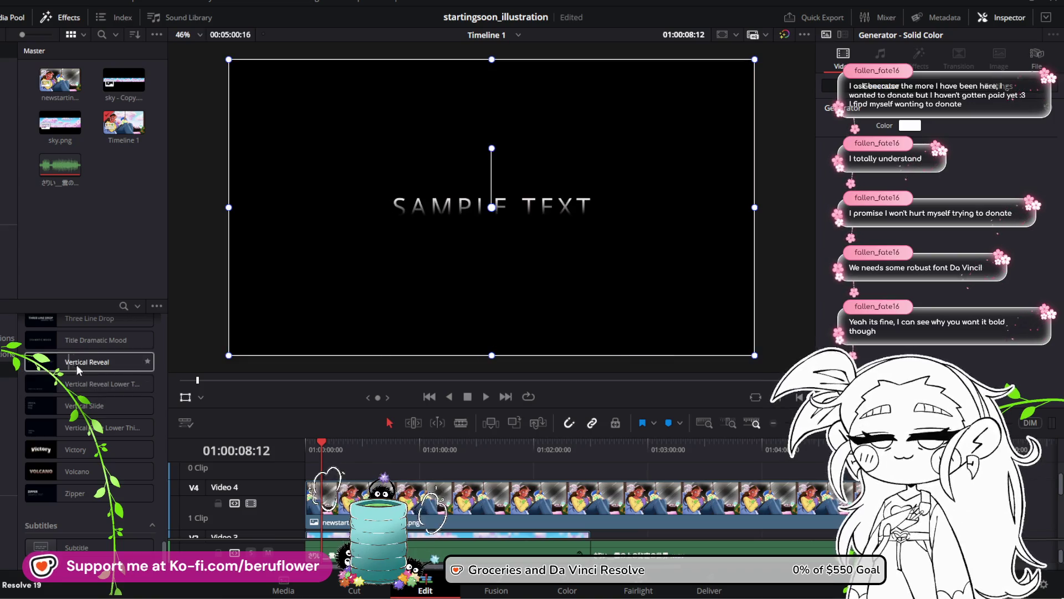
{"action": "scroll", "coordinate": [103, 366], "scroll_direction": "up", "scroll_amount": 2}
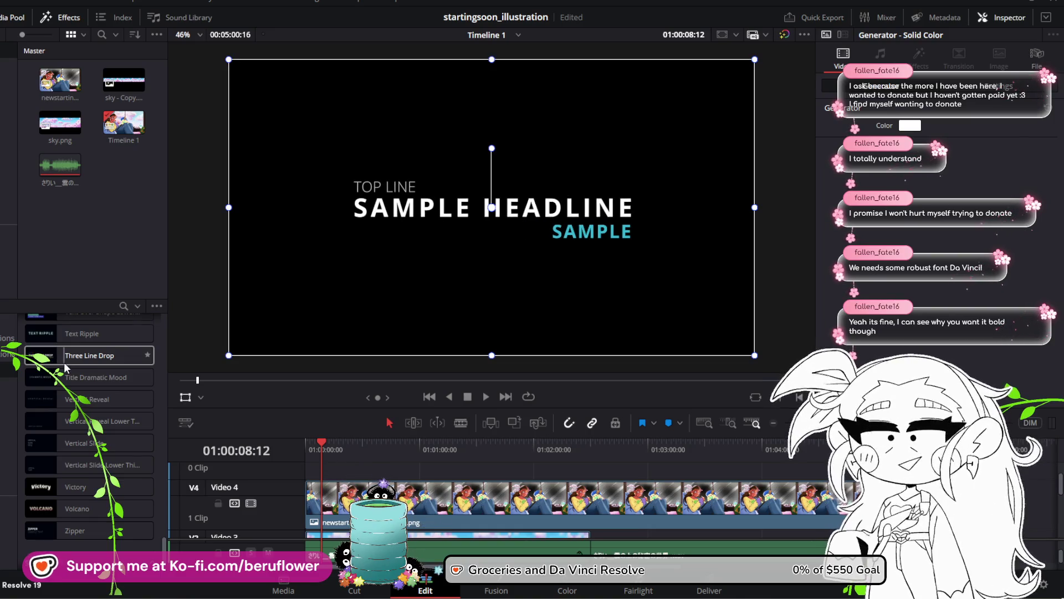
{"action": "scroll", "coordinate": [64, 361], "scroll_direction": "up", "scroll_amount": 2}
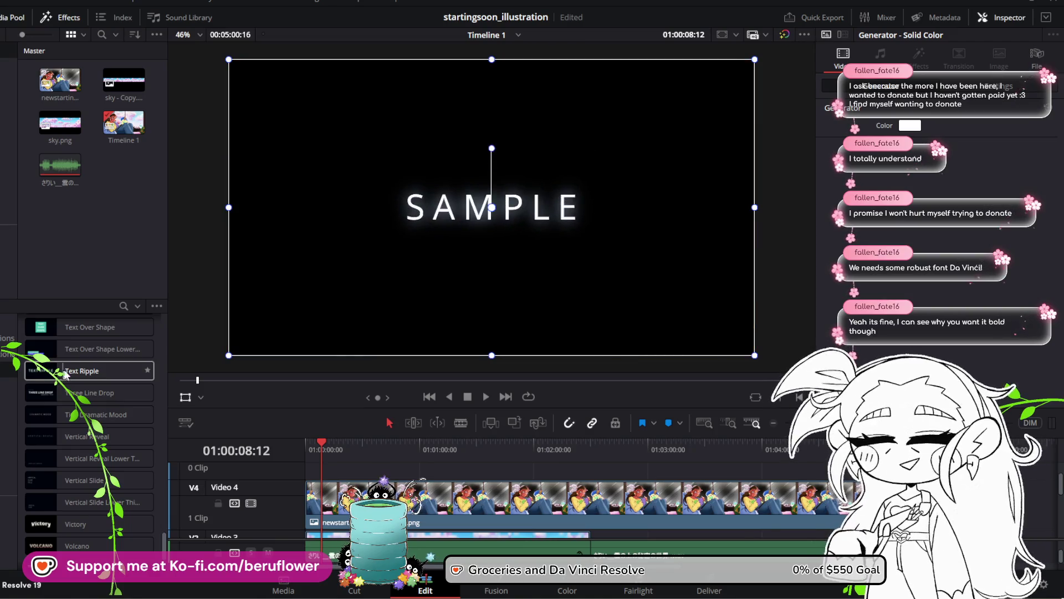
{"action": "scroll", "coordinate": [79, 364], "scroll_direction": "up", "scroll_amount": 2}
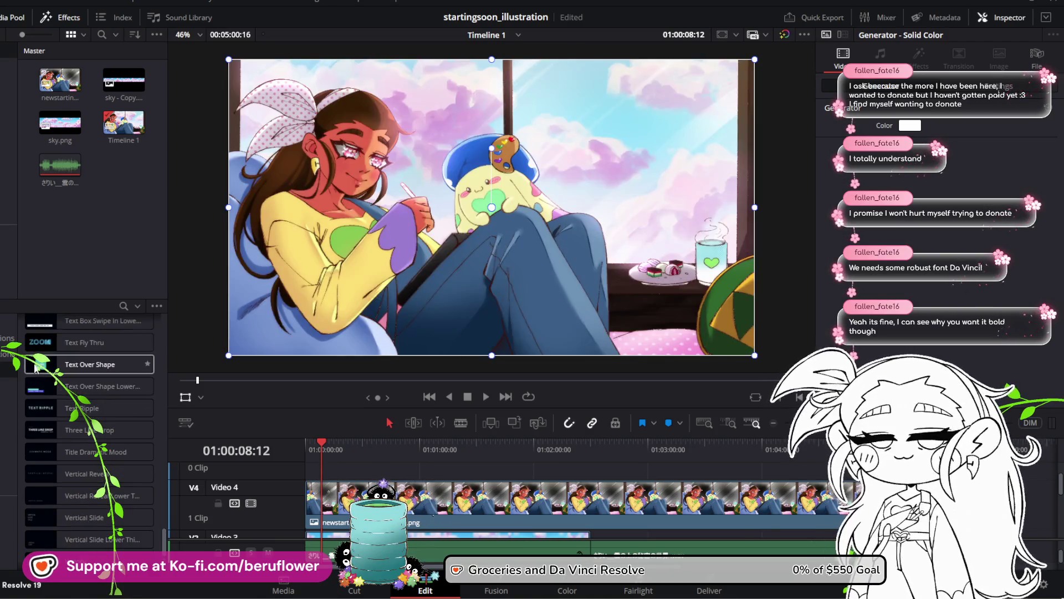
{"action": "scroll", "coordinate": [82, 371], "scroll_direction": "up", "scroll_amount": 2}
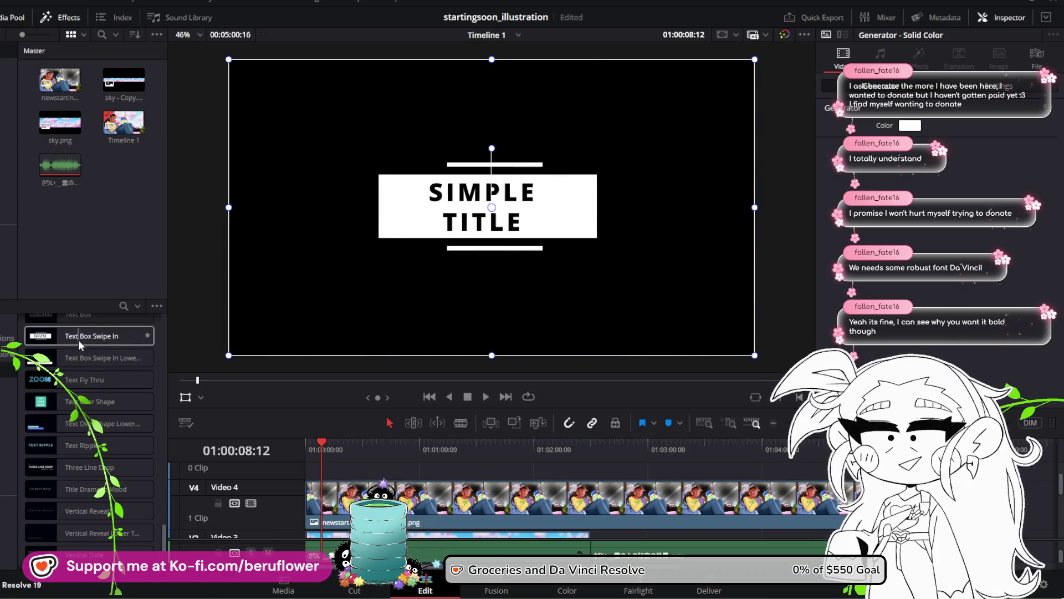
{"action": "scroll", "coordinate": [100, 360], "scroll_direction": "up", "scroll_amount": 1}
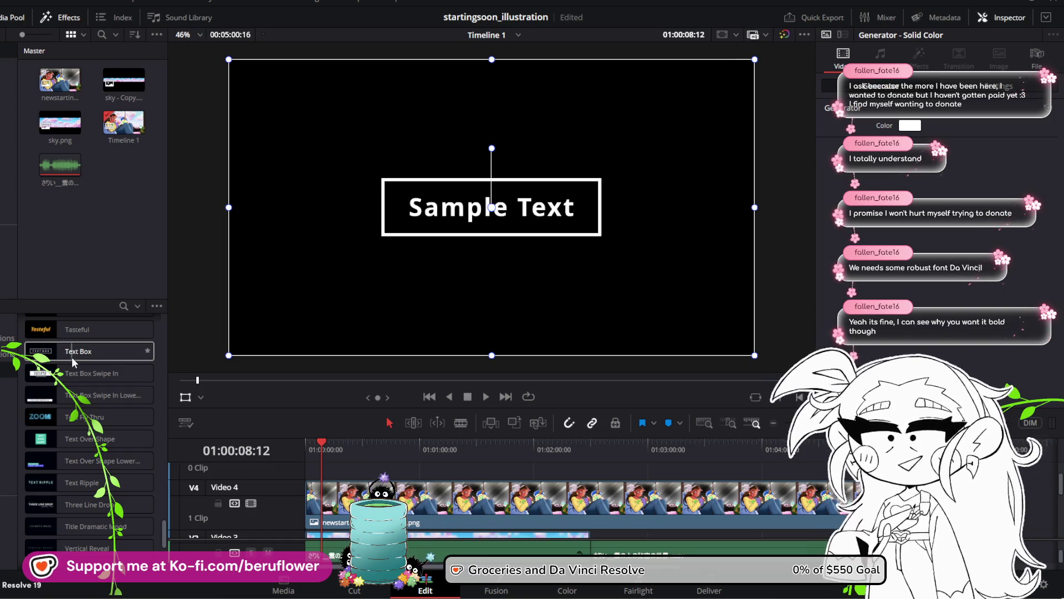
{"action": "scroll", "coordinate": [69, 361], "scroll_direction": "up", "scroll_amount": 2}
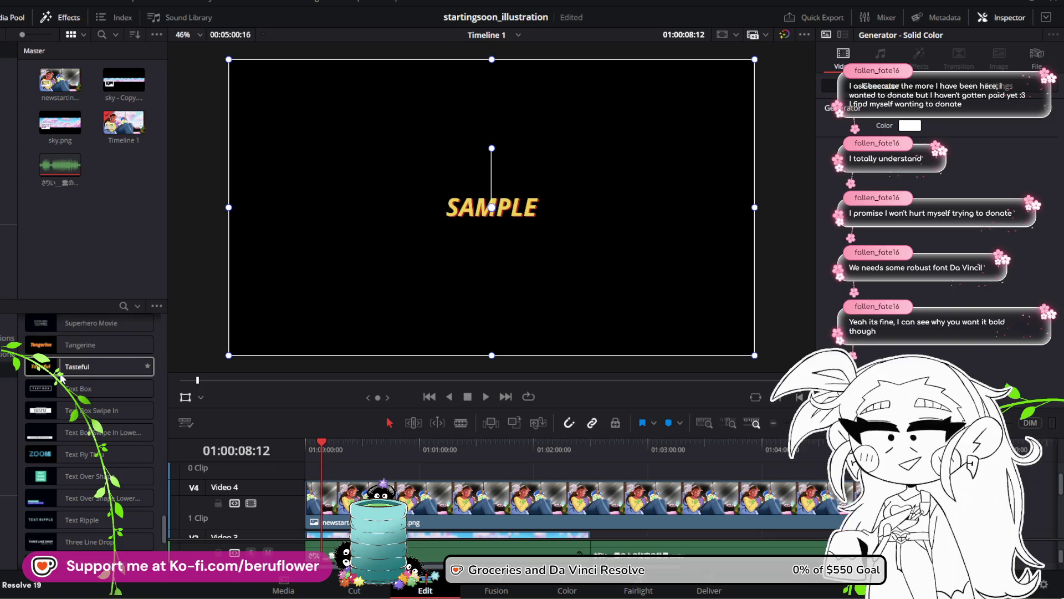
{"action": "scroll", "coordinate": [64, 371], "scroll_direction": "up", "scroll_amount": 2}
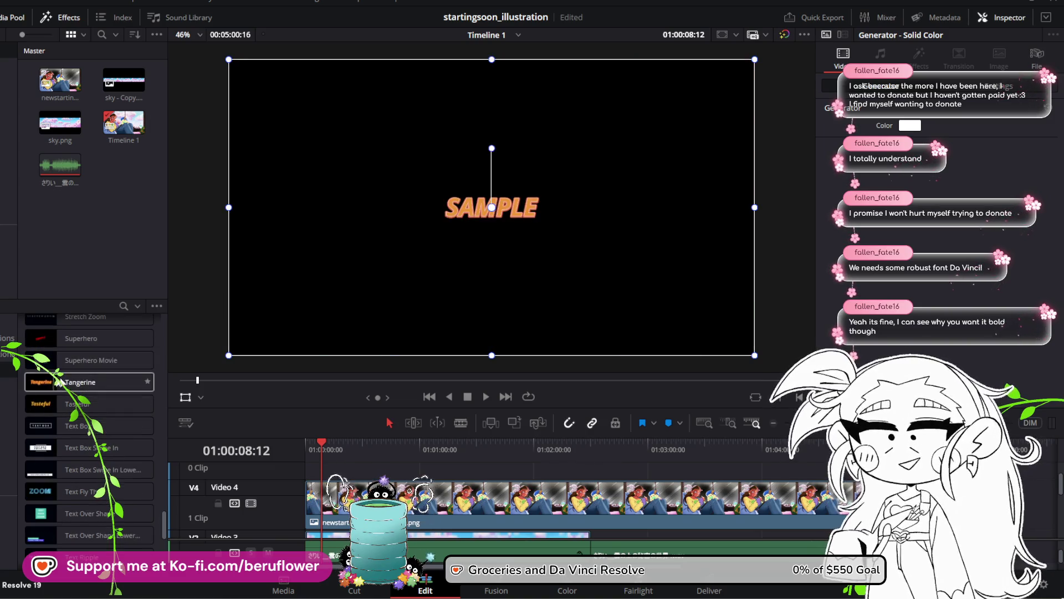
{"action": "scroll", "coordinate": [58, 381], "scroll_direction": "up", "scroll_amount": 2}
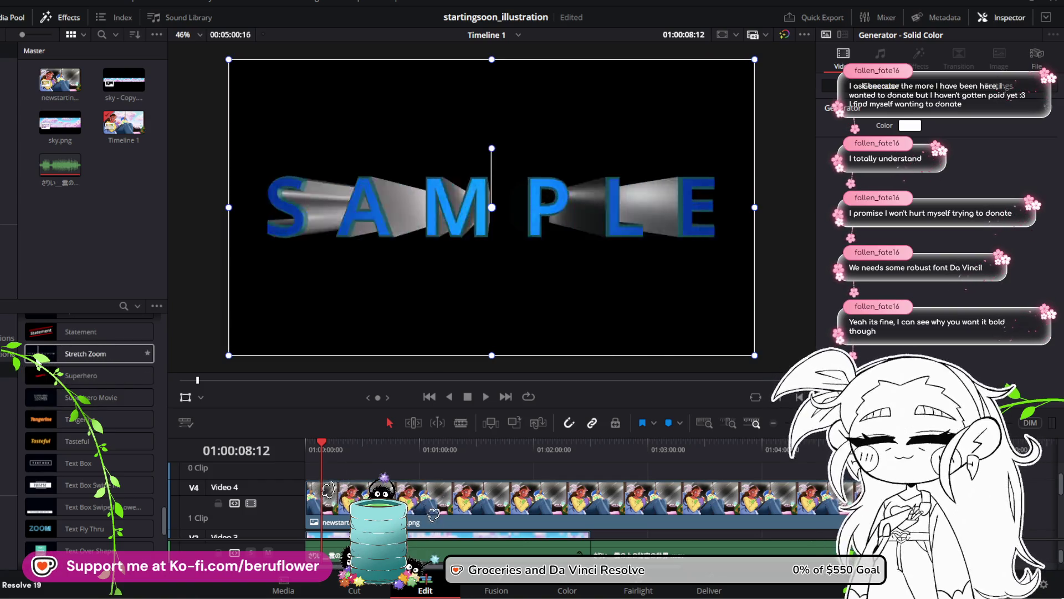
{"action": "scroll", "coordinate": [61, 363], "scroll_direction": "up", "scroll_amount": 2}
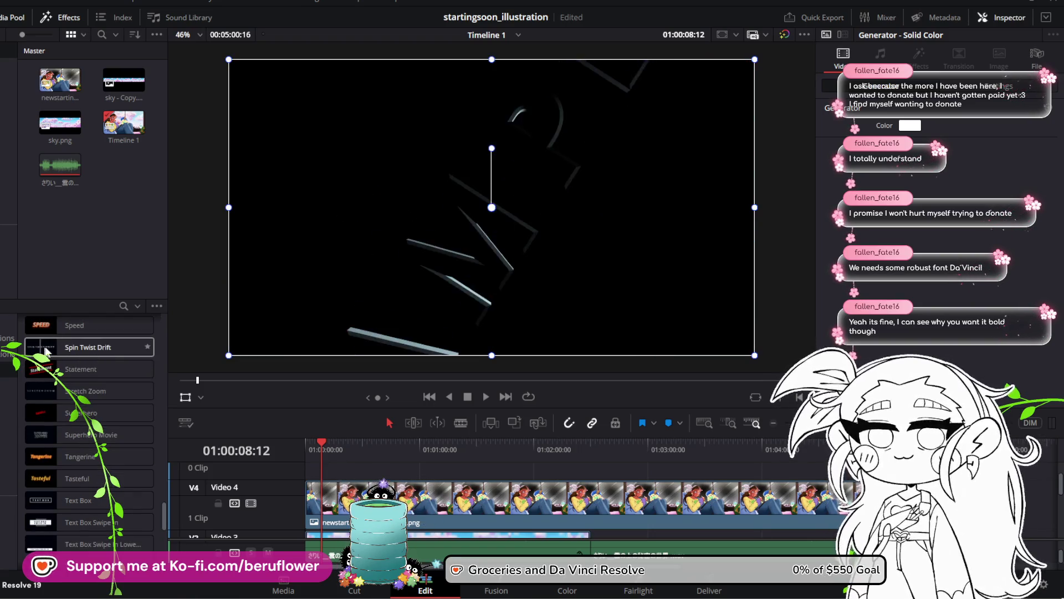
{"action": "scroll", "coordinate": [88, 352], "scroll_direction": "up", "scroll_amount": 2}
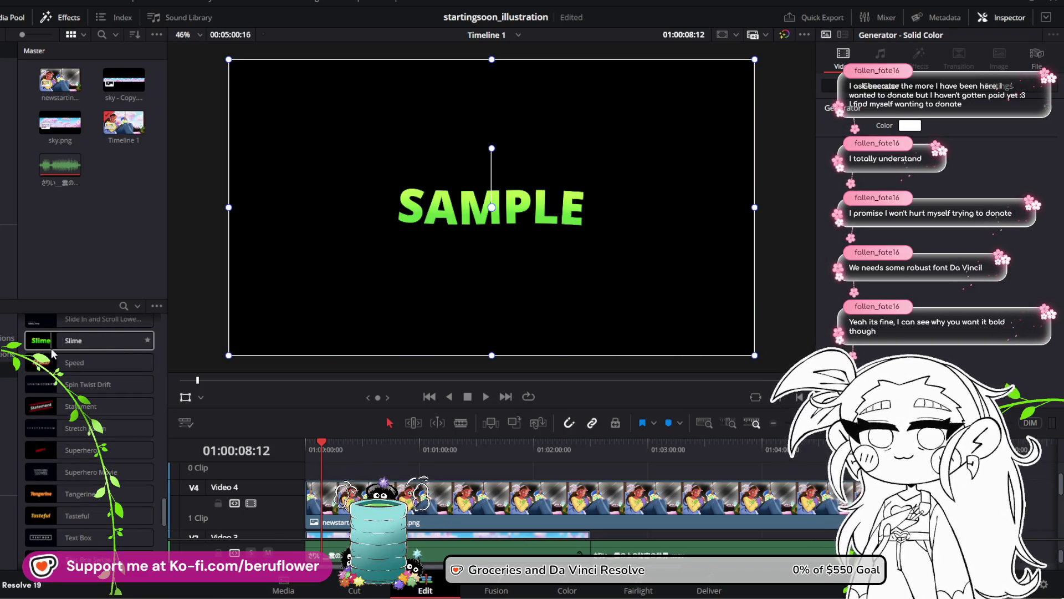
{"action": "scroll", "coordinate": [51, 348], "scroll_direction": "up", "scroll_amount": 2}
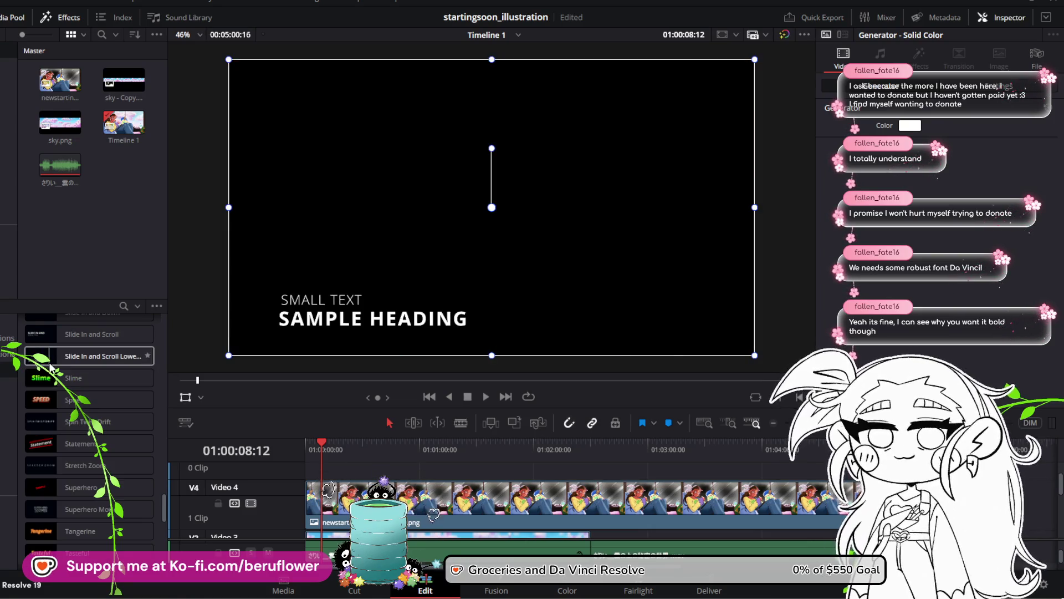
{"action": "scroll", "coordinate": [50, 366], "scroll_direction": "up", "scroll_amount": 2}
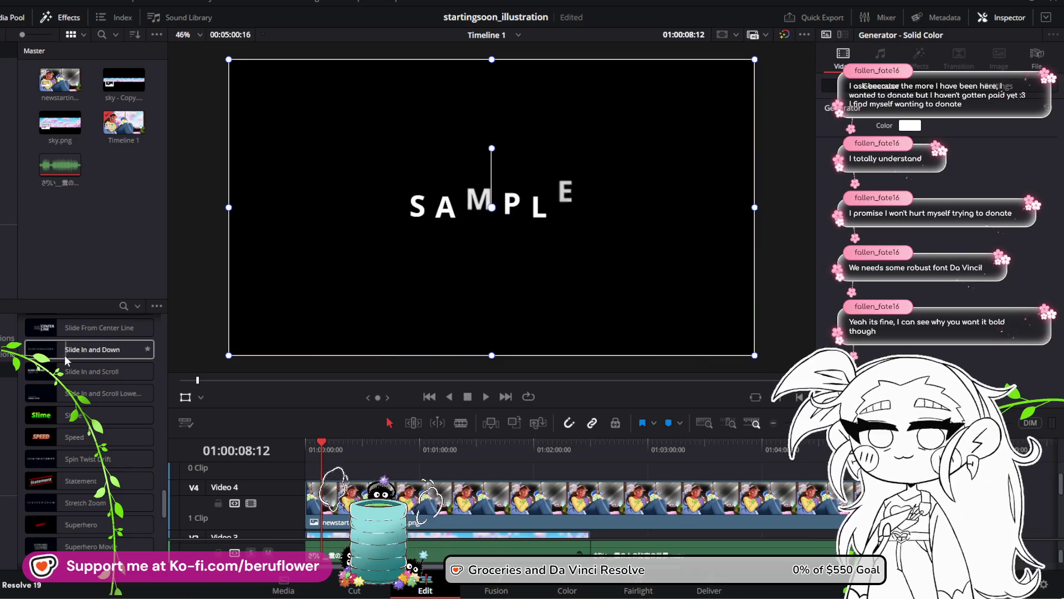
{"action": "scroll", "coordinate": [61, 363], "scroll_direction": "up", "scroll_amount": 12}
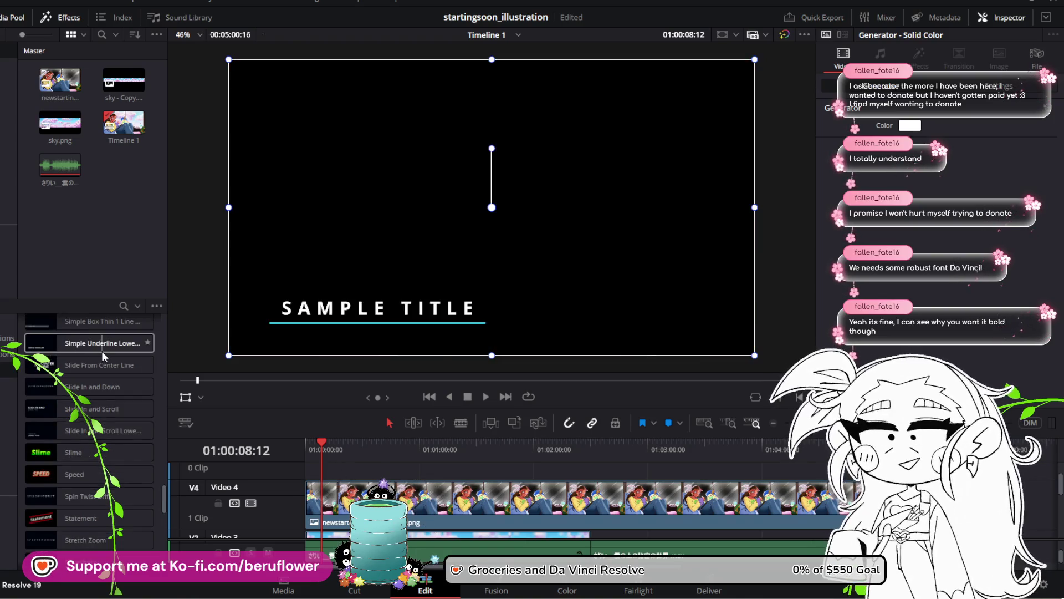
{"action": "scroll", "coordinate": [83, 388], "scroll_direction": "up", "scroll_amount": 15}
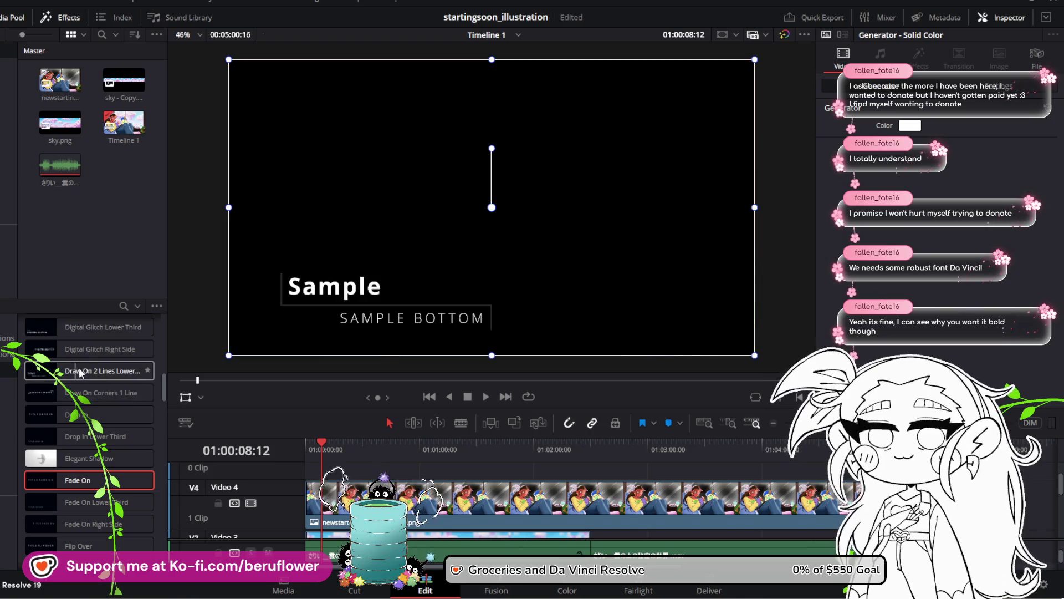
Browse the Effects Titles list to compare the available title presets
{"action": "scroll", "coordinate": [88, 367], "scroll_direction": "up", "scroll_amount": 2}
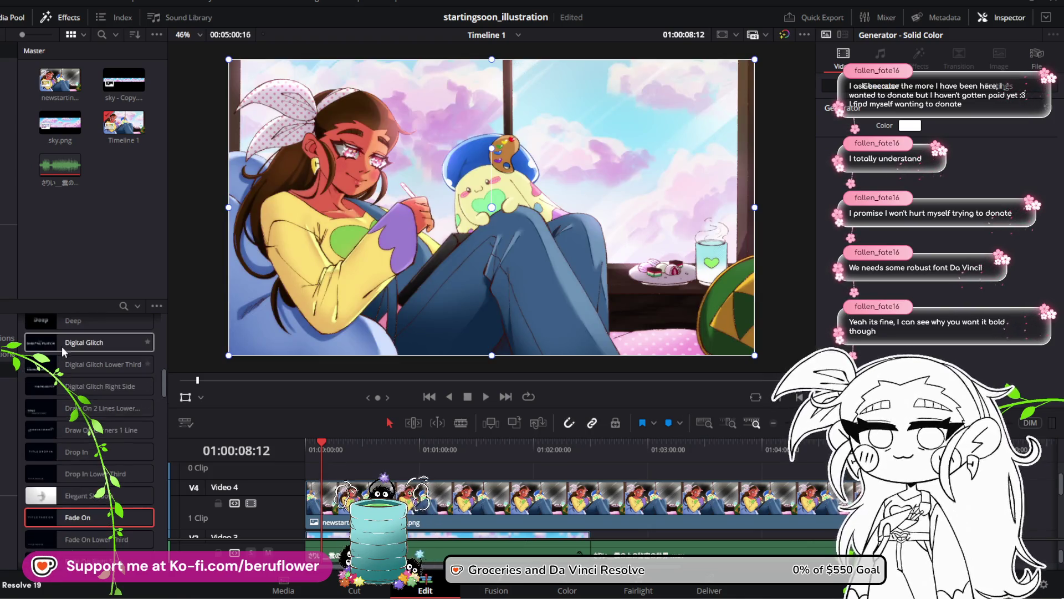
{"action": "scroll", "coordinate": [63, 356], "scroll_direction": "up", "scroll_amount": 10}
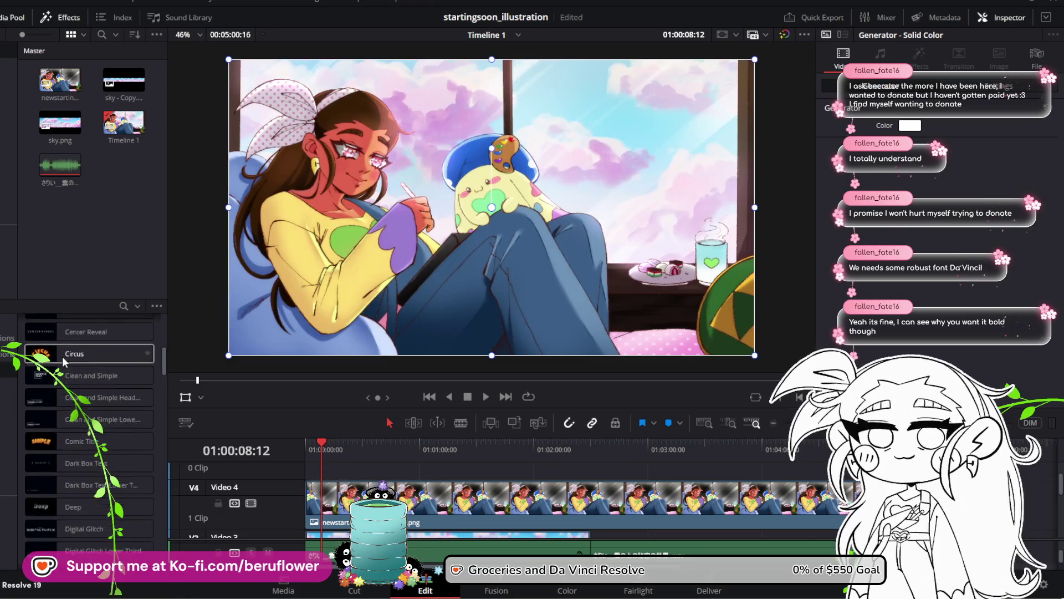
{"action": "scroll", "coordinate": [65, 357], "scroll_direction": "up", "scroll_amount": 3}
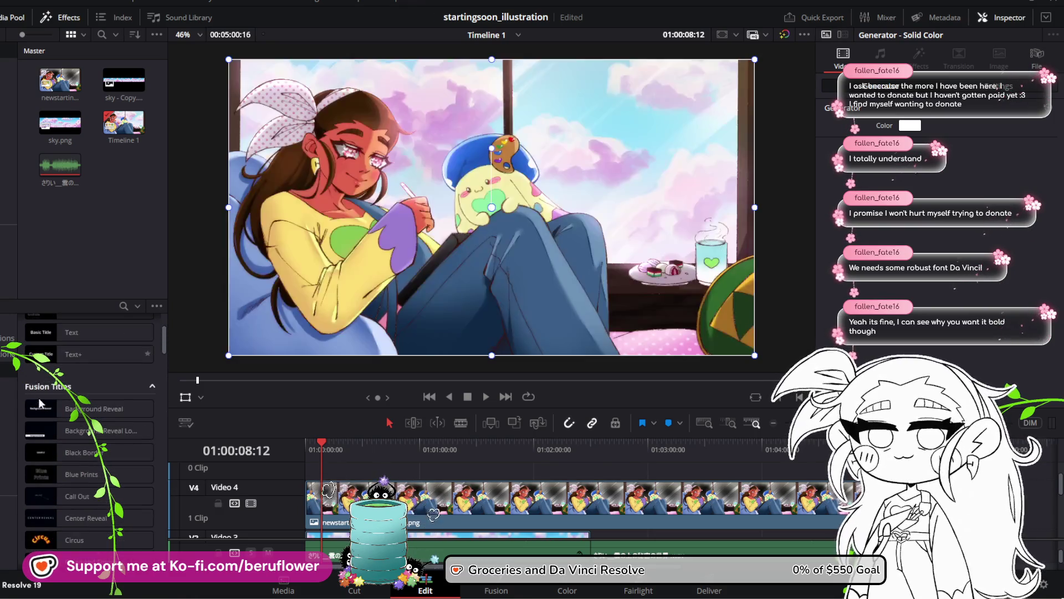
{"action": "scroll", "coordinate": [76, 493], "scroll_direction": "down", "scroll_amount": 12}
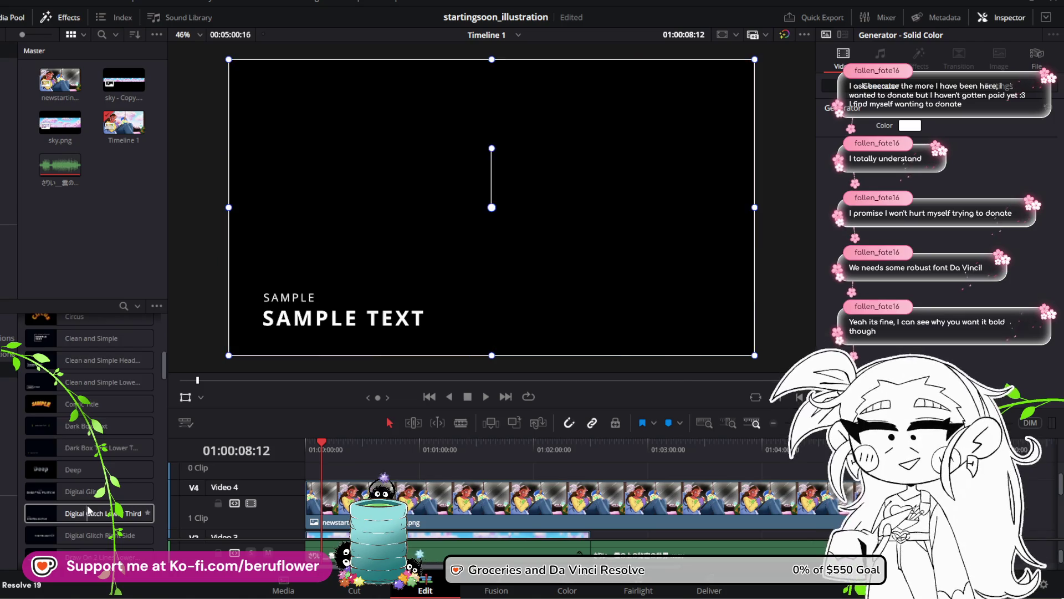
{"action": "scroll", "coordinate": [88, 504], "scroll_direction": "down", "scroll_amount": 3}
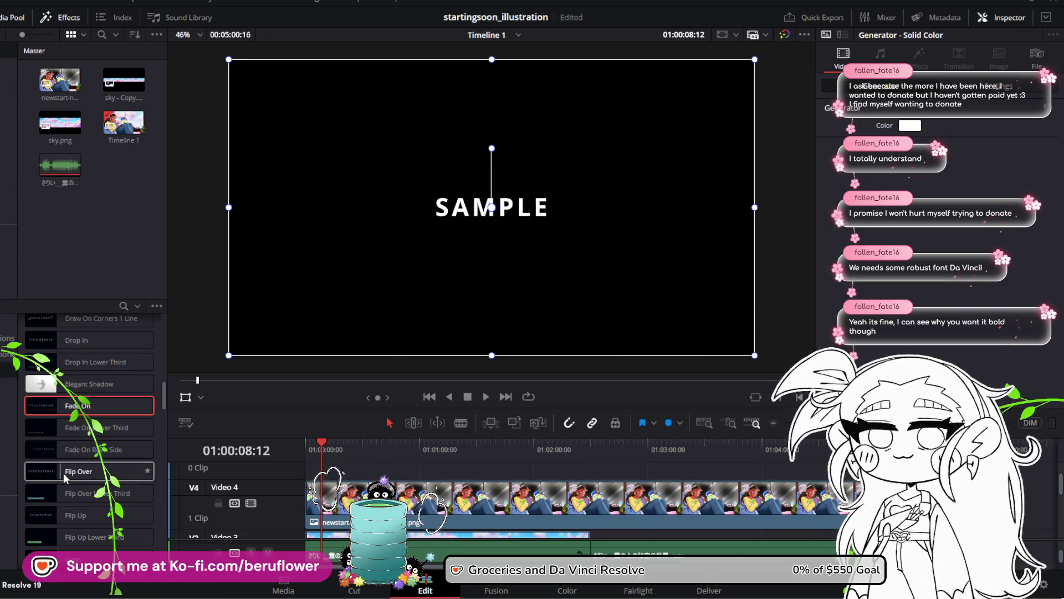
{"action": "scroll", "coordinate": [64, 474], "scroll_direction": "down", "scroll_amount": 1}
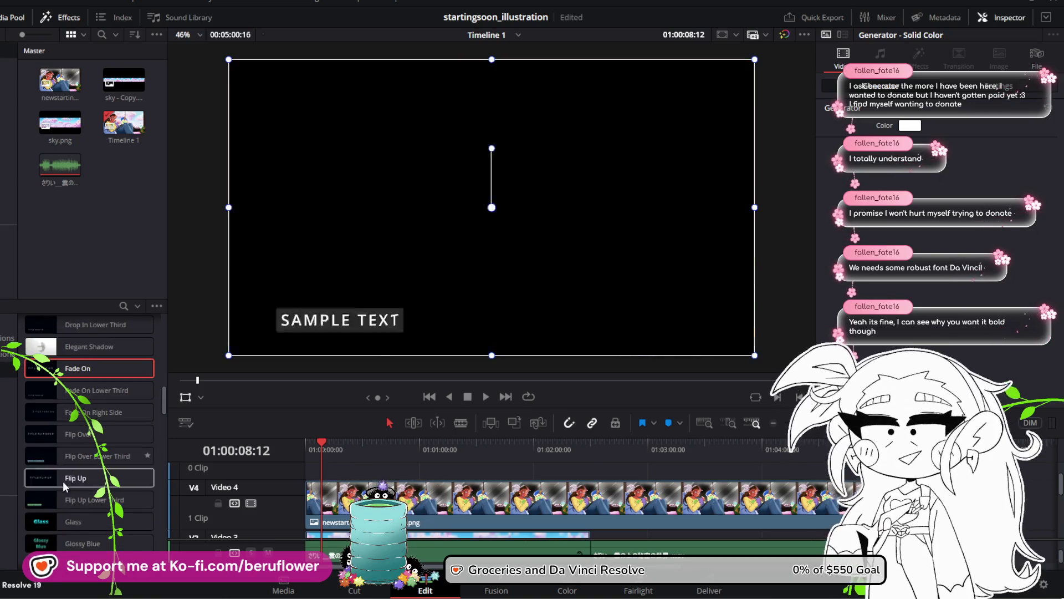
{"action": "scroll", "coordinate": [72, 444], "scroll_direction": "up", "scroll_amount": 6}
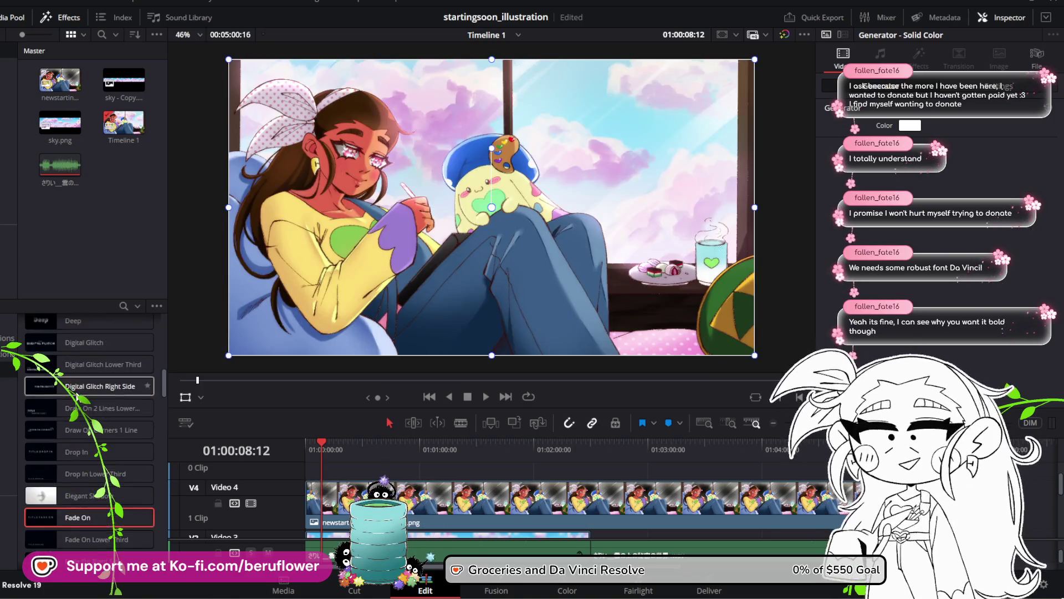
{"action": "scroll", "coordinate": [77, 394], "scroll_direction": "down", "scroll_amount": 3}
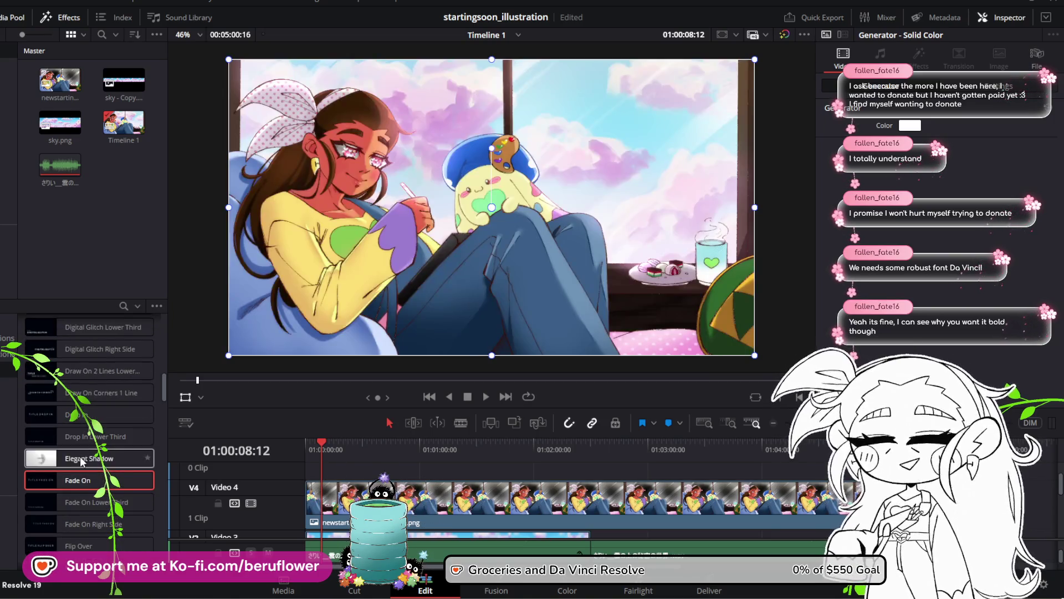
{"action": "scroll", "coordinate": [69, 455], "scroll_direction": "down", "scroll_amount": 5}
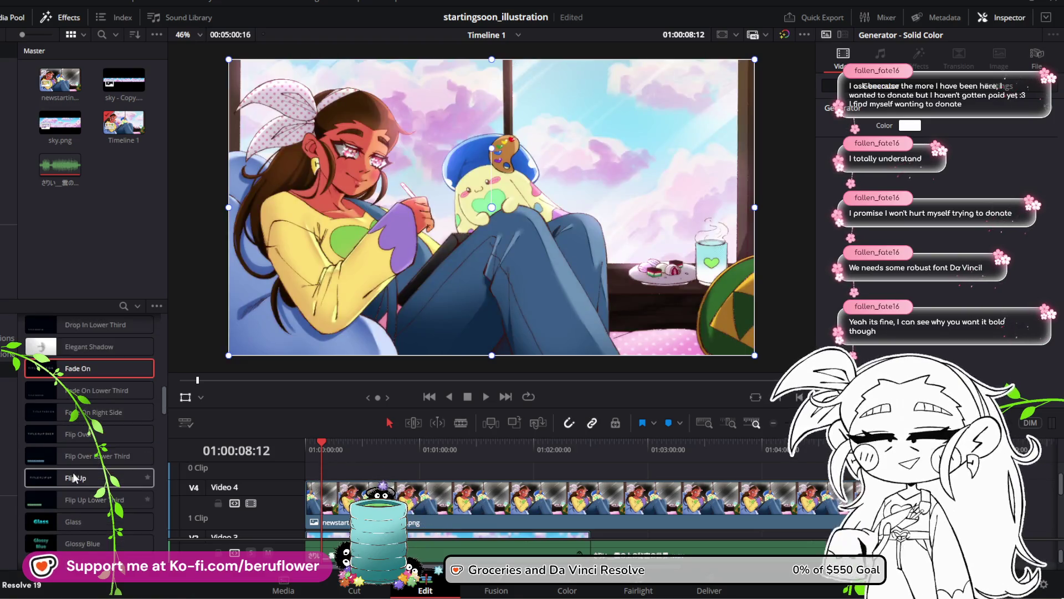
{"action": "scroll", "coordinate": [70, 469], "scroll_direction": "up", "scroll_amount": 2}
{"action": "scroll", "coordinate": [76, 467], "scroll_direction": "up", "scroll_amount": 6}
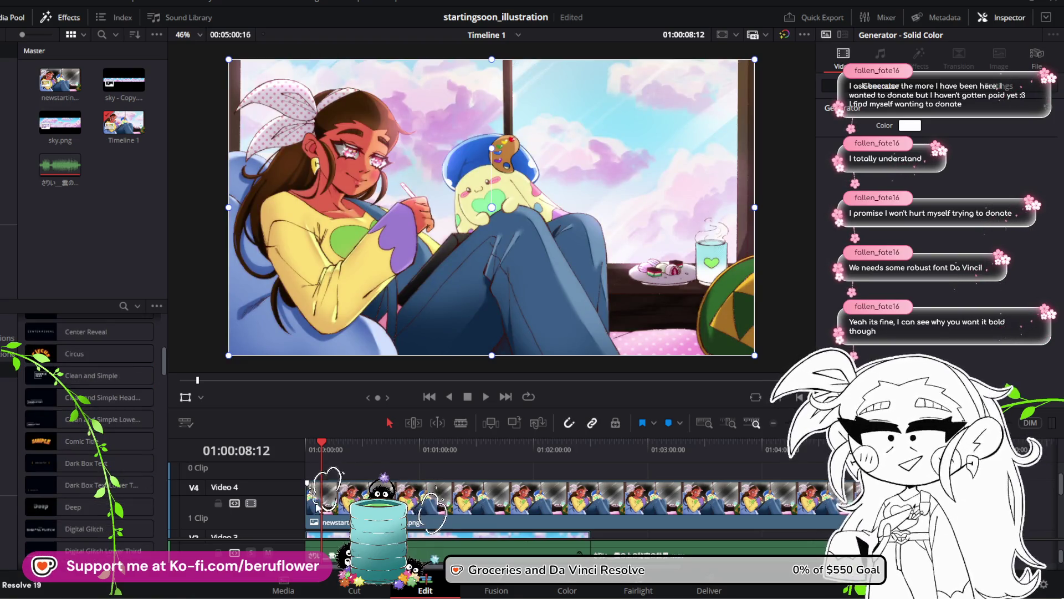
Return the playhead to the start and drag Fade On Right Side toward the timeline
{"action": "left_click_drag", "start_coordinate": [320, 451], "coordinate": [284, 440]}
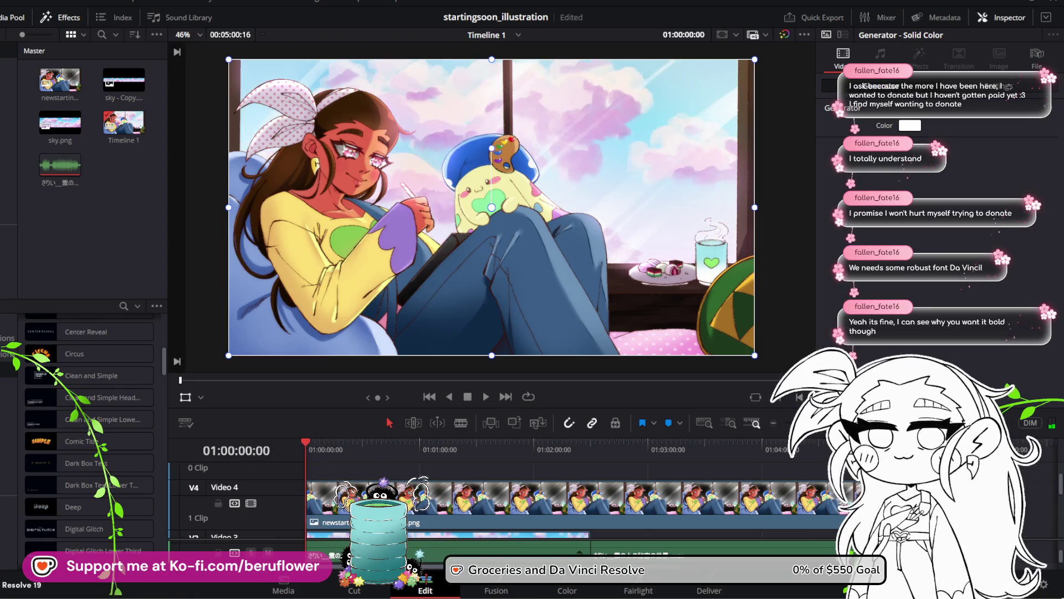
{"action": "scroll", "coordinate": [90, 478], "scroll_direction": "down", "scroll_amount": 4}
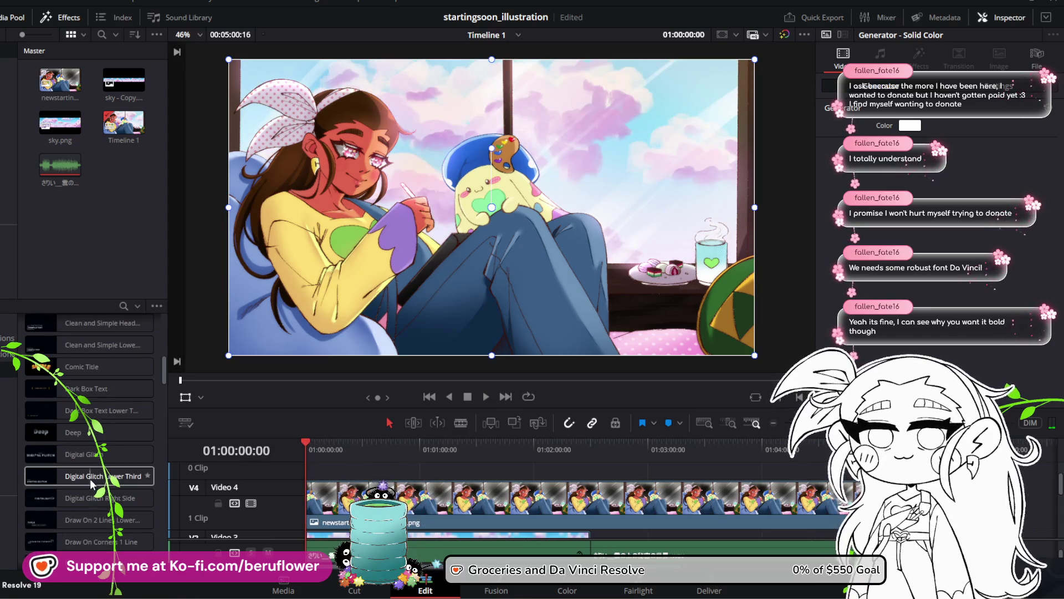
{"action": "mouse_move", "coordinate": [89, 478]}
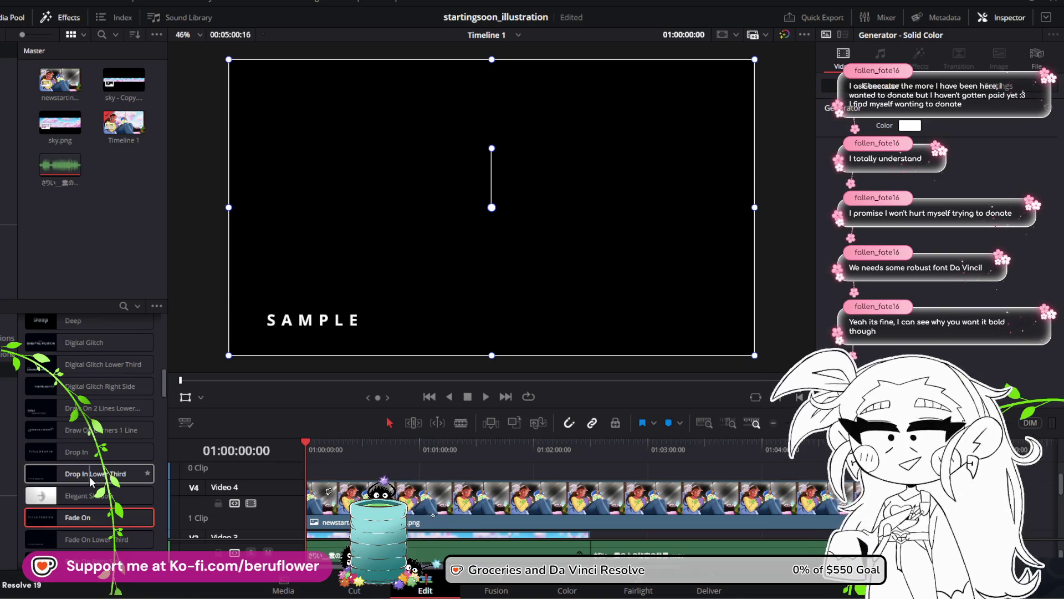
{"action": "scroll", "coordinate": [88, 477], "scroll_direction": "down", "scroll_amount": 2}
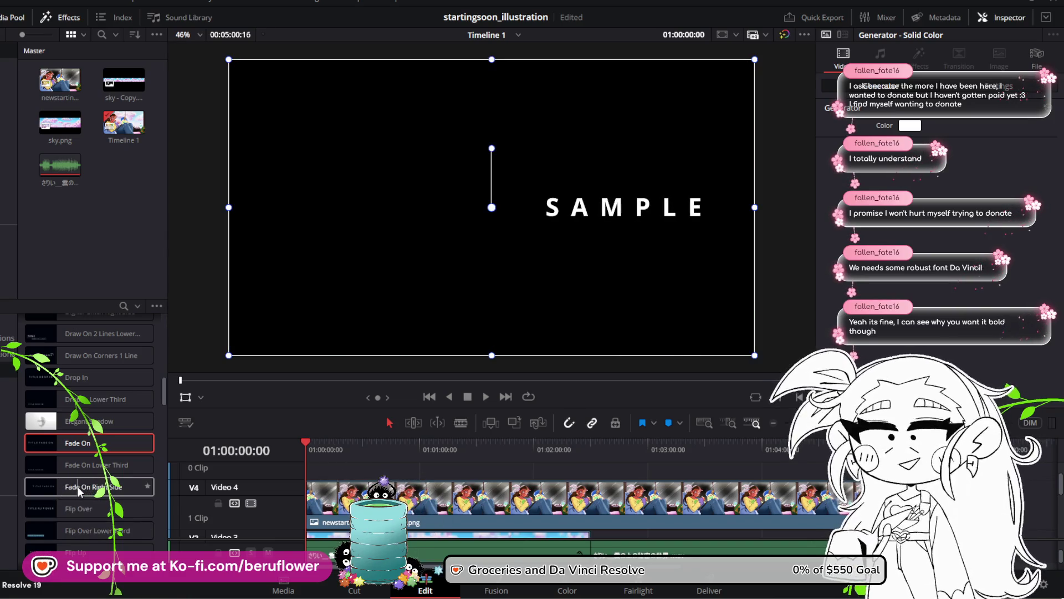
{"action": "mouse_move", "coordinate": [78, 487]}
{"action": "left_mouse_down"}
{"action": "mouse_move", "coordinate": [314, 467]}
{"action": "mouse_move", "coordinate": [307, 511]}
{"action": "mouse_move", "coordinate": [311, 480]}
{"action": "mouse_move", "coordinate": [336, 462]}
{"action": "mouse_move", "coordinate": [250, 471]}
{"action": "left_mouse_up"}
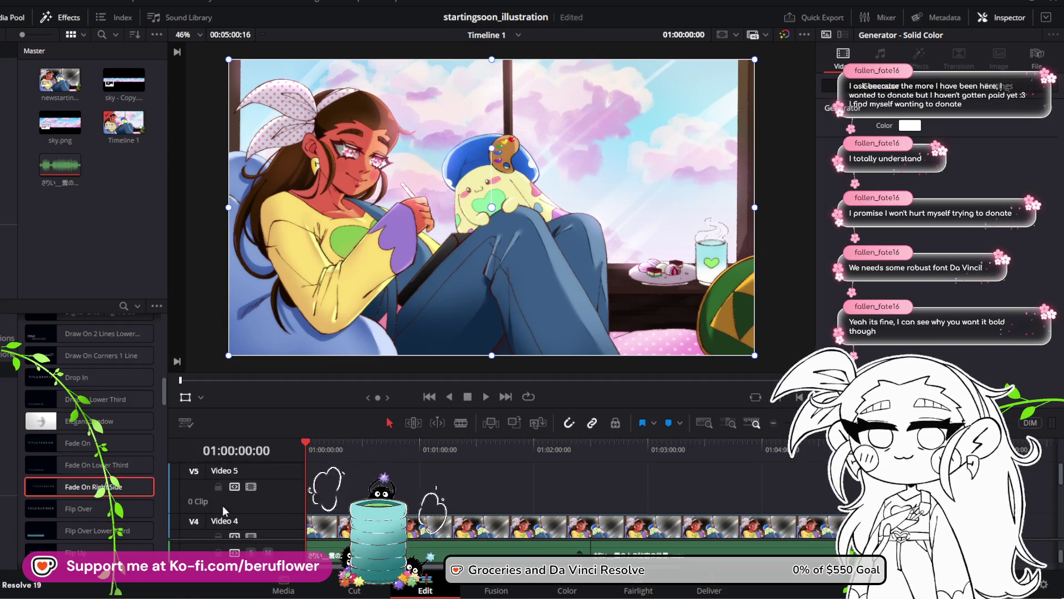
Add the Fade On Right Side title to Video 5 above the illustration and select it
{"action": "scroll", "coordinate": [467, 498], "scroll_direction": "down", "scroll_amount": 2}
{"action": "scroll", "coordinate": [468, 498], "scroll_direction": "up", "scroll_amount": 2}
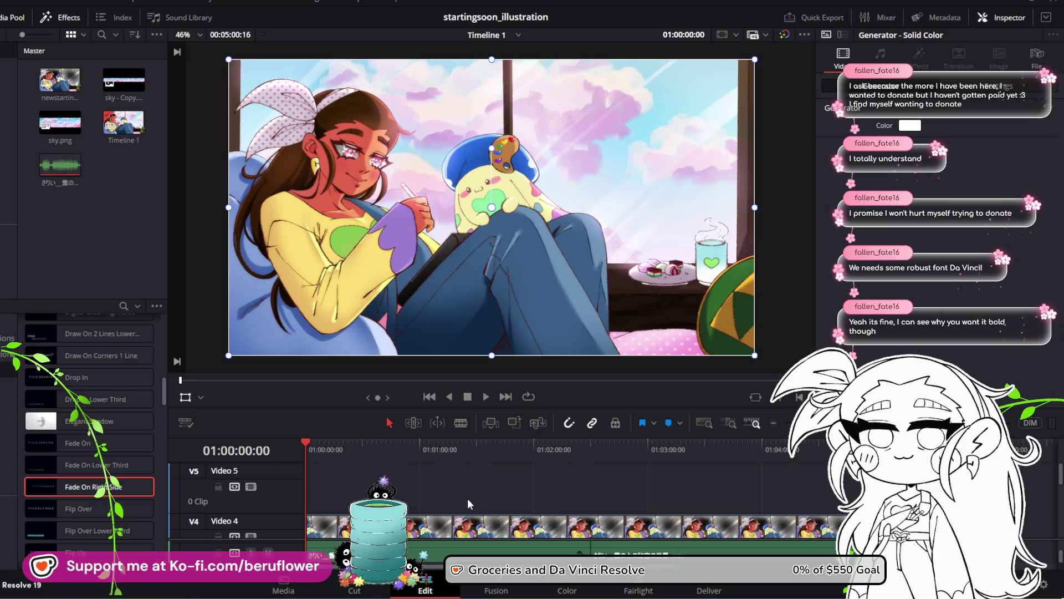
{"action": "scroll", "coordinate": [467, 498], "scroll_direction": "down", "scroll_amount": 2}
{"action": "scroll", "coordinate": [467, 498], "scroll_direction": "up", "scroll_amount": 2}
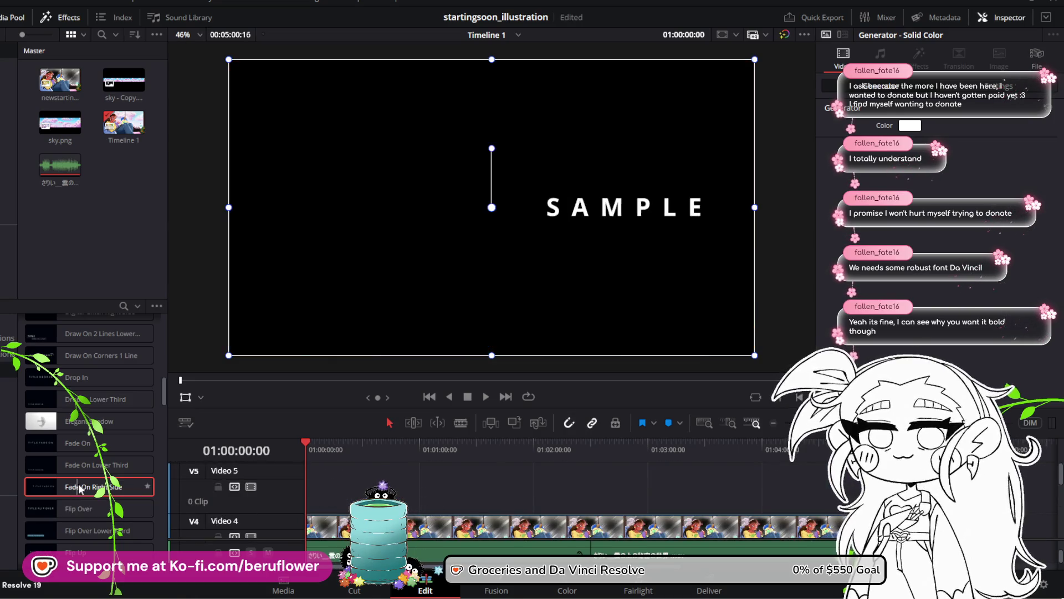
{"action": "mouse_move", "coordinate": [78, 484]}
{"action": "left_mouse_down"}
{"action": "mouse_move", "coordinate": [309, 504]}
{"action": "mouse_move", "coordinate": [317, 492]}
{"action": "left_mouse_up"}
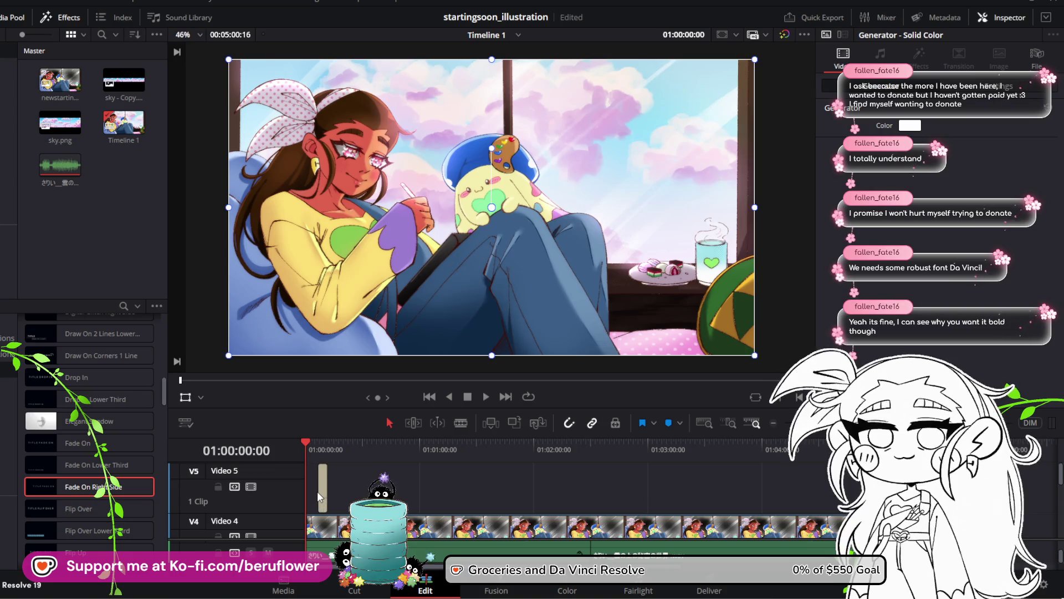
{"action": "left_click", "coordinate": [321, 495]}
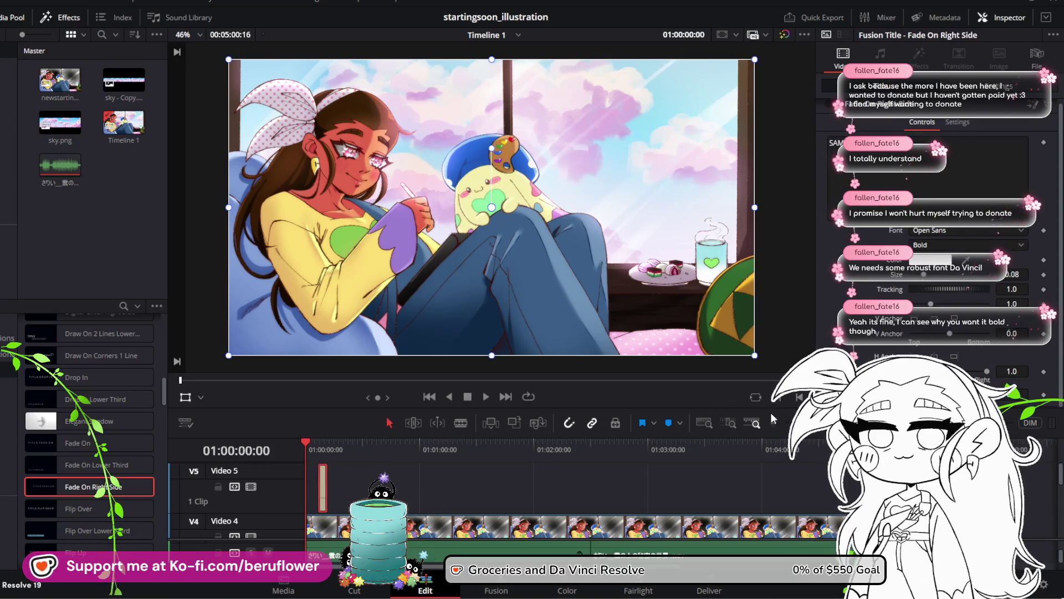
Trim the title clip to begin at the timeline start and stretch its end far along
{"action": "scroll", "coordinate": [323, 516], "scroll_direction": "up", "scroll_amount": 2}
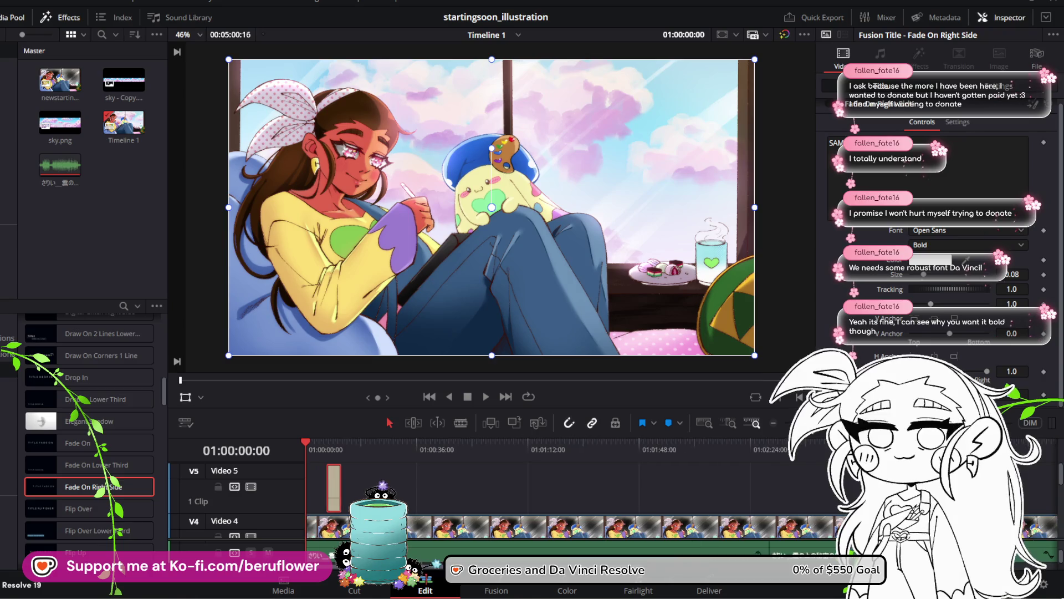
{"action": "left_click_drag", "start_coordinate": [333, 494], "coordinate": [307, 494]}
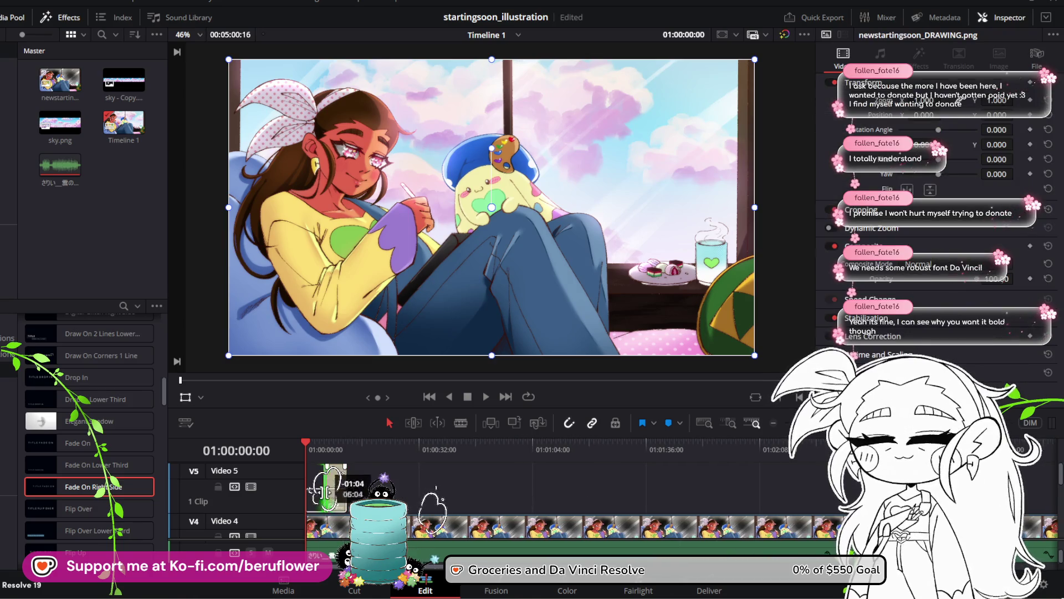
{"action": "left_click_drag", "start_coordinate": [308, 441], "coordinate": [317, 447]}
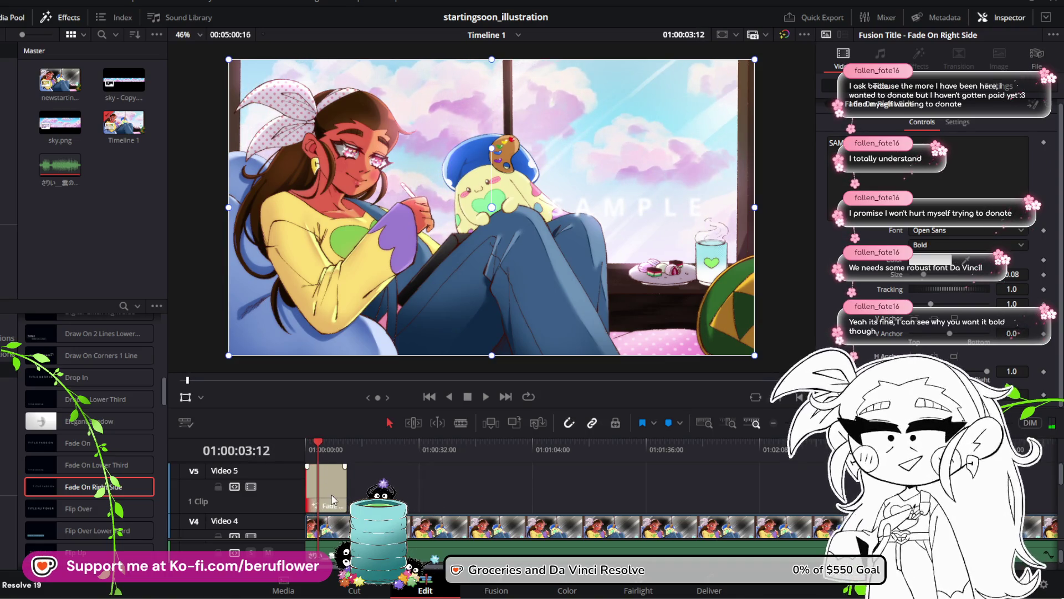
{"action": "mouse_move", "coordinate": [345, 491]}
{"action": "left_mouse_down"}
{"action": "mouse_move", "coordinate": [1038, 491]}
{"action": "mouse_move", "coordinate": [380, 491]}
{"action": "mouse_move", "coordinate": [397, 491]}
{"action": "left_mouse_up"}
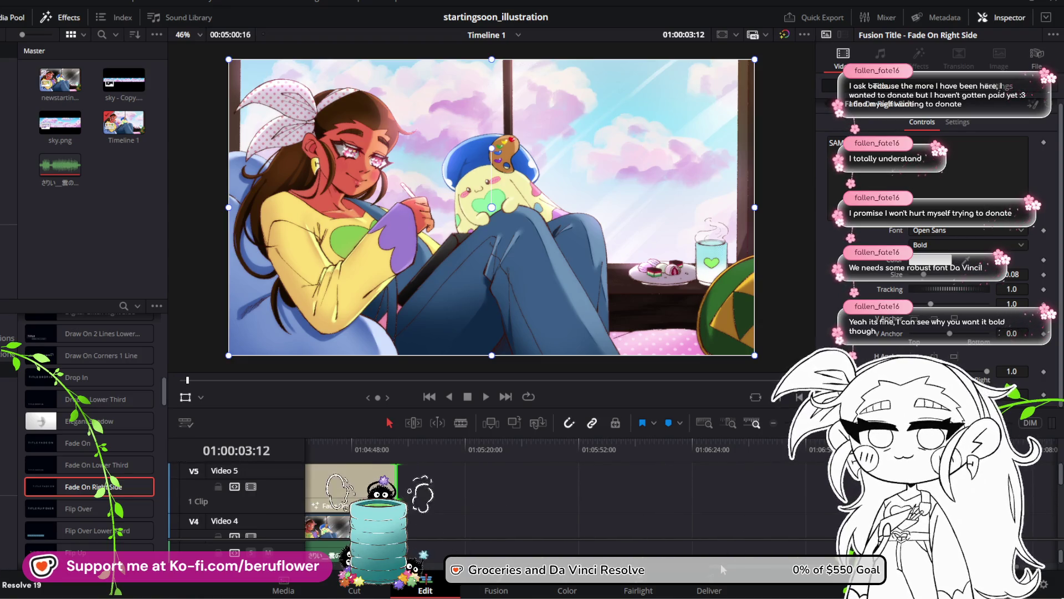
{"action": "scroll", "coordinate": [720, 563], "scroll_direction": "left", "scroll_amount": 5}
{"action": "scroll", "coordinate": [721, 563], "scroll_direction": "left", "scroll_amount": 5}
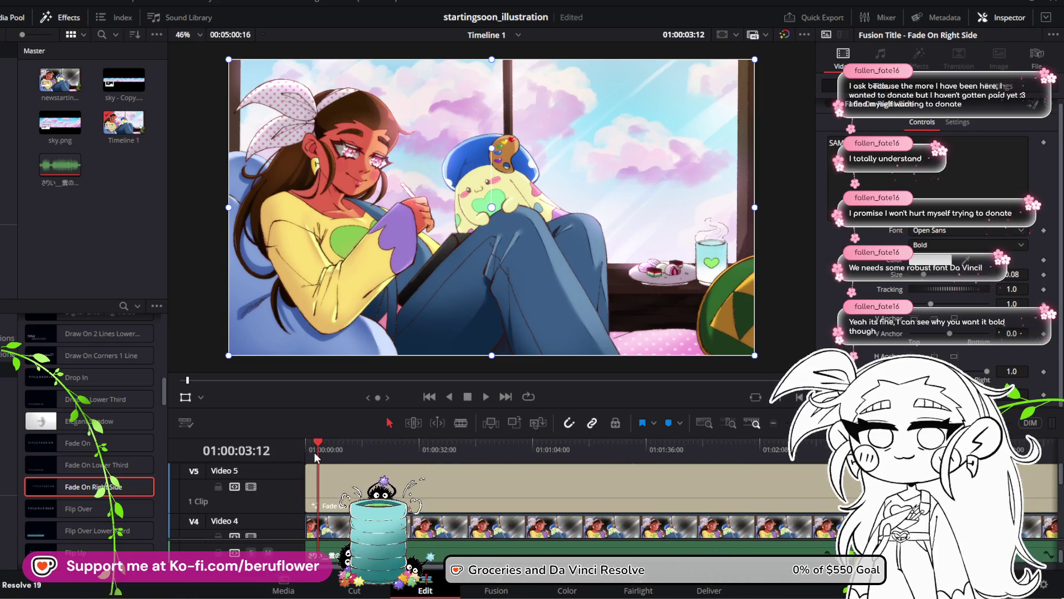
Play from the start, stop at 01:00:09:22 and trim the Fade On Right Side clip's end there
{"action": "left_click", "coordinate": [305, 441]}
{"action": "mouse_move", "coordinate": [307, 442]}
{"action": "left_mouse_down"}
{"action": "mouse_move", "coordinate": [495, 455]}
{"action": "mouse_move", "coordinate": [285, 457]}
{"action": "left_mouse_up"}
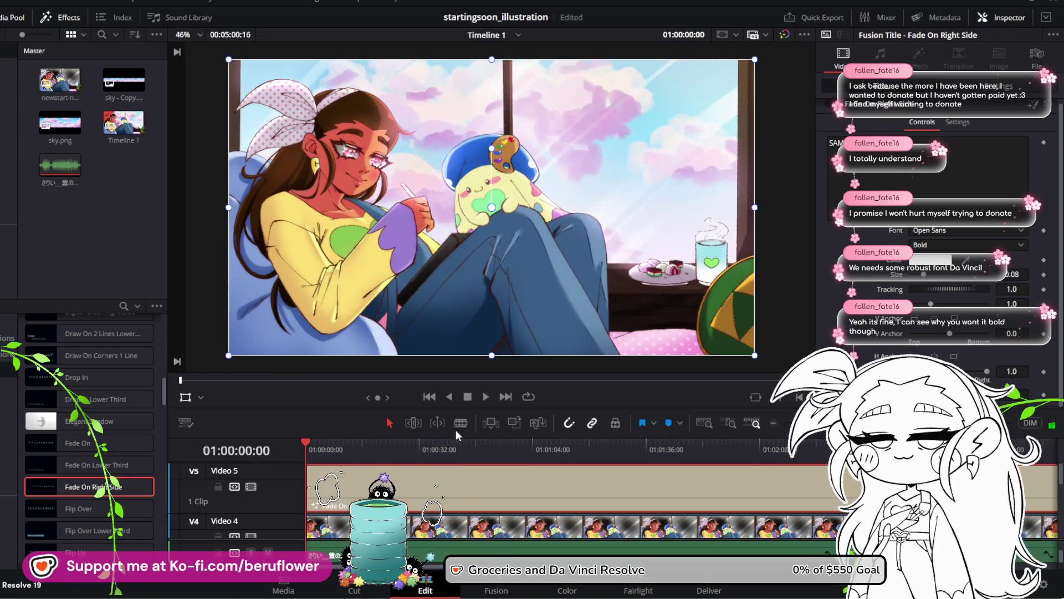
{"action": "left_click", "coordinate": [487, 400]}
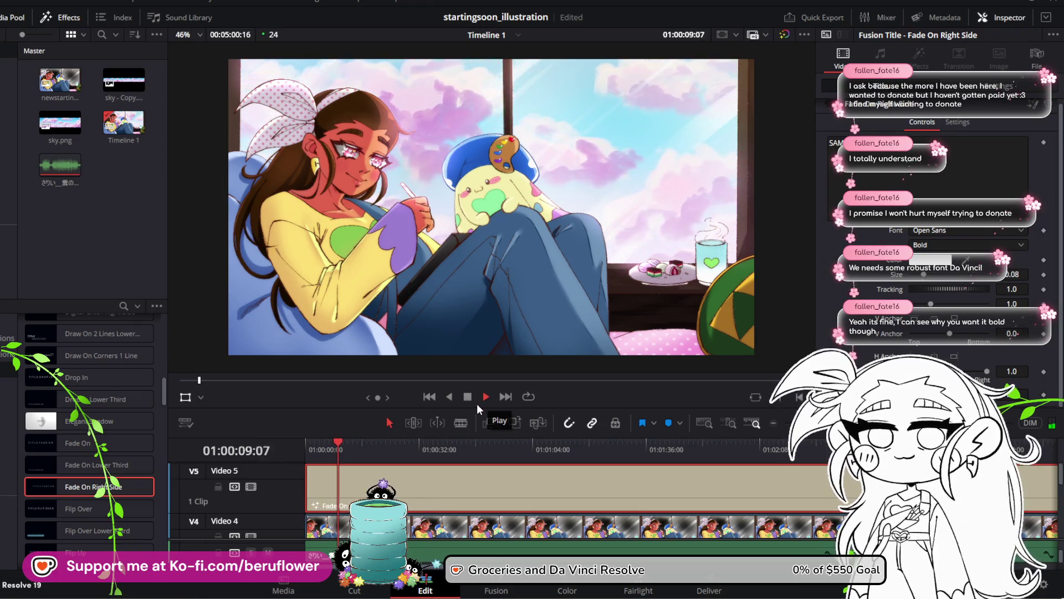
{"action": "left_click", "coordinate": [467, 397]}
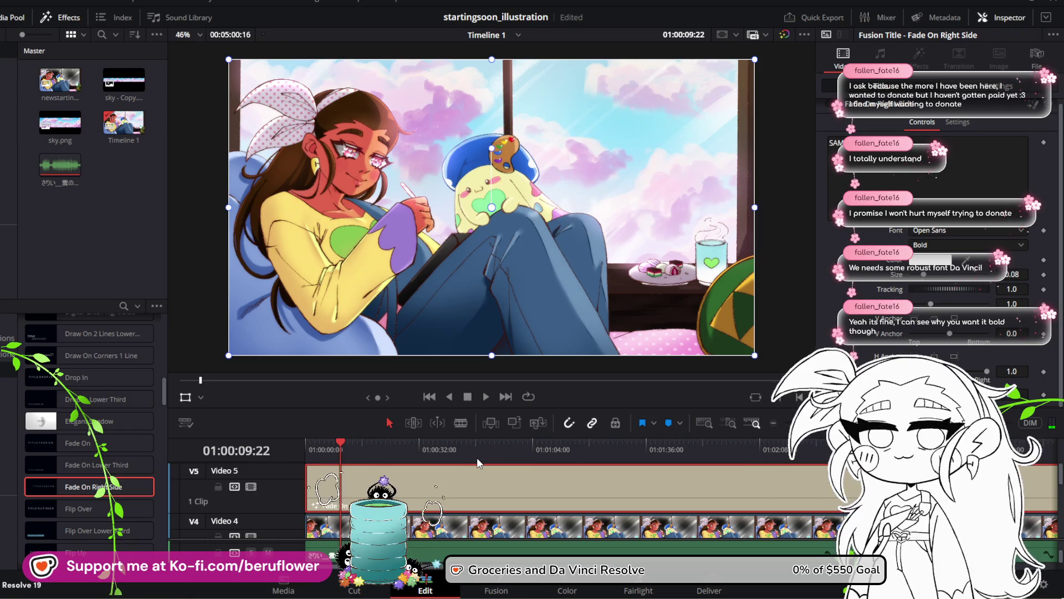
{"action": "key", "text": "shift+bracketright"}
{"action": "mouse_move", "coordinate": [348, 439]}
{"action": "left_mouse_down"}
{"action": "mouse_move", "coordinate": [311, 447]}
{"action": "mouse_move", "coordinate": [319, 446]}
{"action": "left_mouse_up"}
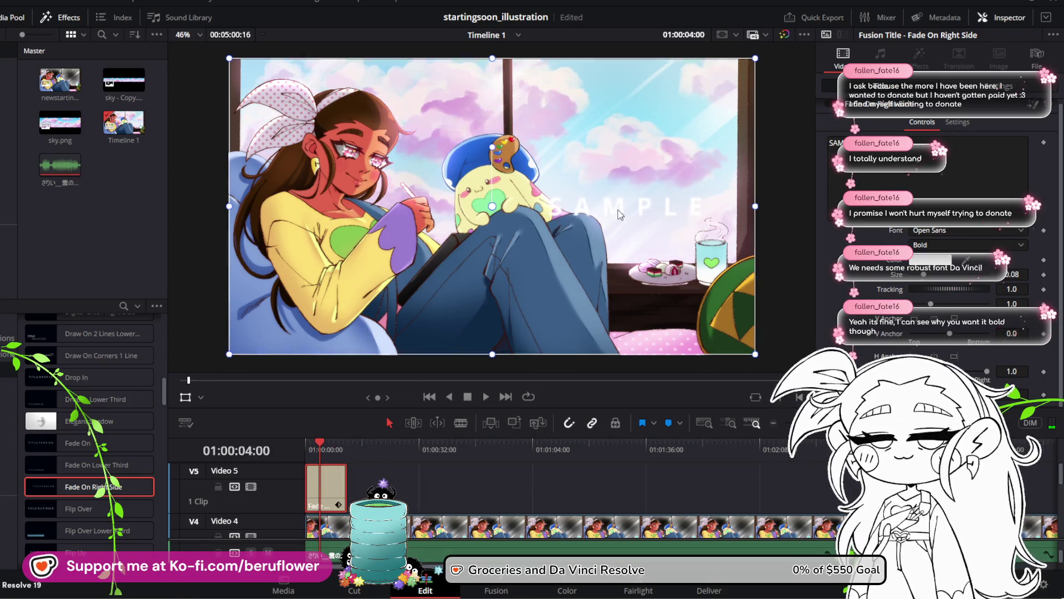
Set the title text colour to pink #c84e93 in the Color dialog
{"action": "left_click", "coordinate": [949, 265]}
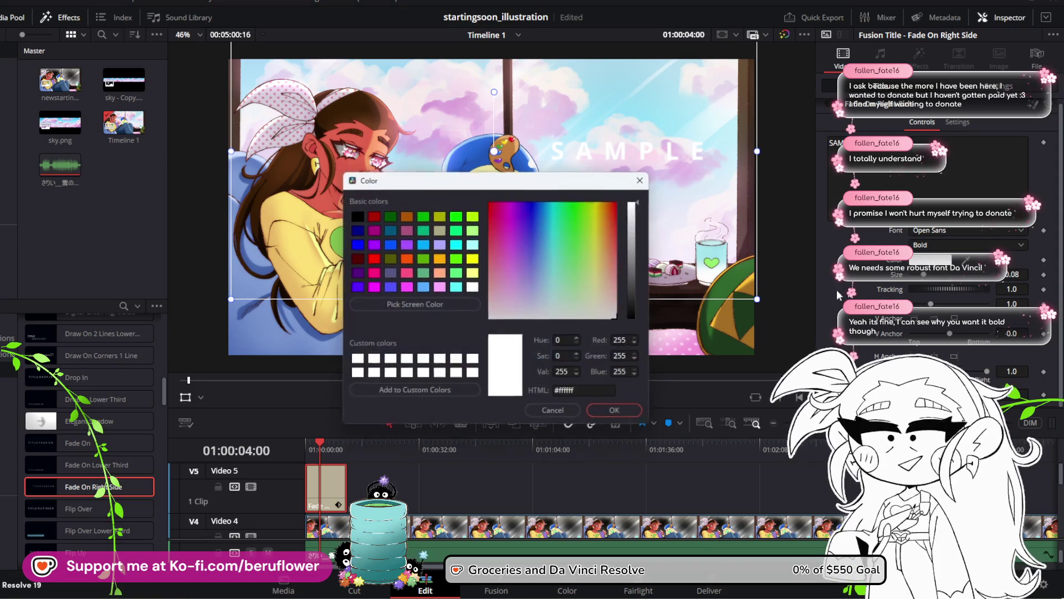
{"action": "left_click", "coordinate": [358, 219]}
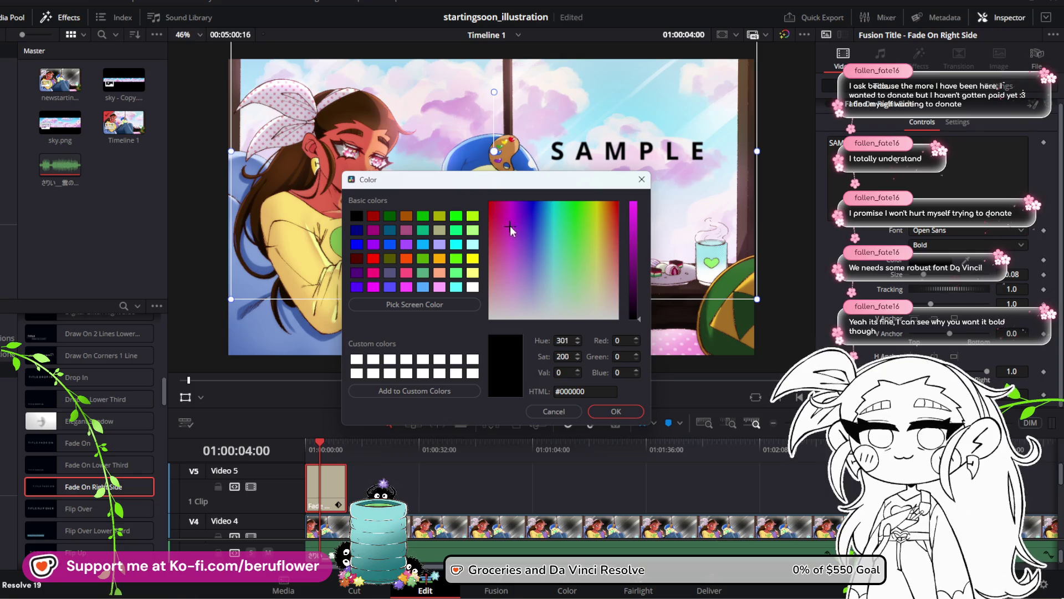
{"action": "left_click", "coordinate": [448, 309]}
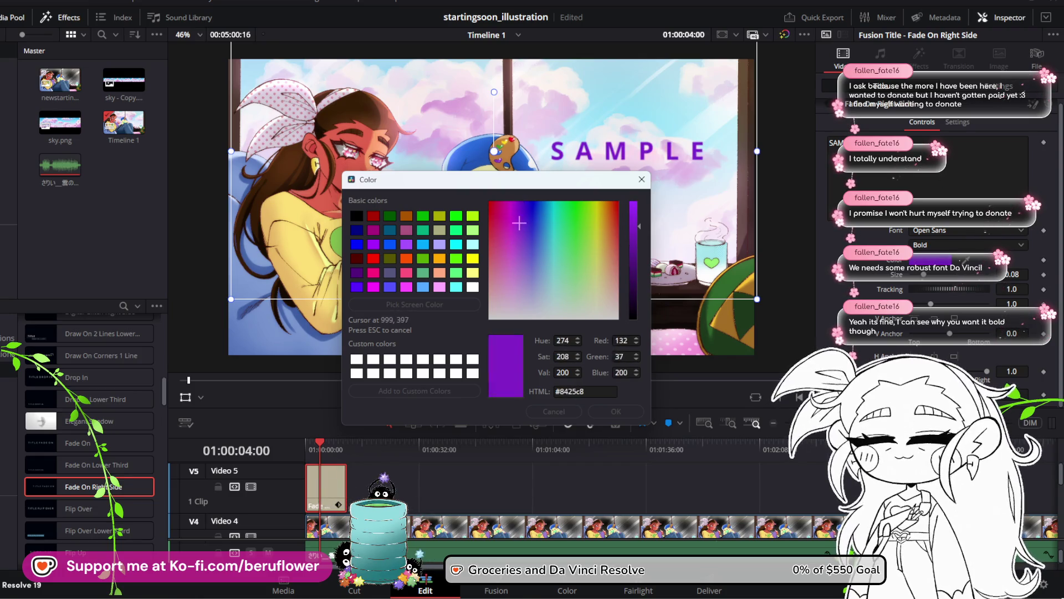
{"action": "left_click", "coordinate": [501, 247]}
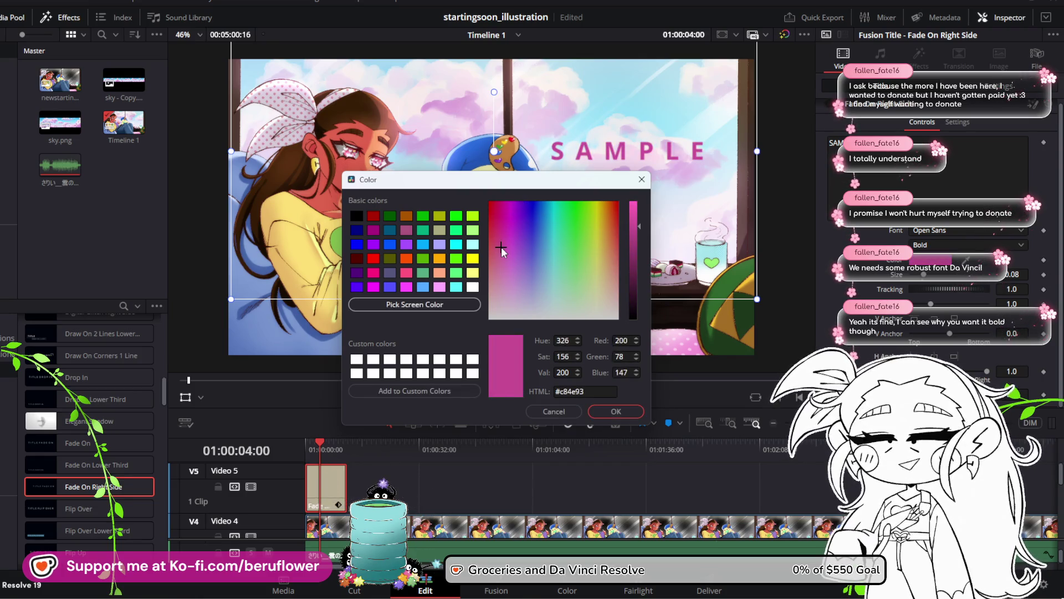
{"action": "left_click", "coordinate": [615, 411]}
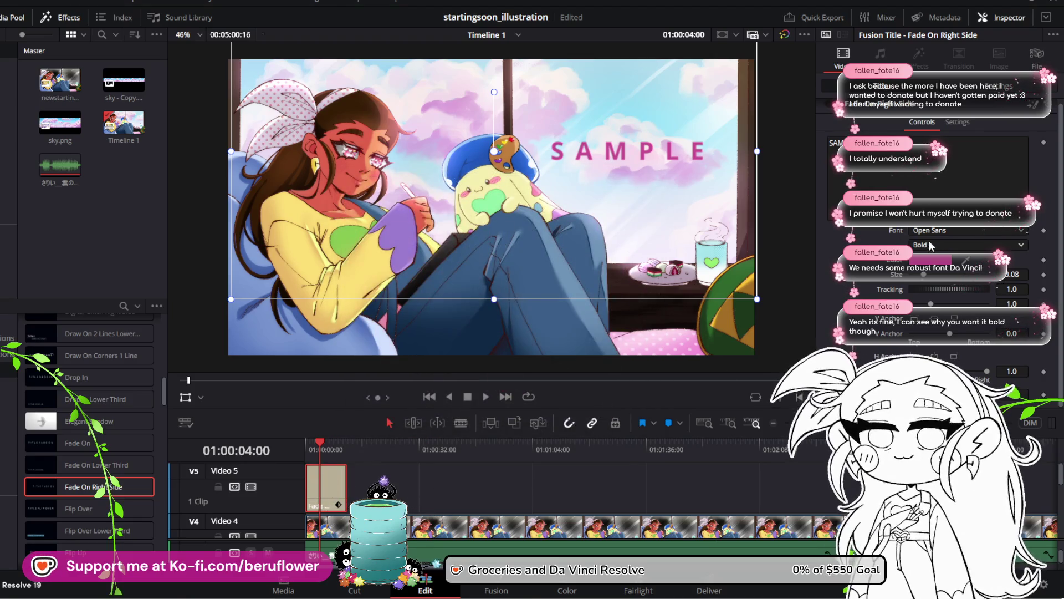
Replace the SAMPLE text with 'Starting Soon...' and drag the Fade On title onto the timeline
{"action": "triple_click", "coordinate": [848, 167]}
{"action": "type", "text": "St"}
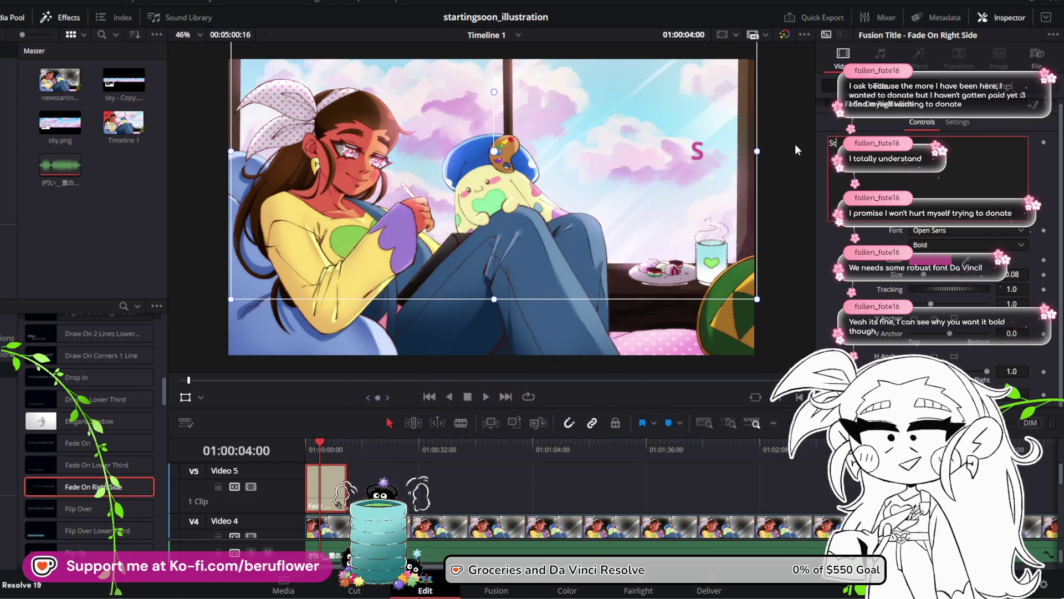
{"action": "type", "text": "arting"}
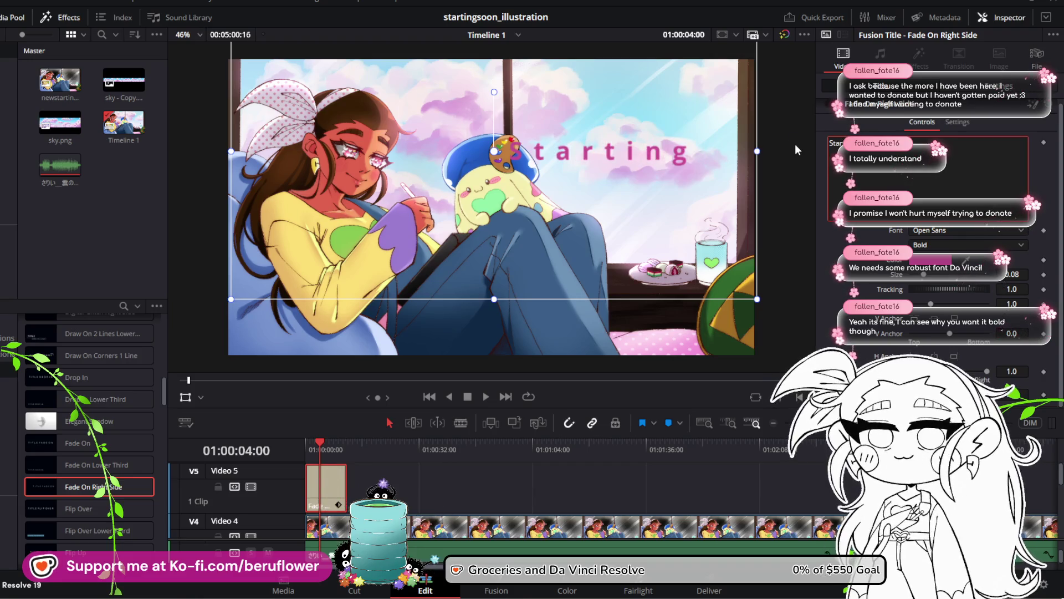
{"action": "type", "text": " Soon..."}
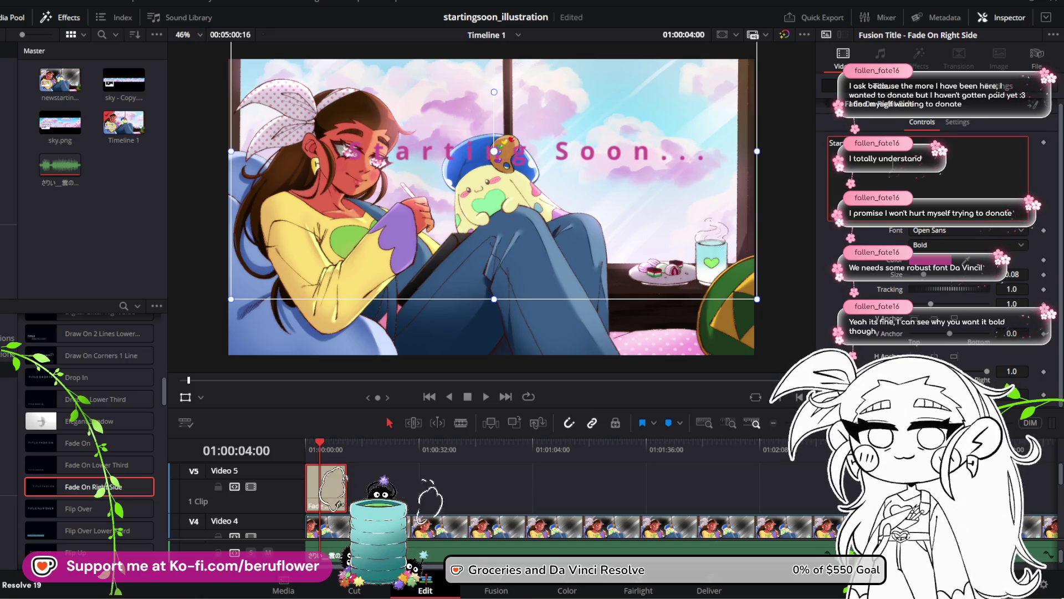
{"action": "mouse_move", "coordinate": [77, 443]}
{"action": "left_mouse_down"}
{"action": "mouse_move", "coordinate": [327, 488]}
{"action": "mouse_move", "coordinate": [745, 488]}
{"action": "left_mouse_up"}
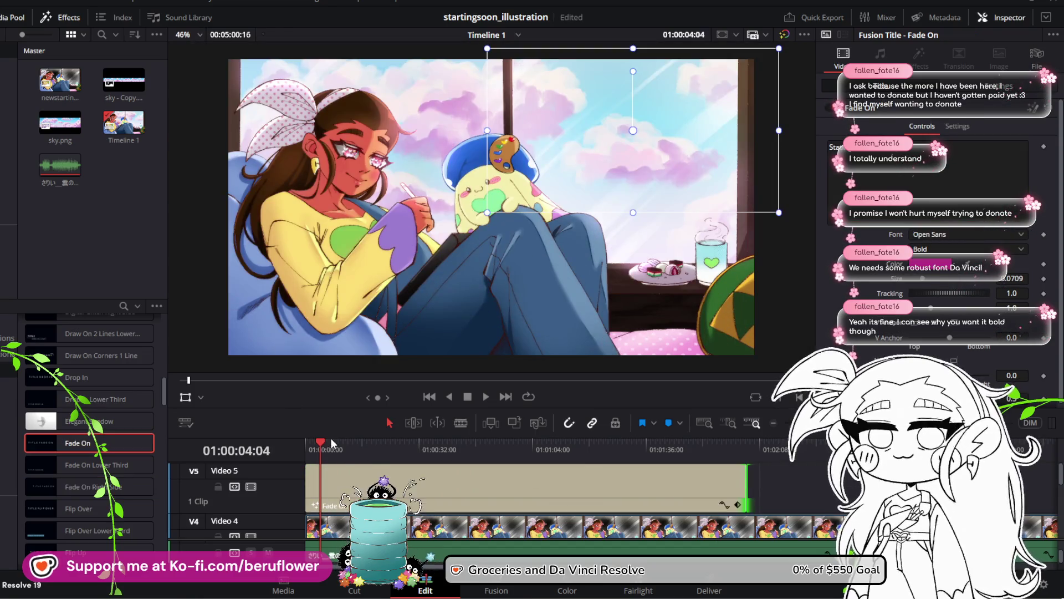
Preview the Fade On title over the illustration from the start and from about 13 seconds
{"action": "left_click_drag", "start_coordinate": [333, 442], "coordinate": [280, 446]}
{"action": "left_click", "coordinate": [486, 397]}
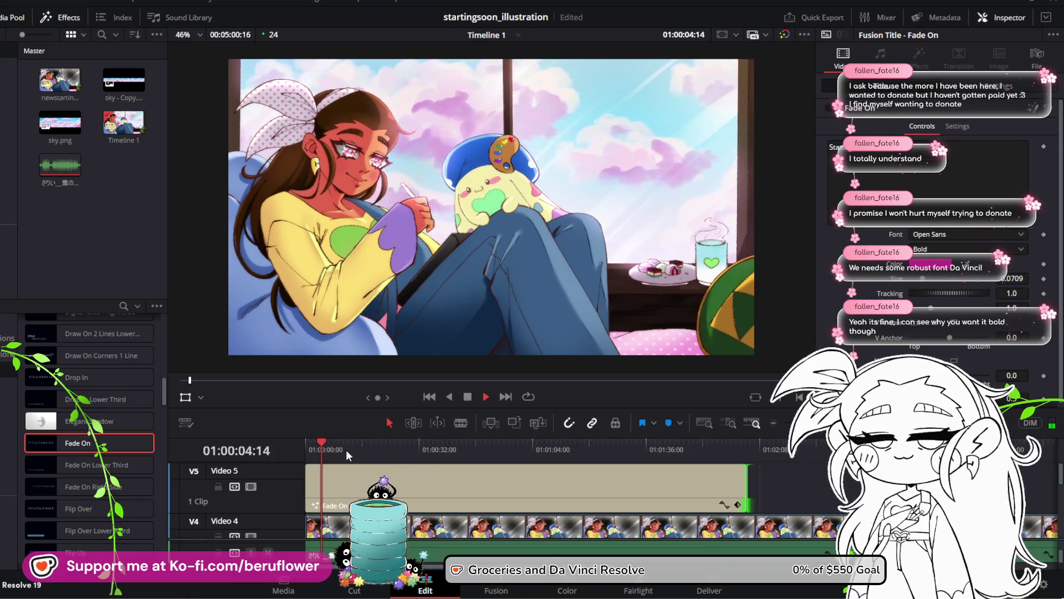
{"action": "mouse_move", "coordinate": [325, 441]}
{"action": "left_mouse_down"}
{"action": "mouse_move", "coordinate": [352, 443]}
{"action": "mouse_move", "coordinate": [338, 444]}
{"action": "left_mouse_up"}
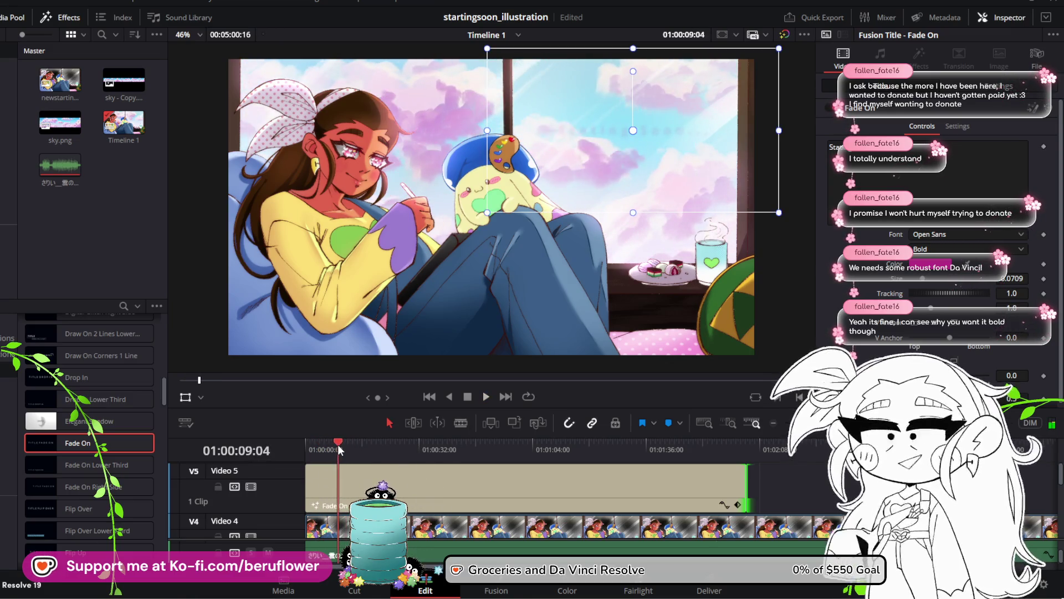
{"action": "key", "text": "space"}
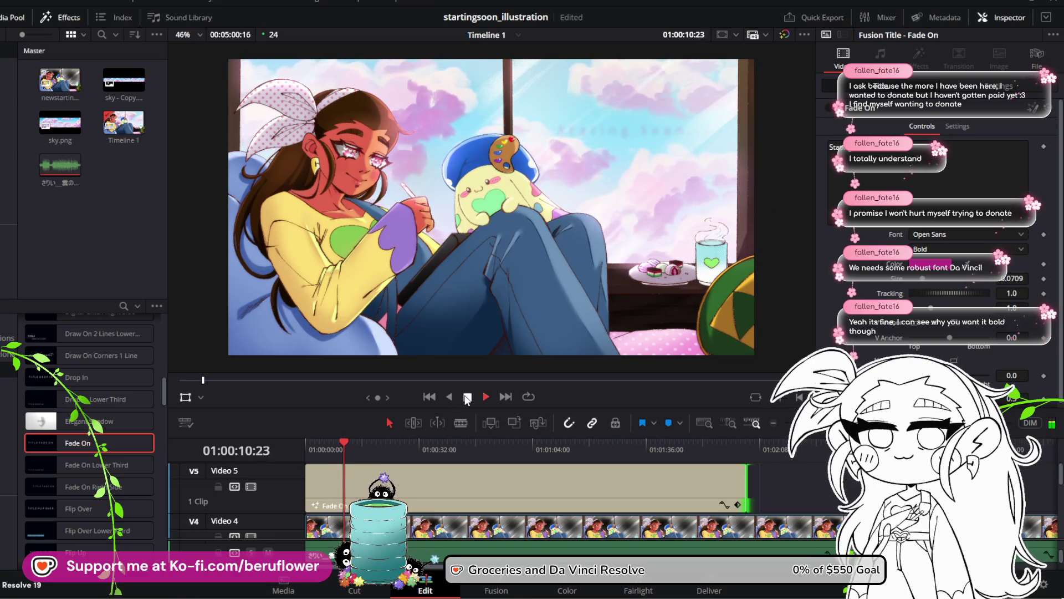
{"action": "key", "text": "space"}
Trim the Fade On clip's end and start, then delete it from Video 5
{"action": "key", "text": "shift+bracketright"}
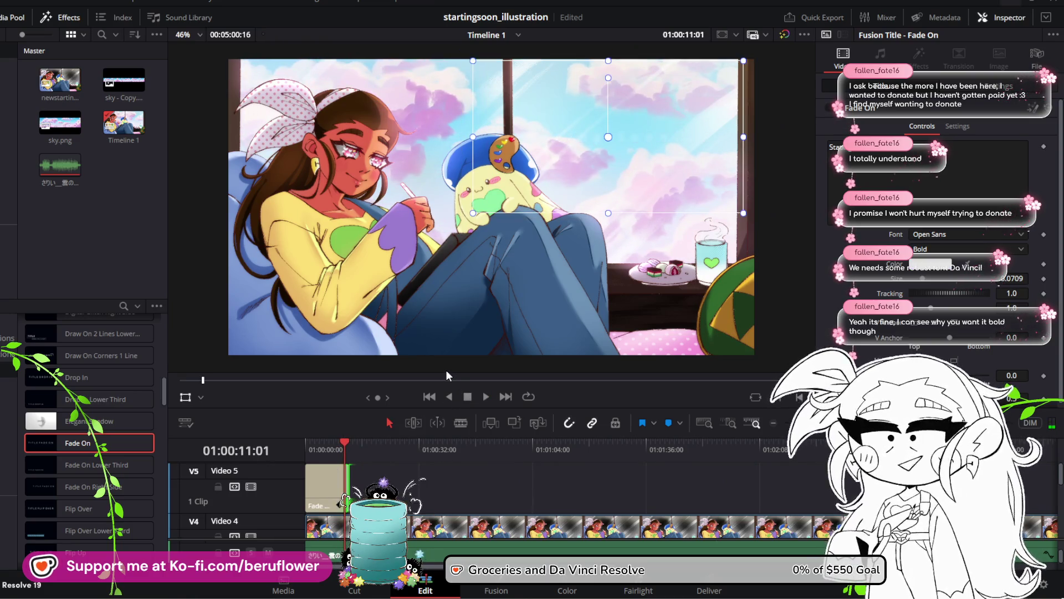
{"action": "left_click_drag", "start_coordinate": [306, 488], "coordinate": [328, 474]}
{"action": "key", "text": "Delete"}
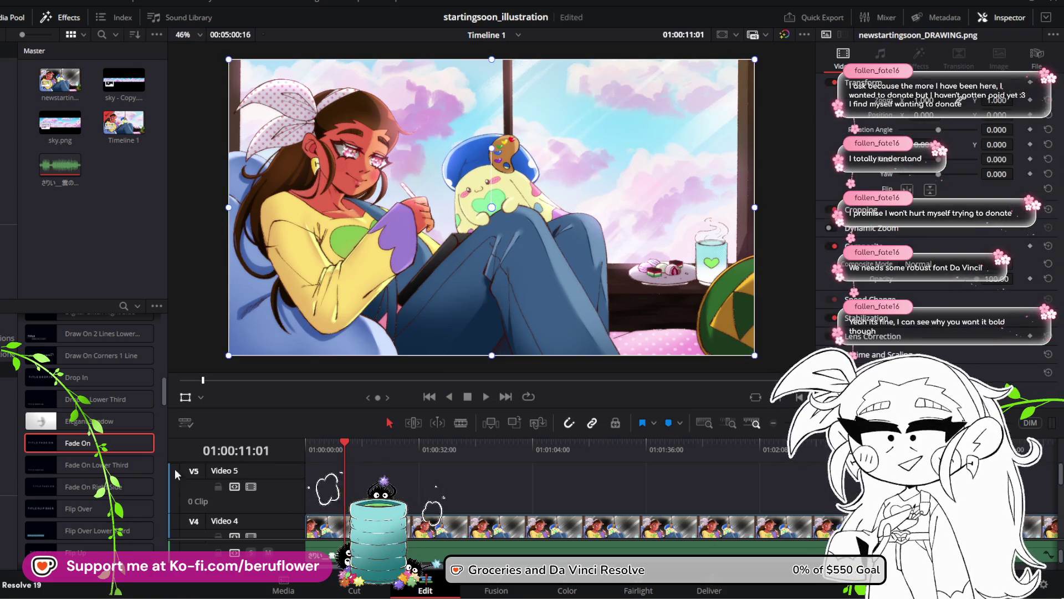
Search Effects for 'text' and drag the Jitter title onto Video 5
{"action": "scroll", "coordinate": [91, 393], "scroll_direction": "up", "scroll_amount": 2}
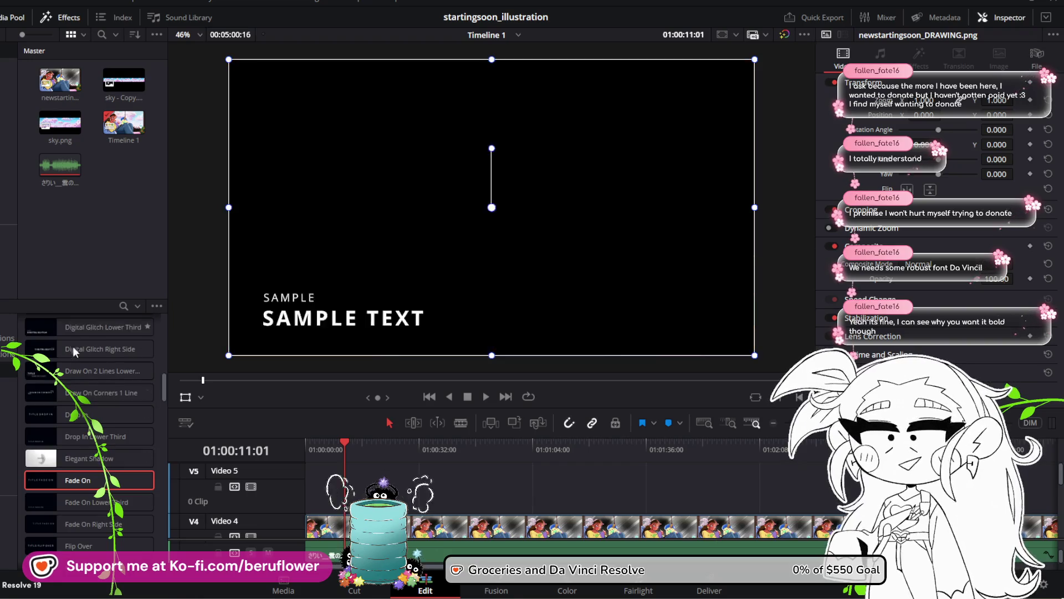
{"action": "scroll", "coordinate": [72, 346], "scroll_direction": "up", "scroll_amount": 5}
{"action": "left_click", "coordinate": [123, 305]}
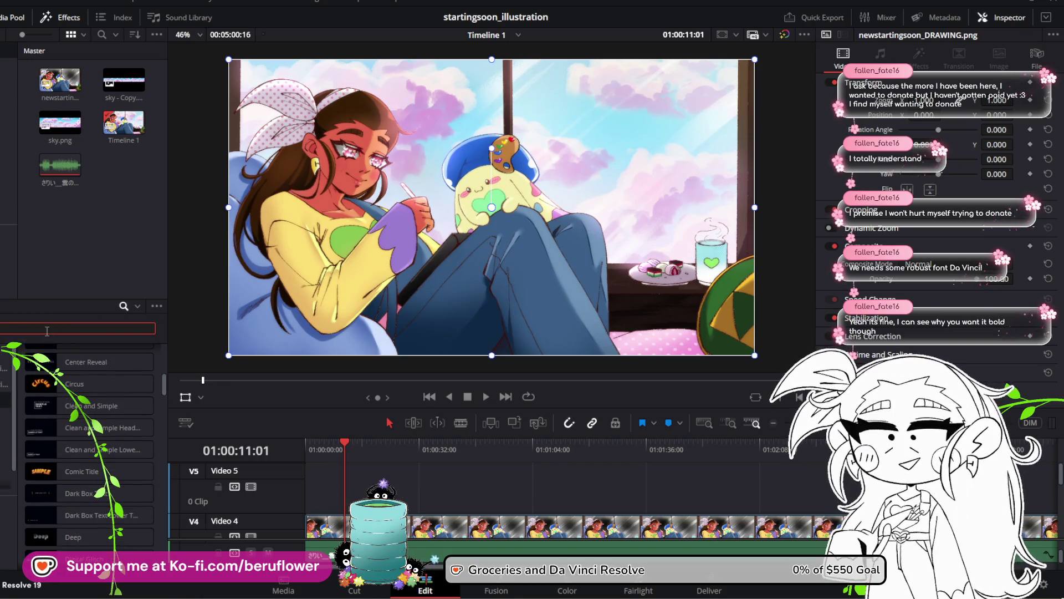
{"action": "type", "text": "text"}
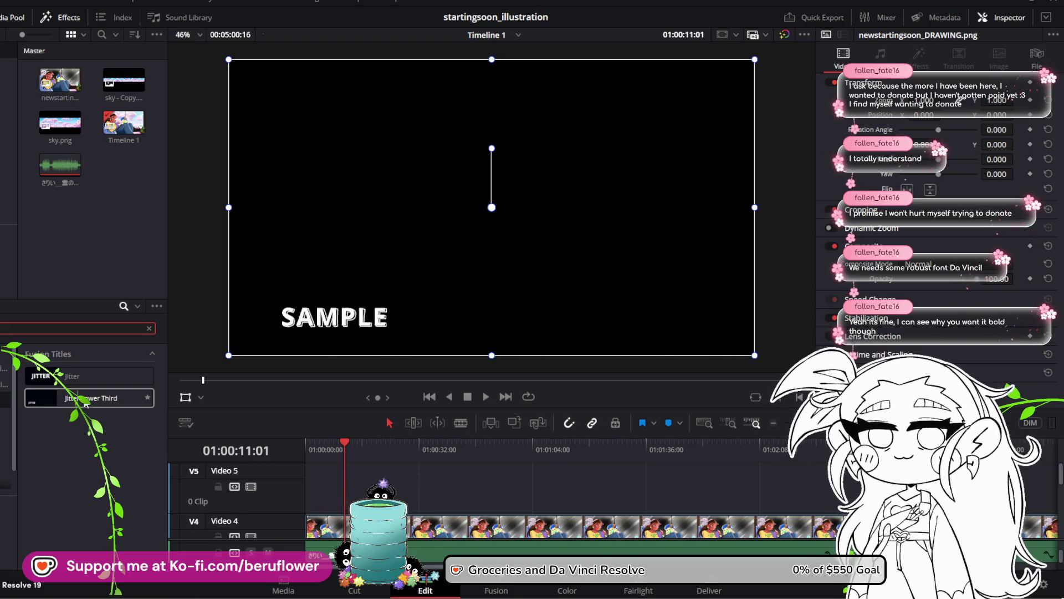
{"action": "left_click_drag", "start_coordinate": [83, 376], "coordinate": [302, 492]}
Align the Jitter clip to the timeline start, lengthen it, and preview it around 4–8 seconds
{"action": "left_click_drag", "start_coordinate": [341, 441], "coordinate": [299, 446]}
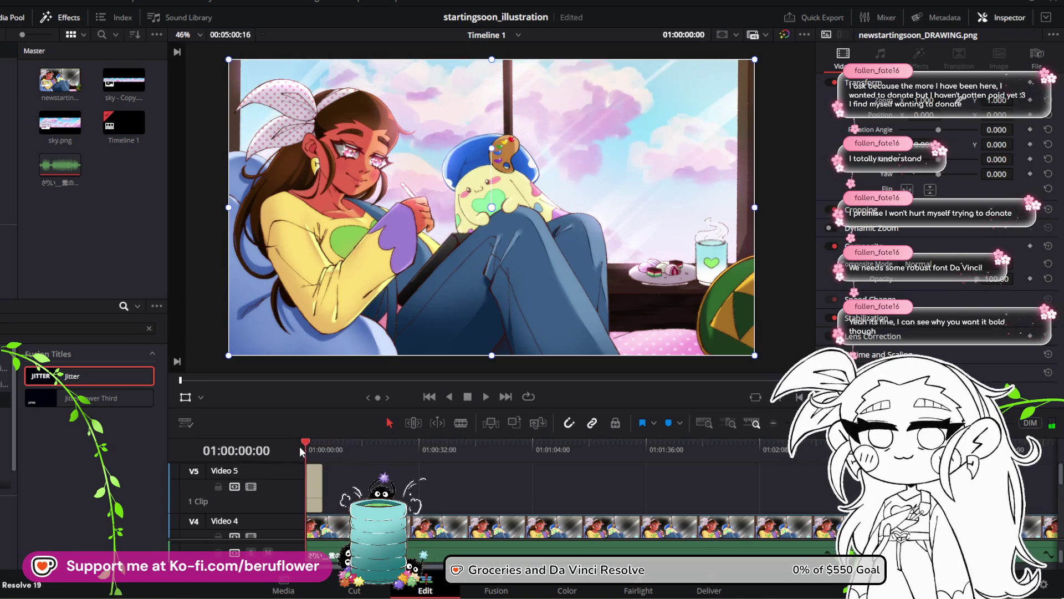
{"action": "left_click", "coordinate": [320, 490]}
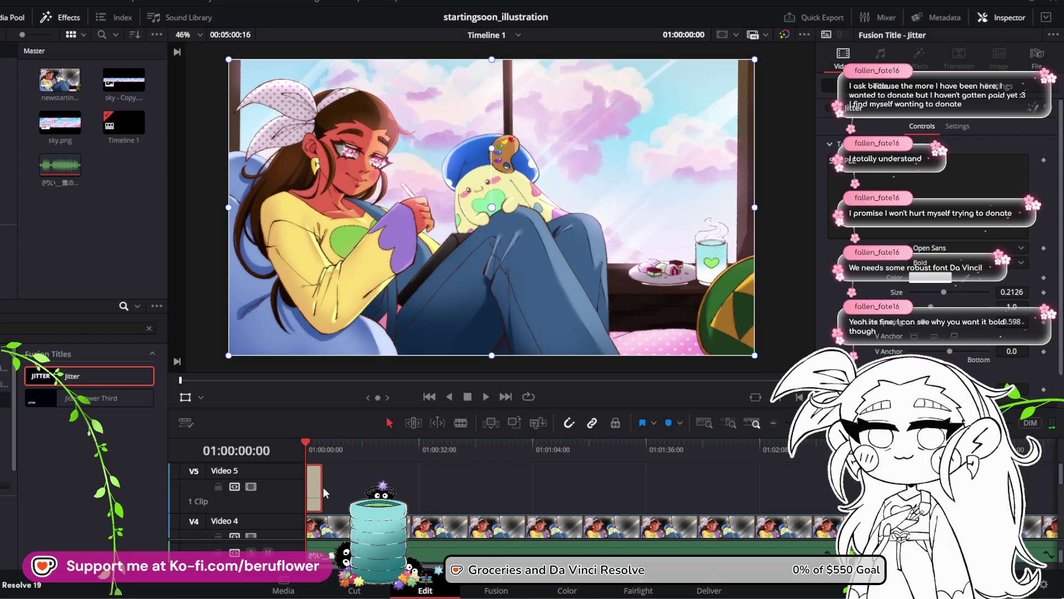
{"action": "left_click_drag", "start_coordinate": [320, 484], "coordinate": [371, 484]}
{"action": "mouse_move", "coordinate": [305, 443]}
{"action": "left_mouse_down"}
{"action": "mouse_move", "coordinate": [362, 441]}
{"action": "mouse_move", "coordinate": [331, 440]}
{"action": "left_mouse_up"}
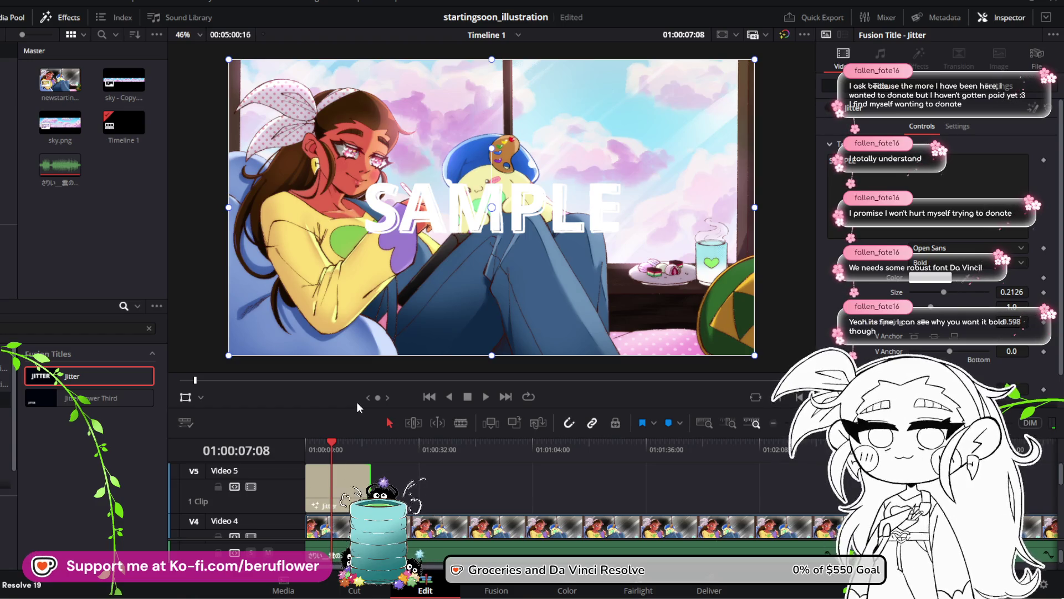
{"action": "left_click_drag", "start_coordinate": [371, 483], "coordinate": [381, 482]}
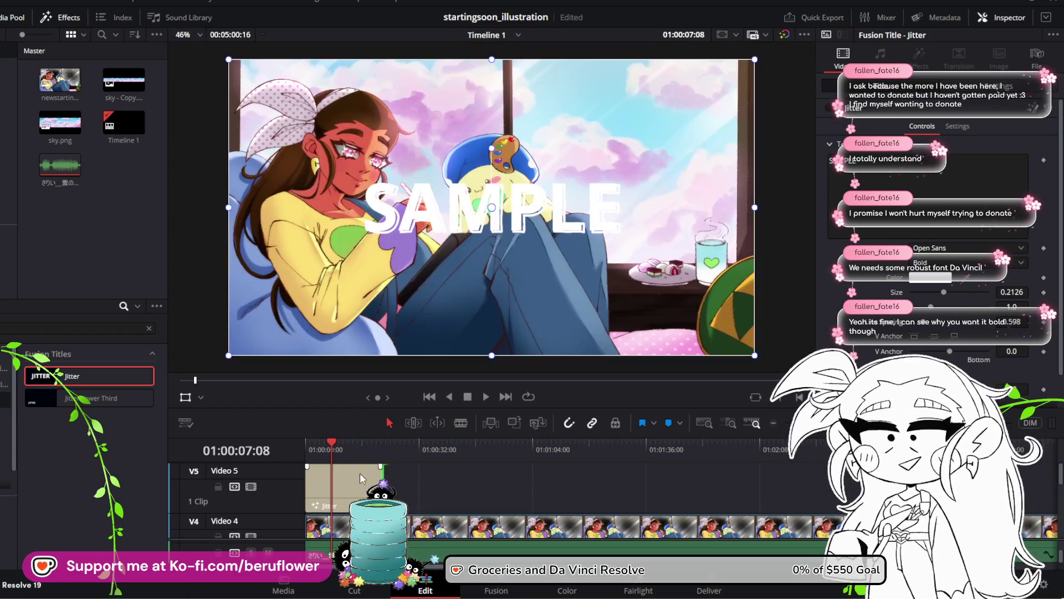
{"action": "mouse_move", "coordinate": [332, 446]}
{"action": "left_mouse_down"}
{"action": "mouse_move", "coordinate": [318, 443]}
{"action": "mouse_move", "coordinate": [340, 443]}
{"action": "mouse_move", "coordinate": [307, 447]}
{"action": "left_mouse_up"}
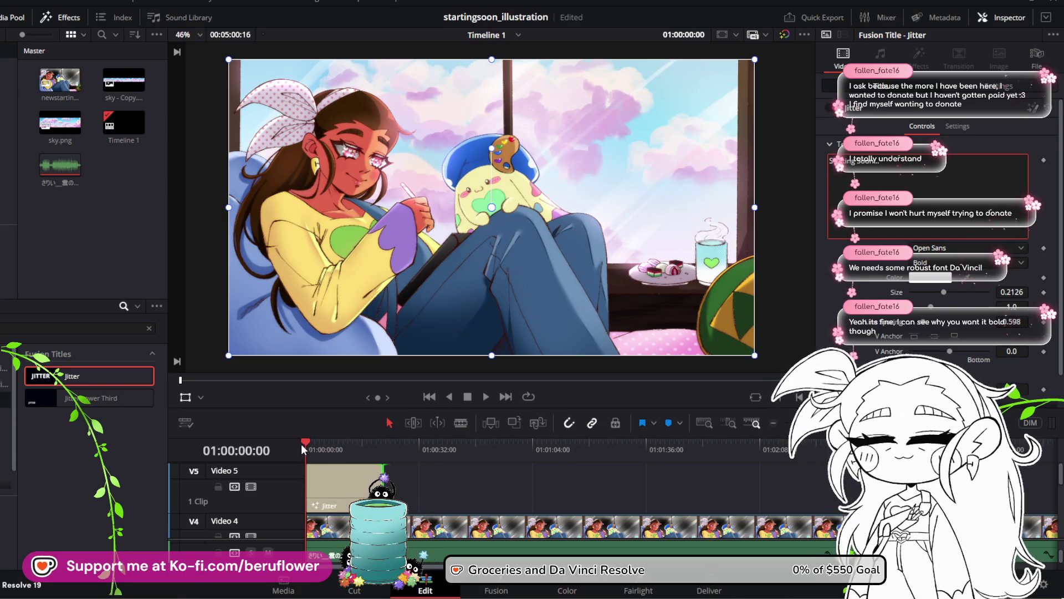
{"action": "mouse_move", "coordinate": [303, 446]}
{"action": "left_mouse_down"}
{"action": "mouse_move", "coordinate": [331, 438]}
{"action": "mouse_move", "coordinate": [320, 436]}
{"action": "left_mouse_up"}
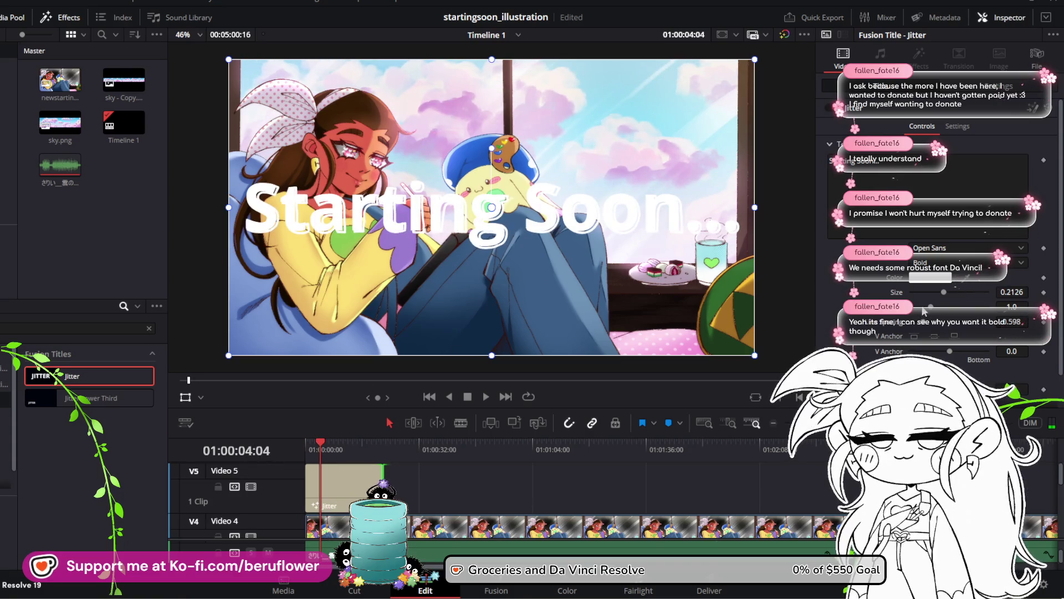
Choose a new colour for the Starting Soon... title text in the Inspector
{"action": "scroll", "coordinate": [968, 254], "scroll_direction": "up", "scroll_amount": 1}
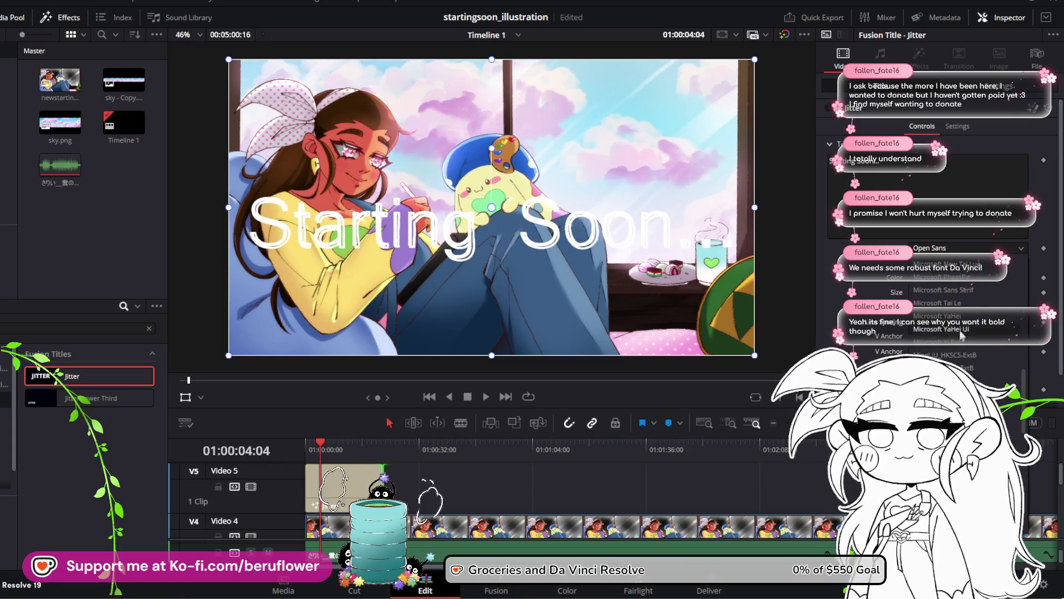
{"action": "scroll", "coordinate": [965, 338], "scroll_direction": "up", "scroll_amount": 5}
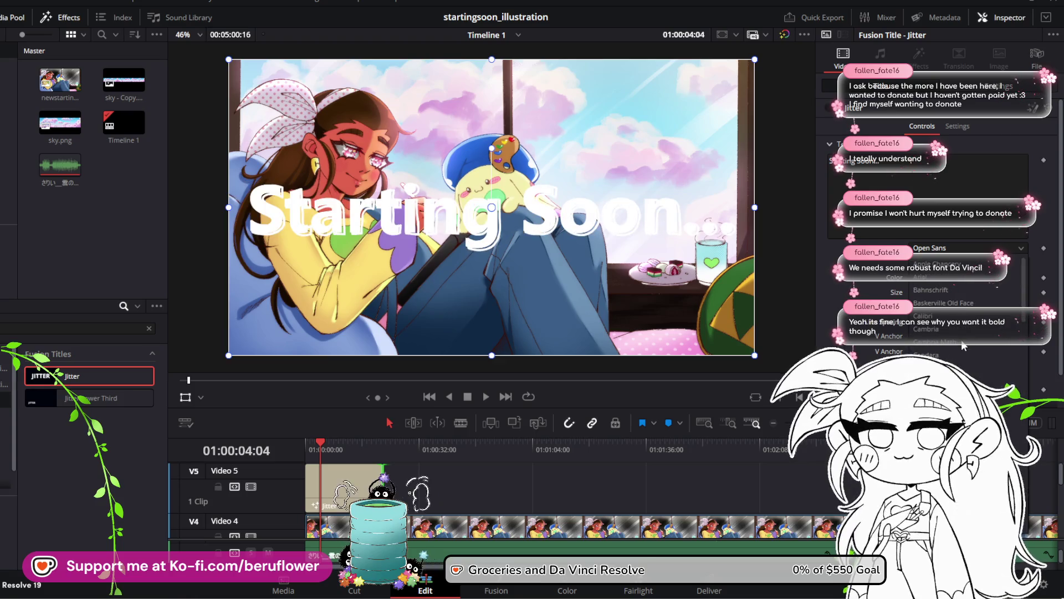
{"action": "scroll", "coordinate": [962, 345], "scroll_direction": "down", "scroll_amount": 3}
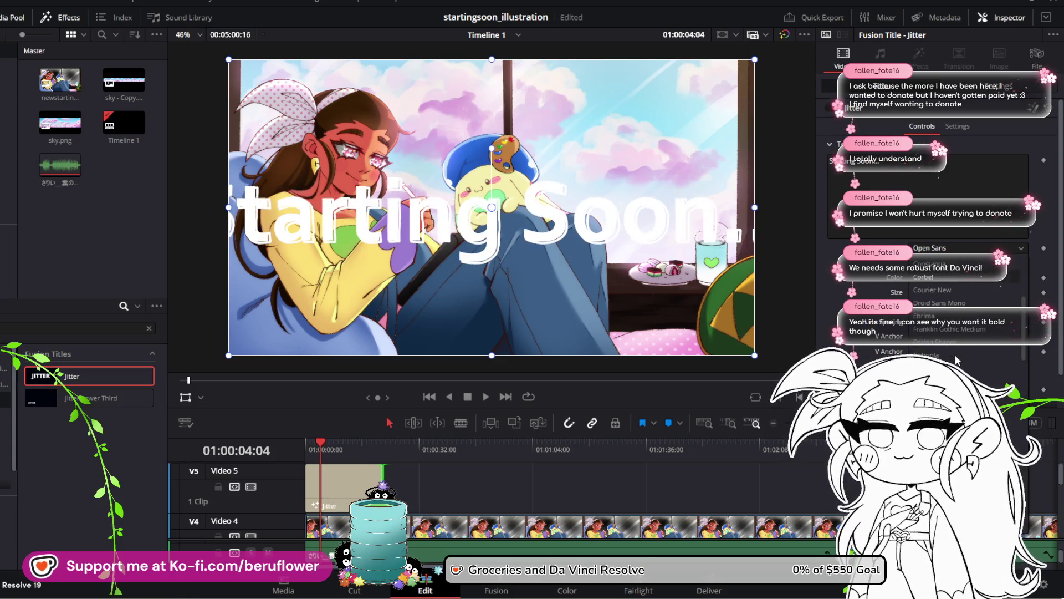
{"action": "scroll", "coordinate": [956, 360], "scroll_direction": "down", "scroll_amount": 4}
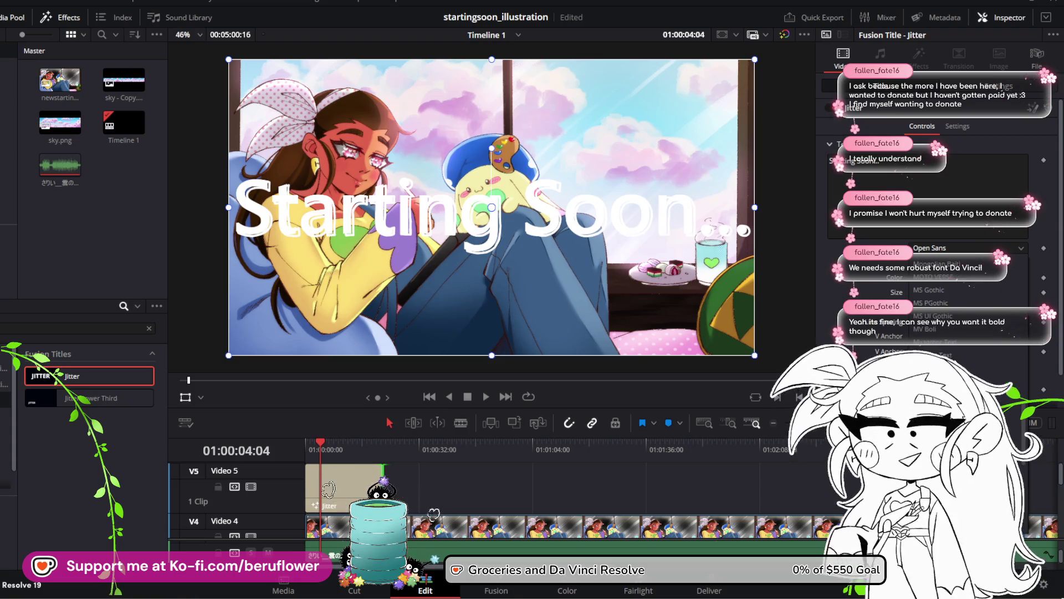
{"action": "scroll", "coordinate": [954, 330], "scroll_direction": "down", "scroll_amount": 2}
{"action": "scroll", "coordinate": [948, 312], "scroll_direction": "up", "scroll_amount": 3}
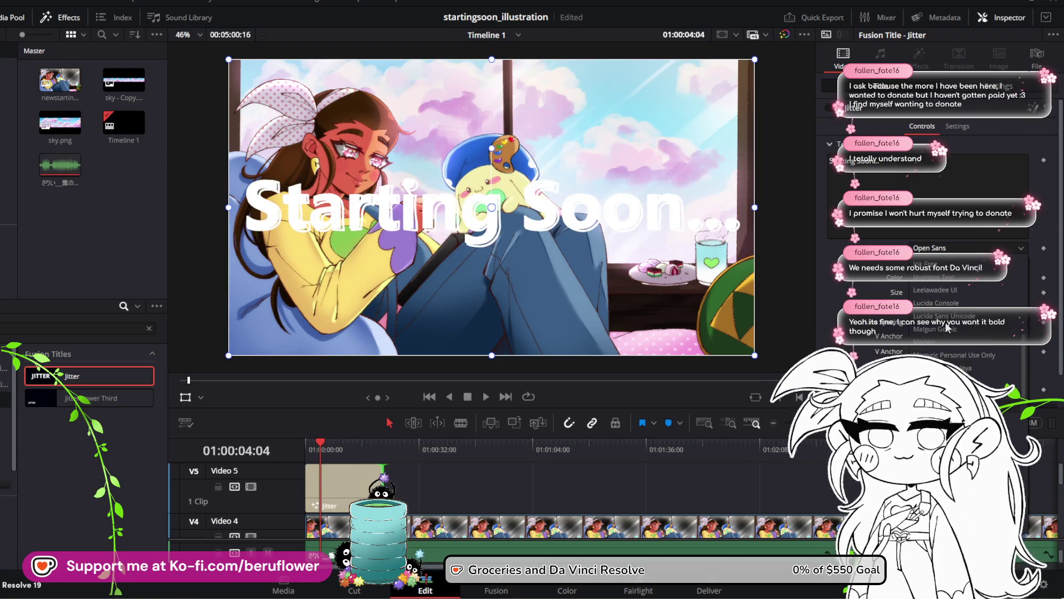
{"action": "scroll", "coordinate": [942, 324], "scroll_direction": "up", "scroll_amount": 1}
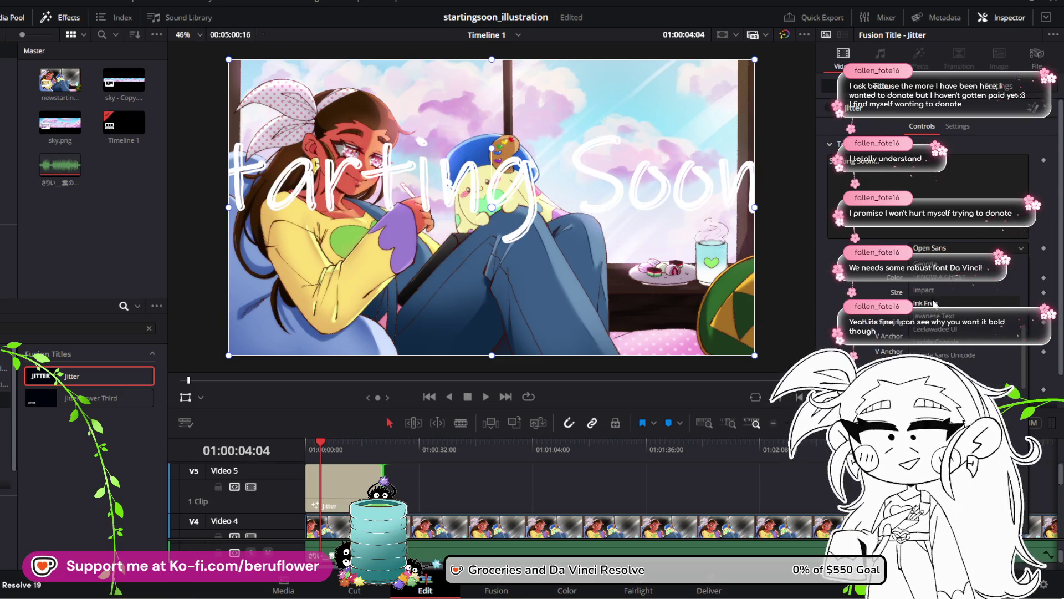
{"action": "left_click", "coordinate": [930, 277]}
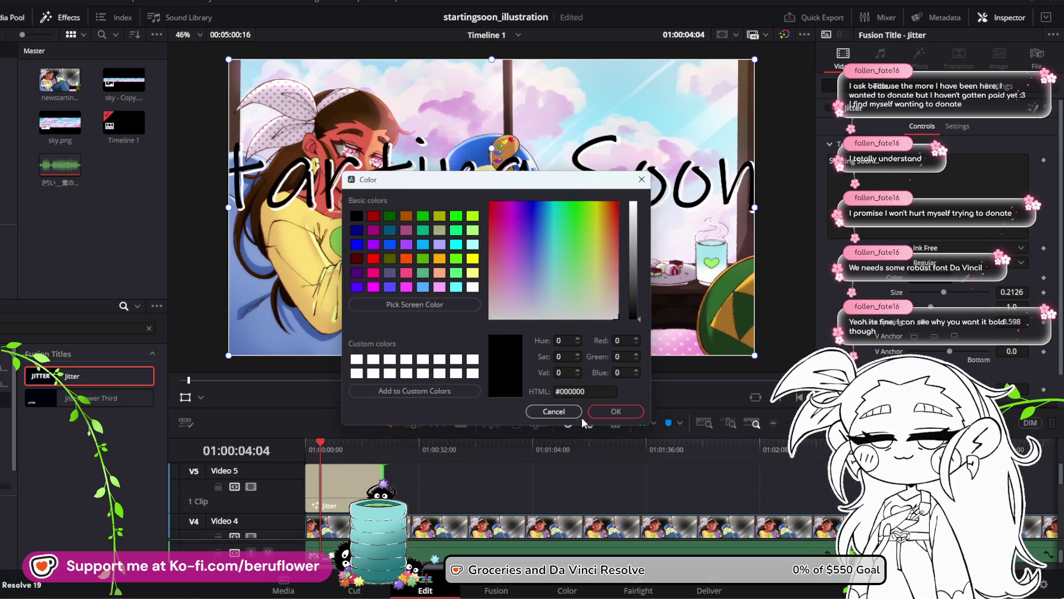
{"action": "left_click", "coordinate": [614, 413]}
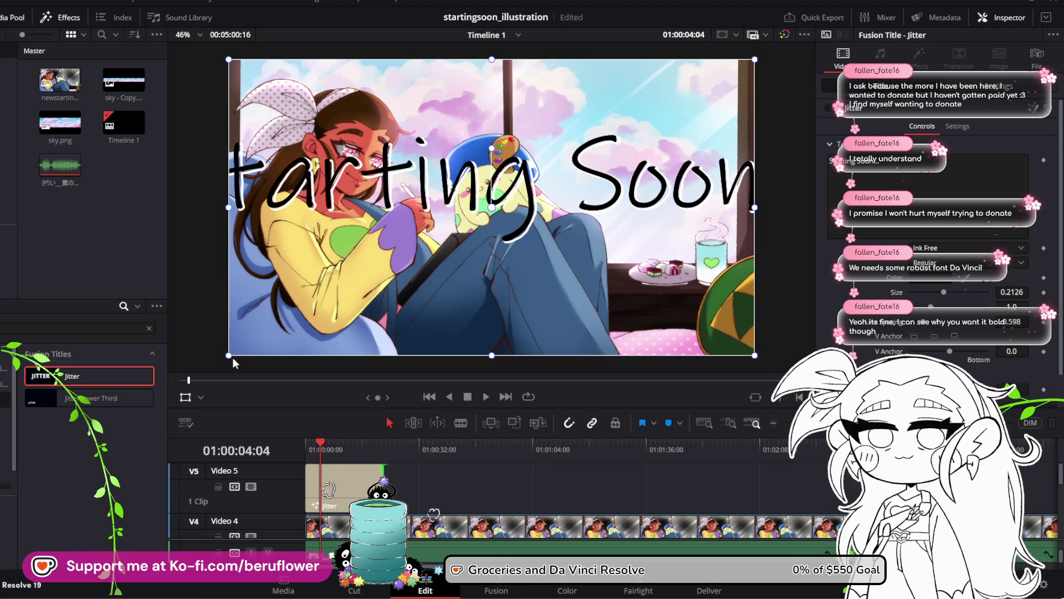
Set the title size to 0.1181, scale it up and nudge it right over the sky
{"action": "left_click_drag", "start_coordinate": [229, 353], "coordinate": [315, 300]}
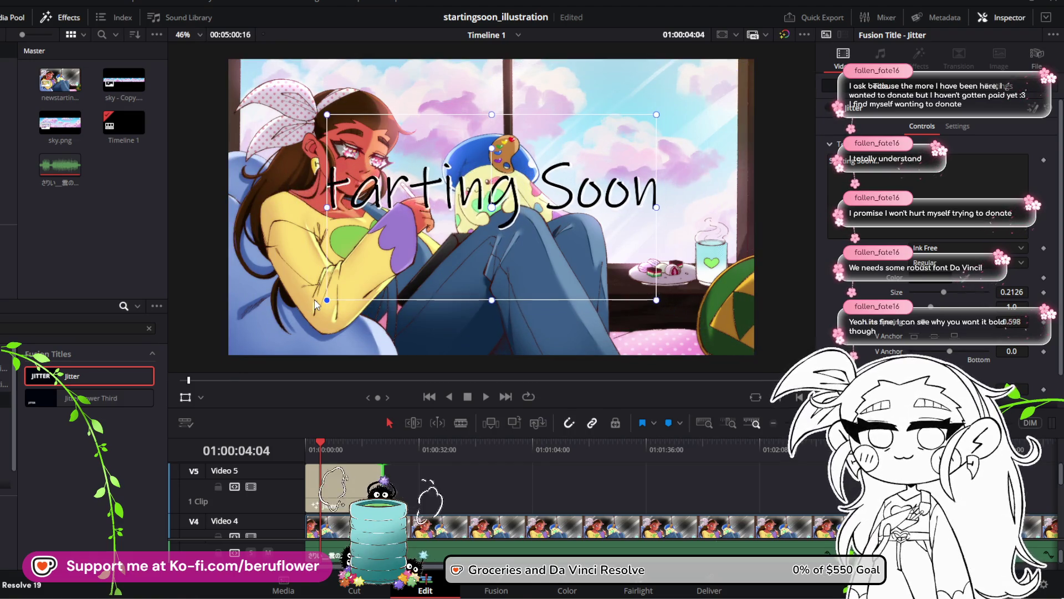
{"action": "key", "text": "ctrl+z"}
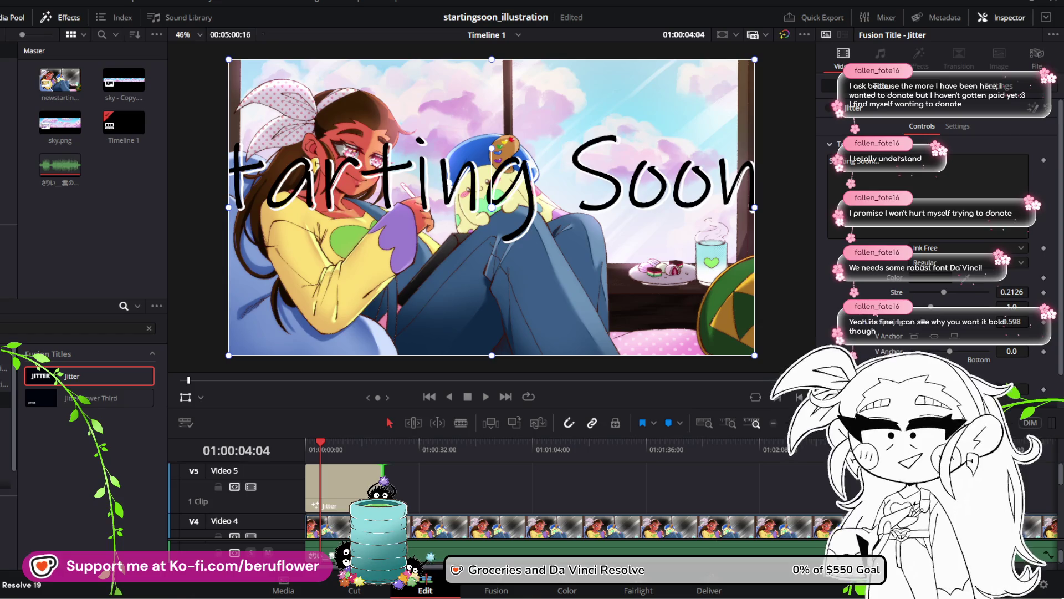
{"action": "left_click_drag", "start_coordinate": [952, 294], "coordinate": [854, 316]}
{"action": "left_click_drag", "start_coordinate": [230, 361], "coordinate": [393, 277]}
{"action": "mouse_move", "coordinate": [554, 203]}
{"action": "left_mouse_down"}
{"action": "mouse_move", "coordinate": [670, 149]}
{"action": "mouse_move", "coordinate": [686, 129]}
{"action": "left_mouse_up"}
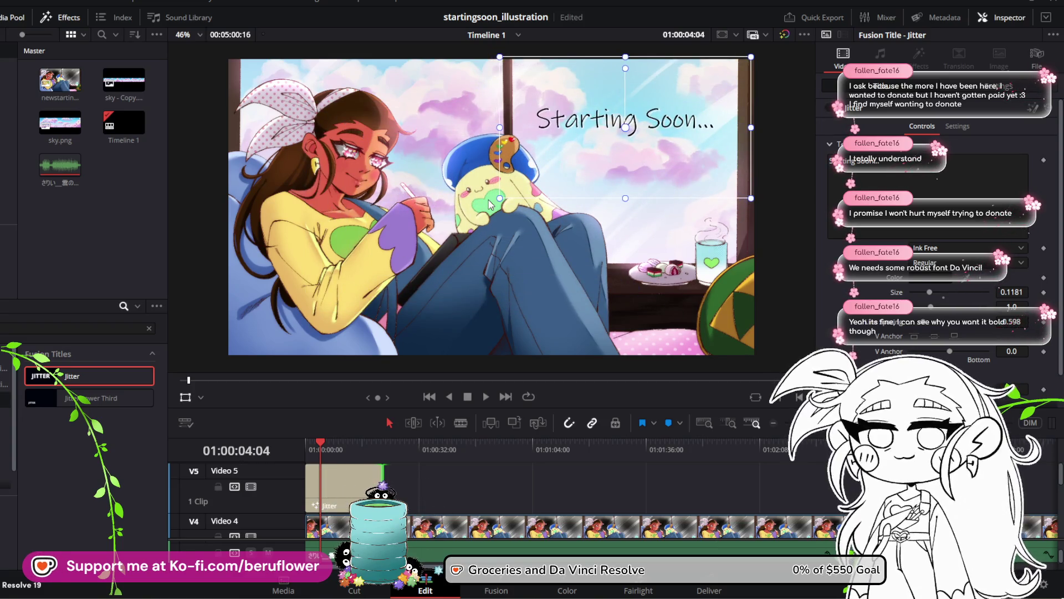
{"action": "left_click_drag", "start_coordinate": [500, 199], "coordinate": [477, 212]}
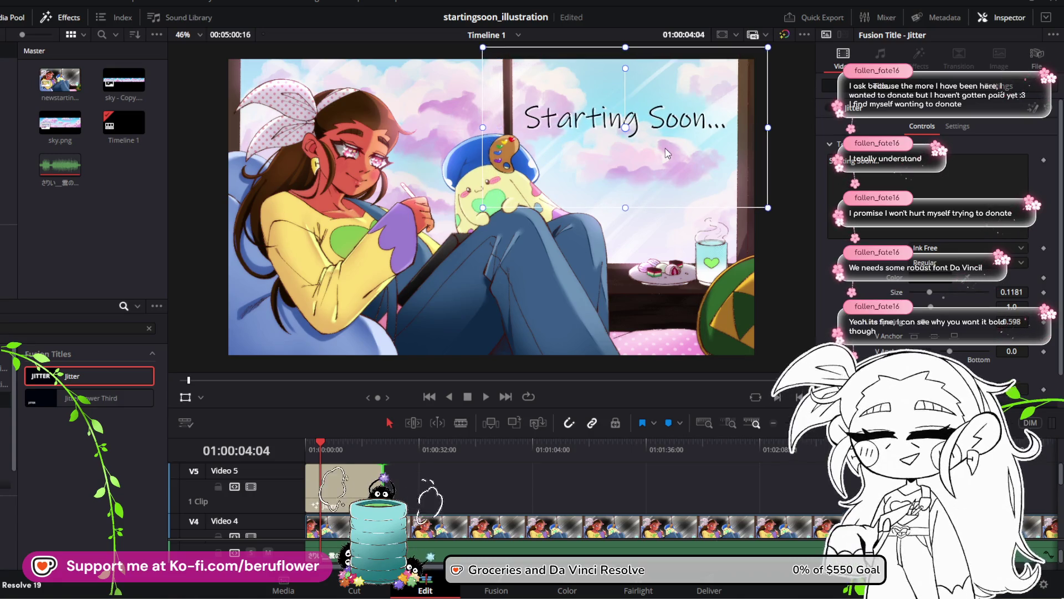
{"action": "left_click_drag", "start_coordinate": [665, 148], "coordinate": [679, 149]}
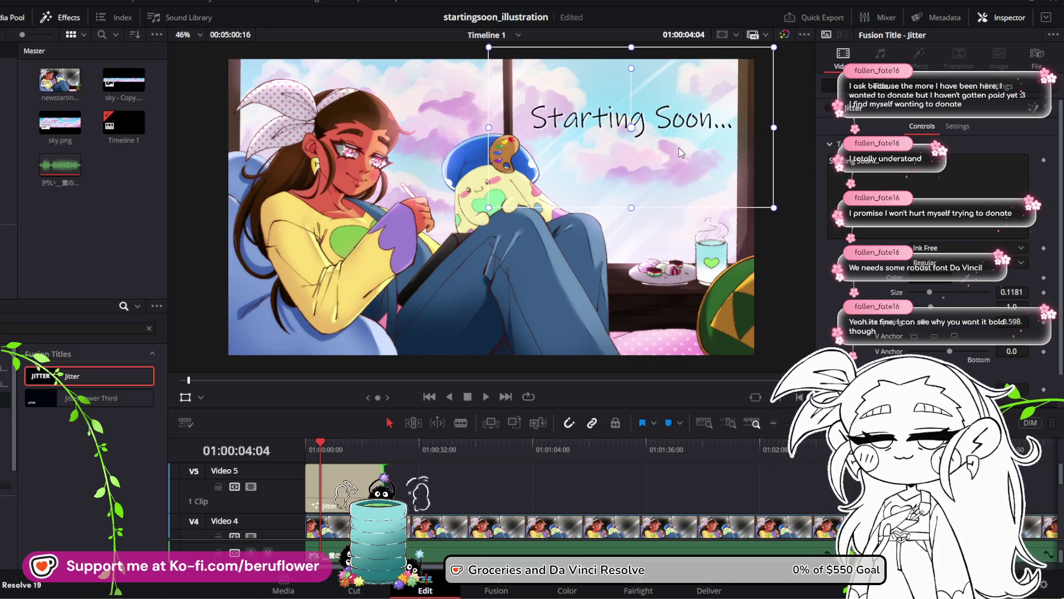
{"action": "left_click", "coordinate": [927, 280]}
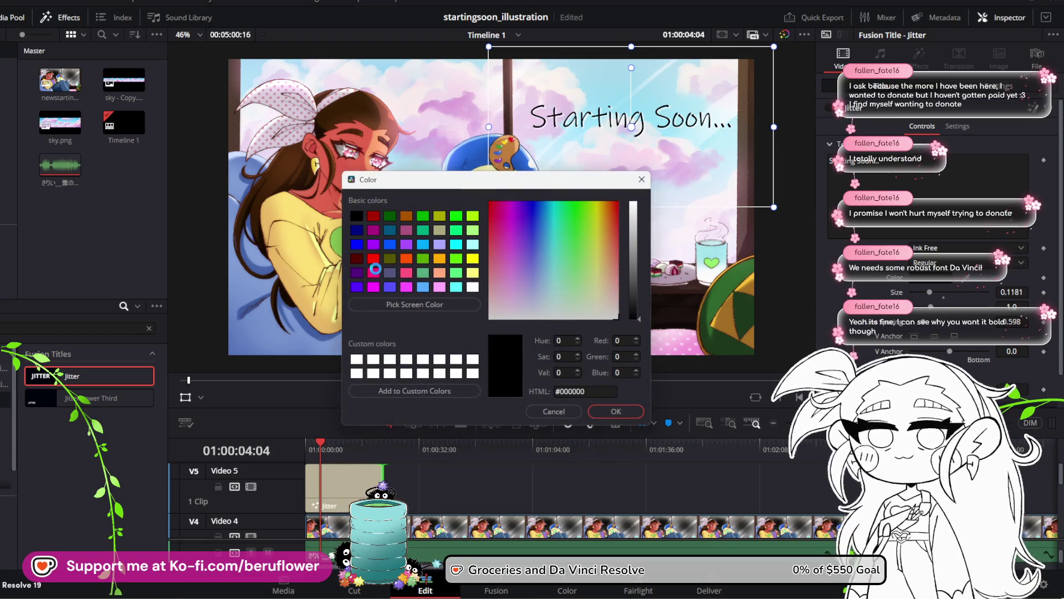
Sample deep pink #c80f62 from the illustration as the title text colour and copy its hex value
{"action": "left_click", "coordinate": [378, 286]}
{"action": "left_click", "coordinate": [375, 277]}
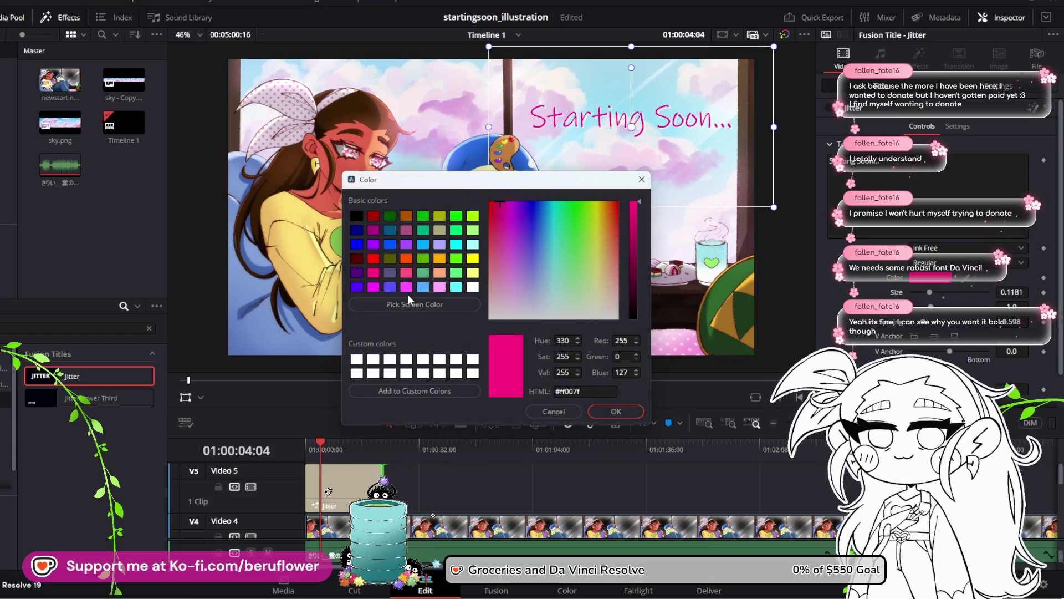
{"action": "left_click", "coordinate": [407, 286]}
{"action": "left_click", "coordinate": [371, 274]}
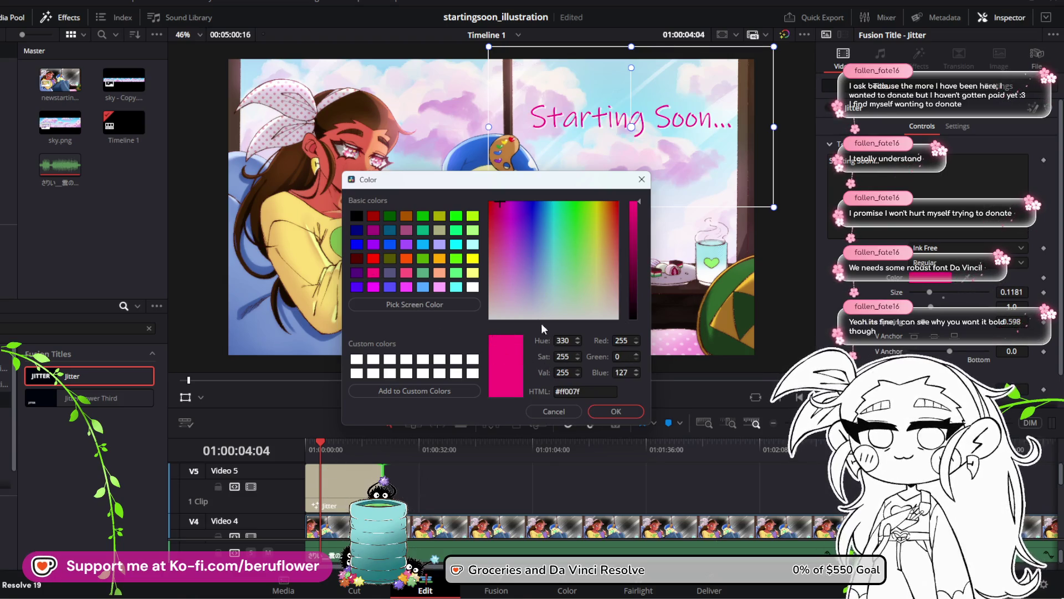
{"action": "left_click", "coordinate": [415, 304]}
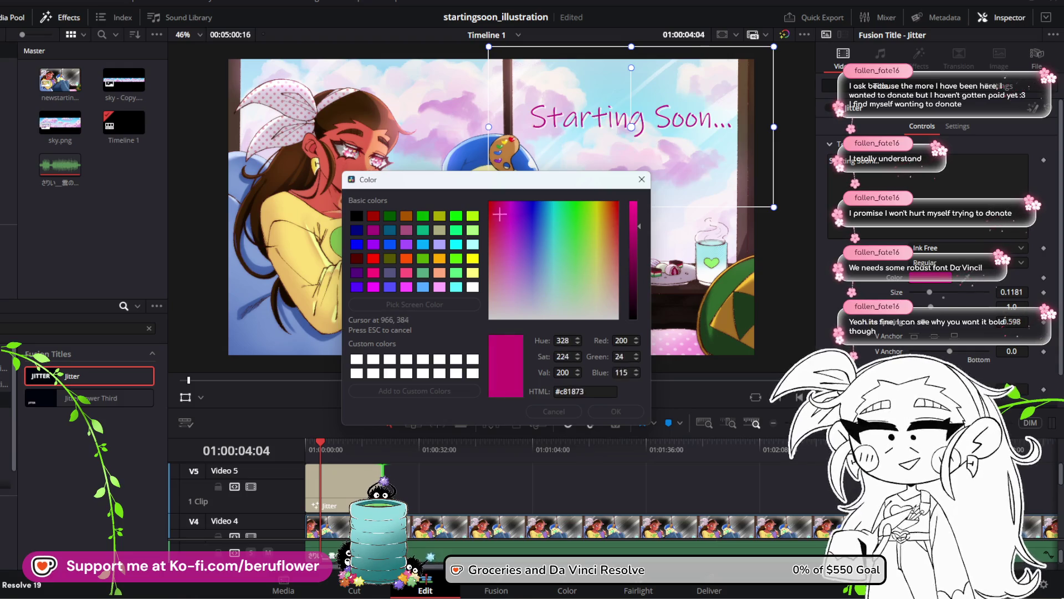
{"action": "left_click", "coordinate": [500, 214]}
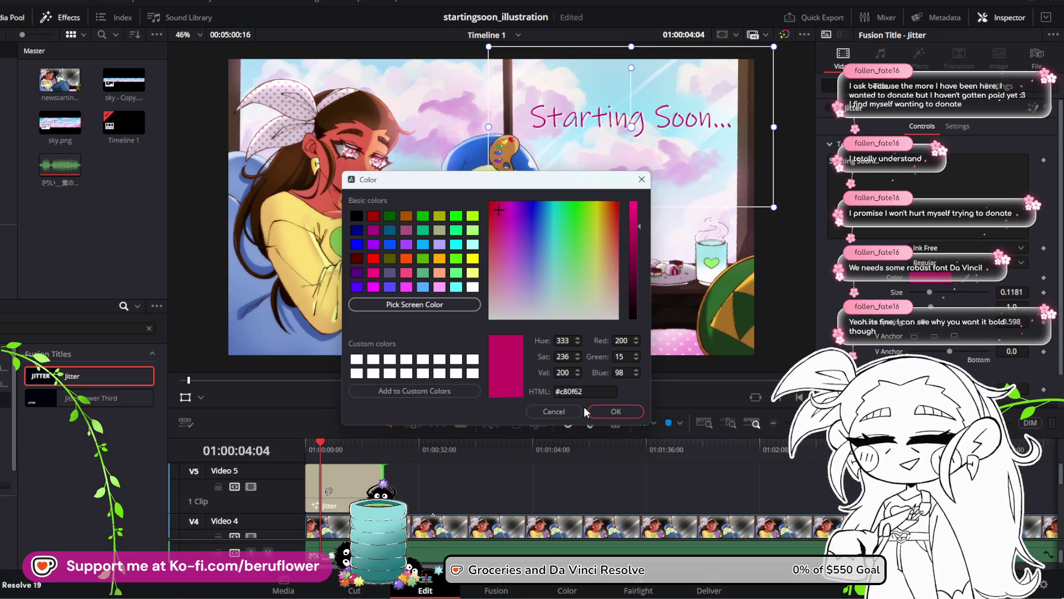
{"action": "left_click_drag", "start_coordinate": [594, 394], "coordinate": [539, 388]}
{"action": "key", "text": "ctrl+c"}
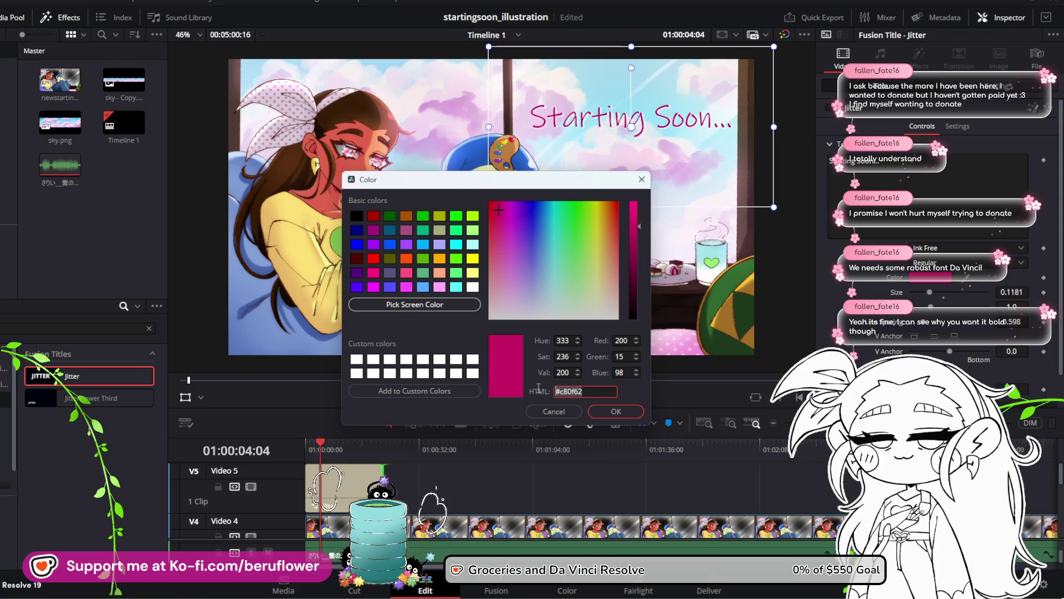
{"action": "left_click", "coordinate": [613, 415]}
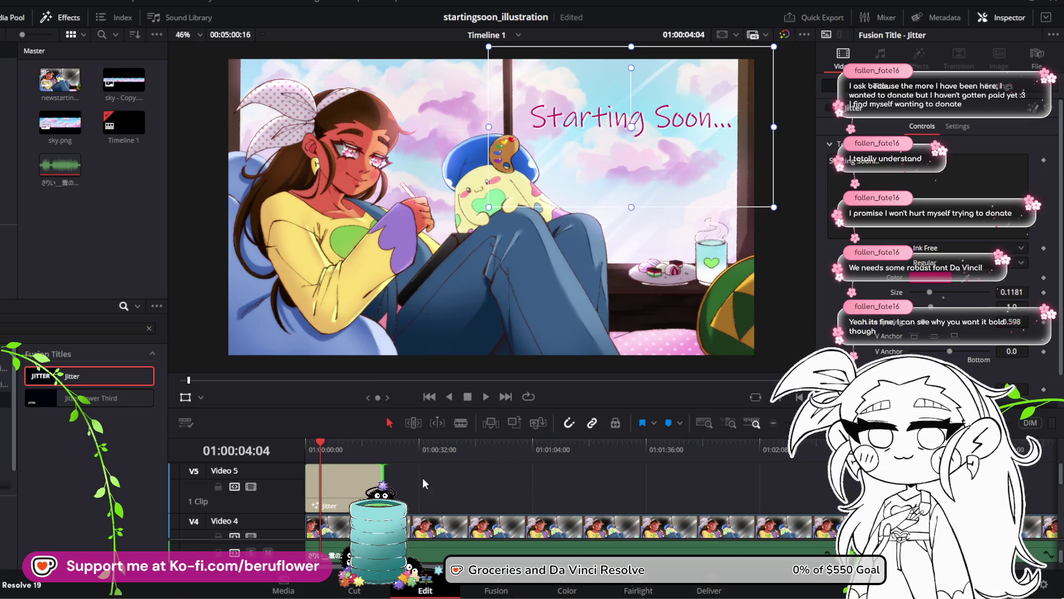
Paste #c80f62 into the second Color swatch so both colours match
{"action": "scroll", "coordinate": [856, 317], "scroll_direction": "down", "scroll_amount": 1}
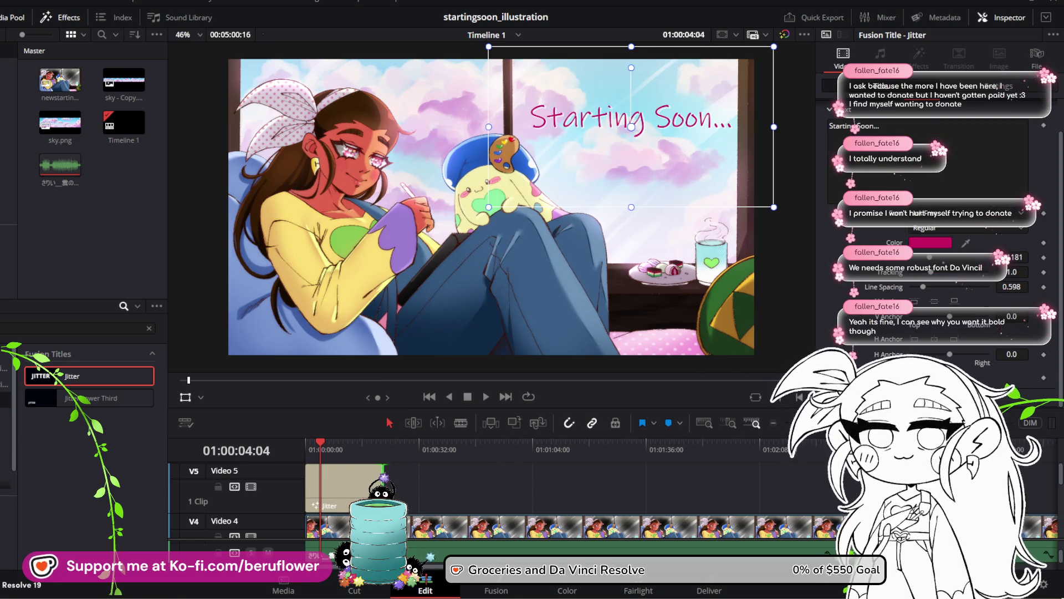
{"action": "scroll", "coordinate": [887, 249], "scroll_direction": "down", "scroll_amount": 3}
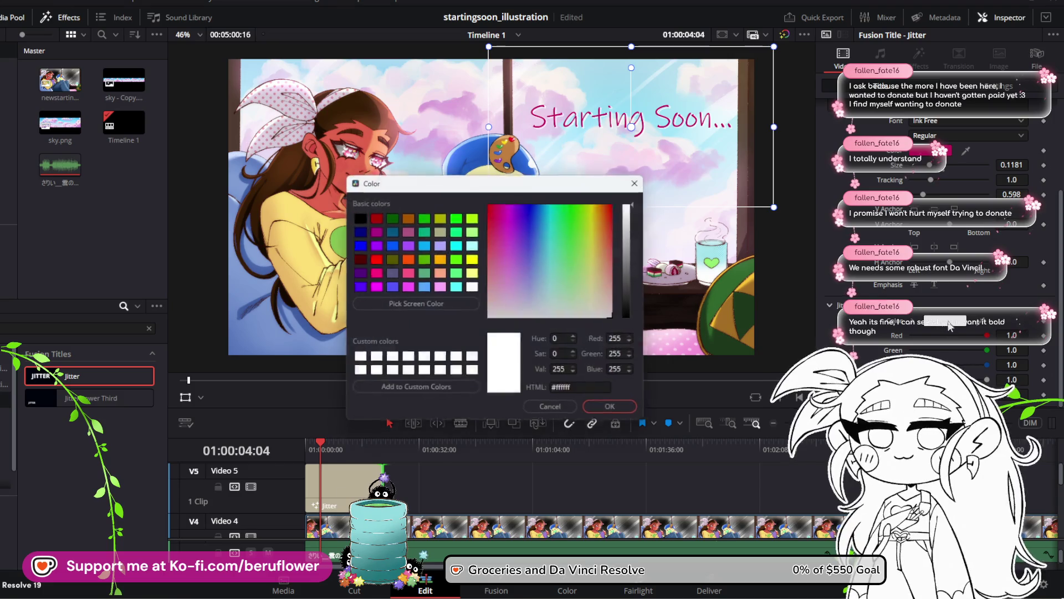
{"action": "left_click", "coordinate": [932, 151]}
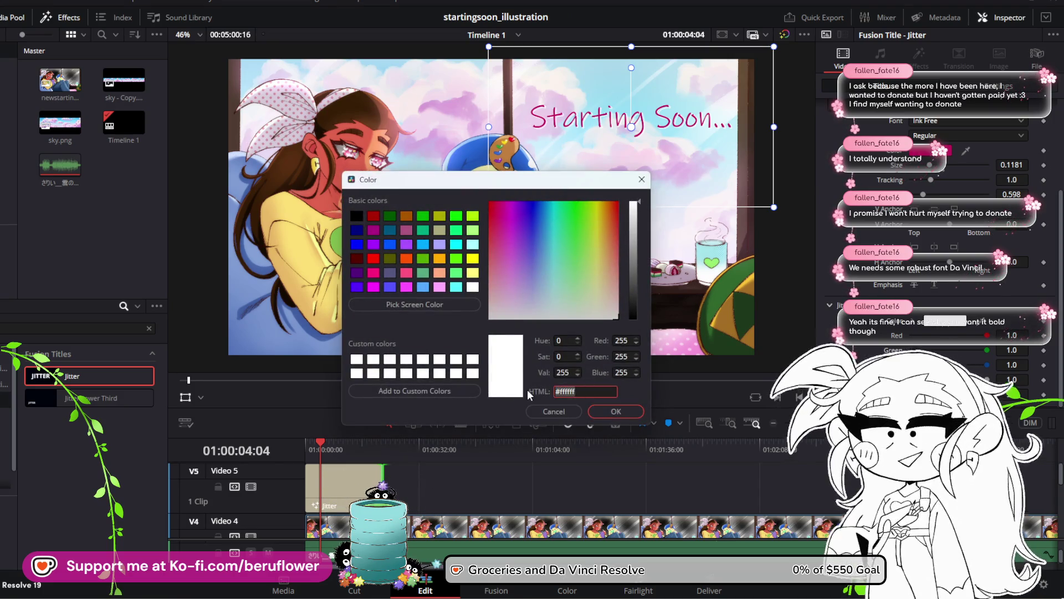
{"action": "key", "text": "ctrl+v"}
{"action": "left_click", "coordinate": [616, 411]}
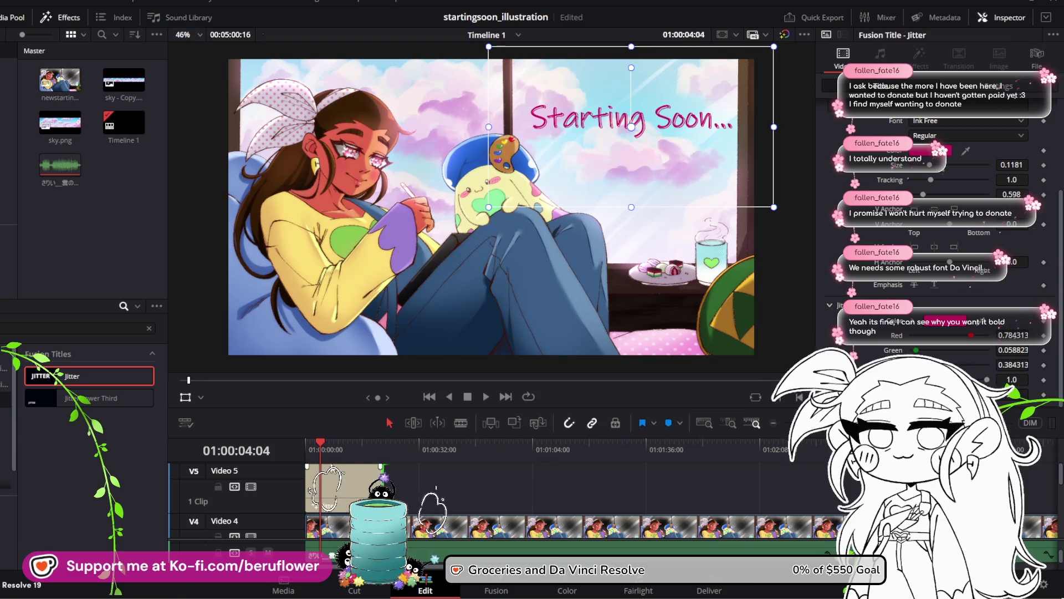
{"action": "left_click", "coordinate": [304, 447]}
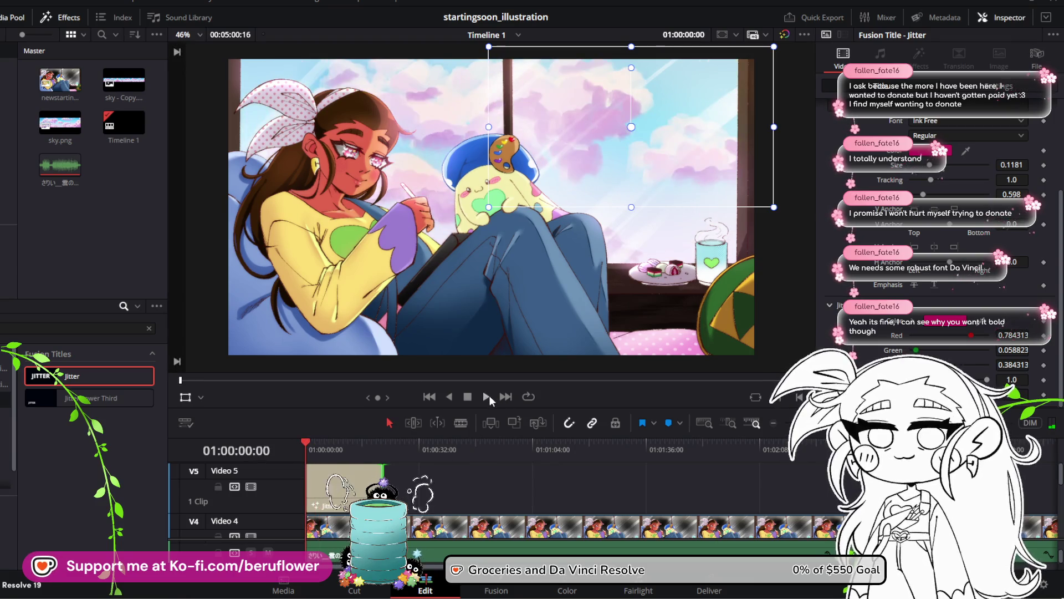
Trim the Jitter title clip on Video 5 much shorter, preview it, and save the project
{"action": "left_click", "coordinate": [488, 395]}
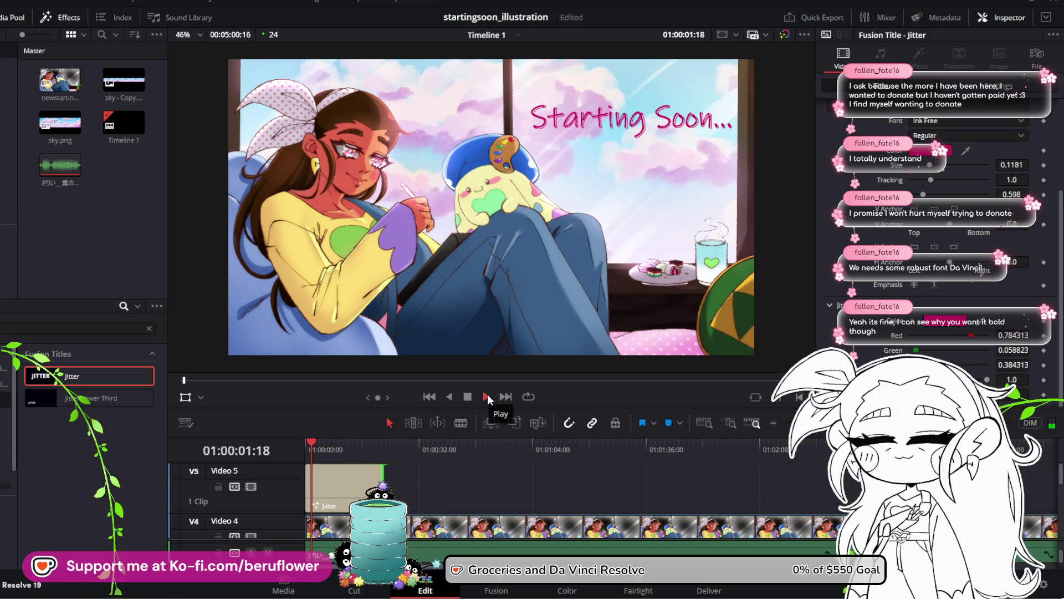
{"action": "key", "text": "space"}
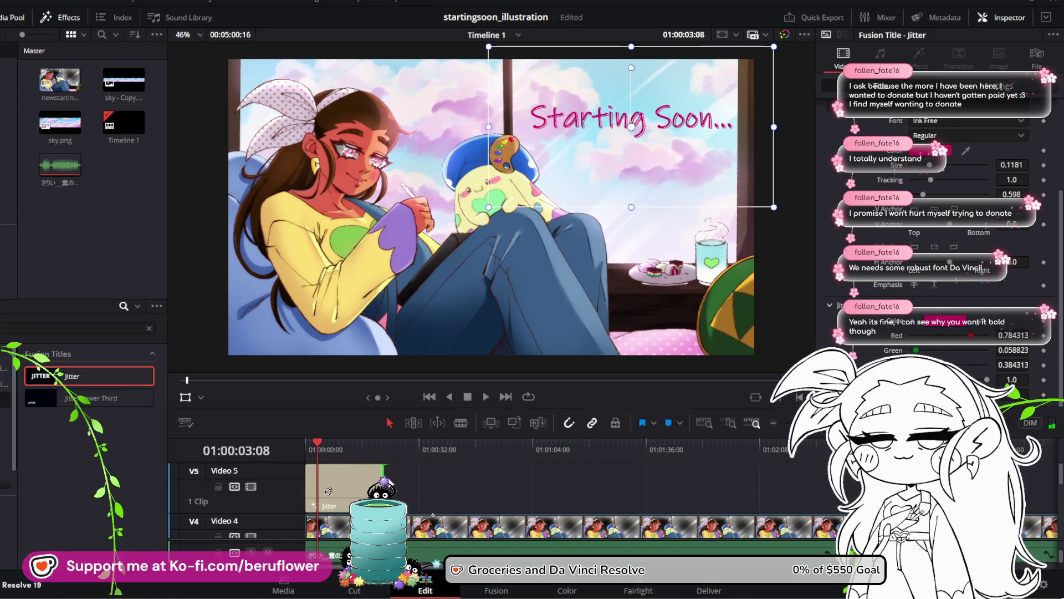
{"action": "mouse_move", "coordinate": [379, 475]}
{"action": "left_mouse_down"}
{"action": "mouse_move", "coordinate": [337, 475]}
{"action": "mouse_move", "coordinate": [296, 448]}
{"action": "left_mouse_up"}
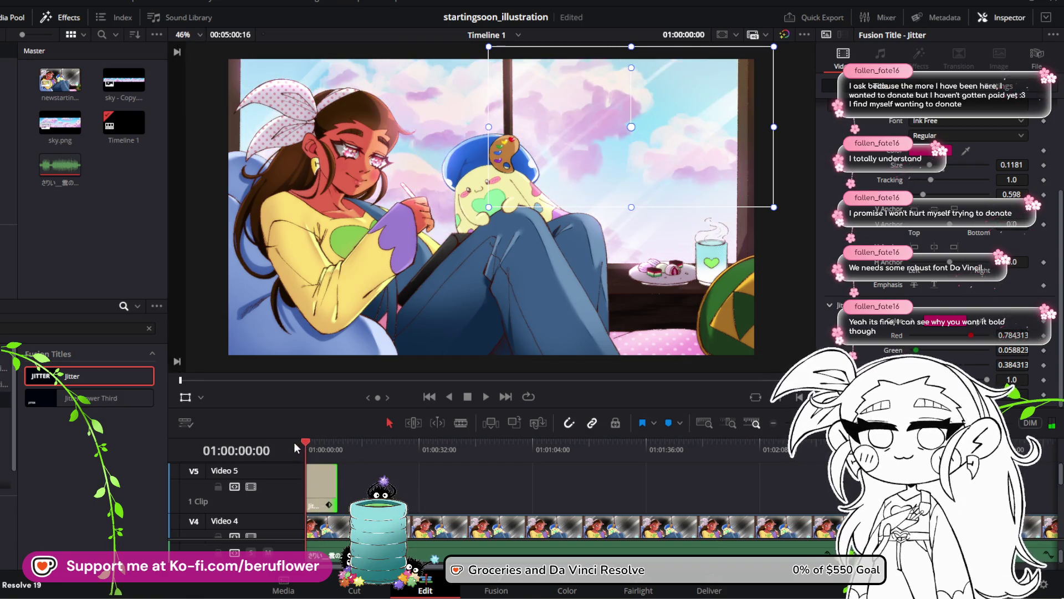
{"action": "left_click", "coordinate": [485, 396]}
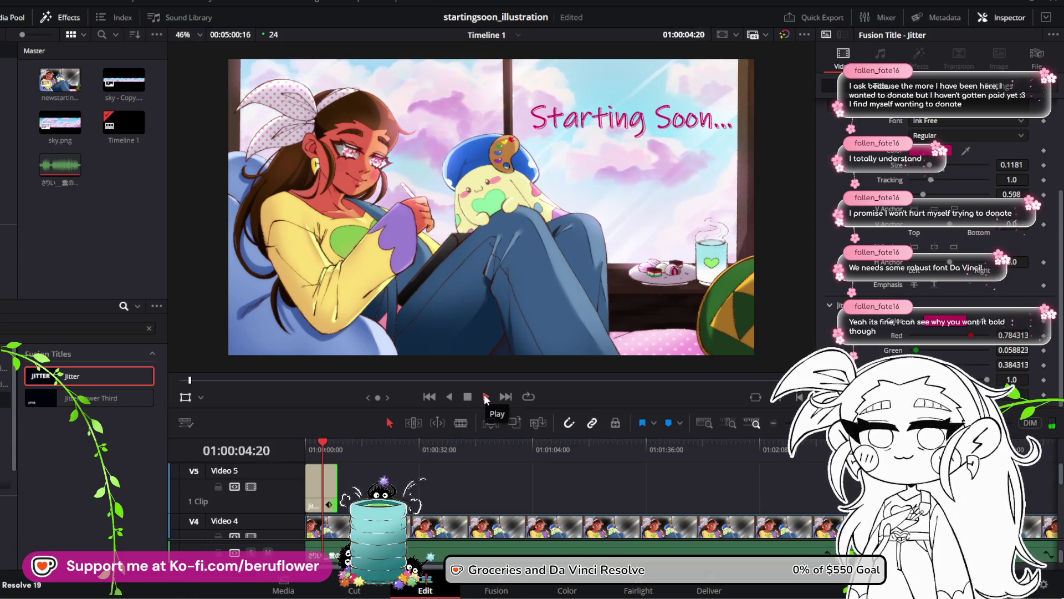
{"action": "left_click", "coordinate": [469, 398]}
{"action": "left_click", "coordinate": [320, 488]}
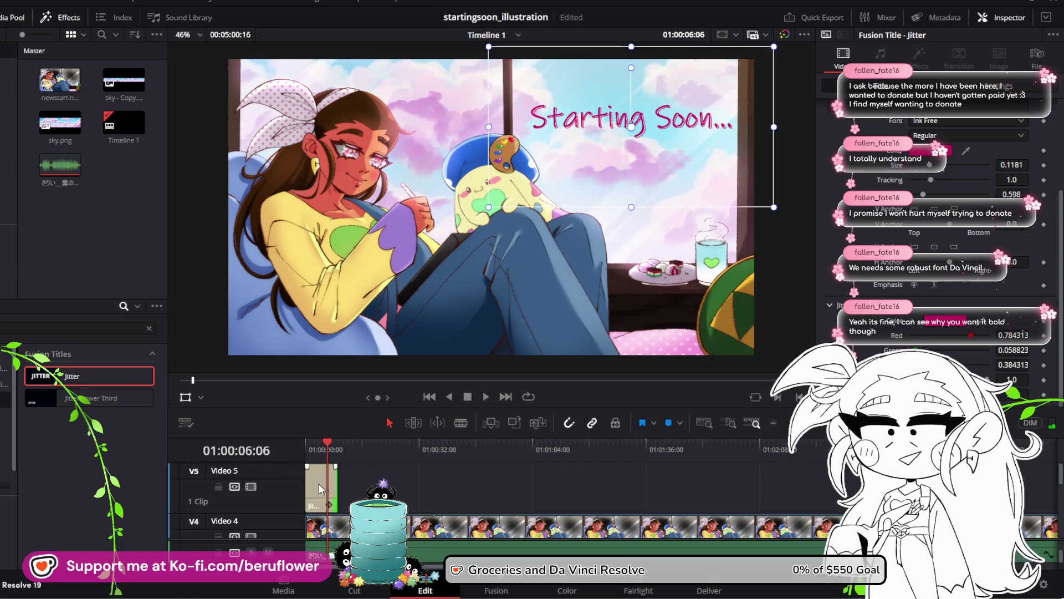
{"action": "key", "text": "ctrl+s"}
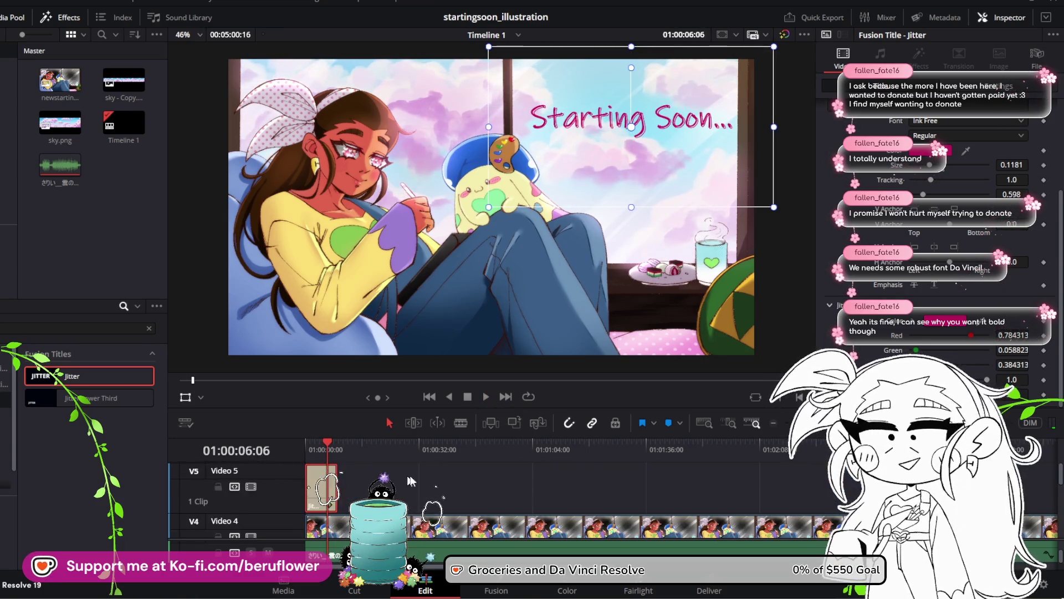
Play the timeline from the start and park the playhead at 01:00:09:04
{"action": "left_click", "coordinate": [774, 424]}
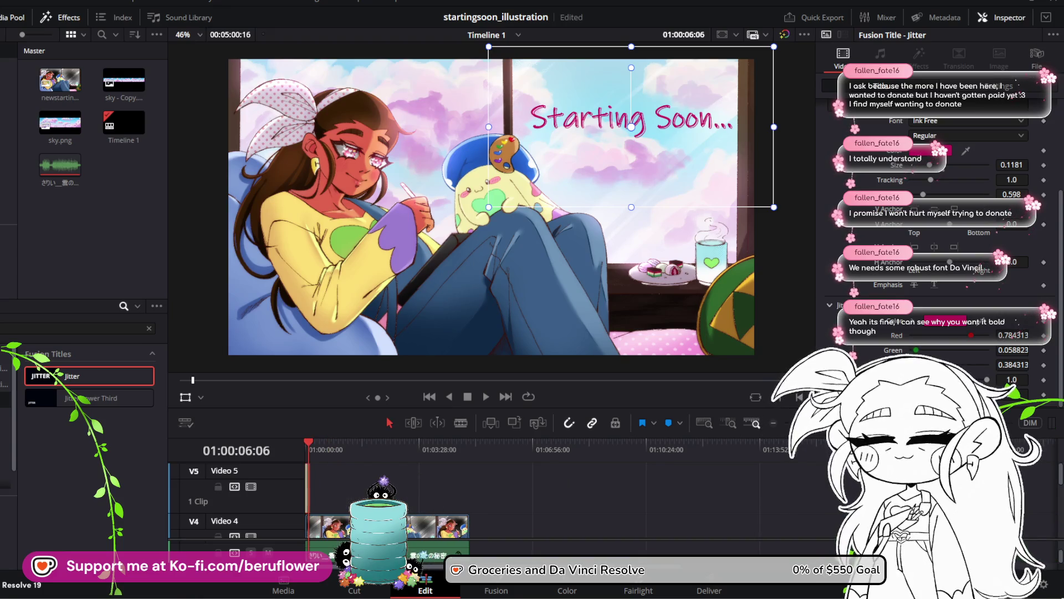
{"action": "key", "text": "ctrl+equal"}
{"action": "key", "text": "ctrl+equal"}
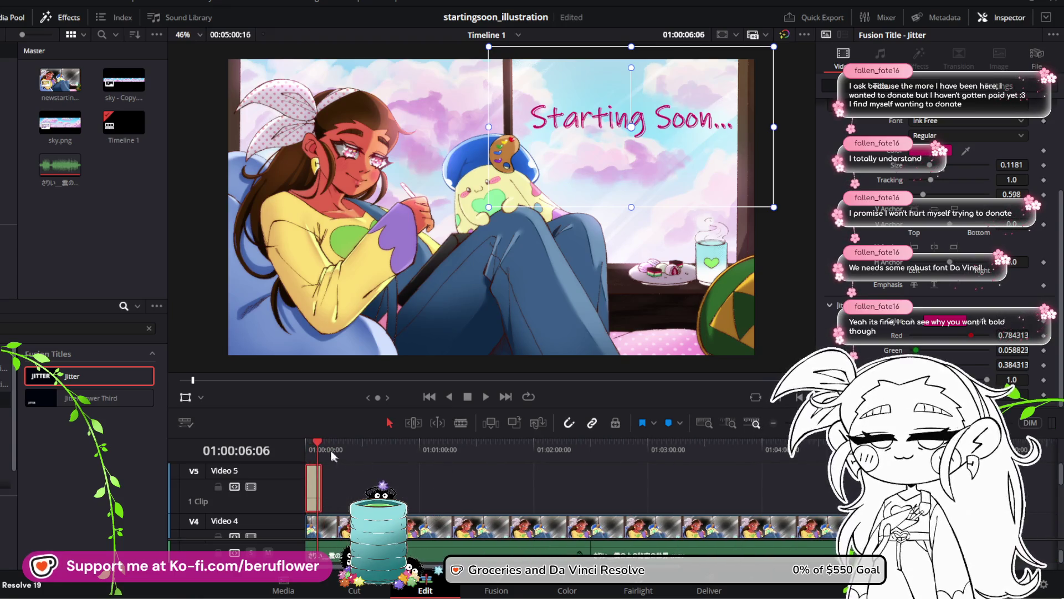
{"action": "left_click", "coordinate": [322, 442]}
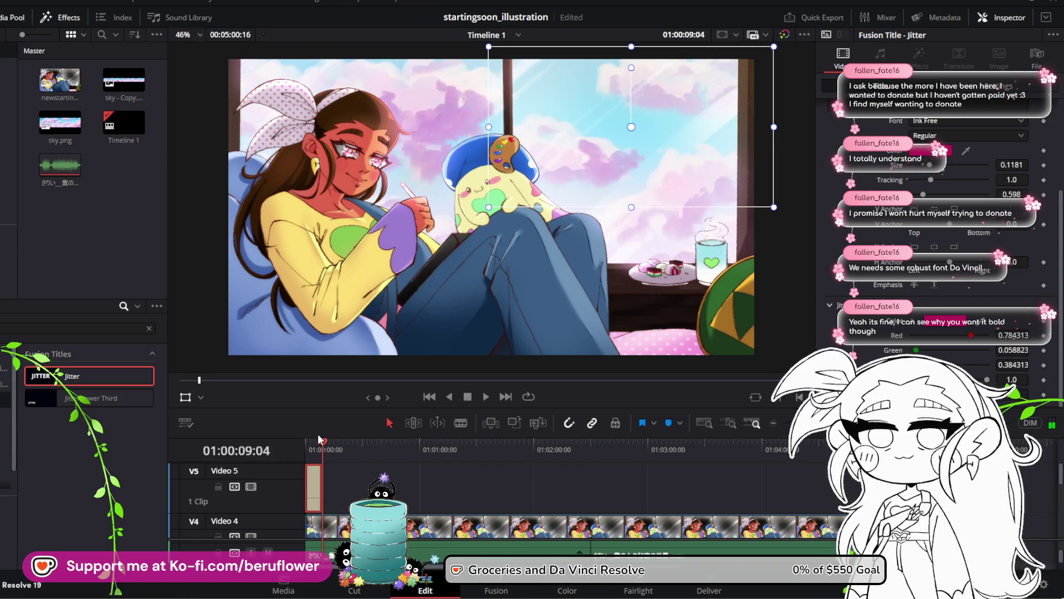
{"action": "key", "text": "Home"}
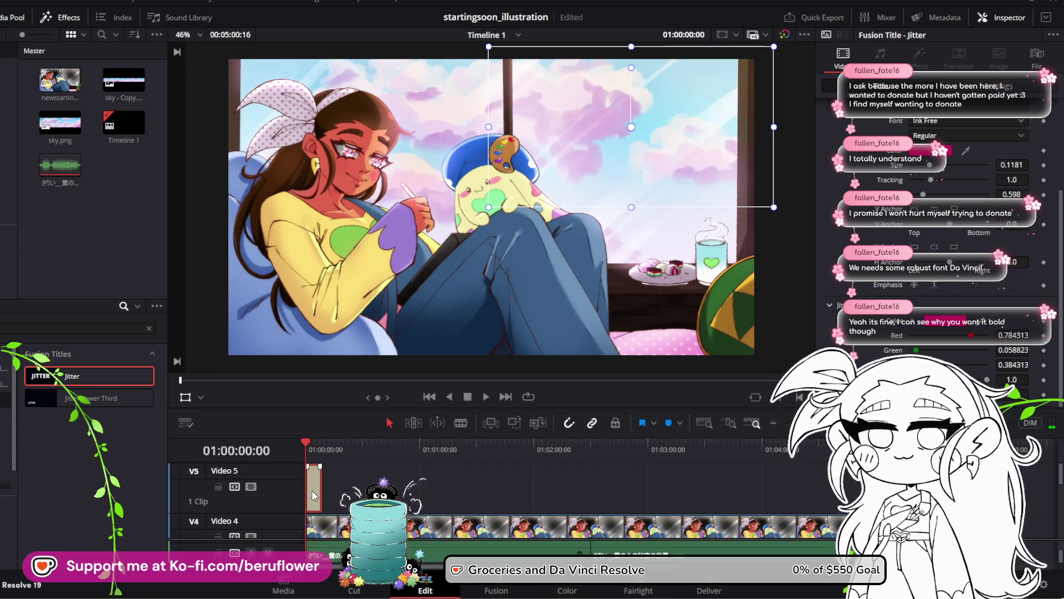
{"action": "left_click", "coordinate": [481, 397]}
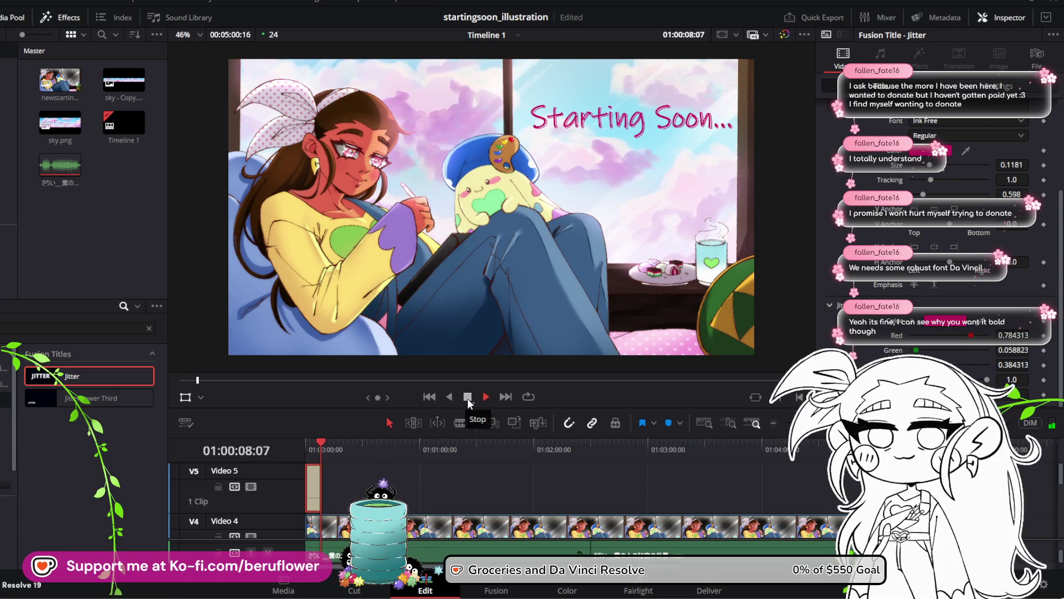
{"action": "left_click", "coordinate": [468, 398]}
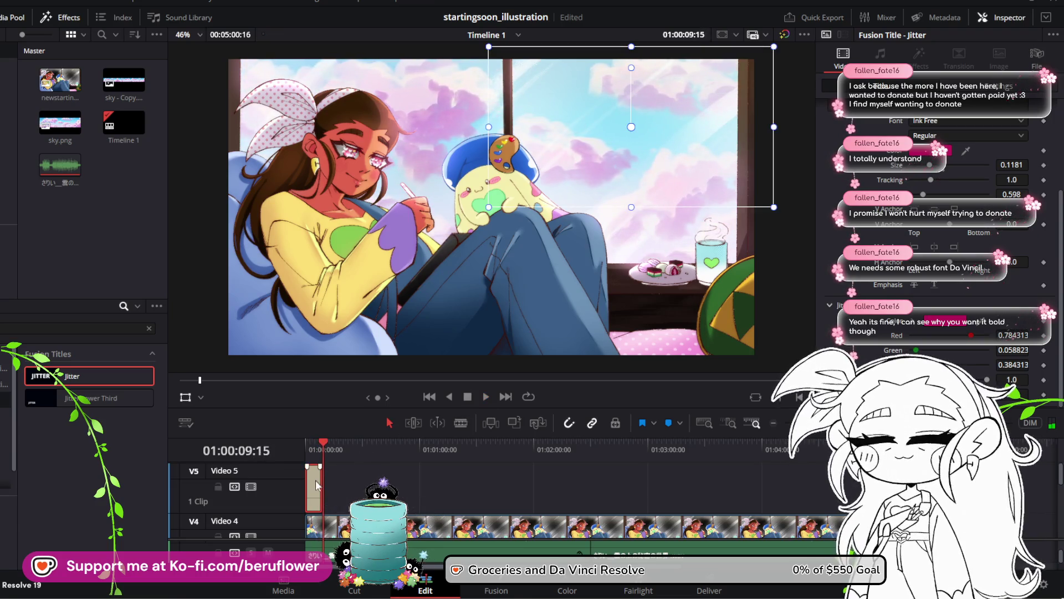
{"action": "left_click_drag", "start_coordinate": [323, 441], "coordinate": [321, 444]}
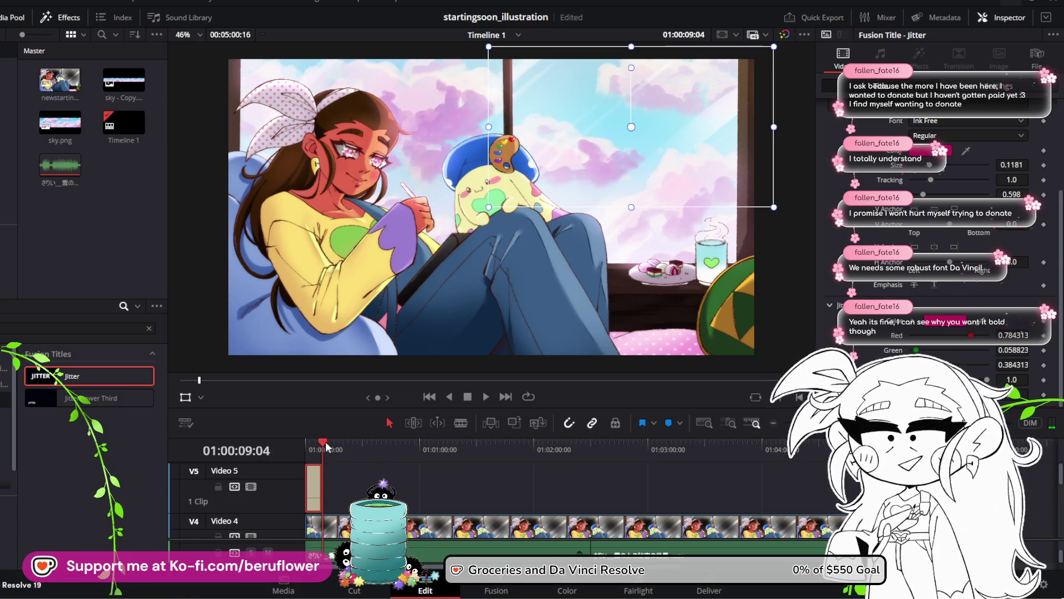
Paste the Jitter title repeatedly until Video 5 holds 33 back-to-back copies, then save
{"action": "key", "text": "ctrl+v"}
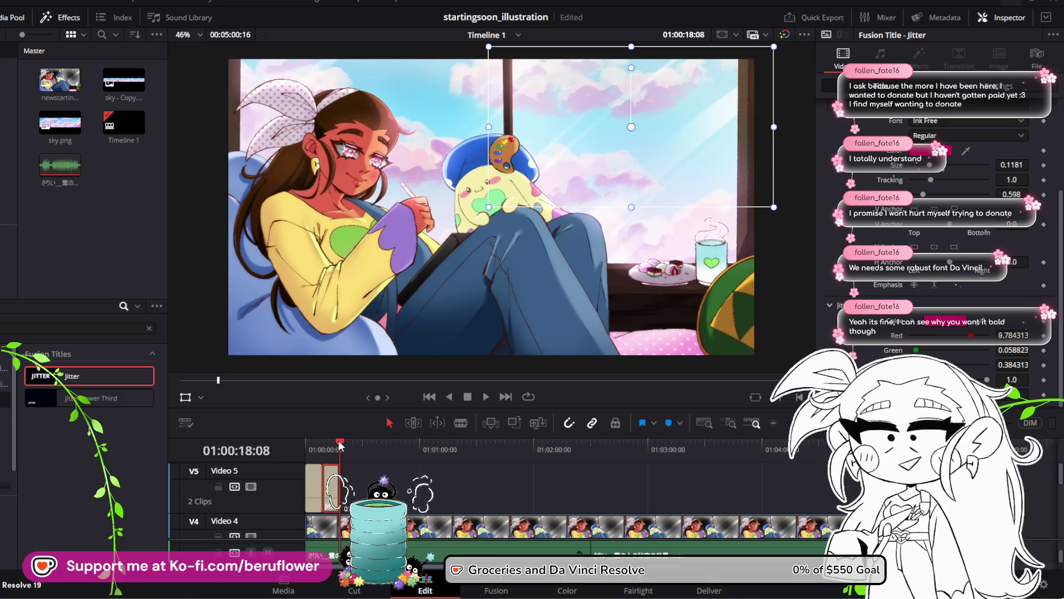
{"action": "key", "text": "ctrl+v"}
{"action": "key", "text": "ctrl+v"}
{"action": "key", "text": "ctrl+v"}
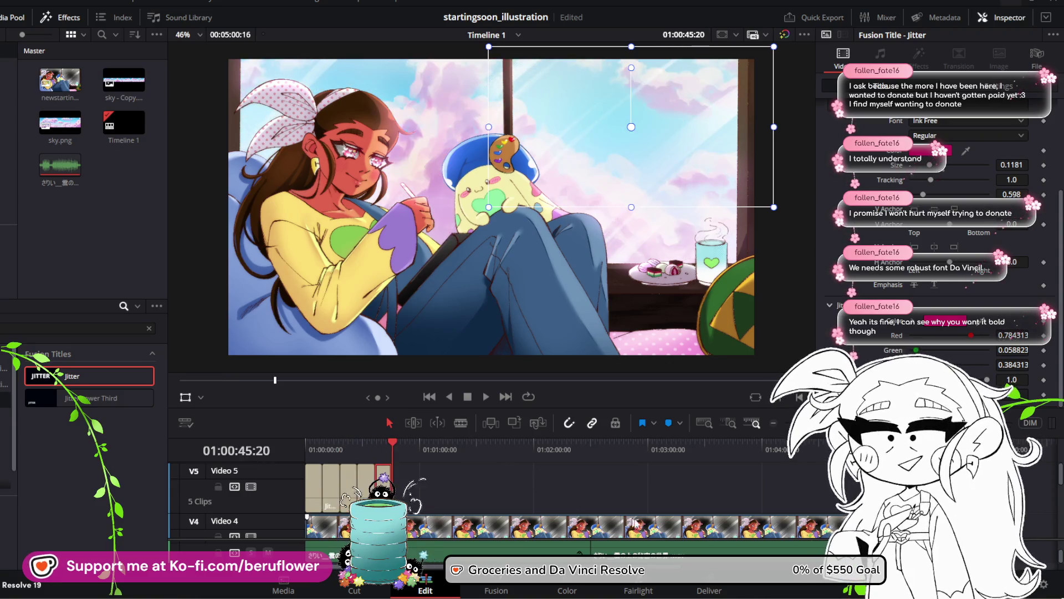
{"action": "key", "text": "ctrl+s"}
{"action": "key", "text": "ctrl+minus"}
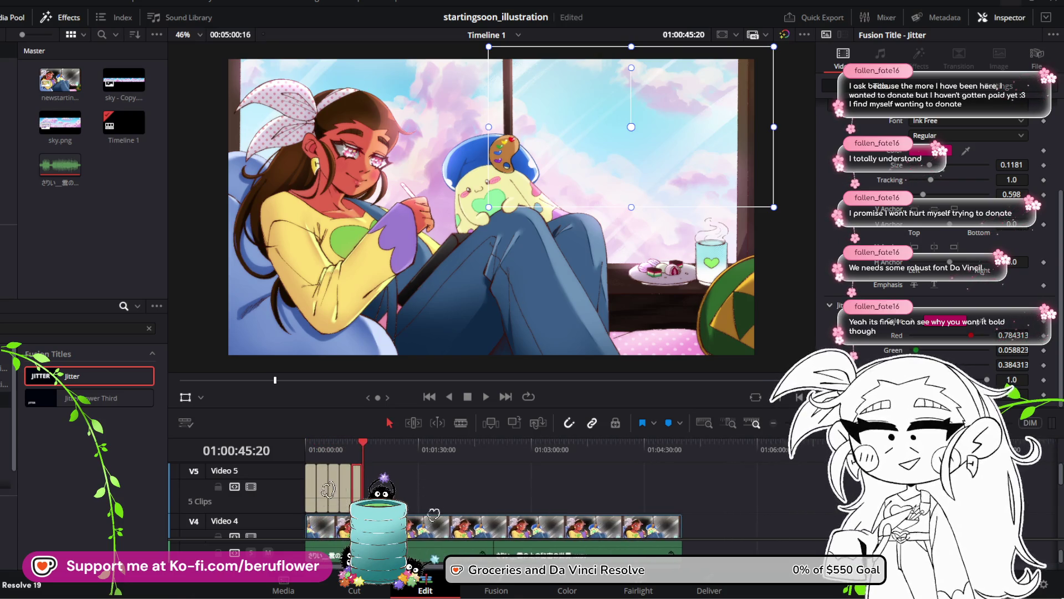
{"action": "key", "text": "ctrl+v"}
{"action": "key", "text": "ctrl+v"}
{"action": "key", "text": "ctrl+v"}
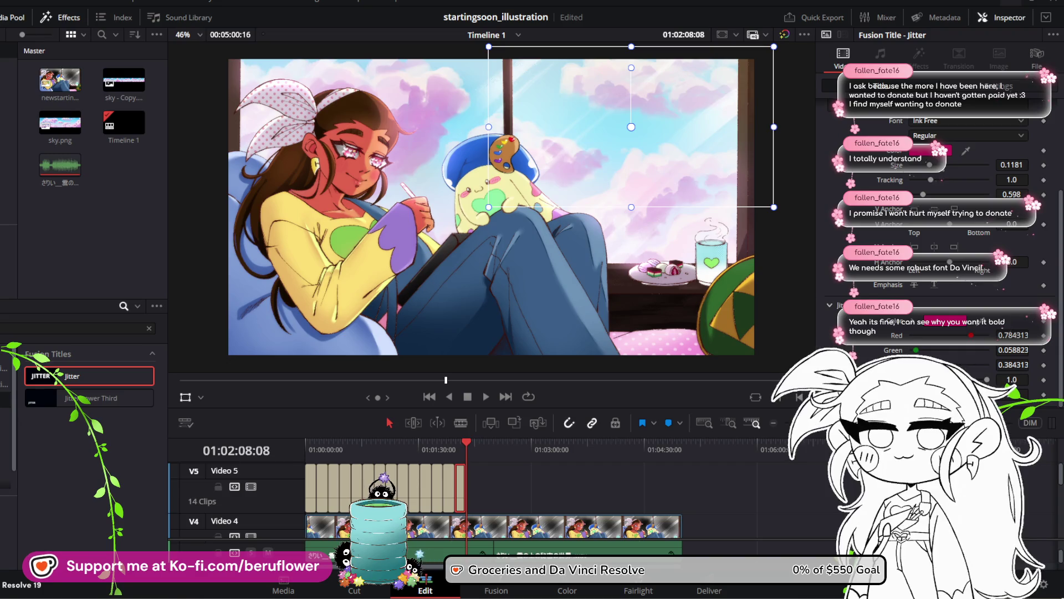
{"action": "key", "text": "ctrl+v"}
{"action": "key", "text": "ctrl+v"}
{"action": "key", "text": "ctrl+v"}
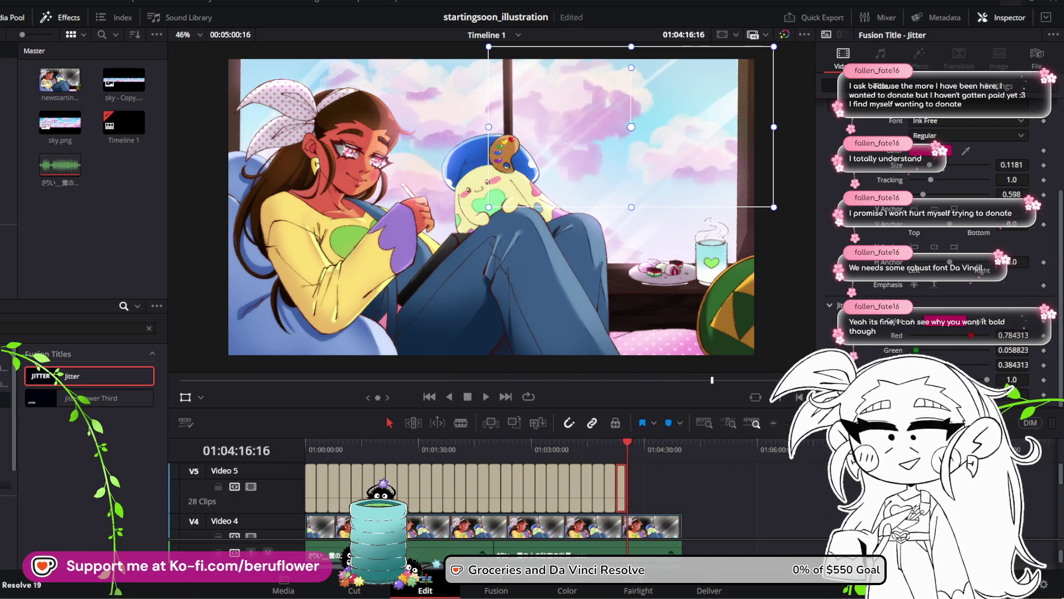
{"action": "key", "text": "ctrl+v"}
{"action": "key", "text": "ctrl+v"}
{"action": "key", "text": "ctrl+v"}
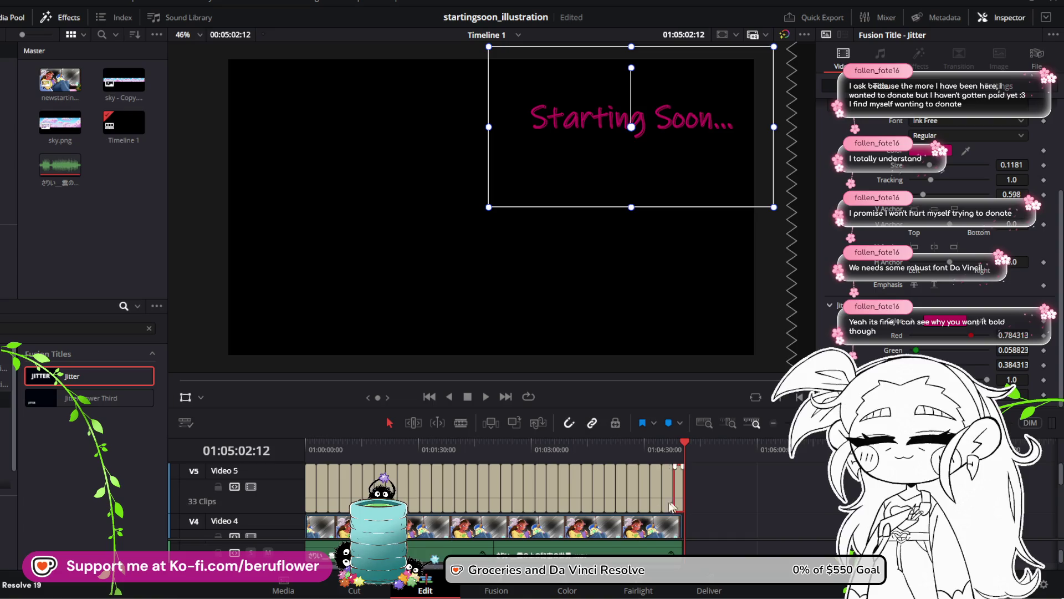
{"action": "key", "text": "ctrl+s"}
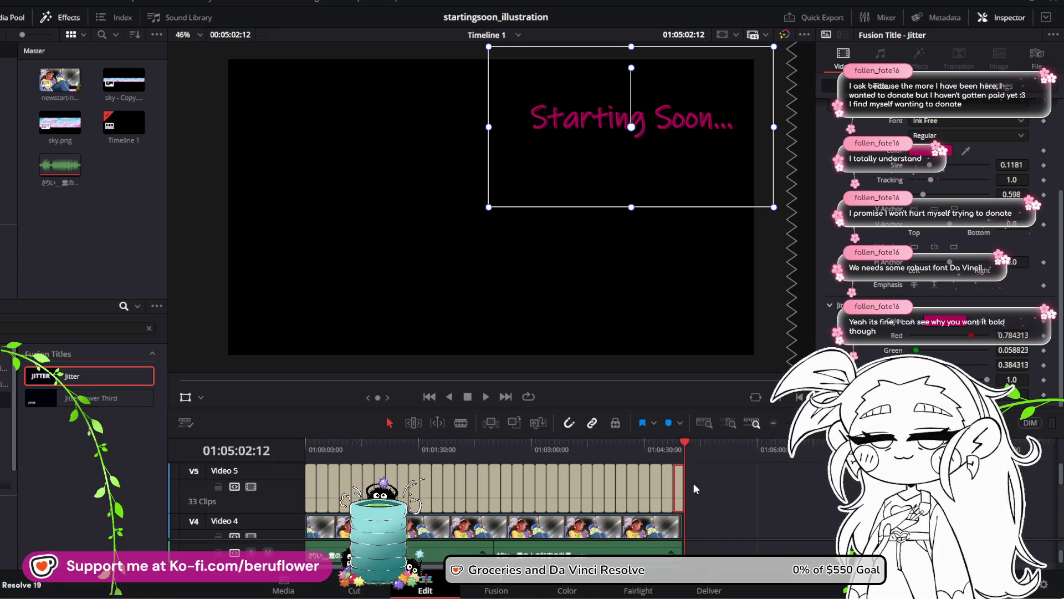
Trim the end of the Video 2 sky clip to the playhead where the Jitter titles end
{"action": "left_click", "coordinate": [669, 532]}
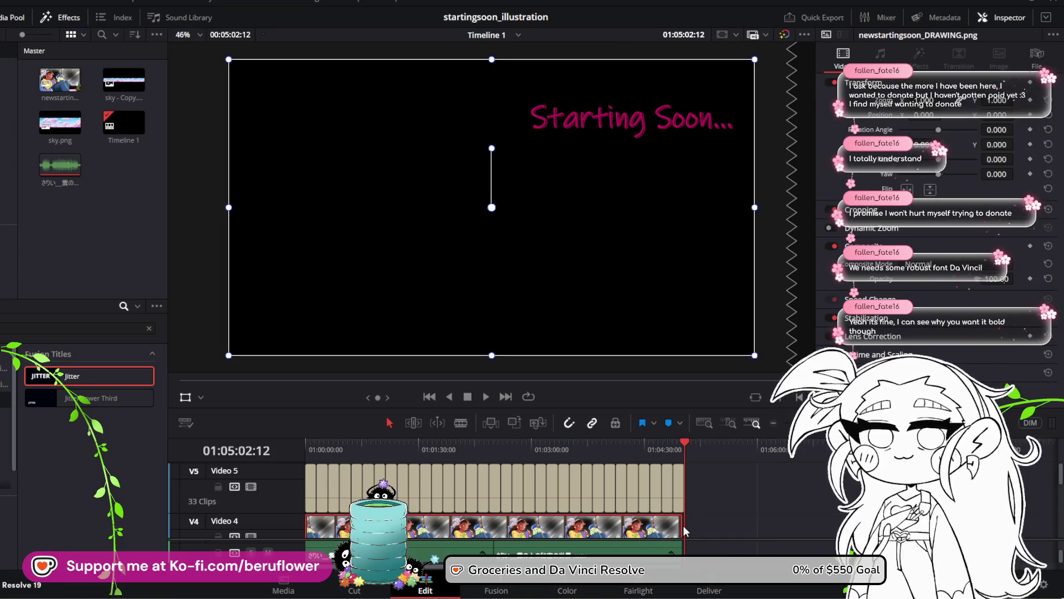
{"action": "left_click", "coordinate": [687, 524]}
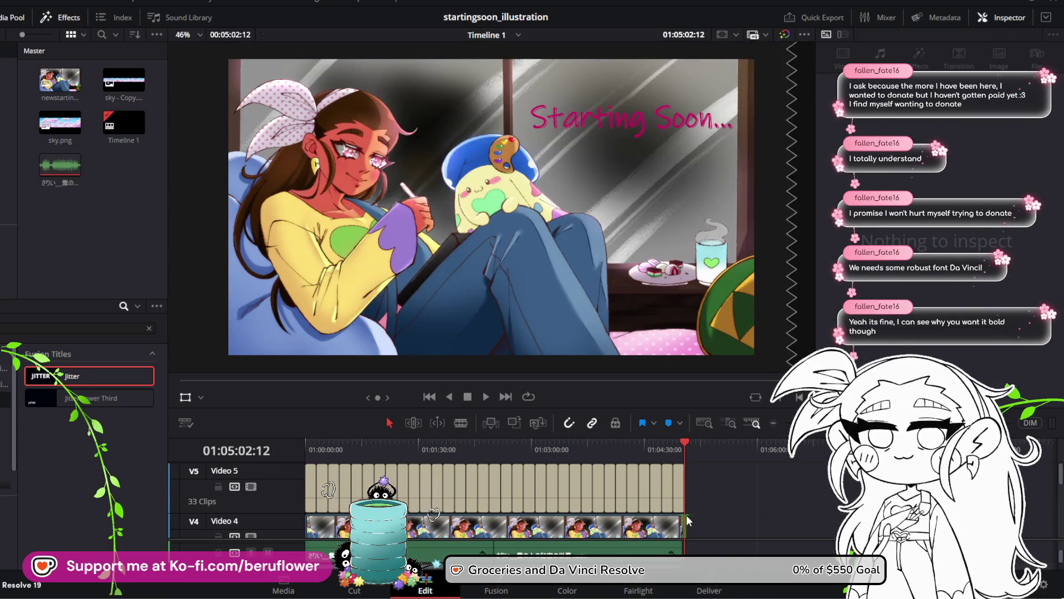
{"action": "scroll", "coordinate": [689, 516], "scroll_direction": "down", "scroll_amount": 2}
{"action": "scroll", "coordinate": [693, 525], "scroll_direction": "up", "scroll_amount": 2}
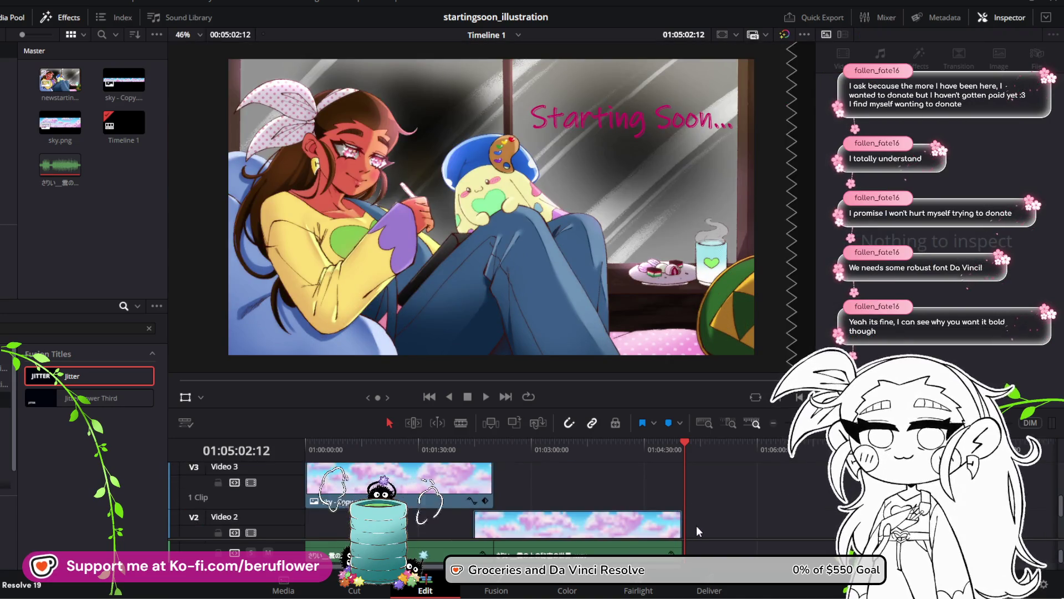
{"action": "scroll", "coordinate": [696, 526], "scroll_direction": "down", "scroll_amount": 2}
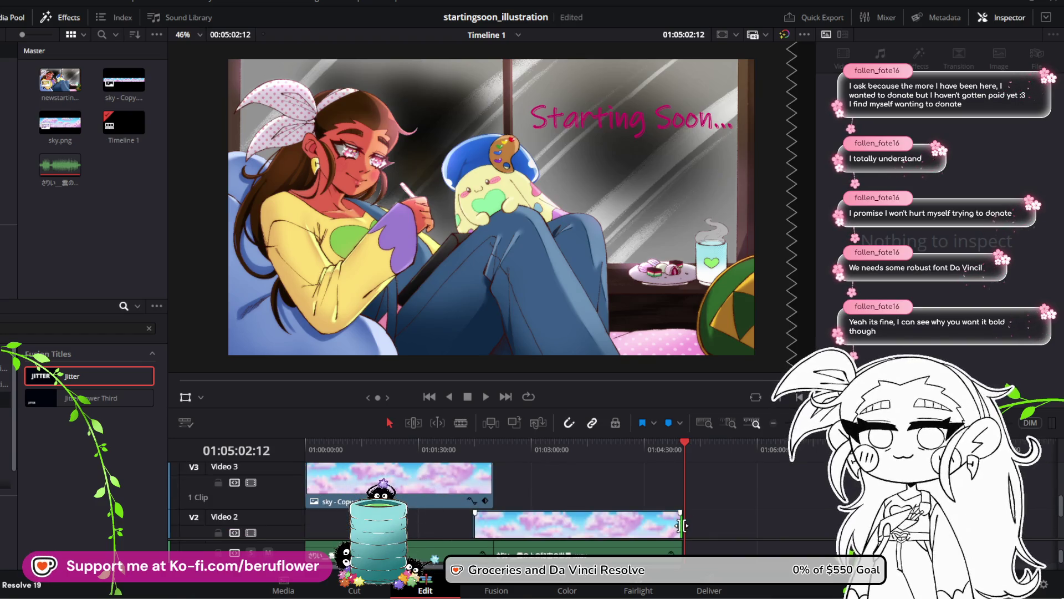
{"action": "left_click_drag", "start_coordinate": [683, 525], "coordinate": [686, 524]}
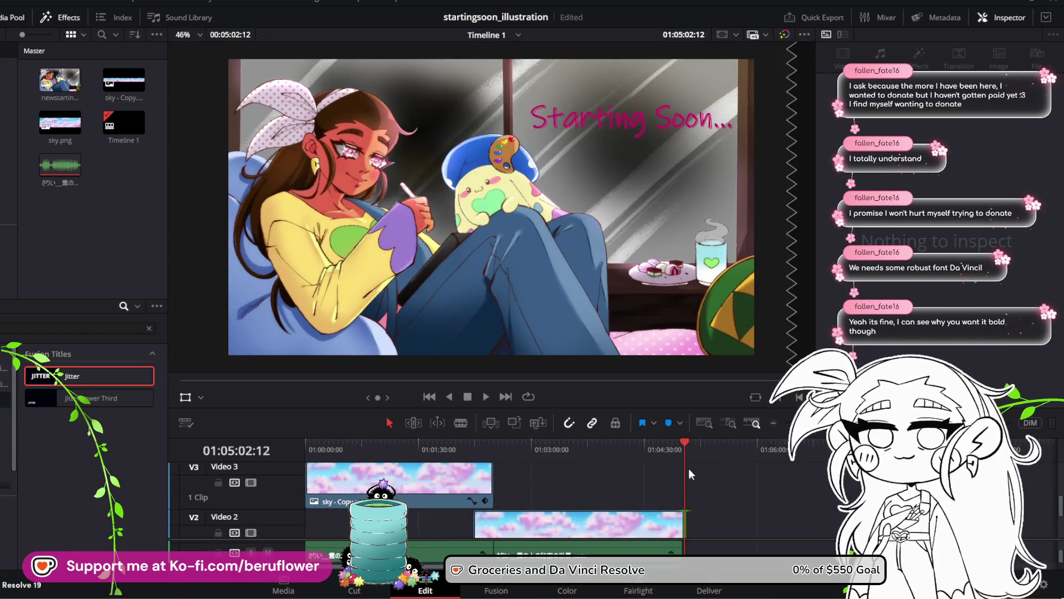
{"action": "mouse_move", "coordinate": [684, 444]}
{"action": "left_mouse_down"}
{"action": "mouse_move", "coordinate": [671, 444]}
{"action": "mouse_move", "coordinate": [681, 444]}
{"action": "left_mouse_up"}
{"action": "scroll", "coordinate": [691, 485], "scroll_direction": "down", "scroll_amount": 2}
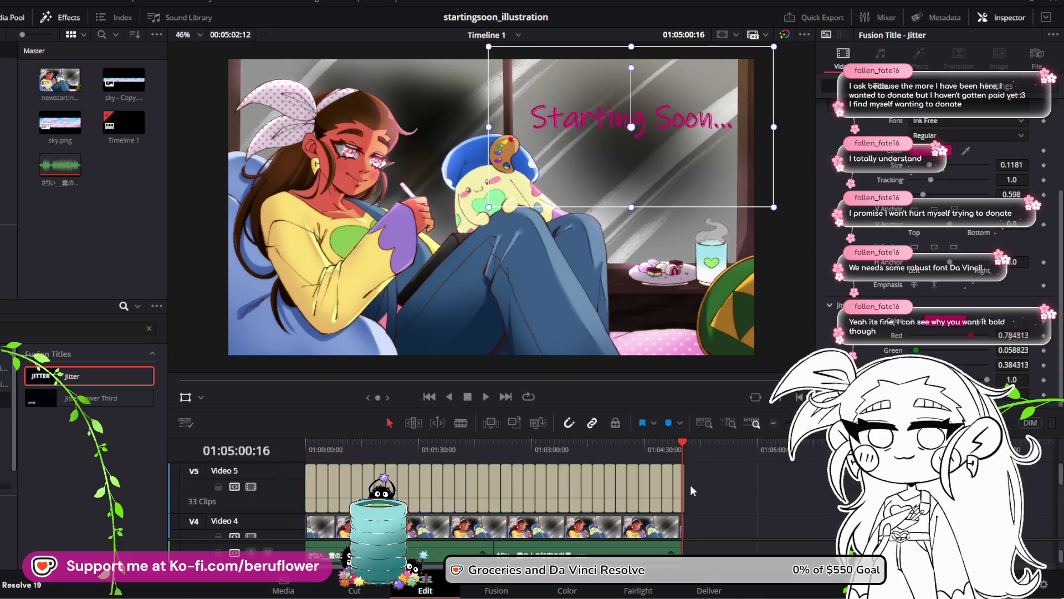
{"action": "left_click", "coordinate": [685, 498]}
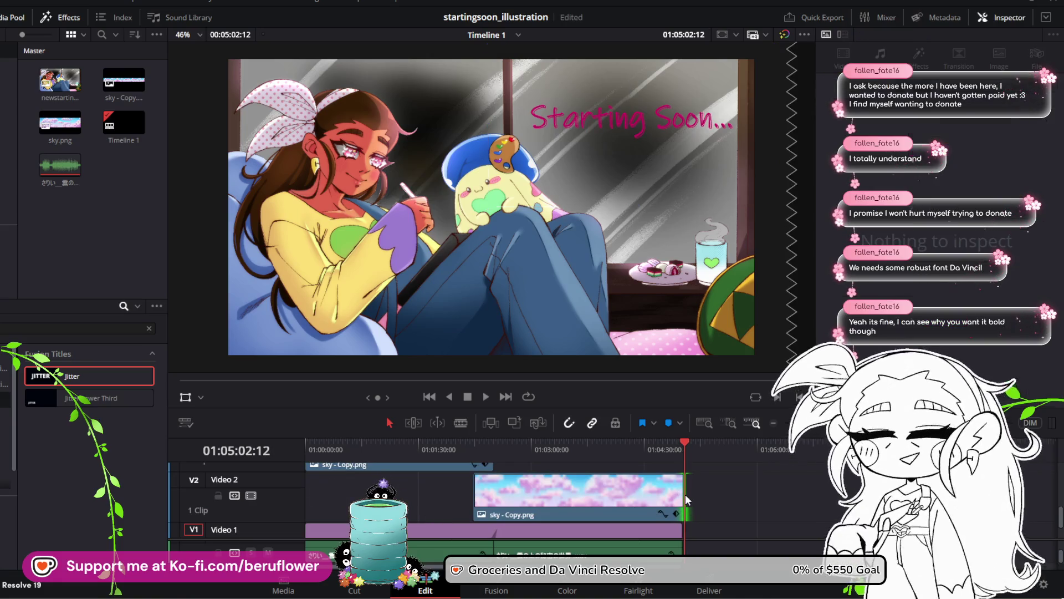
{"action": "left_click_drag", "start_coordinate": [681, 494], "coordinate": [686, 493]}
{"action": "scroll", "coordinate": [668, 484], "scroll_direction": "up", "scroll_amount": 3}
{"action": "mouse_move", "coordinate": [683, 443]}
{"action": "left_mouse_down"}
{"action": "mouse_move", "coordinate": [651, 443]}
{"action": "mouse_move", "coordinate": [682, 444]}
{"action": "left_mouse_up"}
Fine-tune the sky - Copy.png clip's end point and check the Solid Color clip on Video 1
{"action": "scroll", "coordinate": [708, 488], "scroll_direction": "down", "scroll_amount": 2}
{"action": "scroll", "coordinate": [710, 511], "scroll_direction": "down", "scroll_amount": 2}
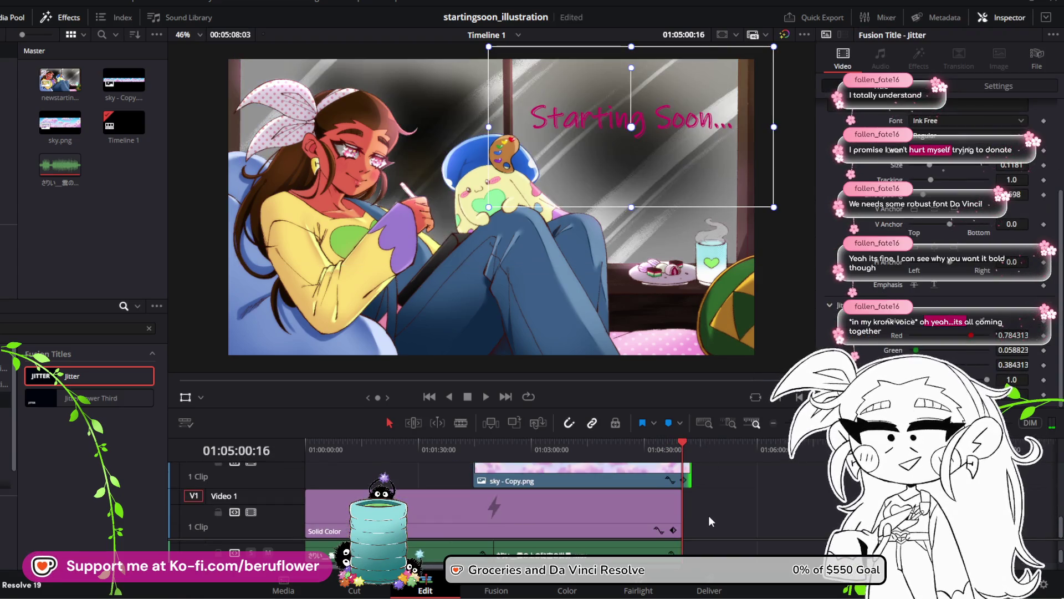
{"action": "scroll", "coordinate": [697, 482], "scroll_direction": "up", "scroll_amount": 2}
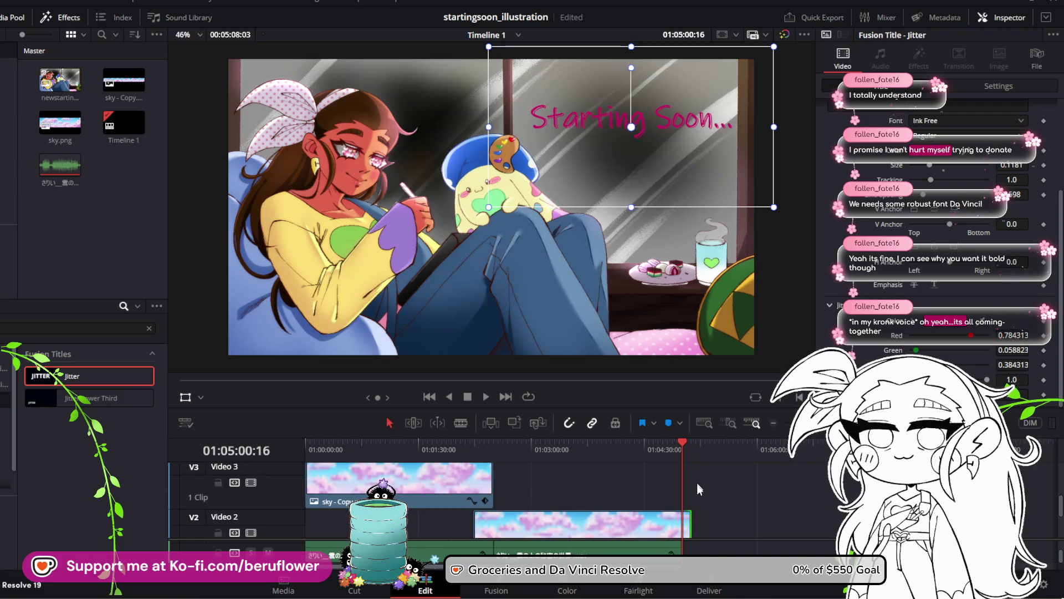
{"action": "scroll", "coordinate": [697, 488], "scroll_direction": "down", "scroll_amount": 2}
{"action": "left_click", "coordinate": [671, 478]}
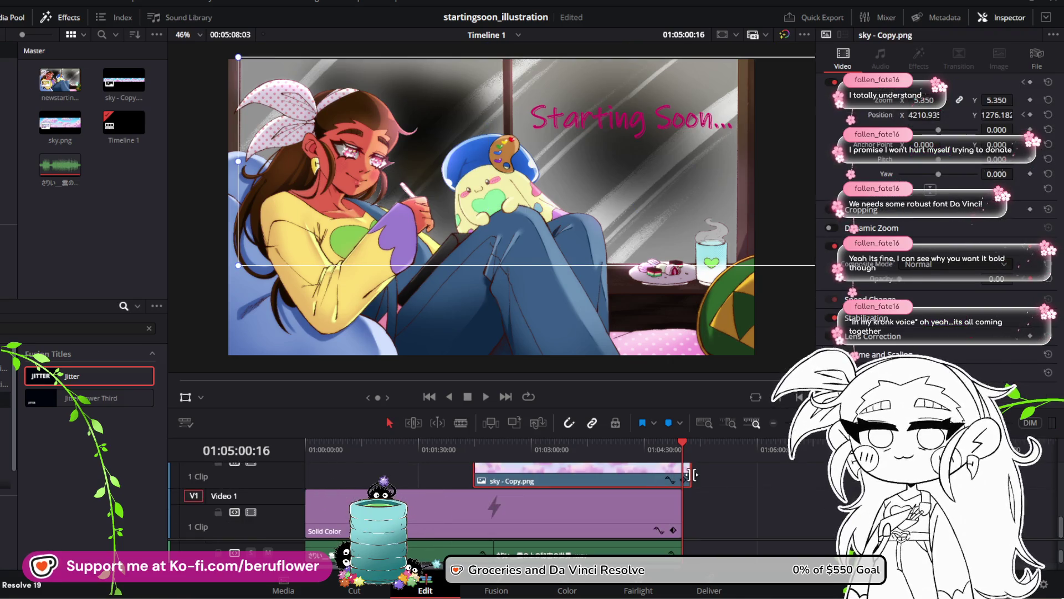
{"action": "left_click_drag", "start_coordinate": [690, 475], "coordinate": [683, 475]}
{"action": "scroll", "coordinate": [580, 493], "scroll_direction": "up", "scroll_amount": 2}
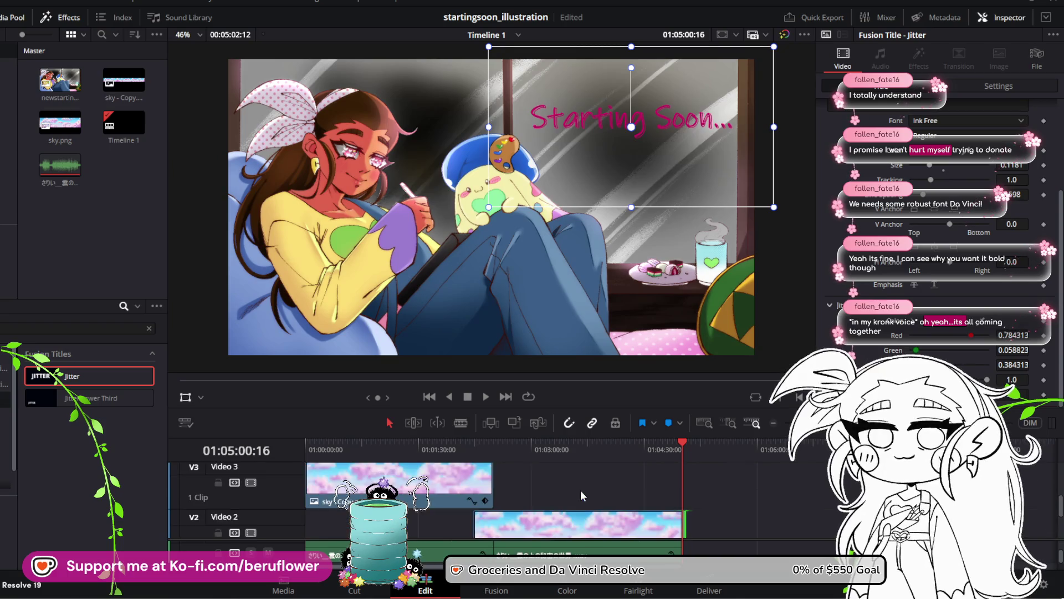
{"action": "scroll", "coordinate": [580, 491], "scroll_direction": "down", "scroll_amount": 2}
{"action": "left_click", "coordinate": [608, 472]}
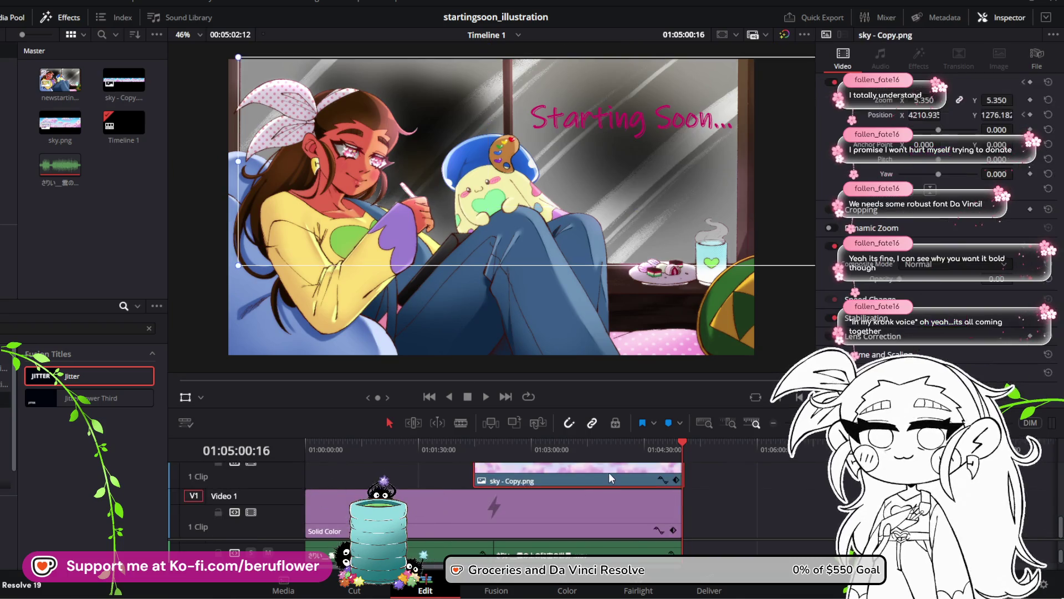
{"action": "left_click", "coordinate": [610, 513]}
Rubber-band select the Jitter title clips on Video 5
{"action": "scroll", "coordinate": [570, 488], "scroll_direction": "up", "scroll_amount": 2}
{"action": "scroll", "coordinate": [570, 488], "scroll_direction": "down", "scroll_amount": 2}
{"action": "scroll", "coordinate": [569, 488], "scroll_direction": "up", "scroll_amount": 2}
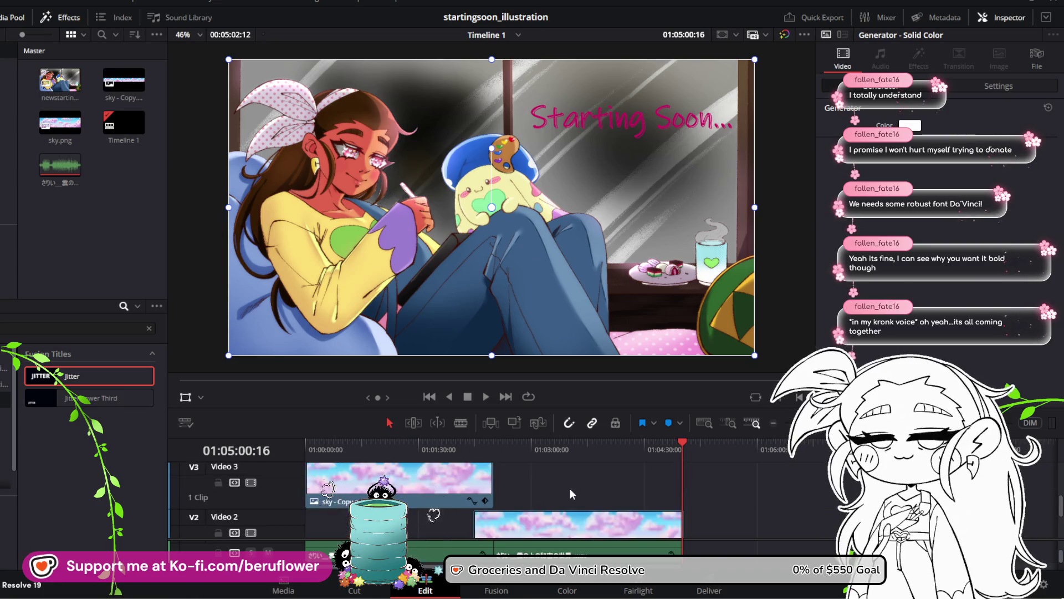
{"action": "scroll", "coordinate": [570, 488], "scroll_direction": "up", "scroll_amount": 2}
{"action": "scroll", "coordinate": [555, 497], "scroll_direction": "down", "scroll_amount": 2}
{"action": "scroll", "coordinate": [554, 497], "scroll_direction": "up", "scroll_amount": 2}
{"action": "scroll", "coordinate": [555, 496], "scroll_direction": "down", "scroll_amount": 2}
{"action": "scroll", "coordinate": [554, 496], "scroll_direction": "up", "scroll_amount": 2}
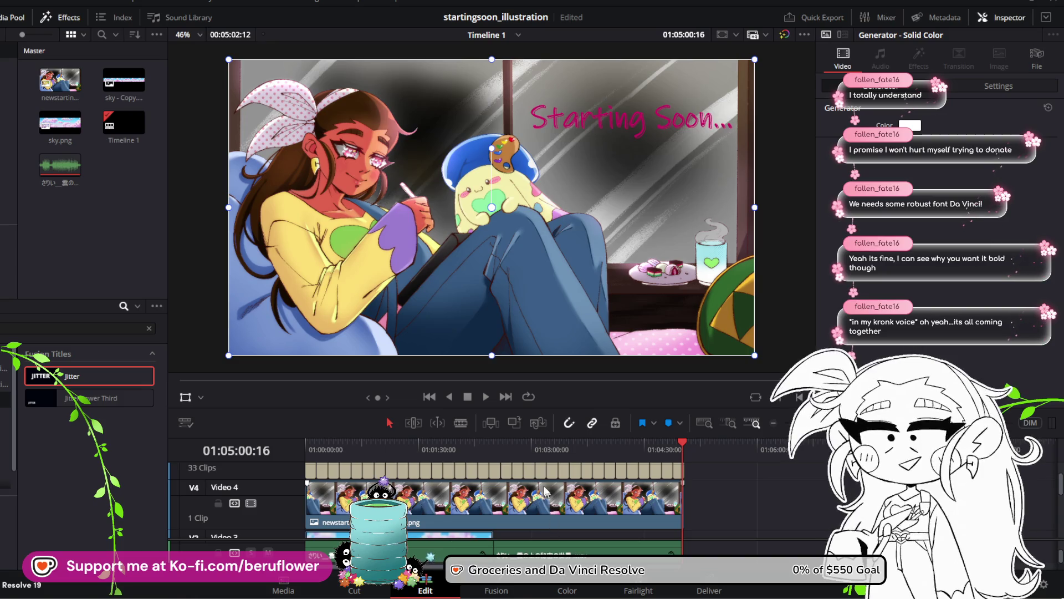
{"action": "scroll", "coordinate": [543, 493], "scroll_direction": "up", "scroll_amount": 2}
{"action": "left_click_drag", "start_coordinate": [720, 495], "coordinate": [311, 499]}
Turn the selected V5 titles into Compound Clip 1 via New Compound Clip, then play from the start
{"action": "right_click", "coordinate": [310, 499]}
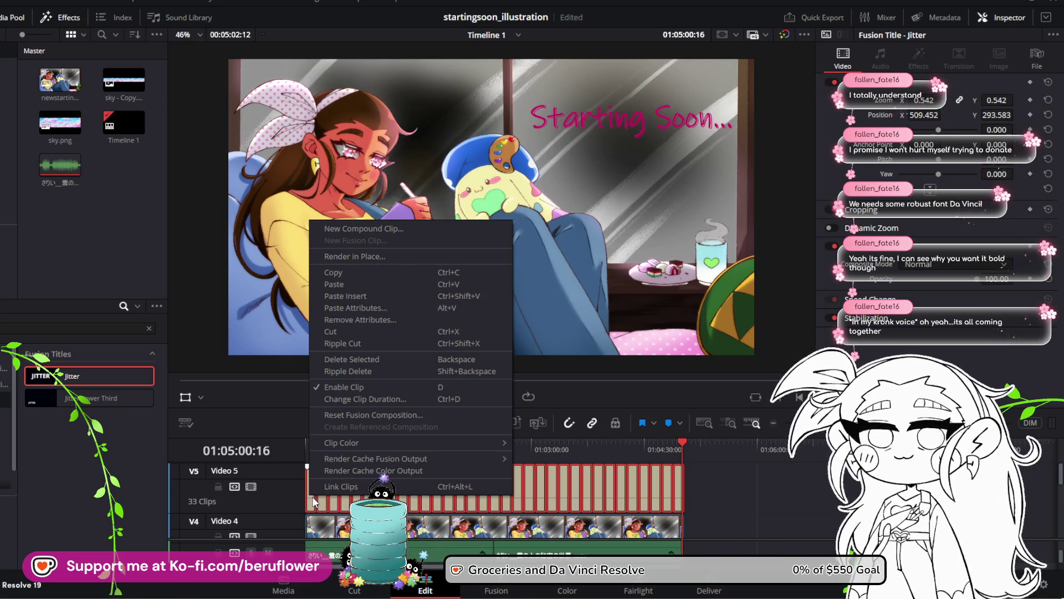
{"action": "left_click", "coordinate": [402, 228]}
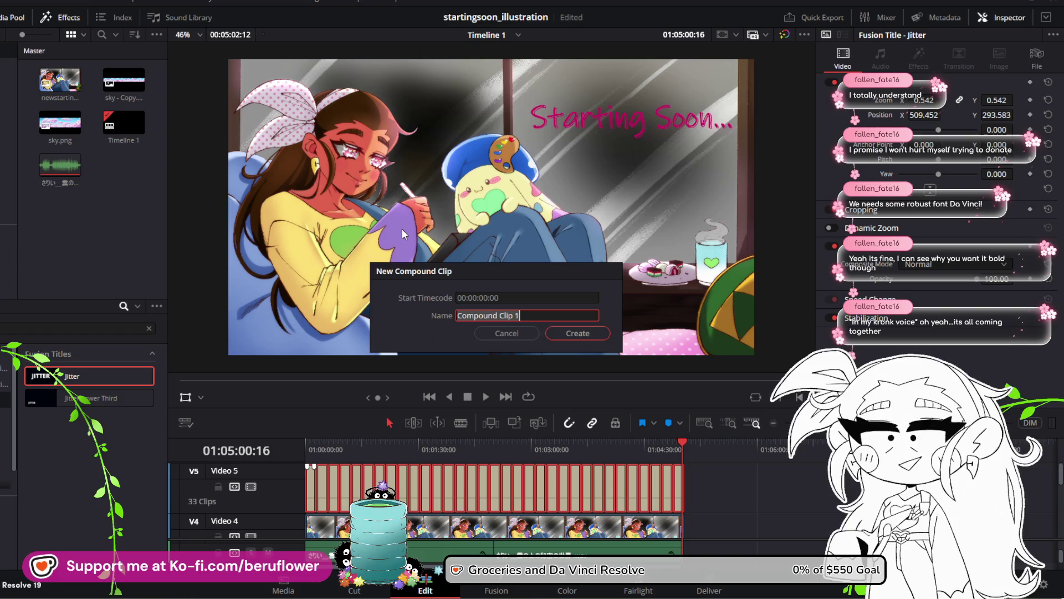
{"action": "left_click", "coordinate": [580, 334]}
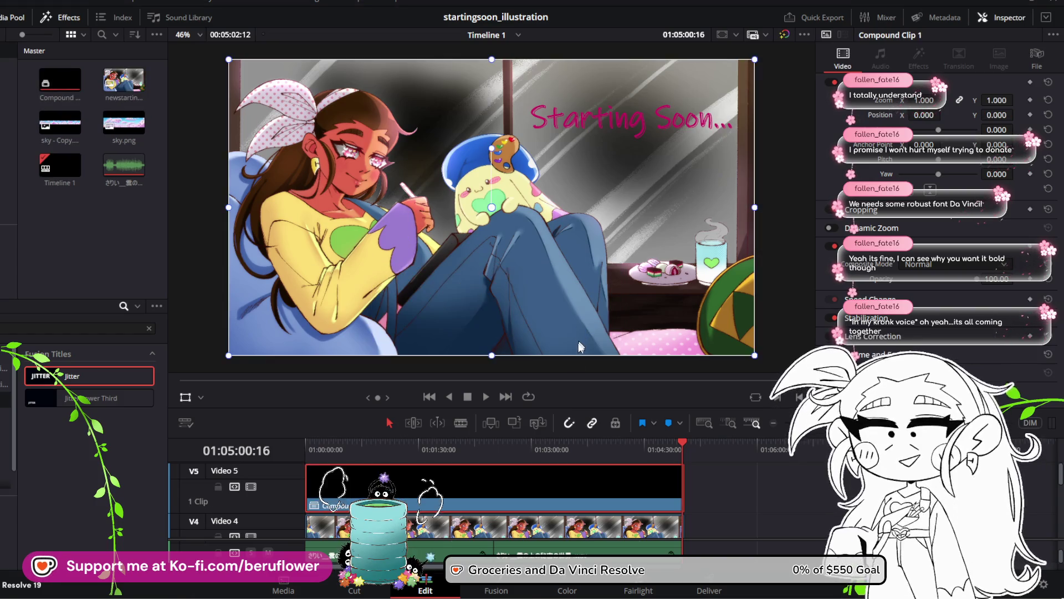
{"action": "mouse_move", "coordinate": [425, 447]}
{"action": "left_mouse_down"}
{"action": "mouse_move", "coordinate": [312, 448]}
{"action": "mouse_move", "coordinate": [528, 449]}
{"action": "mouse_move", "coordinate": [304, 480]}
{"action": "left_mouse_up"}
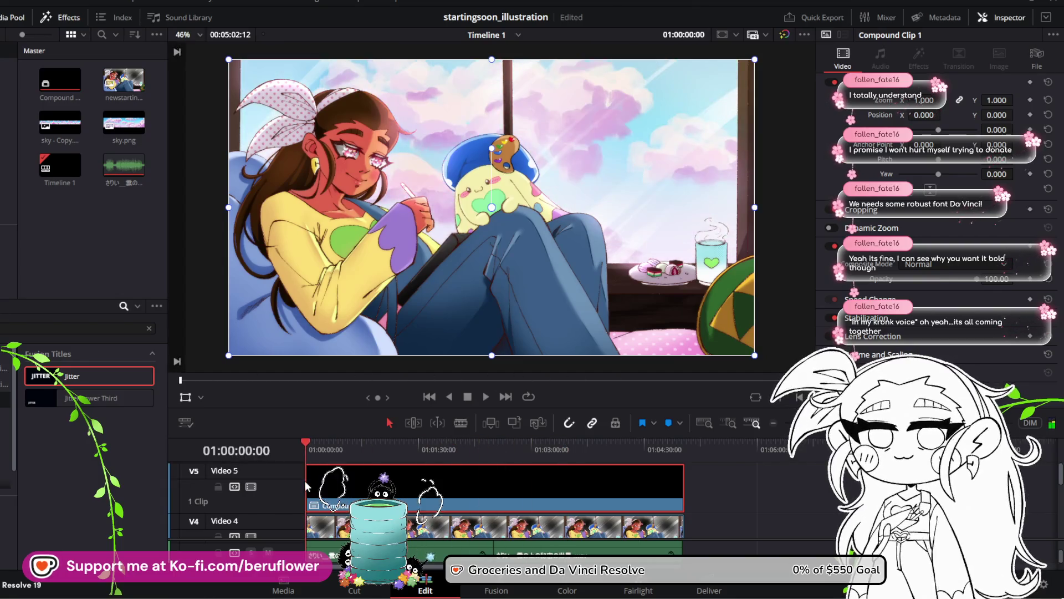
{"action": "left_click", "coordinate": [487, 397]}
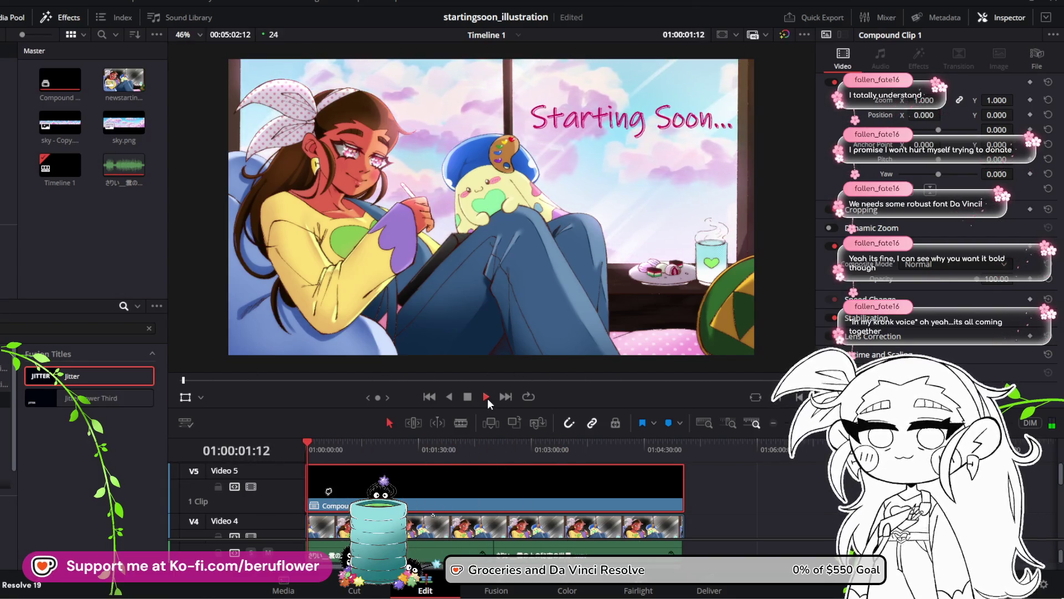
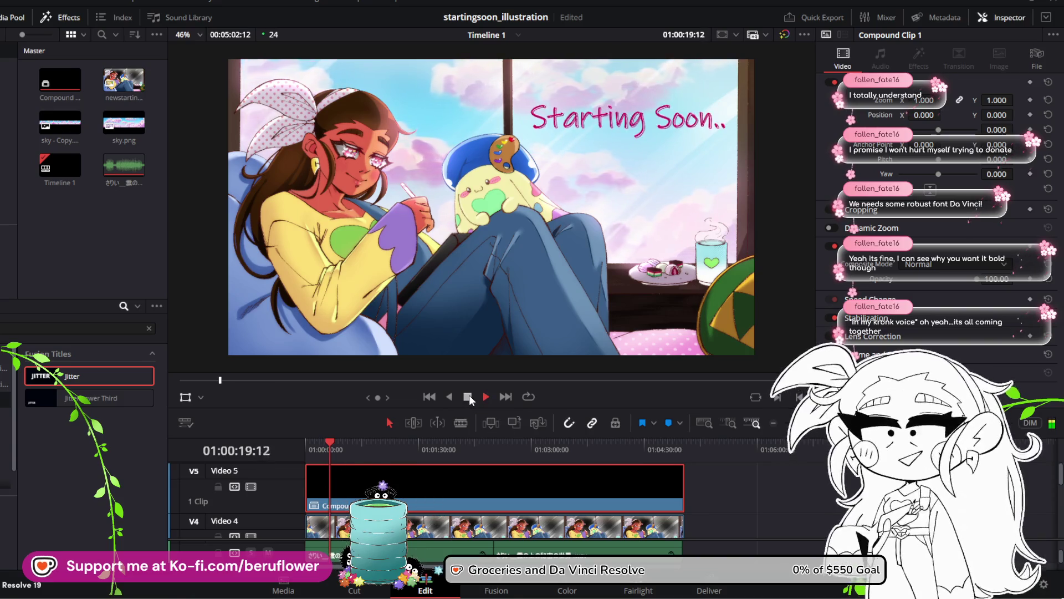
Review the title animation by scrubbing and playing it, then stop playback
{"action": "left_click", "coordinate": [469, 396]}
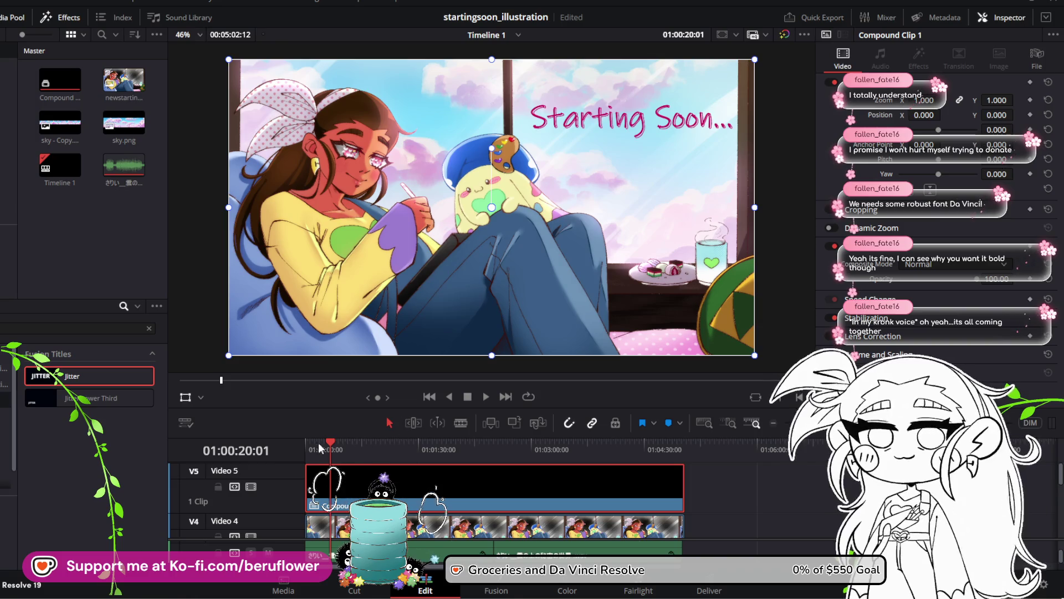
{"action": "mouse_move", "coordinate": [319, 447]}
{"action": "left_mouse_down"}
{"action": "mouse_move", "coordinate": [484, 438]}
{"action": "mouse_move", "coordinate": [304, 437]}
{"action": "left_mouse_up"}
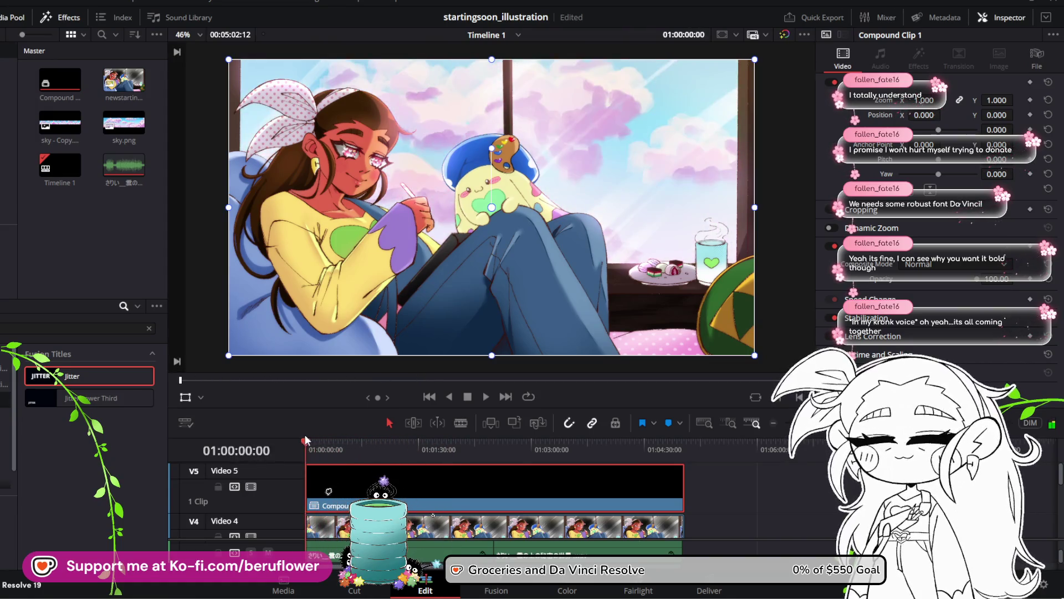
{"action": "left_click", "coordinate": [483, 395]}
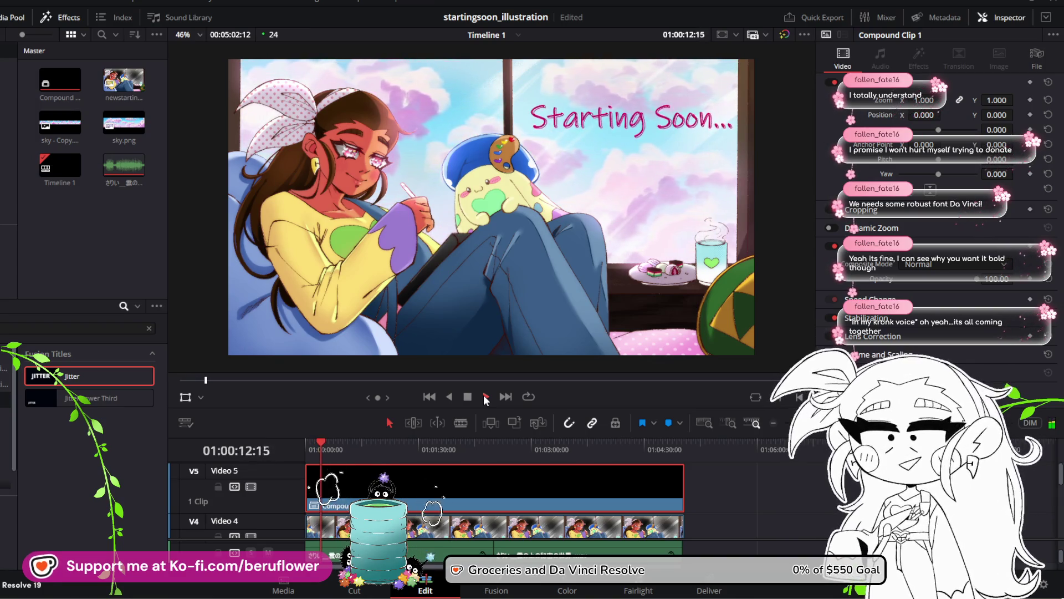
{"action": "left_click", "coordinate": [480, 498]}
{"action": "scroll", "coordinate": [660, 505], "scroll_direction": "down", "scroll_amount": 3}
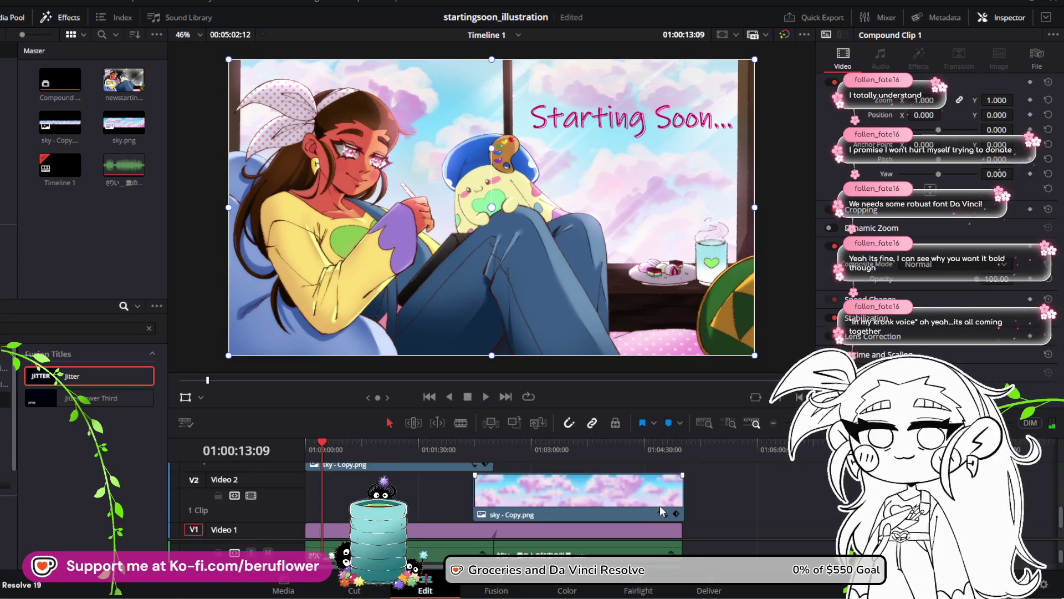
{"action": "scroll", "coordinate": [681, 508], "scroll_direction": "up", "scroll_amount": 2}
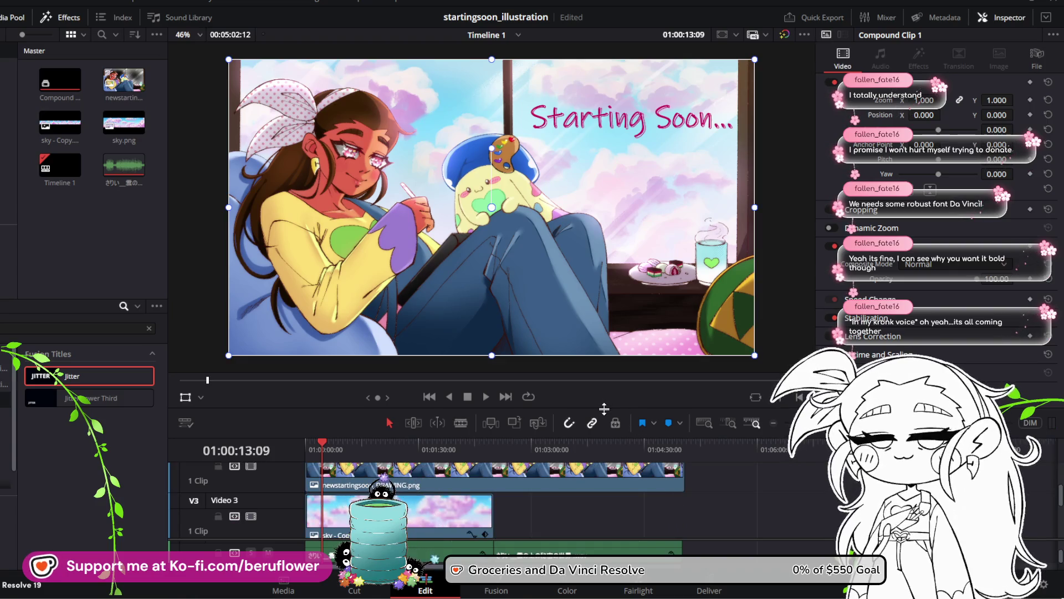
Enlarge the timeline area so all the video tracks are visible
{"action": "mouse_move", "coordinate": [606, 410]}
{"action": "left_mouse_down"}
{"action": "mouse_move", "coordinate": [590, 369]}
{"action": "mouse_move", "coordinate": [585, 275]}
{"action": "left_mouse_up"}
{"action": "scroll", "coordinate": [679, 441], "scroll_direction": "up", "scroll_amount": 2}
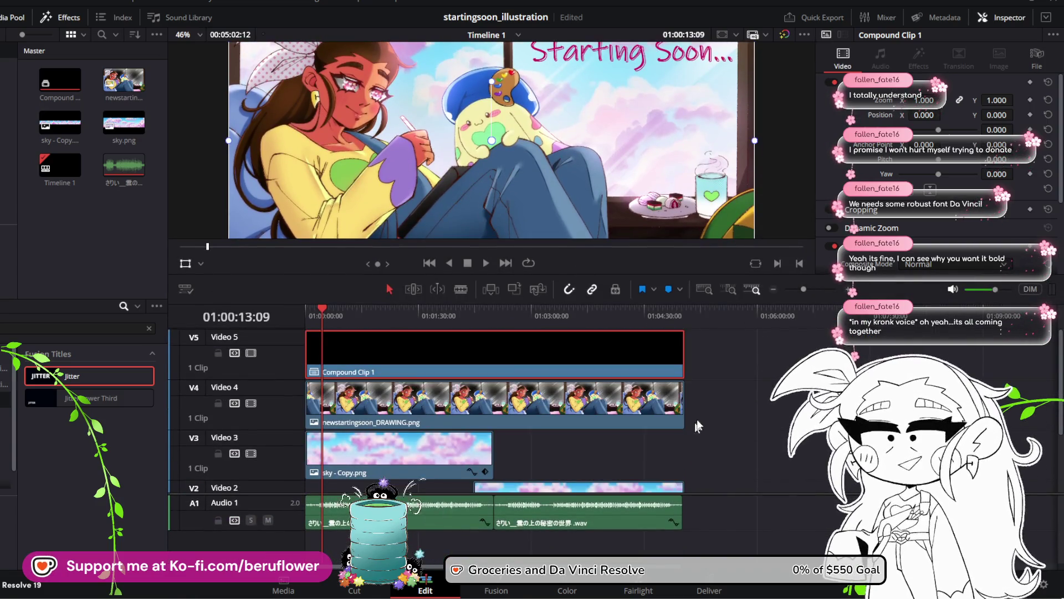
{"action": "scroll", "coordinate": [713, 408], "scroll_direction": "down", "scroll_amount": 2}
{"action": "left_click_drag", "start_coordinate": [752, 434], "coordinate": [422, 323]}
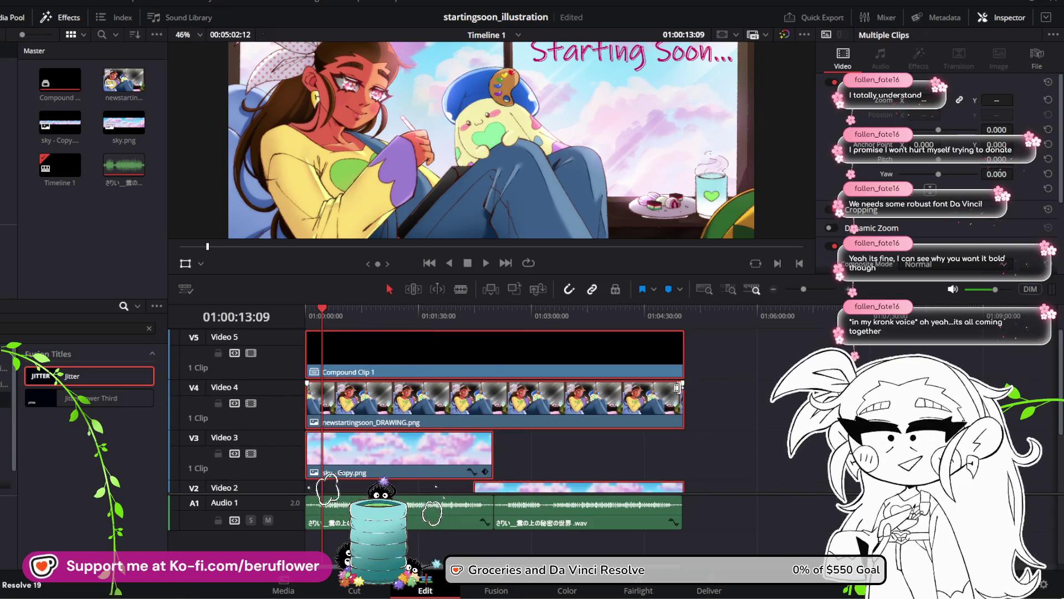
{"action": "left_click_drag", "start_coordinate": [592, 300], "coordinate": [592, 256]}
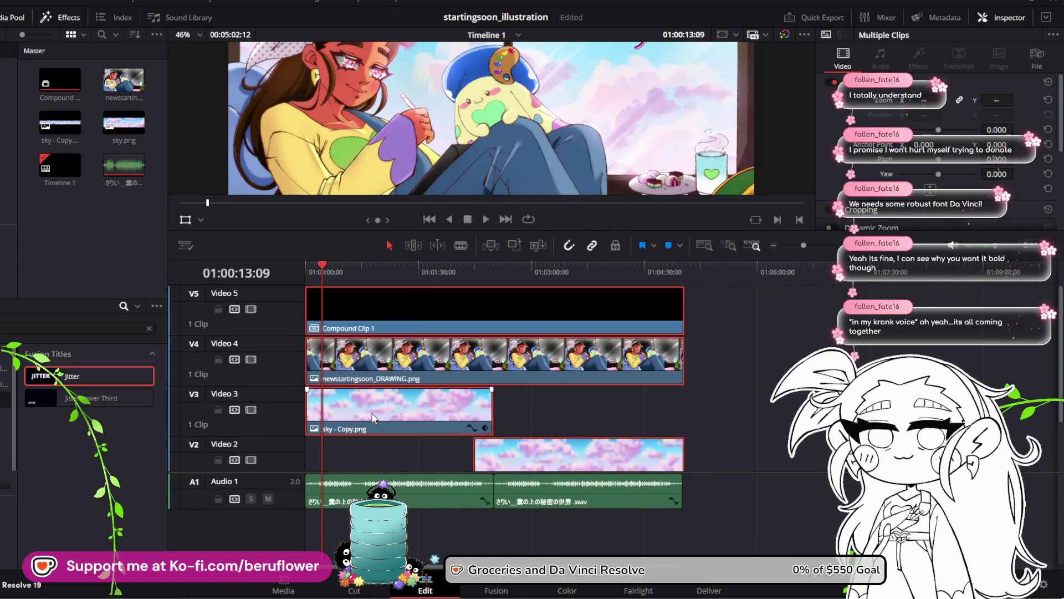
Check the sky clip placement, then select only Compound Clip 1 on V5
{"action": "mouse_move", "coordinate": [371, 396]}
{"action": "left_mouse_down"}
{"action": "mouse_move", "coordinate": [367, 361]}
{"action": "mouse_move", "coordinate": [365, 432]}
{"action": "left_mouse_up"}
{"action": "scroll", "coordinate": [372, 447], "scroll_direction": "down", "scroll_amount": 3}
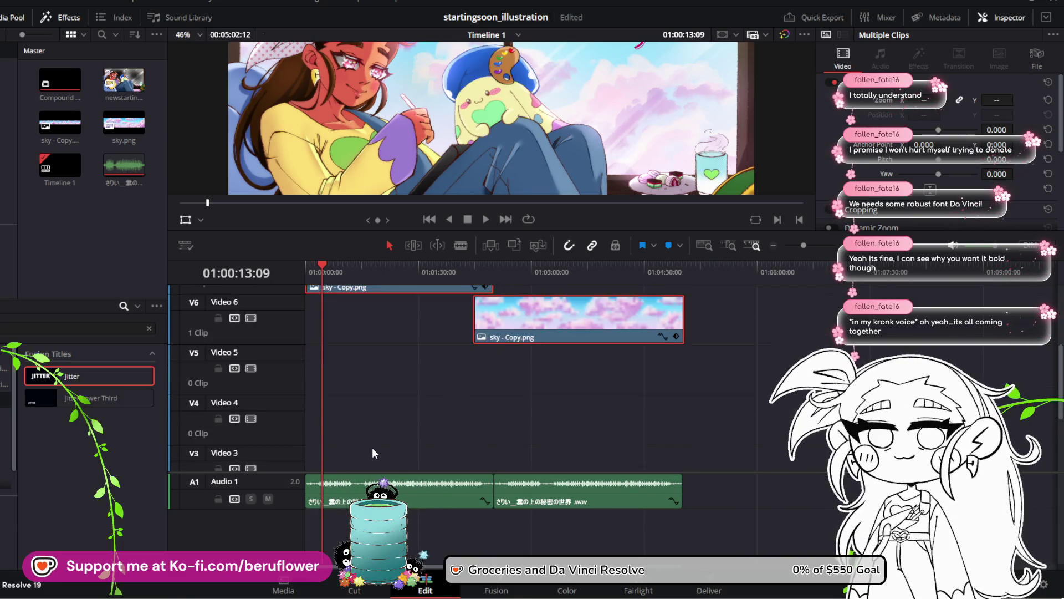
{"action": "scroll", "coordinate": [372, 447], "scroll_direction": "up", "scroll_amount": 3}
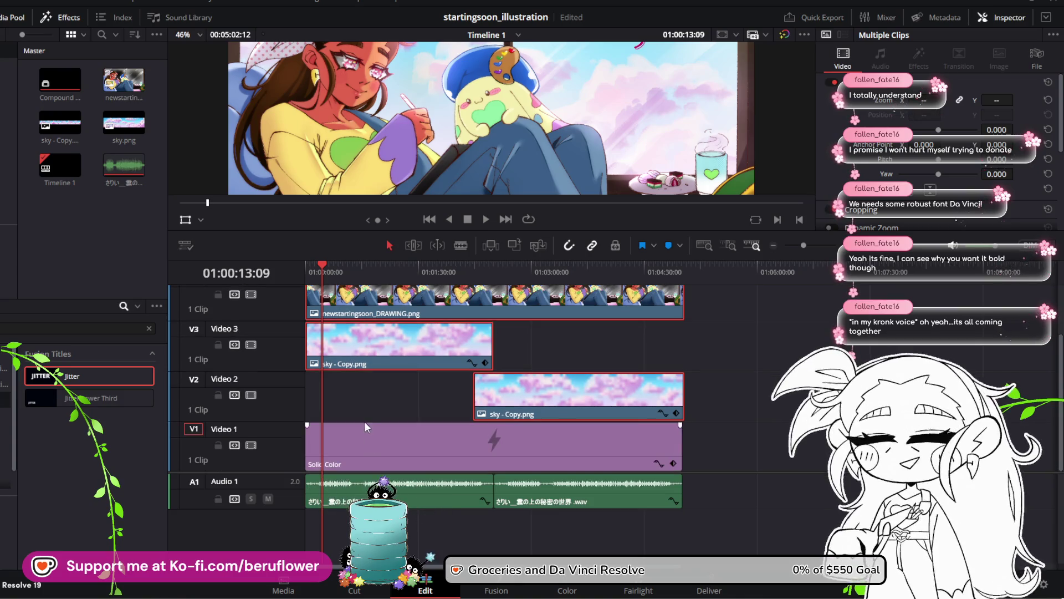
{"action": "scroll", "coordinate": [366, 413], "scroll_direction": "down", "scroll_amount": 2}
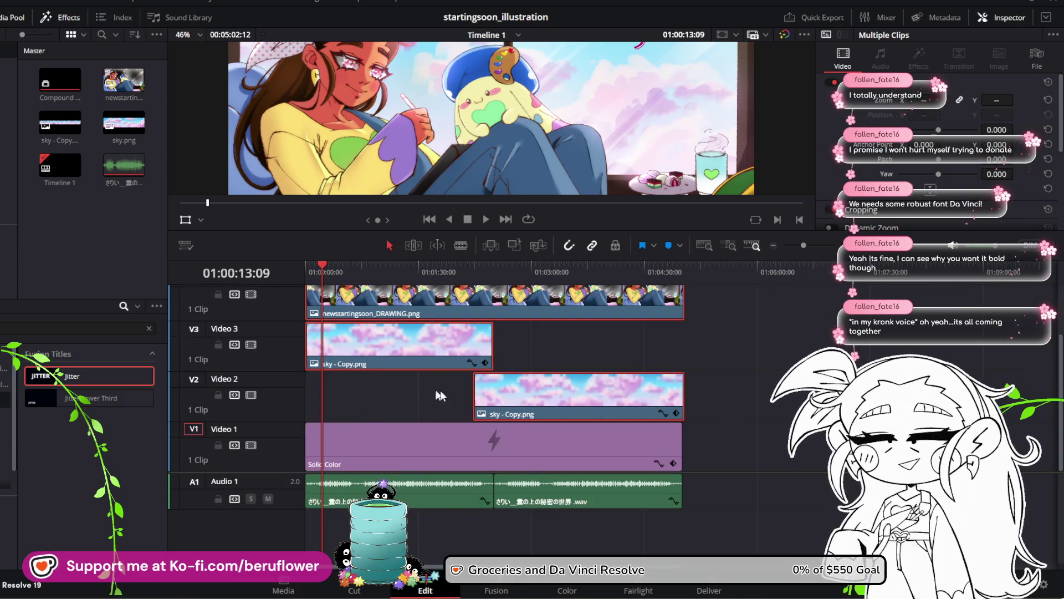
{"action": "left_click_drag", "start_coordinate": [487, 395], "coordinate": [491, 378]}
{"action": "scroll", "coordinate": [433, 395], "scroll_direction": "up", "scroll_amount": 2}
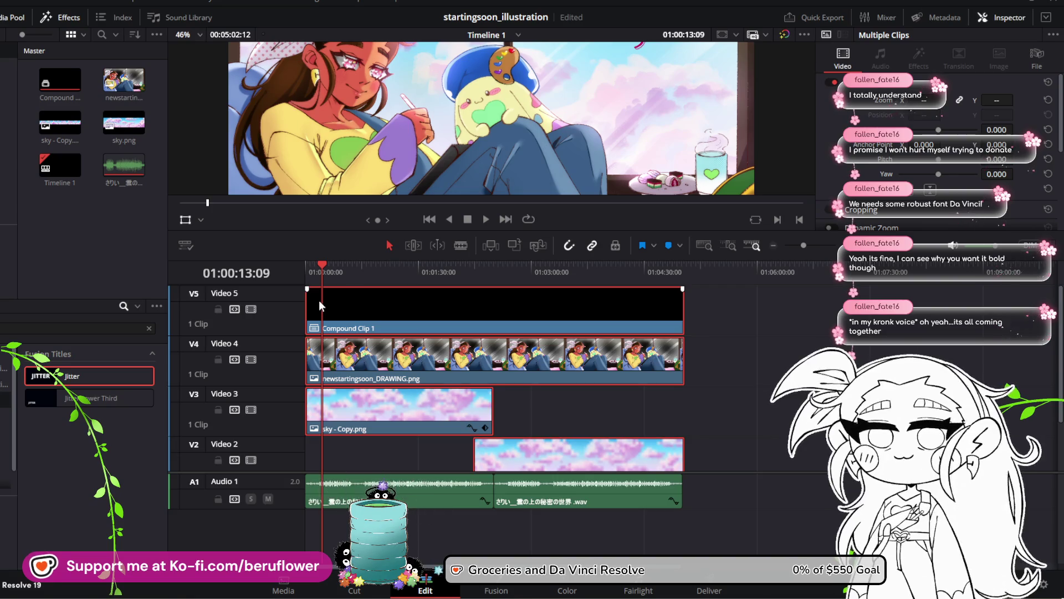
{"action": "left_click_drag", "start_coordinate": [320, 292], "coordinate": [328, 284]}
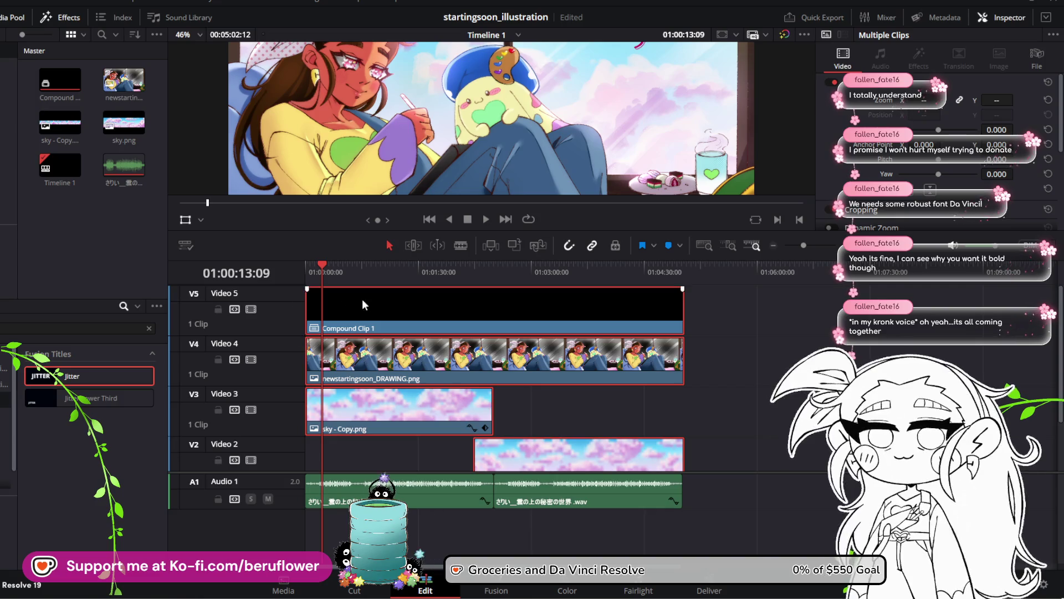
{"action": "left_click", "coordinate": [309, 309]}
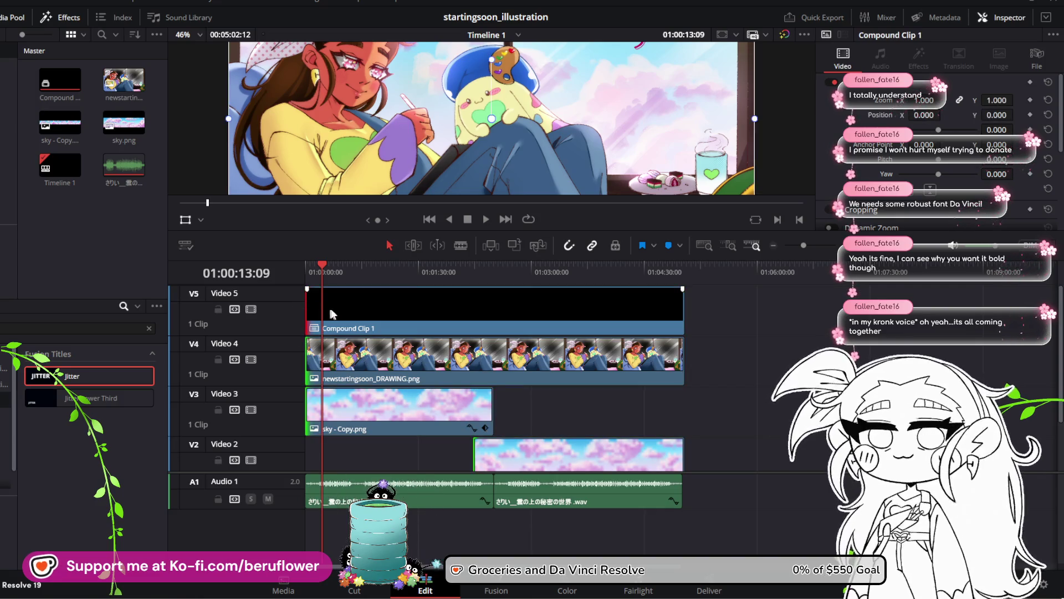
Select the stacked clips and drag them up to higher tracks
{"action": "key", "text": "ctrl+a"}
{"action": "left_click_drag", "start_coordinate": [332, 315], "coordinate": [334, 283]}
{"action": "key", "text": "Delete"}
{"action": "scroll", "coordinate": [351, 393], "scroll_direction": "down", "scroll_amount": 1}
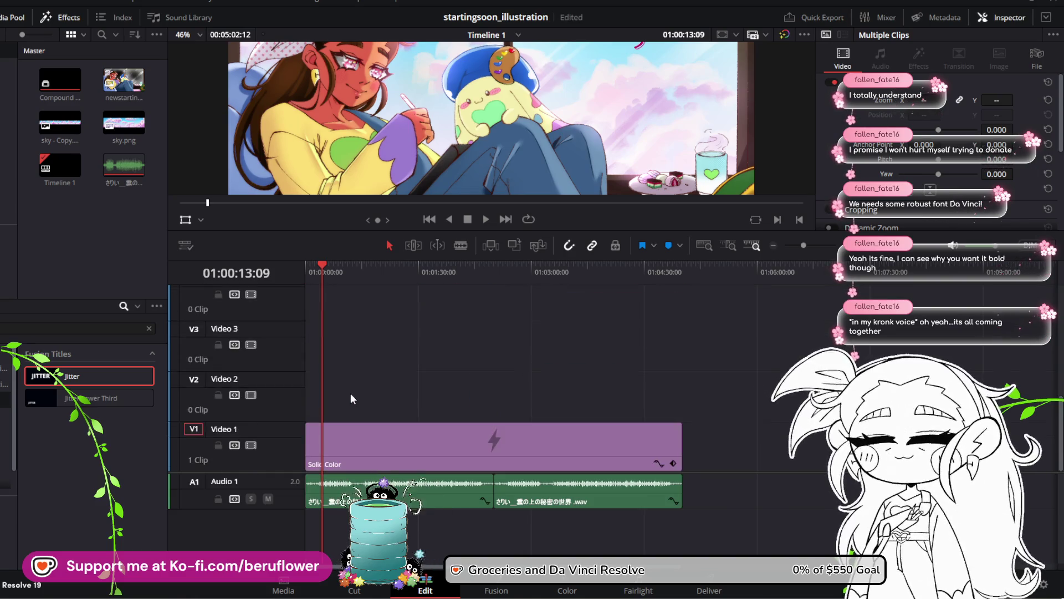
{"action": "scroll", "coordinate": [351, 394], "scroll_direction": "up", "scroll_amount": 3}
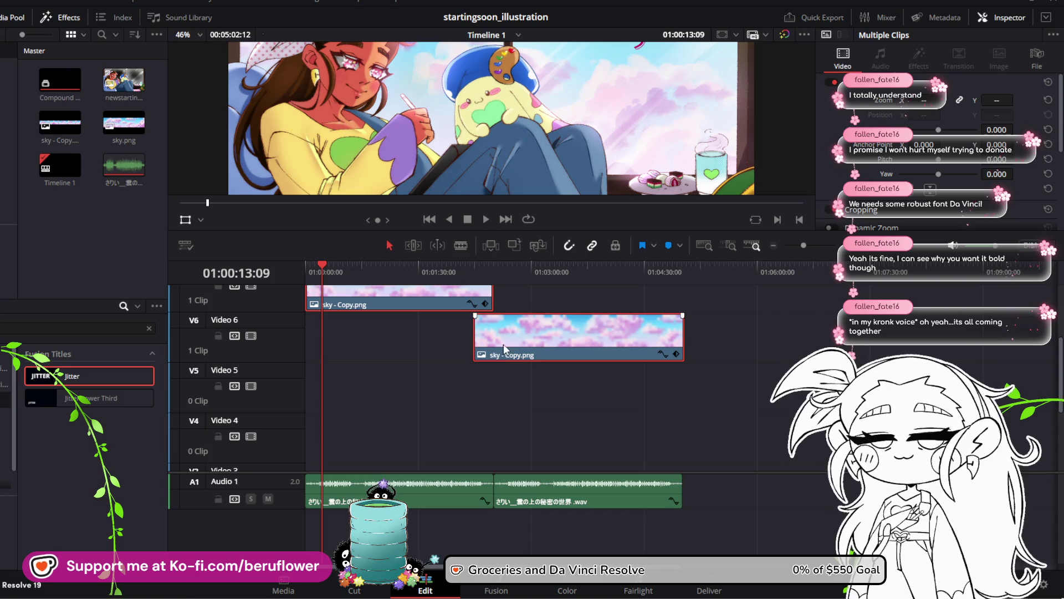
Settle the clips one track higher, leaving Video 2 empty, and select the Video 3 sky clip
{"action": "left_click_drag", "start_coordinate": [504, 351], "coordinate": [511, 418]}
{"action": "scroll", "coordinate": [392, 423], "scroll_direction": "down", "scroll_amount": 1}
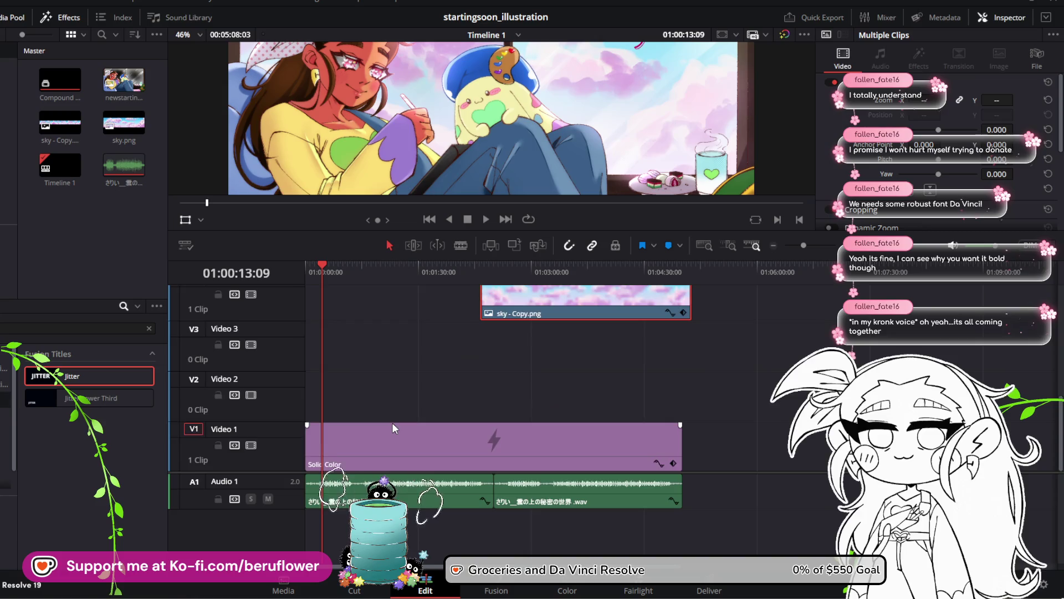
{"action": "left_click_drag", "start_coordinate": [545, 364], "coordinate": [530, 401]}
{"action": "scroll", "coordinate": [444, 423], "scroll_direction": "down", "scroll_amount": 1}
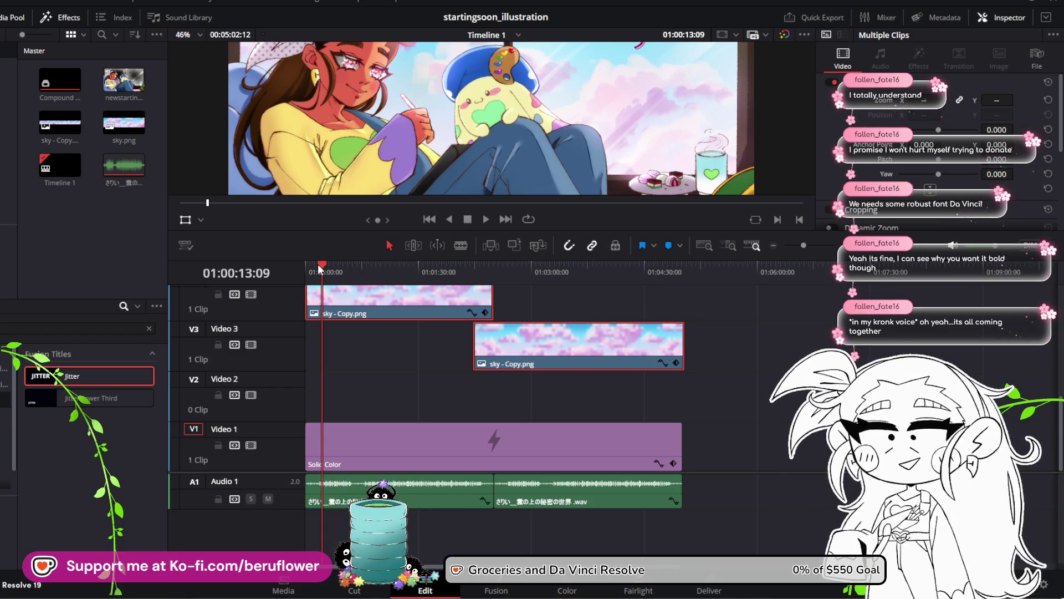
{"action": "mouse_move", "coordinate": [319, 270]}
{"action": "left_mouse_down"}
{"action": "mouse_move", "coordinate": [615, 289]}
{"action": "mouse_move", "coordinate": [674, 316]}
{"action": "mouse_move", "coordinate": [676, 333]}
{"action": "left_mouse_up"}
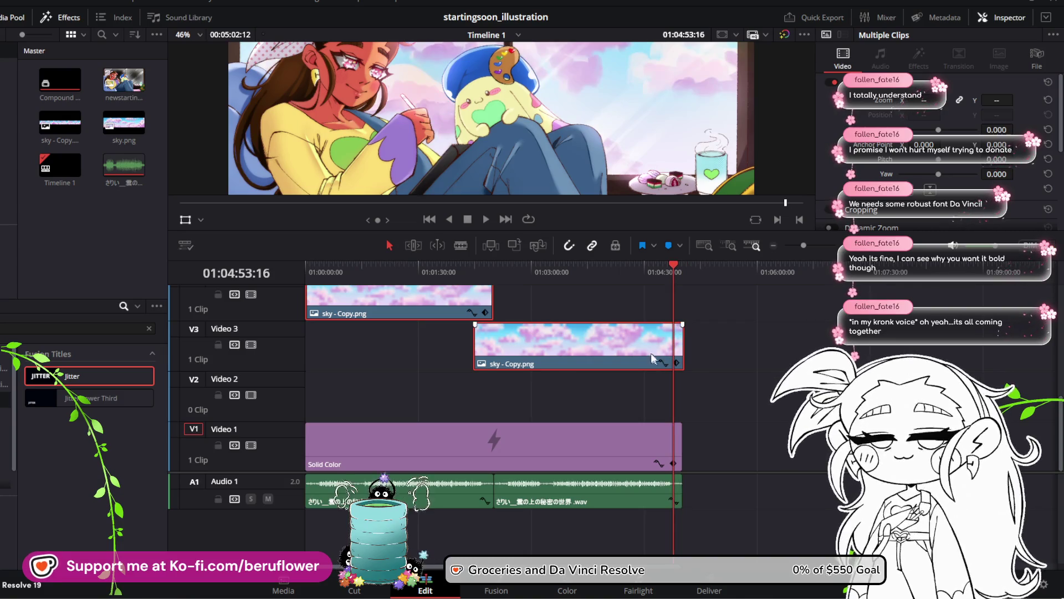
{"action": "left_click", "coordinate": [601, 343]}
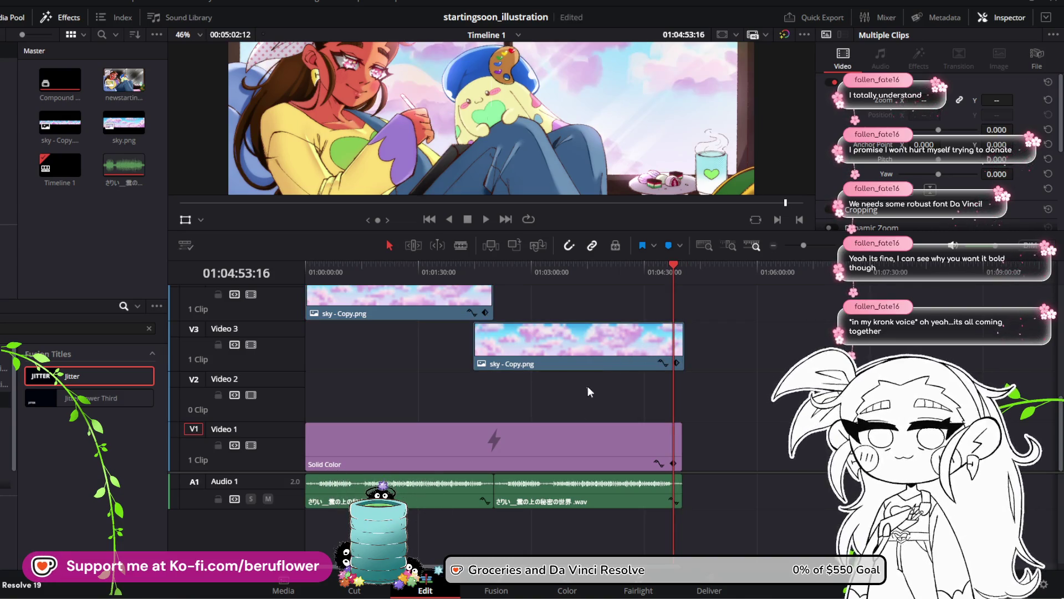
Paste a copy of the sky clip onto Video 2
{"action": "key", "text": "ctrl+v"}
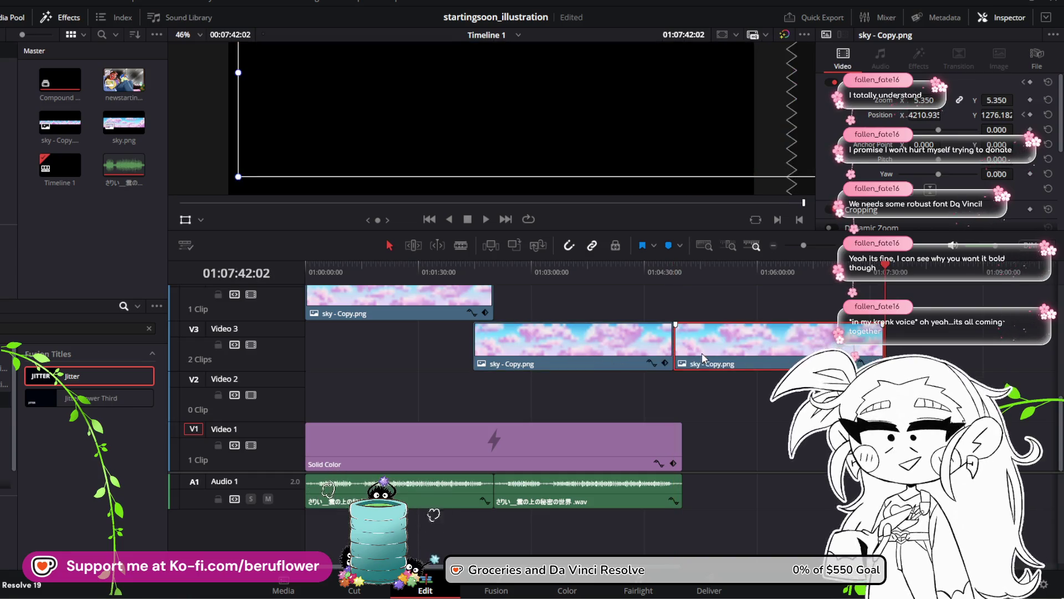
{"action": "mouse_move", "coordinate": [695, 347]}
{"action": "left_mouse_down"}
{"action": "mouse_move", "coordinate": [696, 398]}
{"action": "mouse_move", "coordinate": [488, 399]}
{"action": "left_mouse_up"}
{"action": "left_click", "coordinate": [673, 265]}
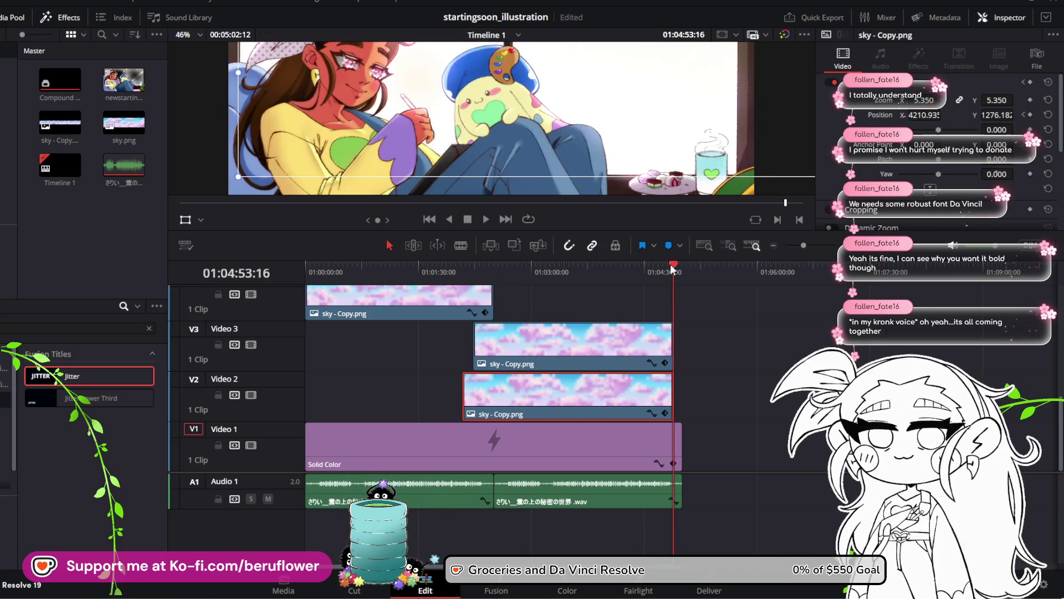
{"action": "scroll", "coordinate": [702, 313], "scroll_direction": "up", "scroll_amount": 4}
{"action": "scroll", "coordinate": [702, 313], "scroll_direction": "down", "scroll_amount": 4}
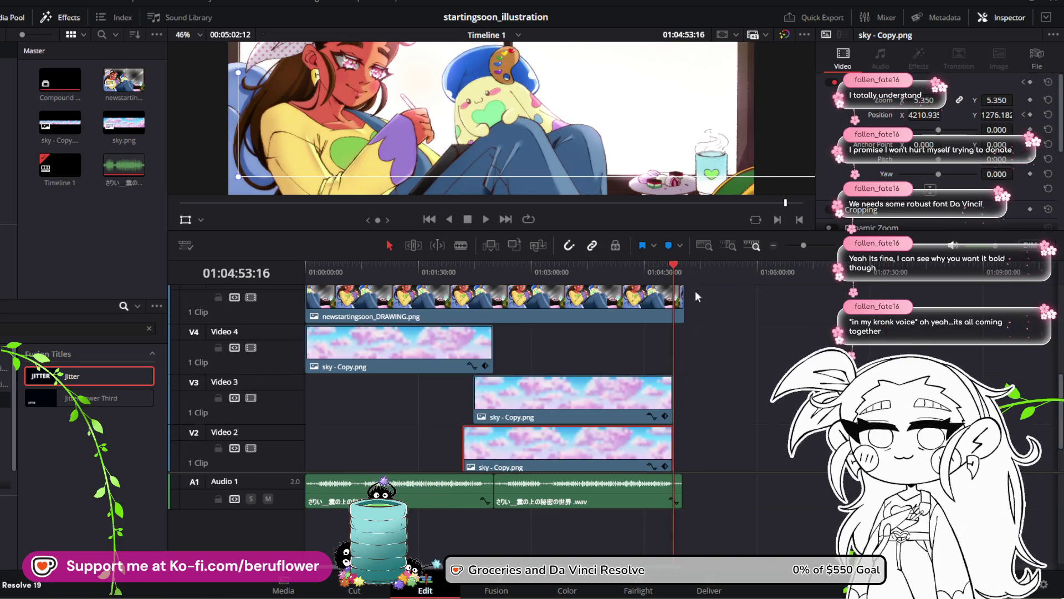
Trim the Video 2 sky copy's start later so it becomes a short piece
{"action": "left_click_drag", "start_coordinate": [578, 261], "coordinate": [591, 372]}
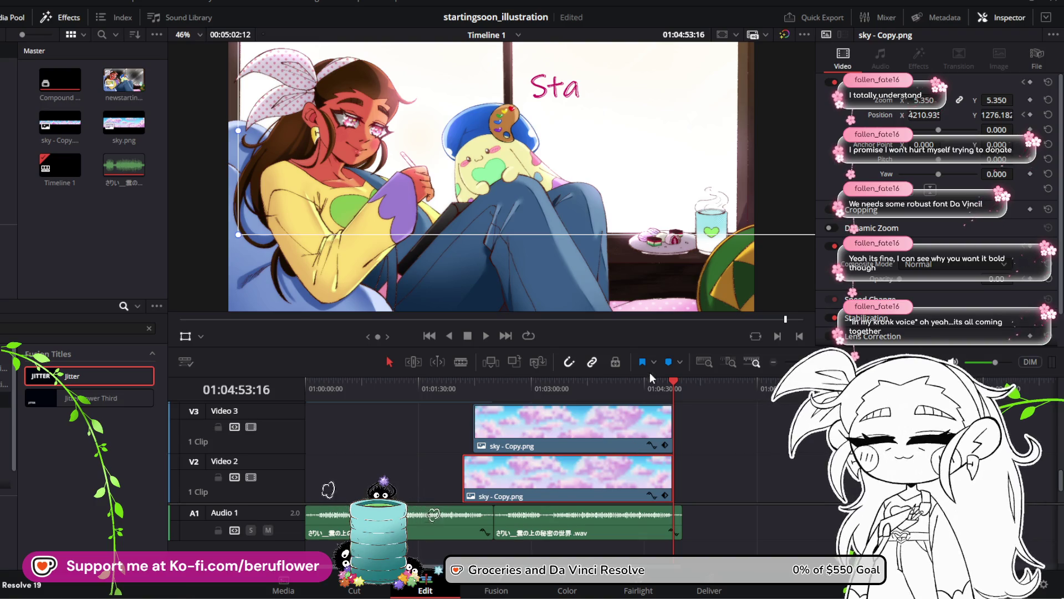
{"action": "left_click_drag", "start_coordinate": [648, 480], "coordinate": [648, 482]}
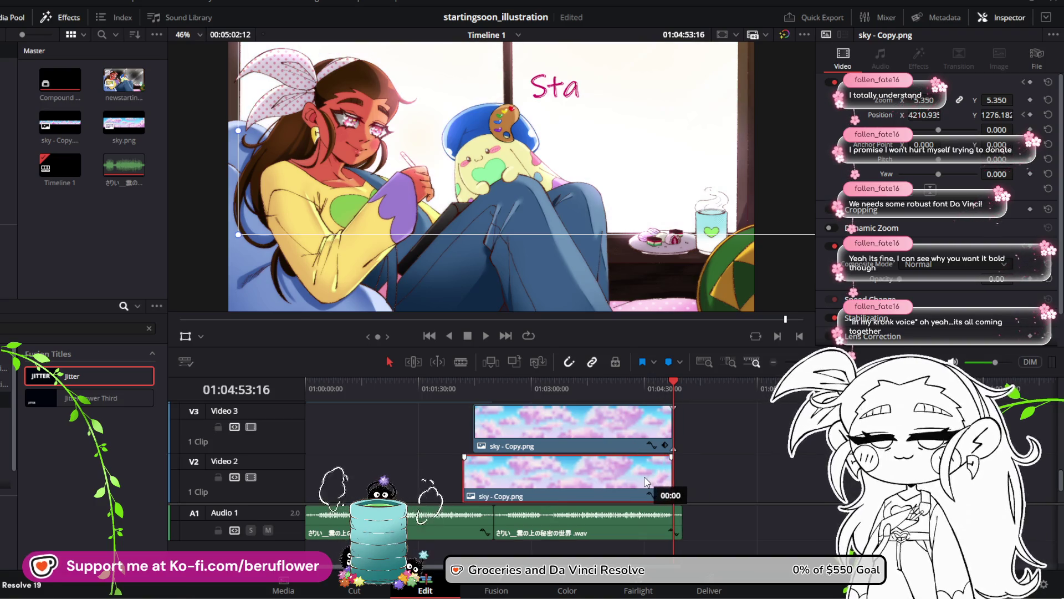
{"action": "scroll", "coordinate": [531, 174], "scroll_direction": "down", "scroll_amount": 3}
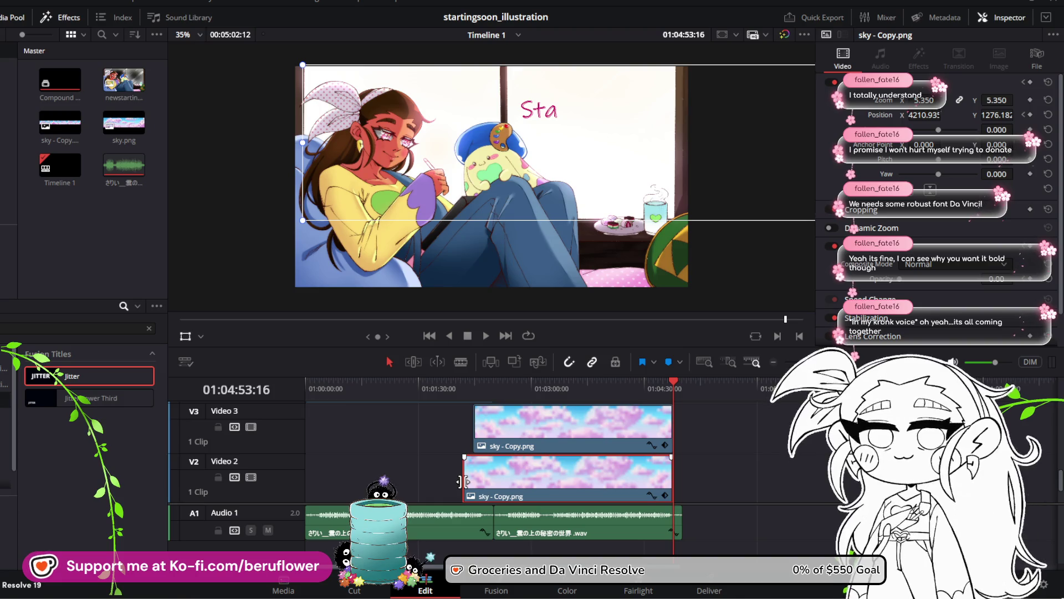
{"action": "mouse_move", "coordinate": [463, 481]}
{"action": "left_mouse_down"}
{"action": "mouse_move", "coordinate": [622, 483]}
{"action": "mouse_move", "coordinate": [664, 499]}
{"action": "left_mouse_up"}
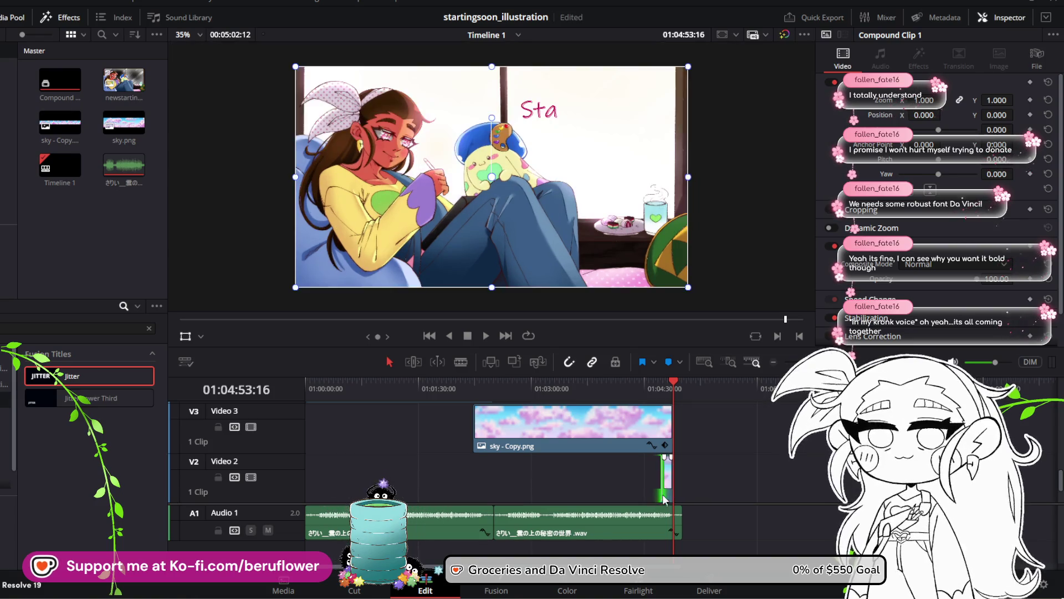
Trim the Video 2 sky clip so it starts at the join with the Video 3 clip
{"action": "left_click", "coordinate": [667, 385]}
{"action": "left_click", "coordinate": [671, 386]}
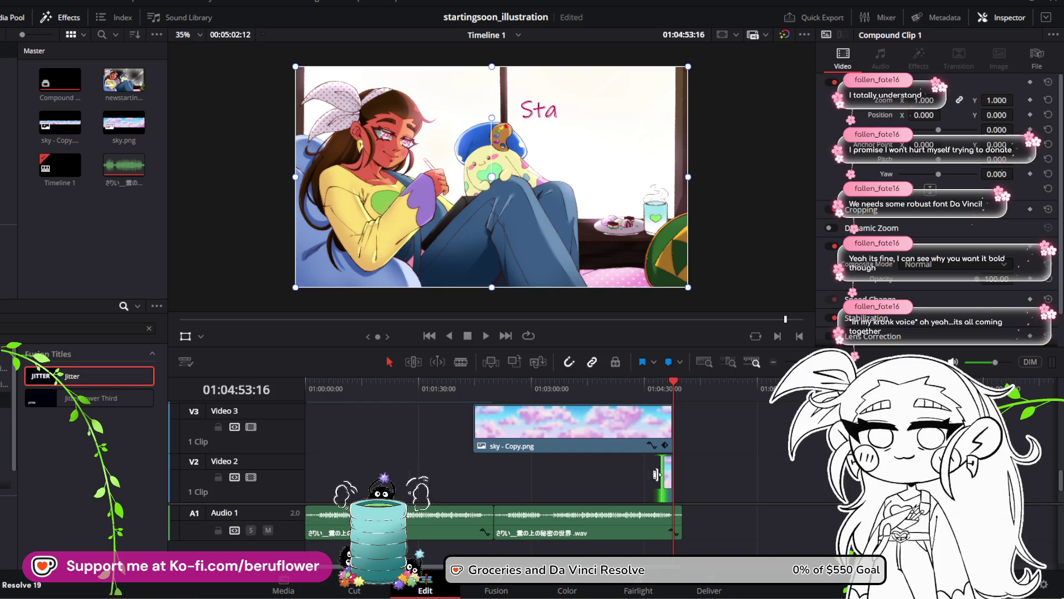
{"action": "key", "text": "ctrl+equal"}
{"action": "key", "text": "ctrl+equal"}
{"action": "key", "text": "ctrl+equal"}
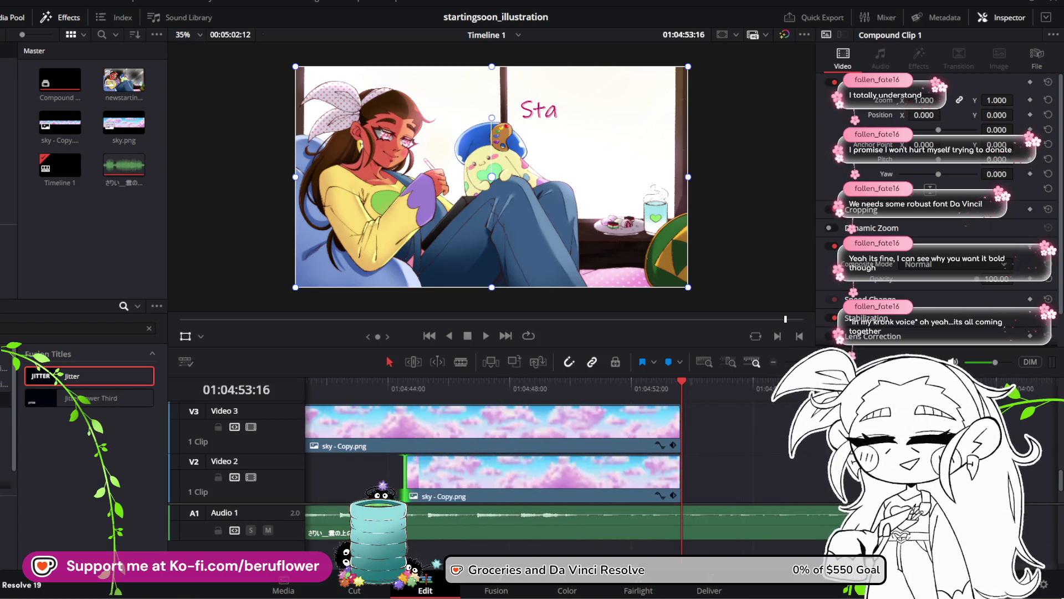
{"action": "left_click_drag", "start_coordinate": [654, 478], "coordinate": [730, 478]}
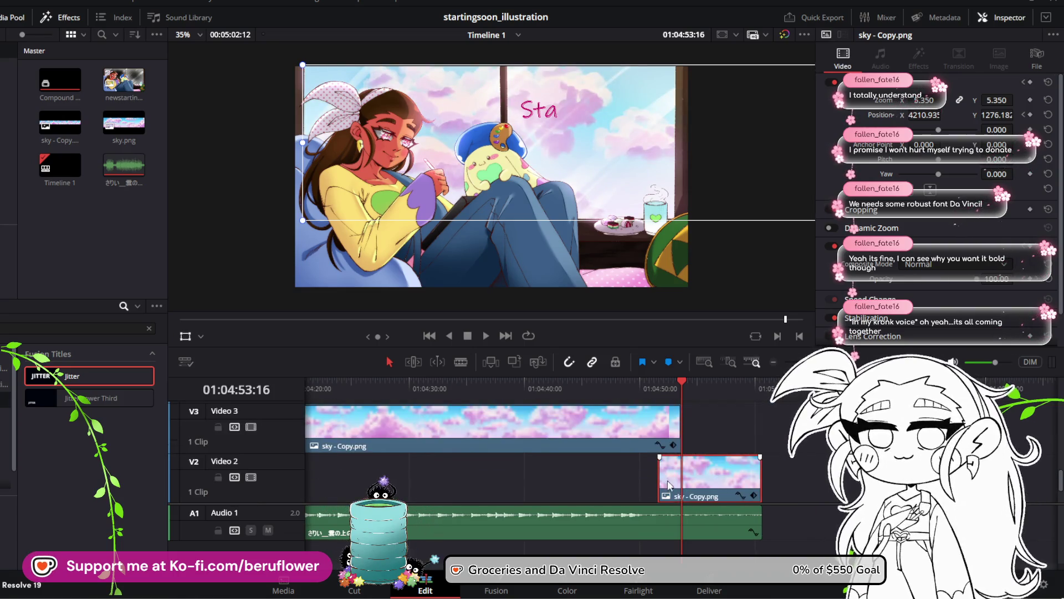
{"action": "left_click_drag", "start_coordinate": [660, 471], "coordinate": [681, 471]}
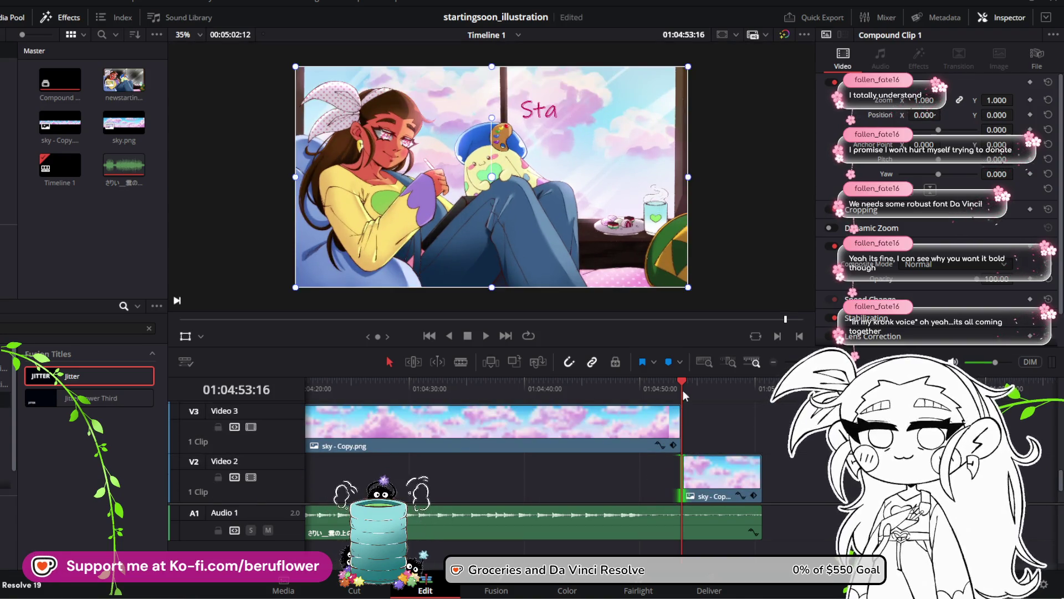
{"action": "left_click_drag", "start_coordinate": [684, 390], "coordinate": [662, 388]}
{"action": "key", "text": "Up"}
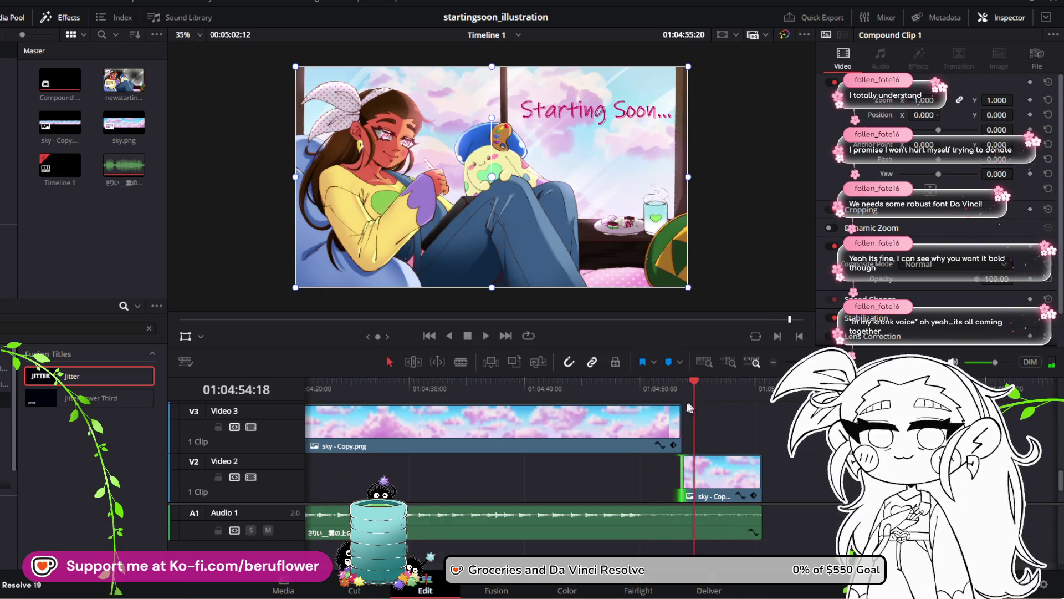
{"action": "scroll", "coordinate": [713, 414], "scroll_direction": "down", "scroll_amount": 2}
{"action": "scroll", "coordinate": [713, 419], "scroll_direction": "up", "scroll_amount": 2}
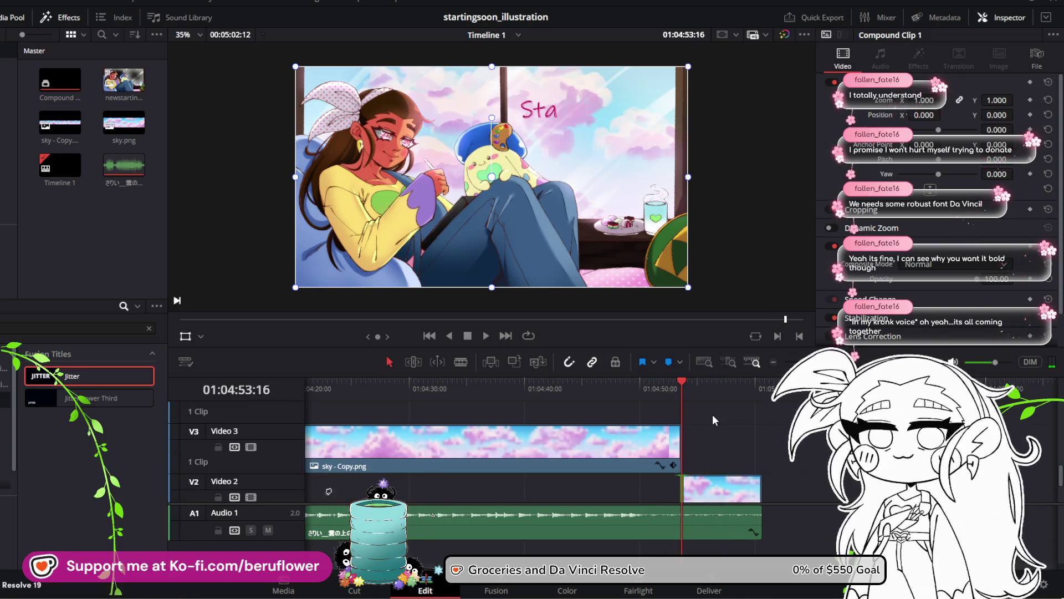
Trim the Video 3 sky clip's end to the same join point
{"action": "left_click", "coordinate": [639, 454]}
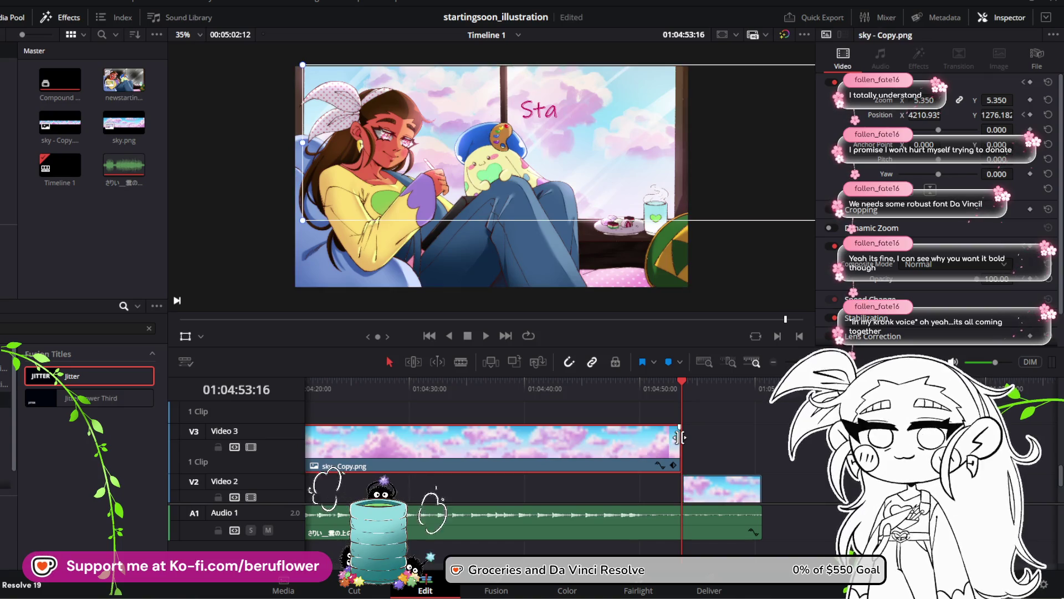
{"action": "left_click_drag", "start_coordinate": [680, 438], "coordinate": [686, 447]}
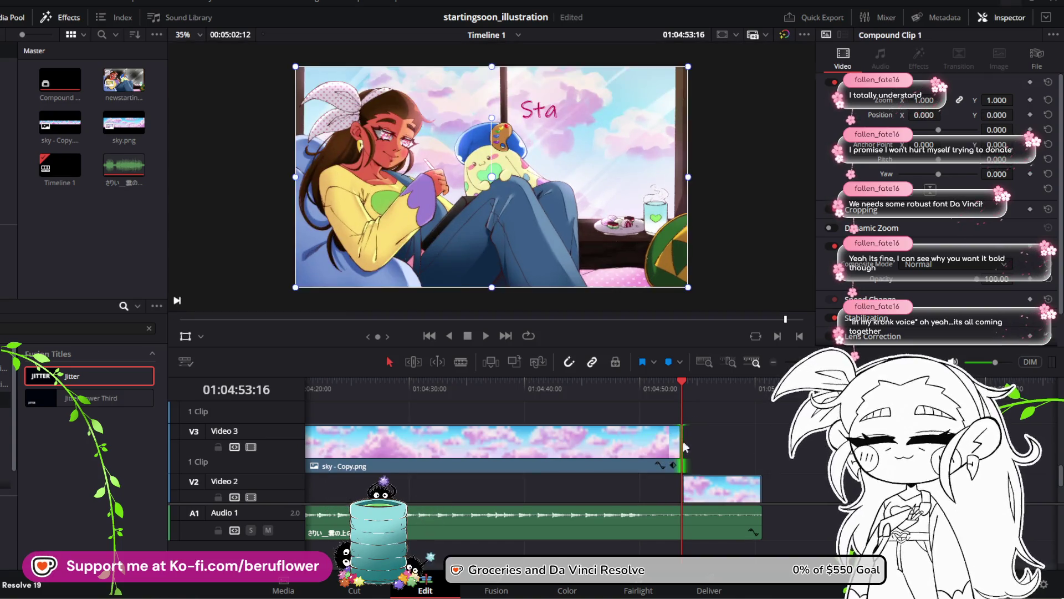
{"action": "left_click", "coordinate": [659, 464]}
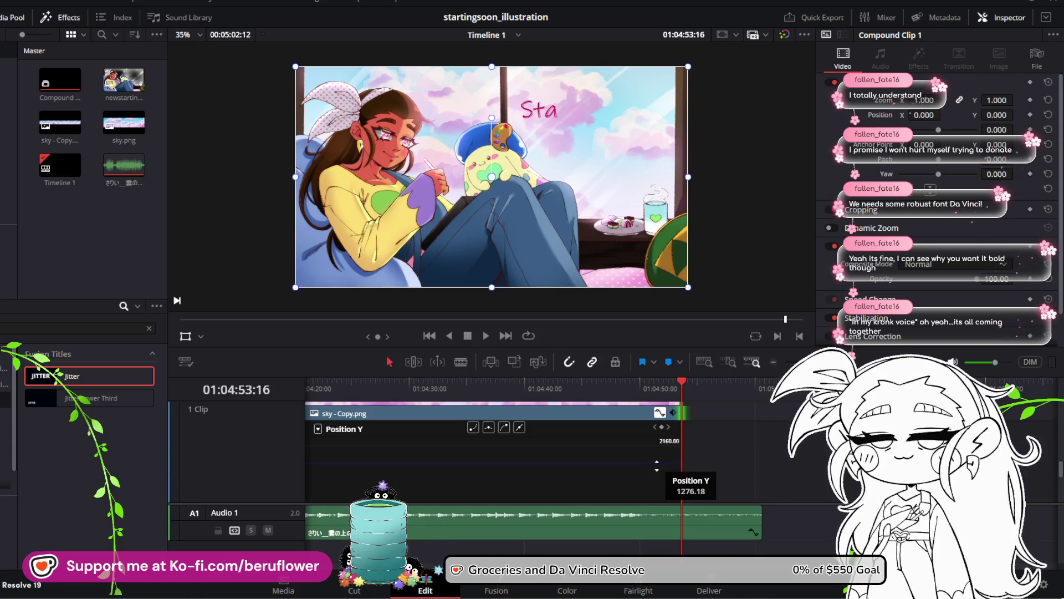
Extend the sky clip's end so it finishes with the music
{"action": "scroll", "coordinate": [703, 438], "scroll_direction": "up", "scroll_amount": 5}
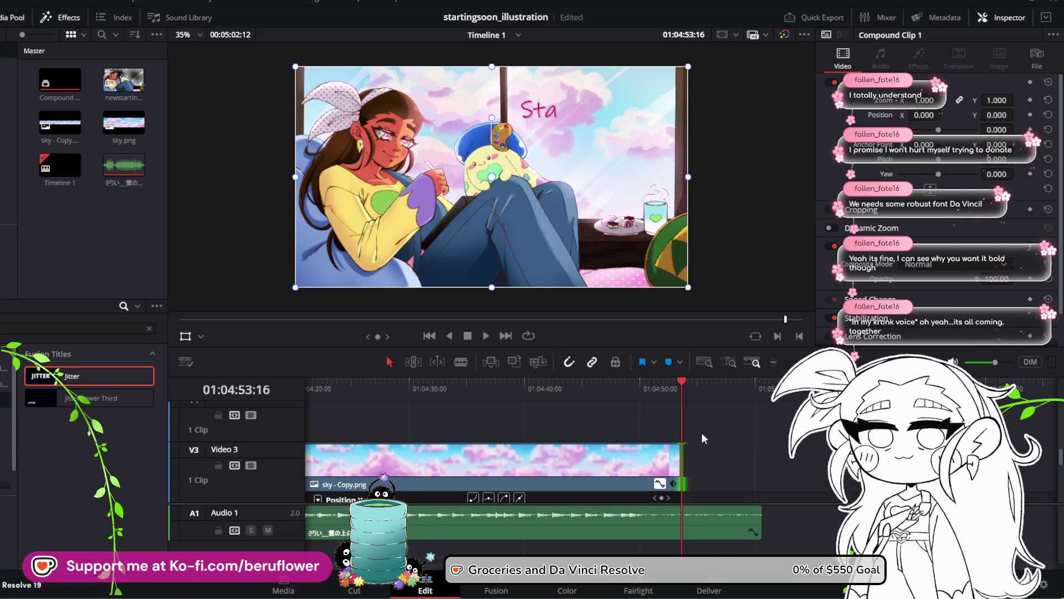
{"action": "scroll", "coordinate": [543, 444], "scroll_direction": "down", "scroll_amount": 5}
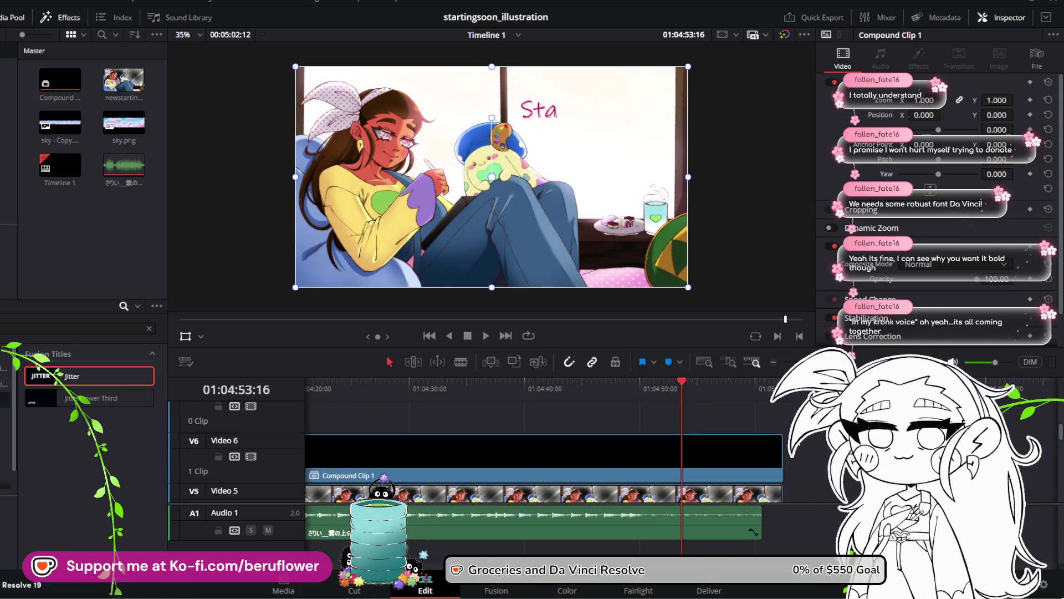
{"action": "scroll", "coordinate": [499, 452], "scroll_direction": "up", "scroll_amount": 5}
{"action": "scroll", "coordinate": [499, 452], "scroll_direction": "down", "scroll_amount": 5}
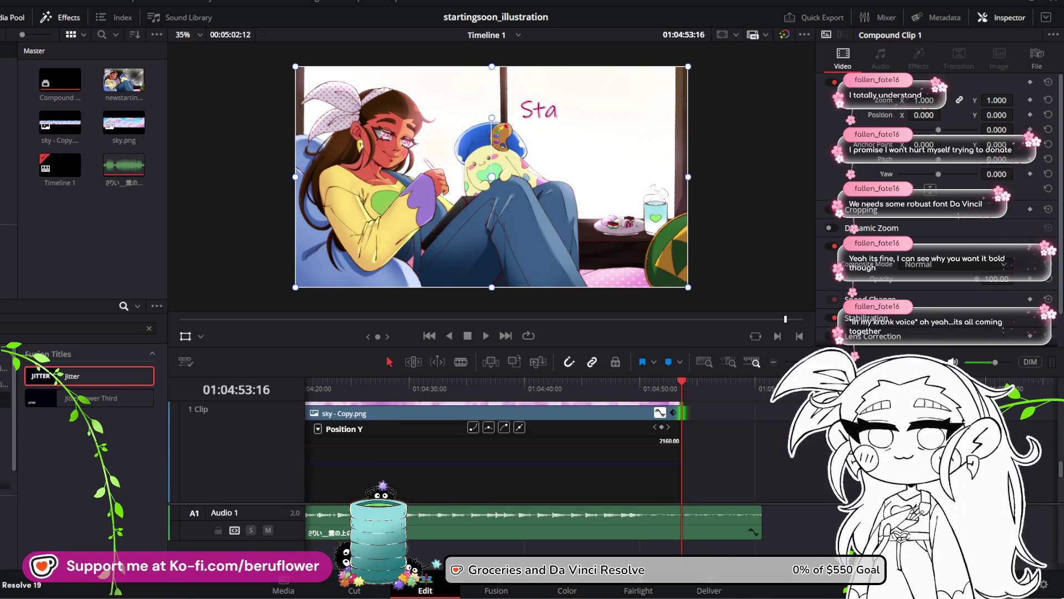
{"action": "scroll", "coordinate": [499, 452], "scroll_direction": "down", "scroll_amount": 5}
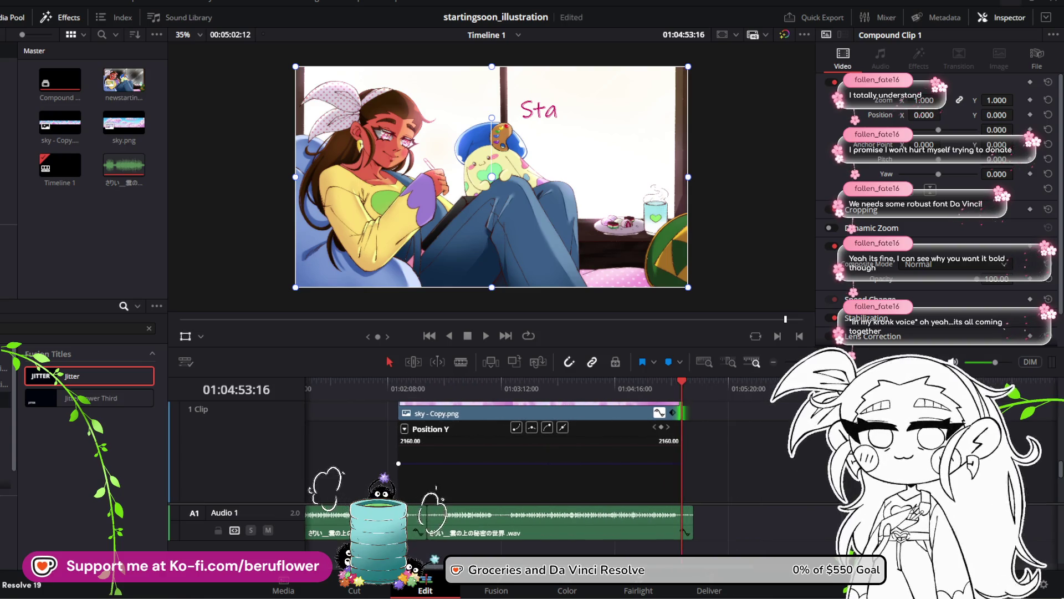
{"action": "left_click_drag", "start_coordinate": [683, 413], "coordinate": [696, 413]}
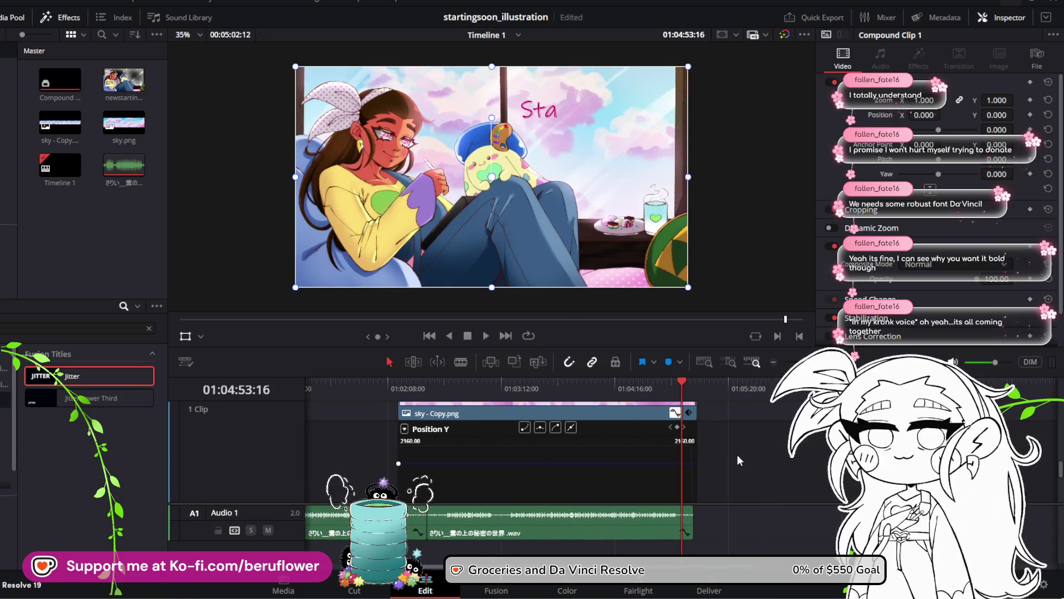
{"action": "scroll", "coordinate": [737, 461], "scroll_direction": "down", "scroll_amount": 2}
{"action": "scroll", "coordinate": [731, 464], "scroll_direction": "up", "scroll_amount": 2}
{"action": "scroll", "coordinate": [730, 464], "scroll_direction": "down", "scroll_amount": 2}
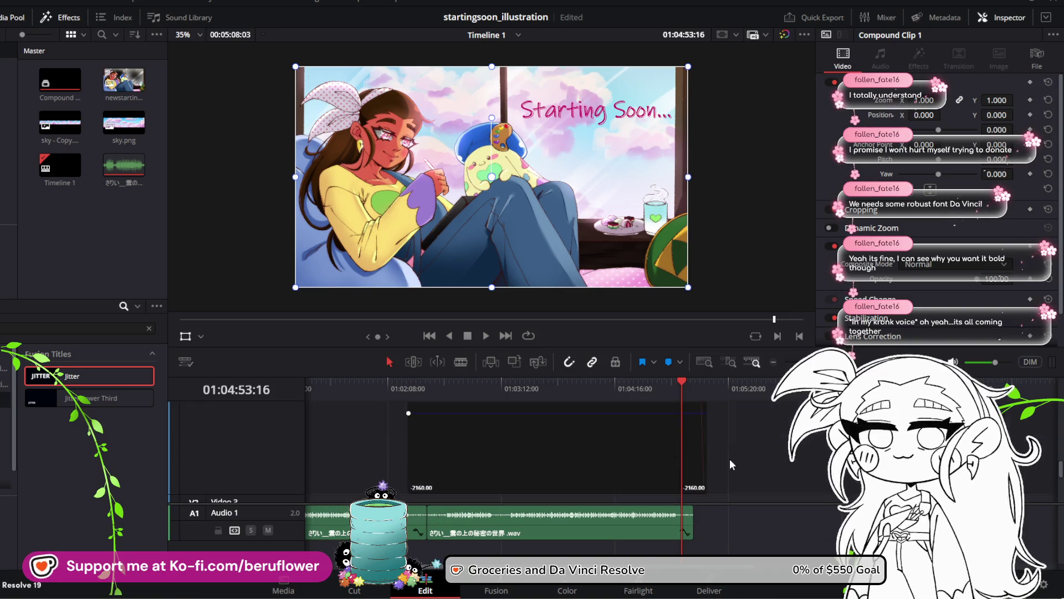
{"action": "scroll", "coordinate": [731, 461], "scroll_direction": "down", "scroll_amount": 2}
{"action": "scroll", "coordinate": [730, 462], "scroll_direction": "up", "scroll_amount": 3}
{"action": "scroll", "coordinate": [730, 461], "scroll_direction": "down", "scroll_amount": 3}
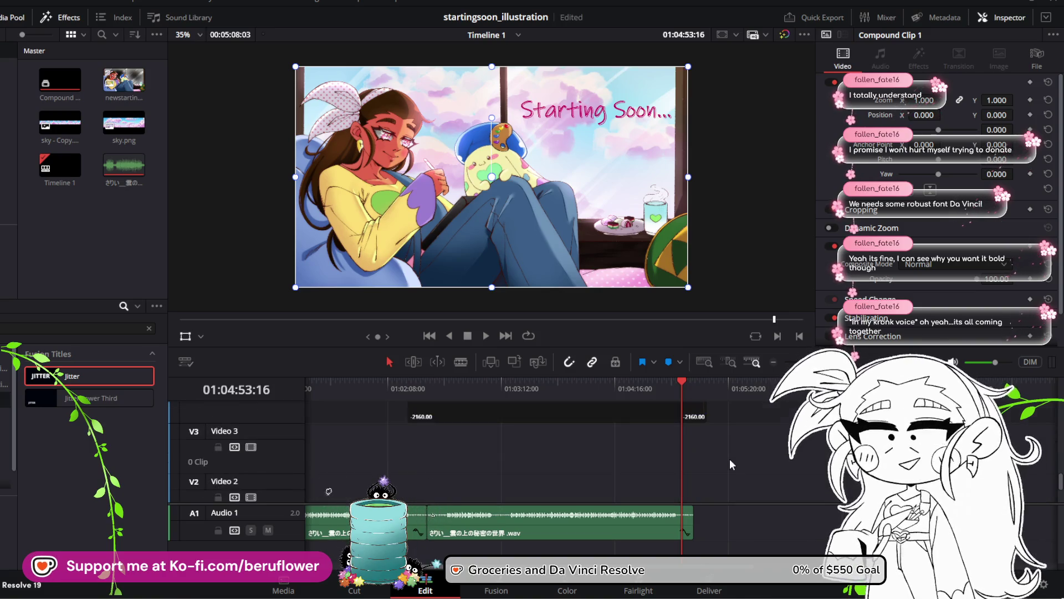
{"action": "scroll", "coordinate": [730, 458], "scroll_direction": "up", "scroll_amount": 3}
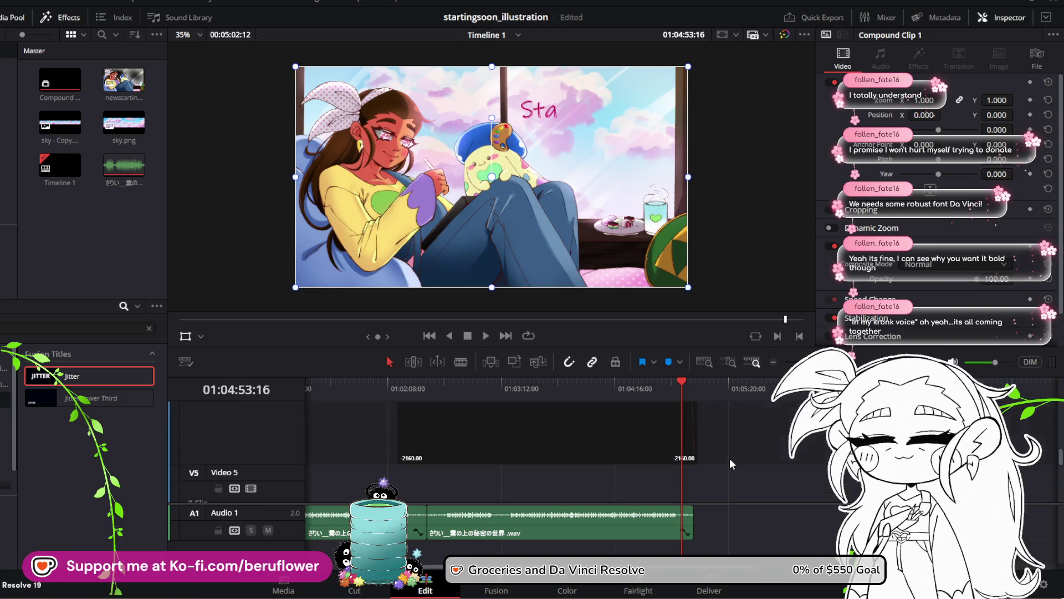
{"action": "scroll", "coordinate": [730, 457], "scroll_direction": "down", "scroll_amount": 4}
Undo two changes, save the project, and return the playhead to 01:04:35:00
{"action": "key", "text": "ctrl+z"}
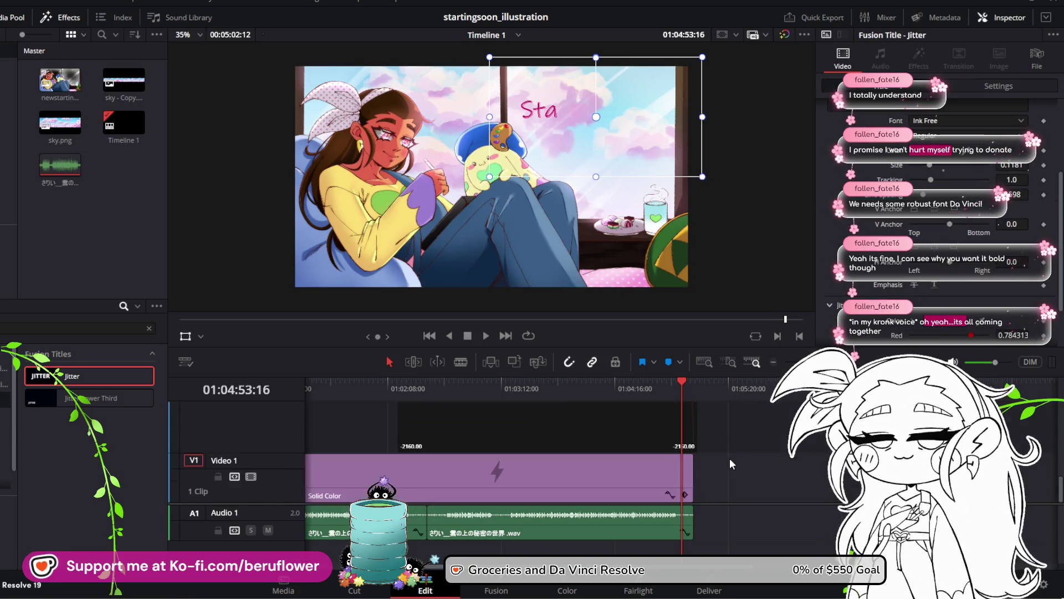
{"action": "scroll", "coordinate": [730, 458], "scroll_direction": "up", "scroll_amount": 2}
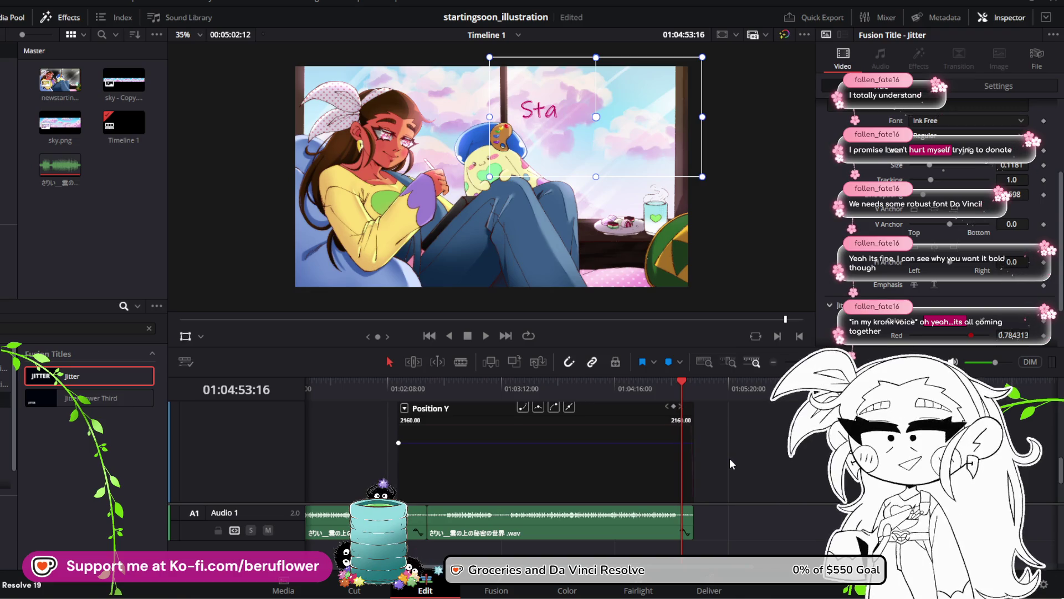
{"action": "key", "text": "ctrl+z"}
{"action": "scroll", "coordinate": [730, 456], "scroll_direction": "up", "scroll_amount": 3}
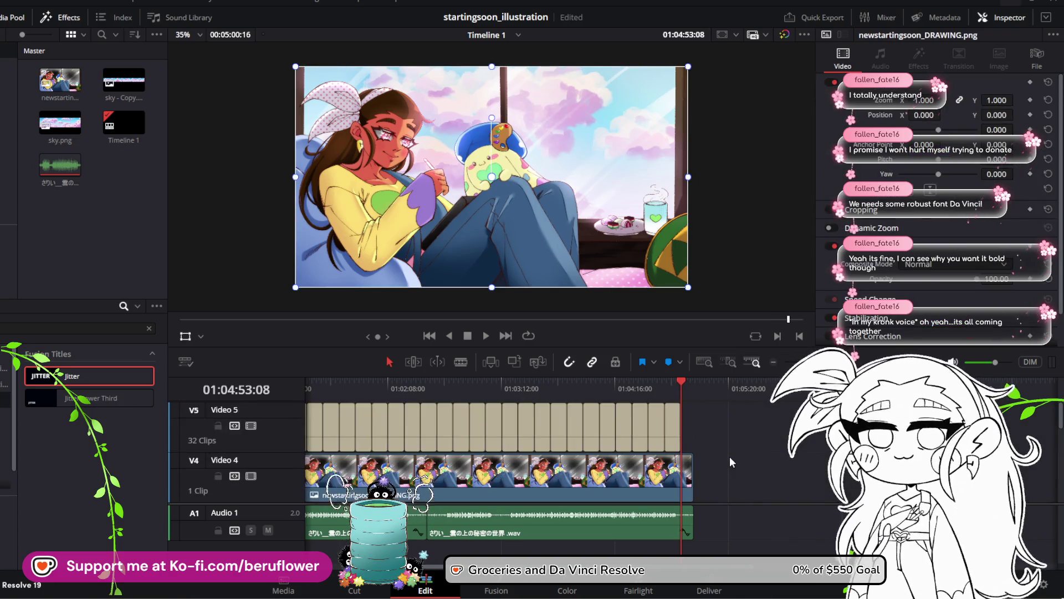
{"action": "key", "text": "ctrl+s"}
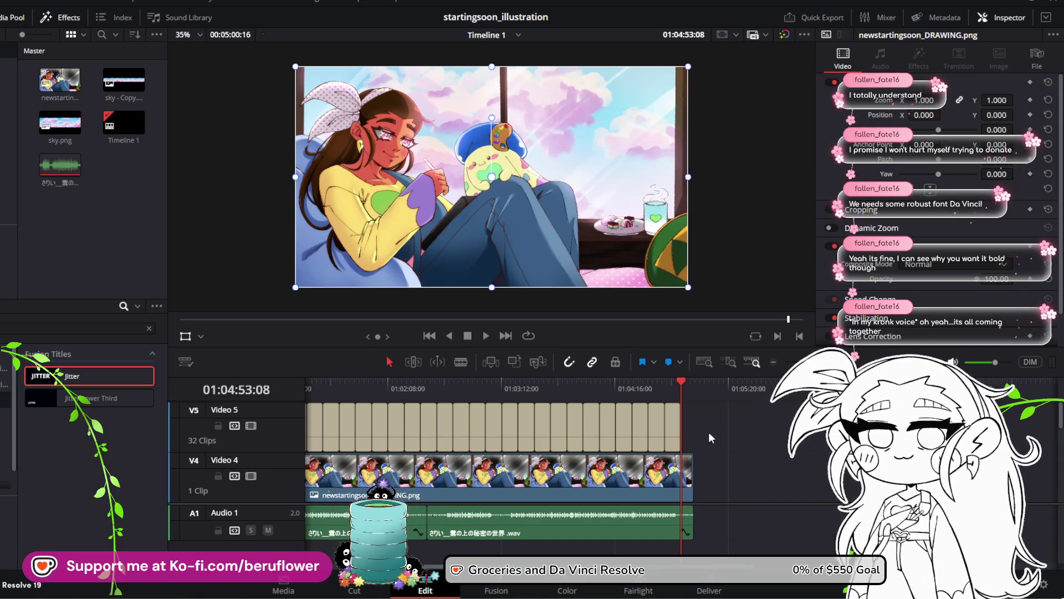
{"action": "scroll", "coordinate": [711, 461], "scroll_direction": "down", "scroll_amount": 3}
{"action": "scroll", "coordinate": [711, 461], "scroll_direction": "up", "scroll_amount": 3}
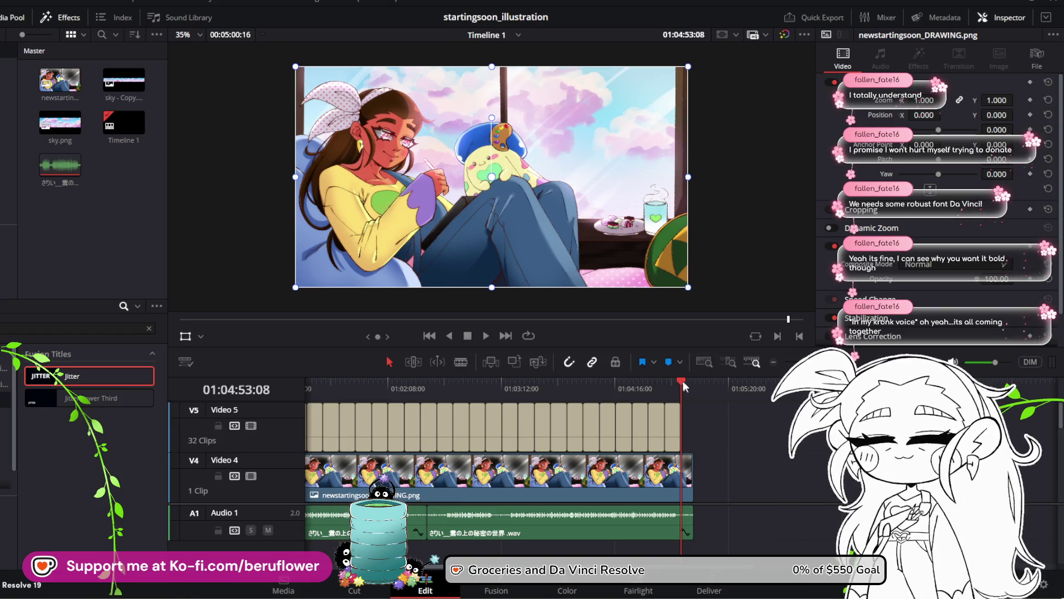
{"action": "left_click_drag", "start_coordinate": [675, 385], "coordinate": [650, 390]}
{"action": "scroll", "coordinate": [733, 443], "scroll_direction": "down", "scroll_amount": 3}
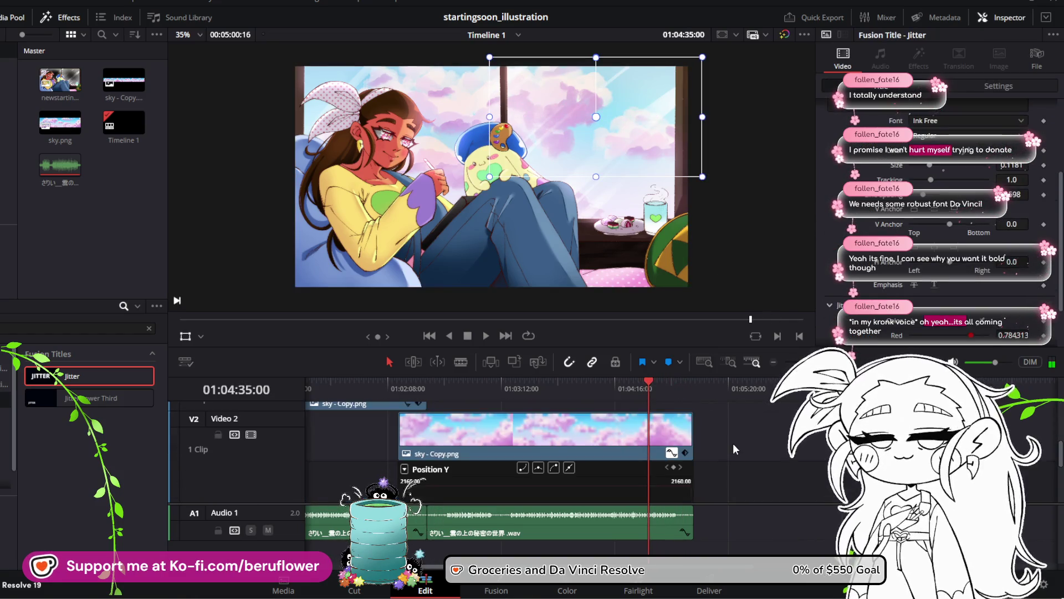
Select the earlier music clip, lower playback volume, and scrub the sky animation back to 01:03:40:00
{"action": "left_click", "coordinate": [493, 531]}
{"action": "left_click", "coordinate": [416, 521]}
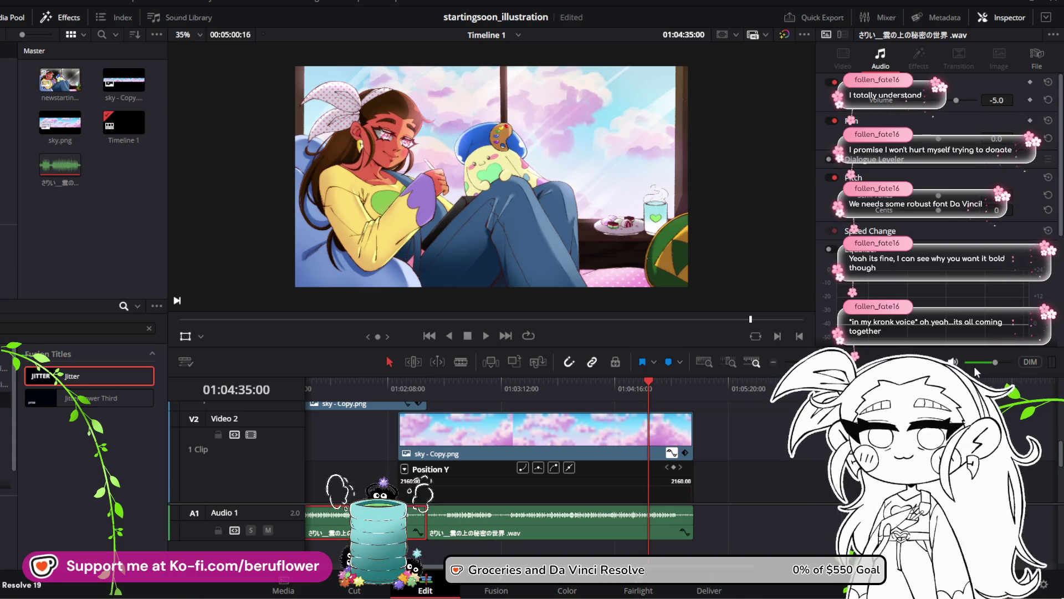
{"action": "left_click_drag", "start_coordinate": [995, 362], "coordinate": [967, 362]}
{"action": "left_click", "coordinate": [642, 384]}
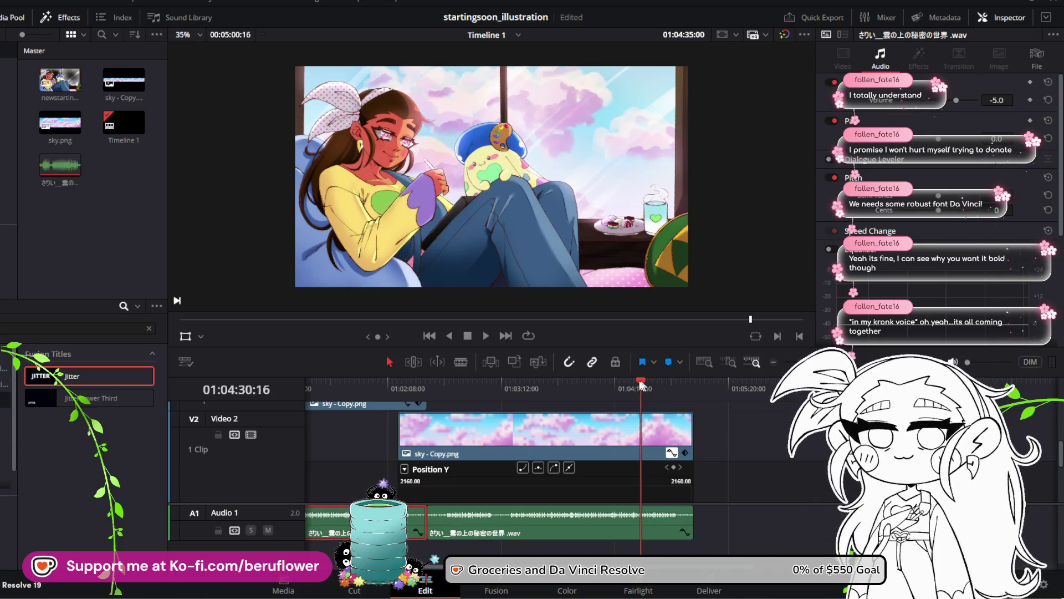
{"action": "mouse_move", "coordinate": [642, 384]}
{"action": "left_mouse_down"}
{"action": "mouse_move", "coordinate": [515, 385]}
{"action": "mouse_move", "coordinate": [584, 384]}
{"action": "left_mouse_up"}
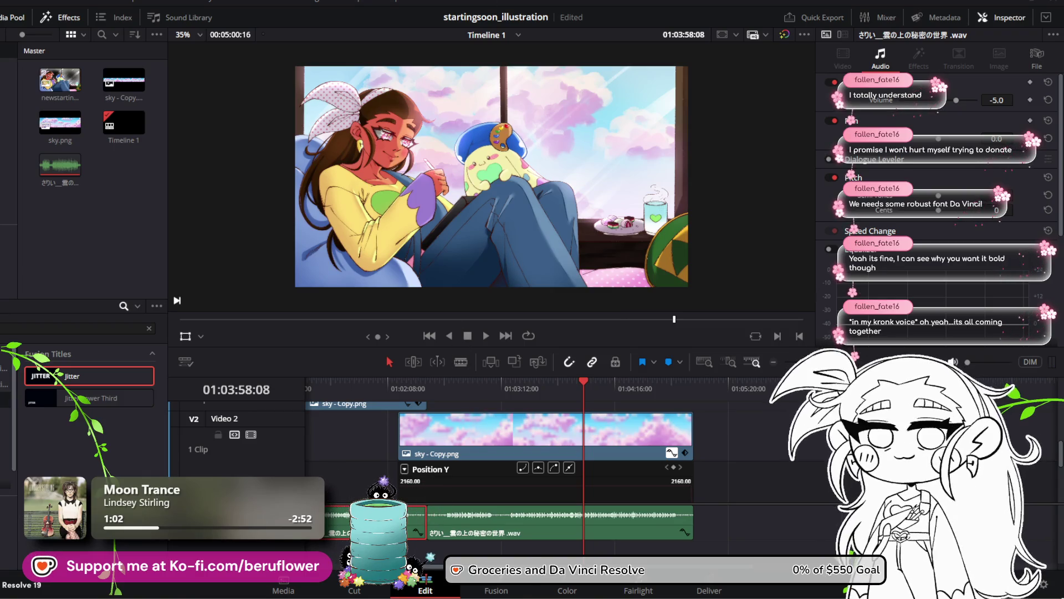
{"action": "mouse_move", "coordinate": [584, 385]}
{"action": "left_mouse_down"}
{"action": "mouse_move", "coordinate": [418, 394]}
{"action": "mouse_move", "coordinate": [501, 402]}
{"action": "left_mouse_up"}
Play the timeline in reverse from 01:04:25:20 and scrub around the lower sky clip's start
{"action": "scroll", "coordinate": [590, 457], "scroll_direction": "up", "scroll_amount": 3}
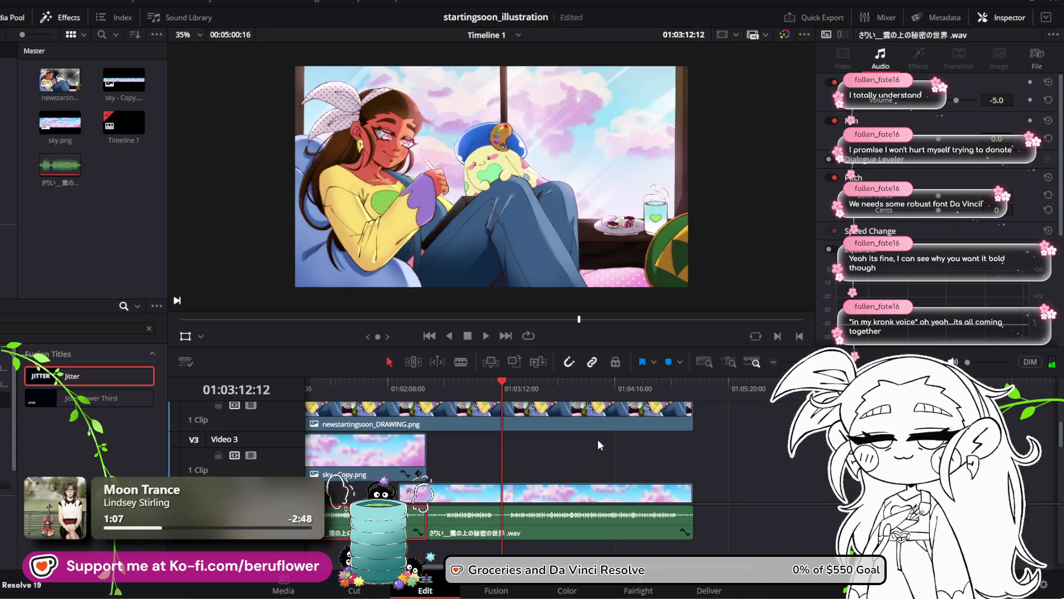
{"action": "scroll", "coordinate": [598, 438], "scroll_direction": "down", "scroll_amount": 3}
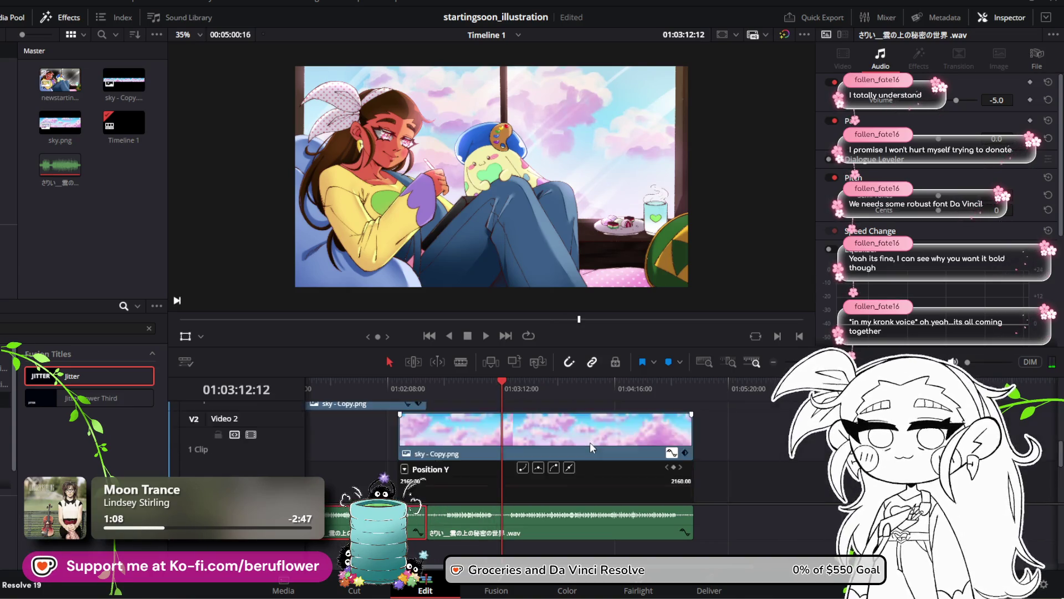
{"action": "scroll", "coordinate": [590, 441], "scroll_direction": "down", "scroll_amount": 2}
{"action": "scroll", "coordinate": [590, 441], "scroll_direction": "up", "scroll_amount": 3}
{"action": "left_click_drag", "start_coordinate": [664, 382], "coordinate": [632, 383]}
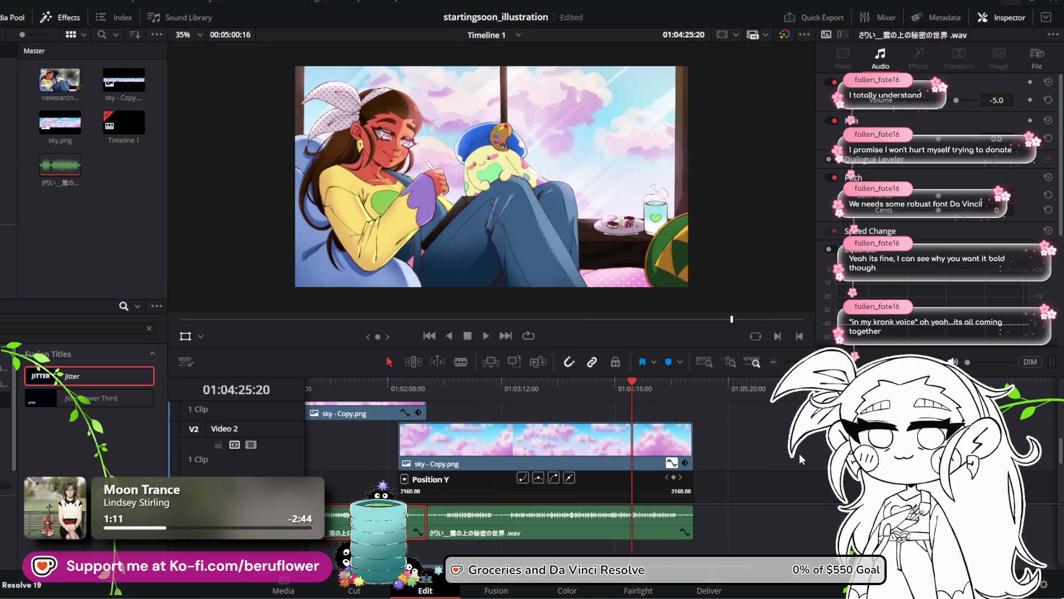
{"action": "key", "text": "j"}
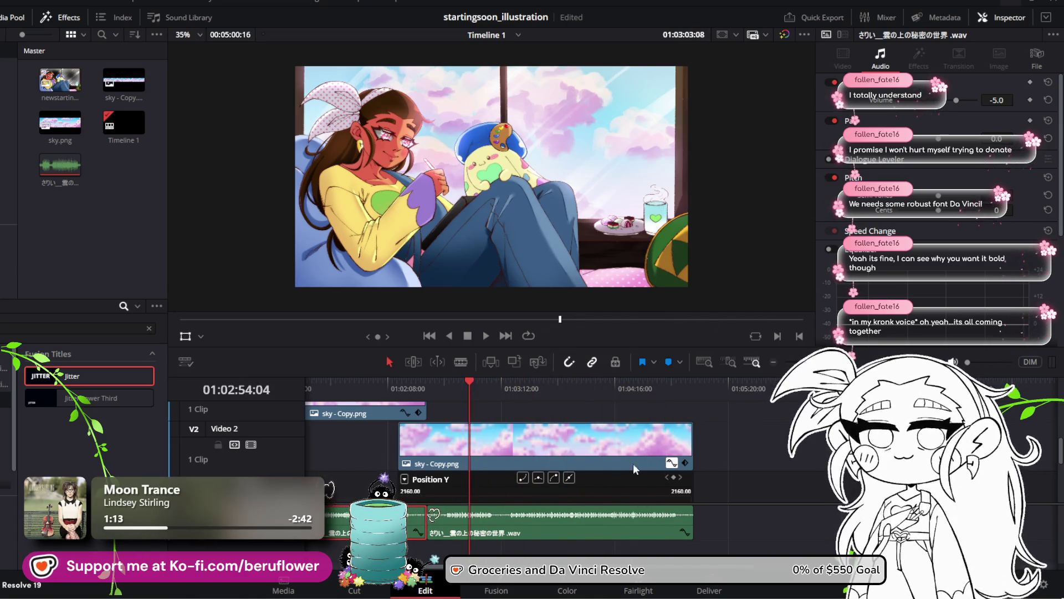
{"action": "key", "text": "k"}
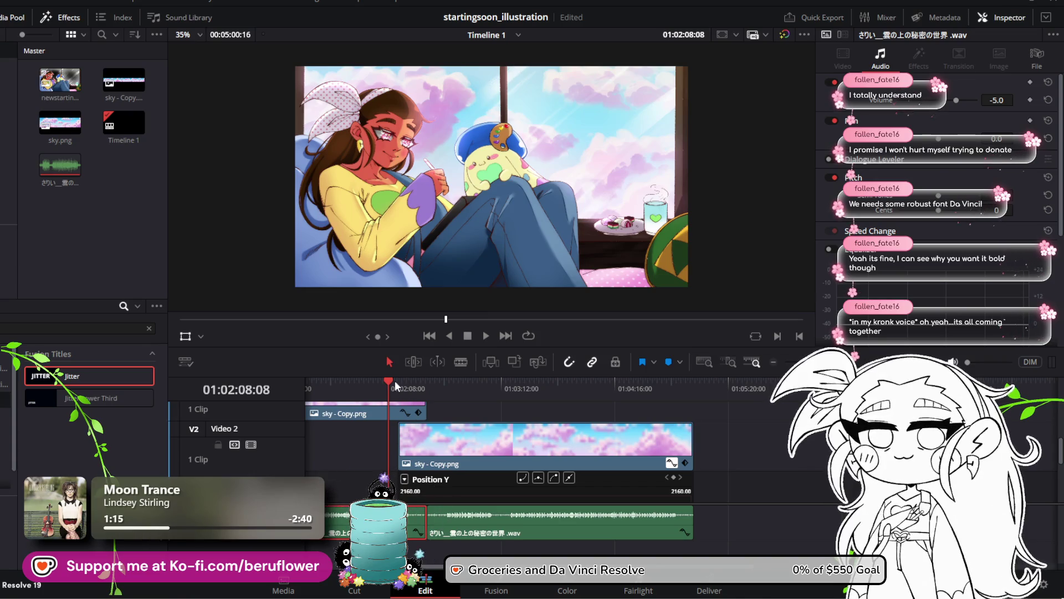
{"action": "mouse_move", "coordinate": [396, 387]}
{"action": "left_mouse_down"}
{"action": "mouse_move", "coordinate": [450, 394]}
{"action": "mouse_move", "coordinate": [408, 398]}
{"action": "mouse_move", "coordinate": [429, 399]}
{"action": "mouse_move", "coordinate": [417, 401]}
{"action": "left_mouse_up"}
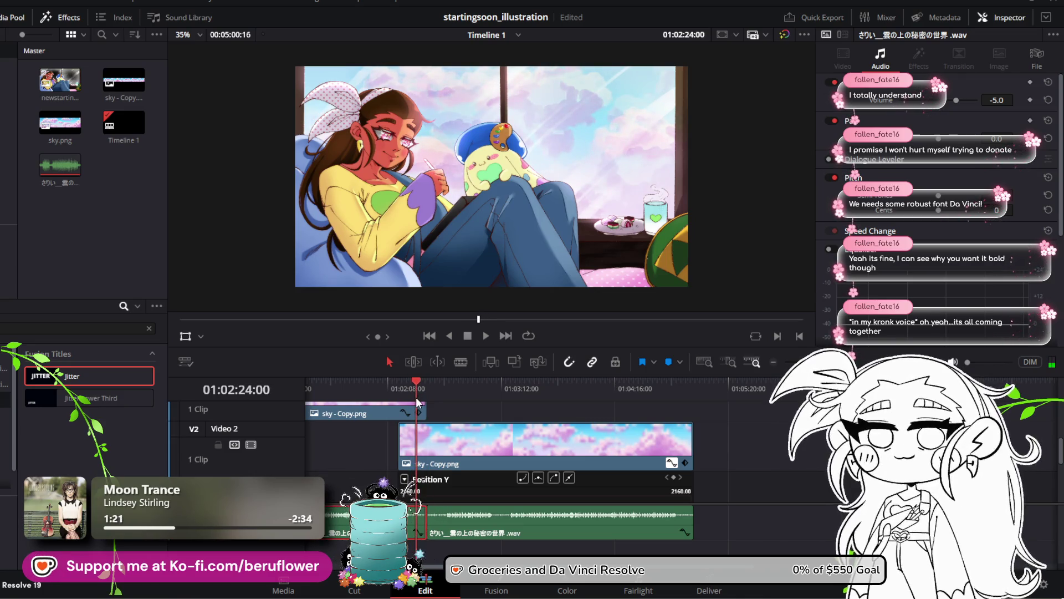
{"action": "scroll", "coordinate": [454, 447], "scroll_direction": "down", "scroll_amount": 3}
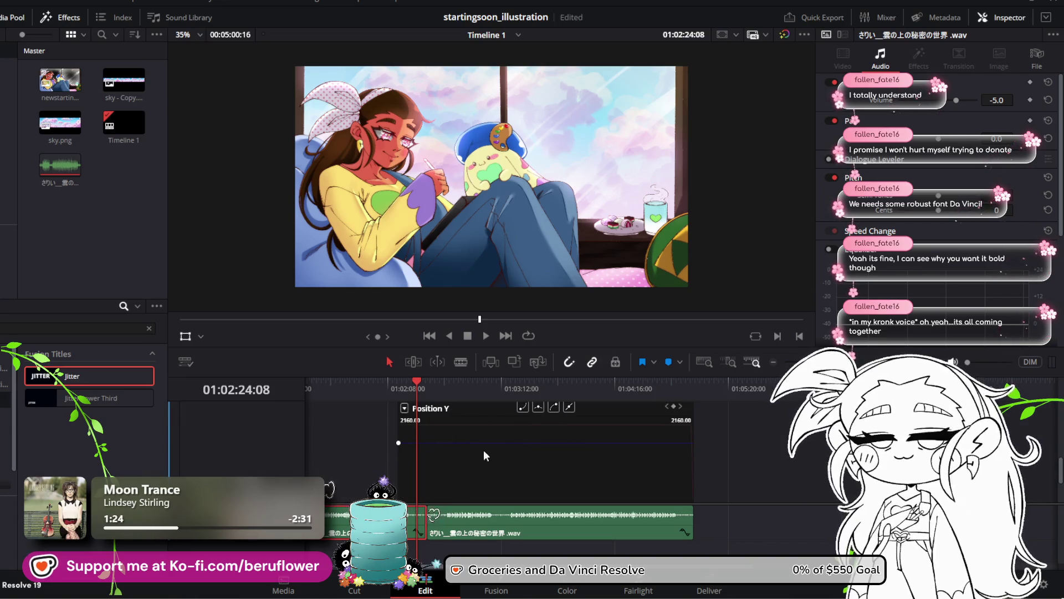
Shift the sky copy clip left, reaching Position X -3664.06 at the clip's last frame
{"action": "left_click", "coordinate": [399, 441]}
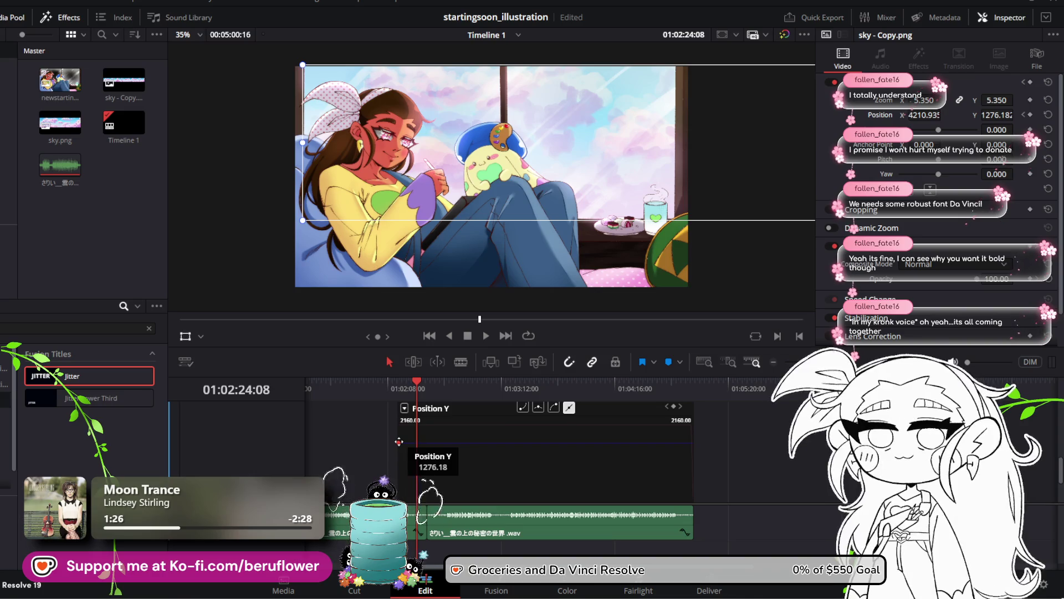
{"action": "scroll", "coordinate": [761, 458], "scroll_direction": "up", "scroll_amount": 3}
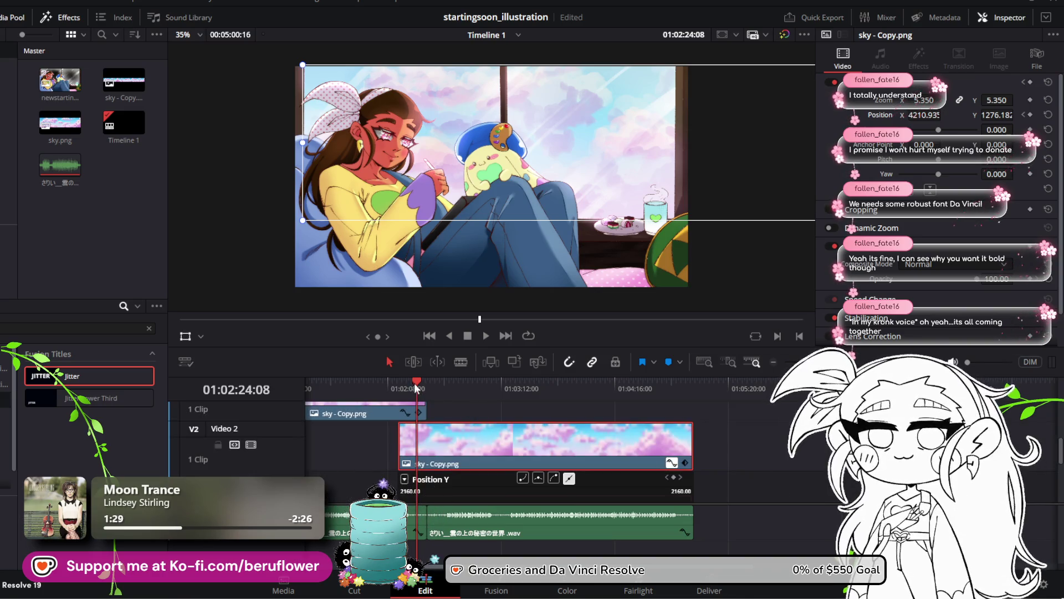
{"action": "left_click_drag", "start_coordinate": [415, 383], "coordinate": [428, 383]}
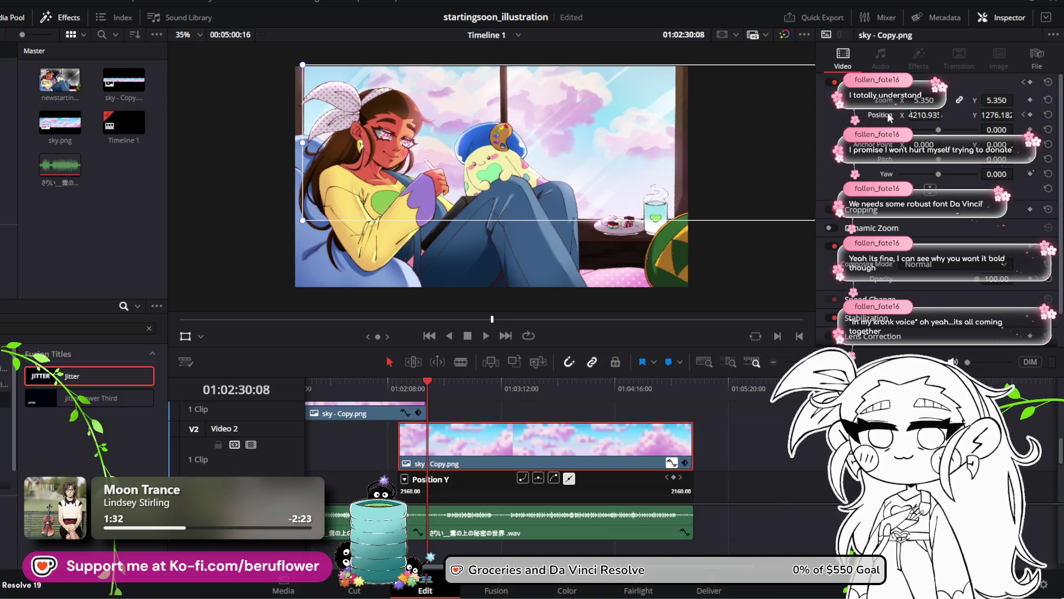
{"action": "left_click_drag", "start_coordinate": [912, 115], "coordinate": [841, 115]}
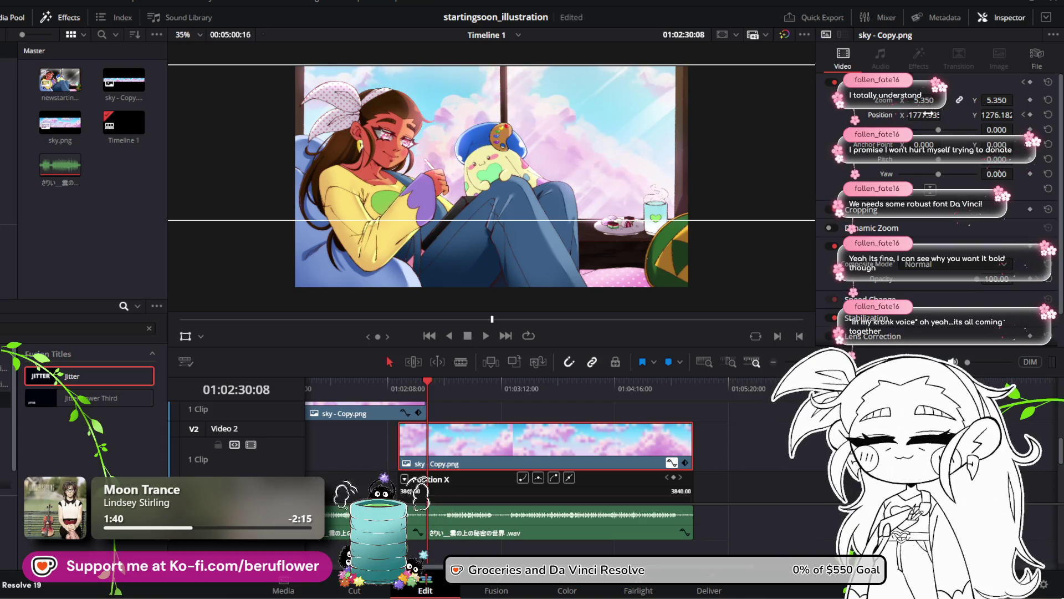
{"action": "left_click_drag", "start_coordinate": [927, 115], "coordinate": [878, 115]}
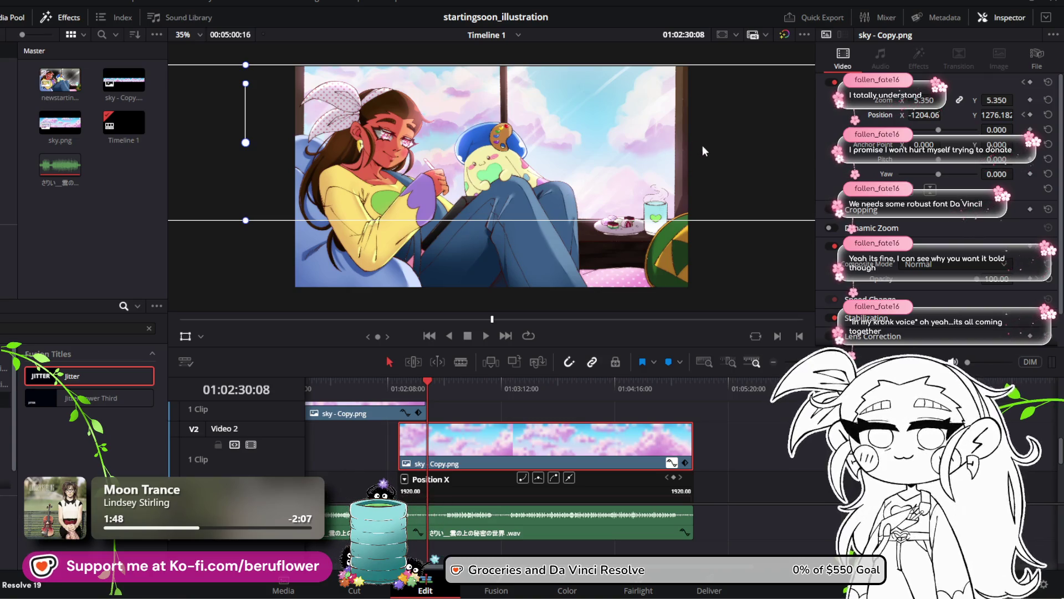
{"action": "key", "text": "Down"}
{"action": "mouse_move", "coordinate": [920, 115]}
{"action": "left_mouse_down"}
{"action": "mouse_move", "coordinate": [894, 115]}
{"action": "mouse_move", "coordinate": [944, 114]}
{"action": "mouse_move", "coordinate": [973, 136]}
{"action": "left_mouse_up"}
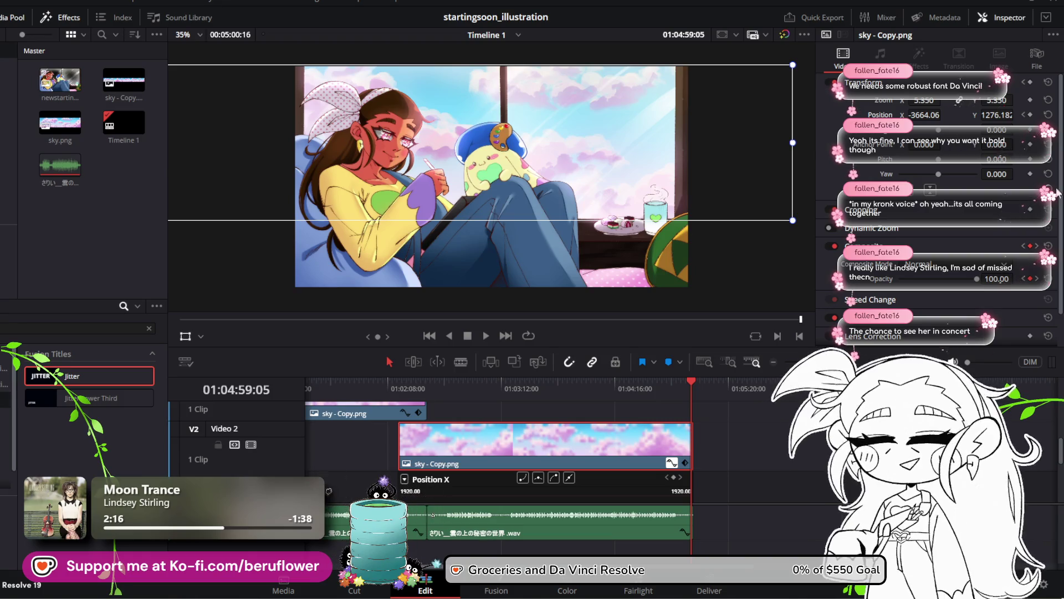
At 01:02:14:02, set the sky layer's starting Position X to 4210.935
{"action": "left_click_drag", "start_coordinate": [937, 114], "coordinate": [945, 115]}
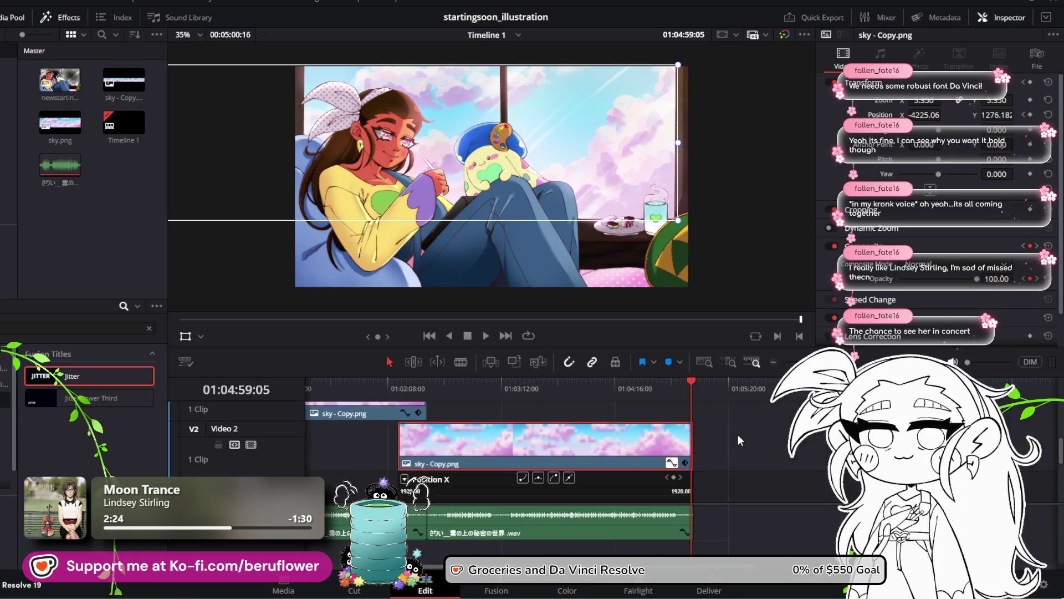
{"action": "left_click_drag", "start_coordinate": [688, 381], "coordinate": [400, 384]}
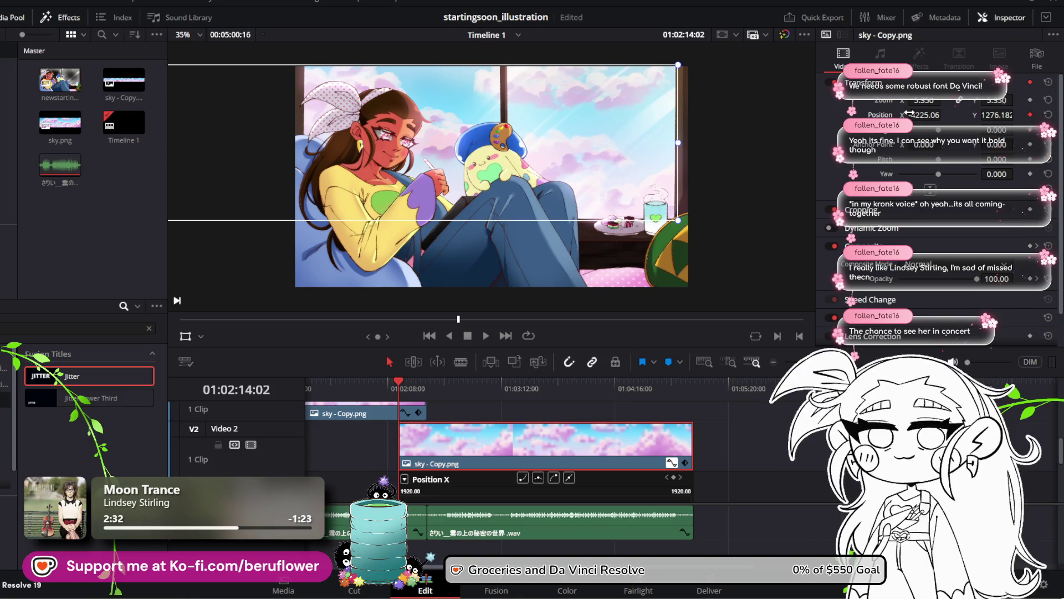
{"action": "left_click_drag", "start_coordinate": [910, 113], "coordinate": [942, 114]}
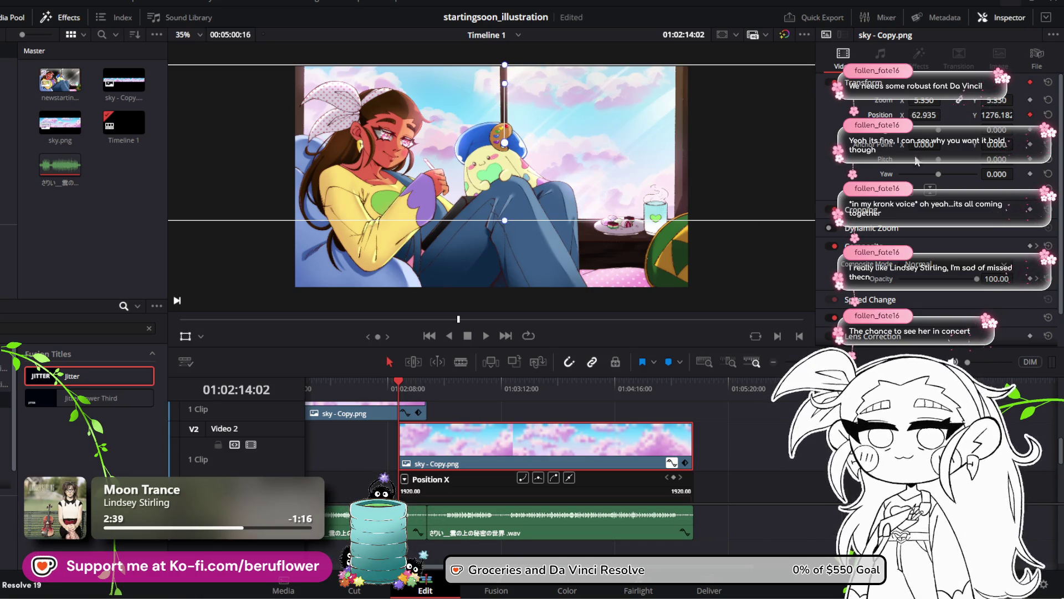
{"action": "left_click_drag", "start_coordinate": [917, 161], "coordinate": [4, 261]}
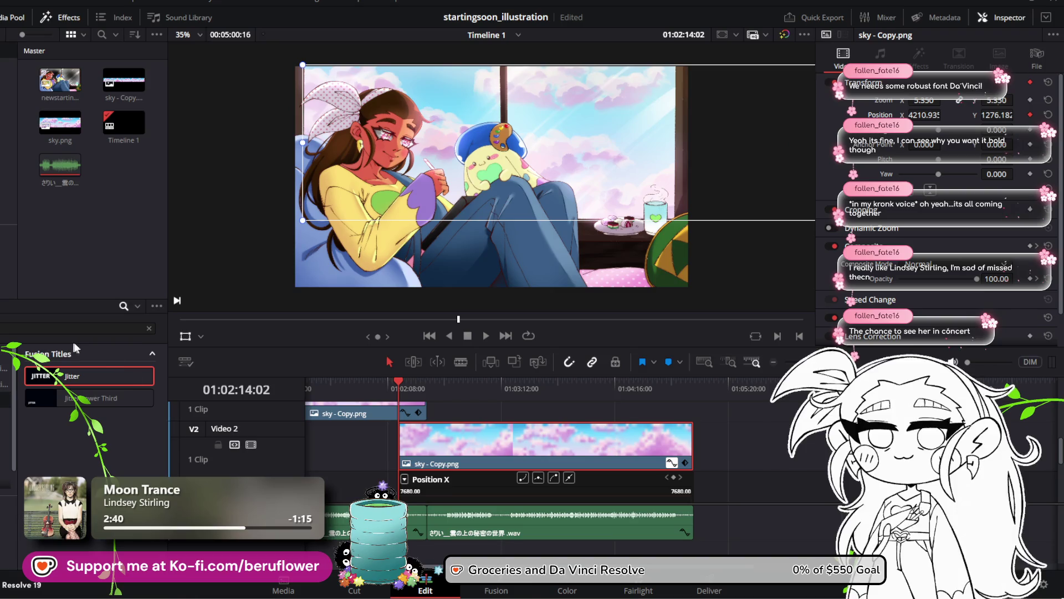
Preview the sky scroll, then keyframe Position X at 01:02:30:08 shifted left to -80.065
{"action": "mouse_move", "coordinate": [399, 383]}
{"action": "left_mouse_down"}
{"action": "mouse_move", "coordinate": [373, 376]}
{"action": "mouse_move", "coordinate": [387, 355]}
{"action": "mouse_move", "coordinate": [417, 383]}
{"action": "mouse_move", "coordinate": [405, 384]}
{"action": "left_mouse_up"}
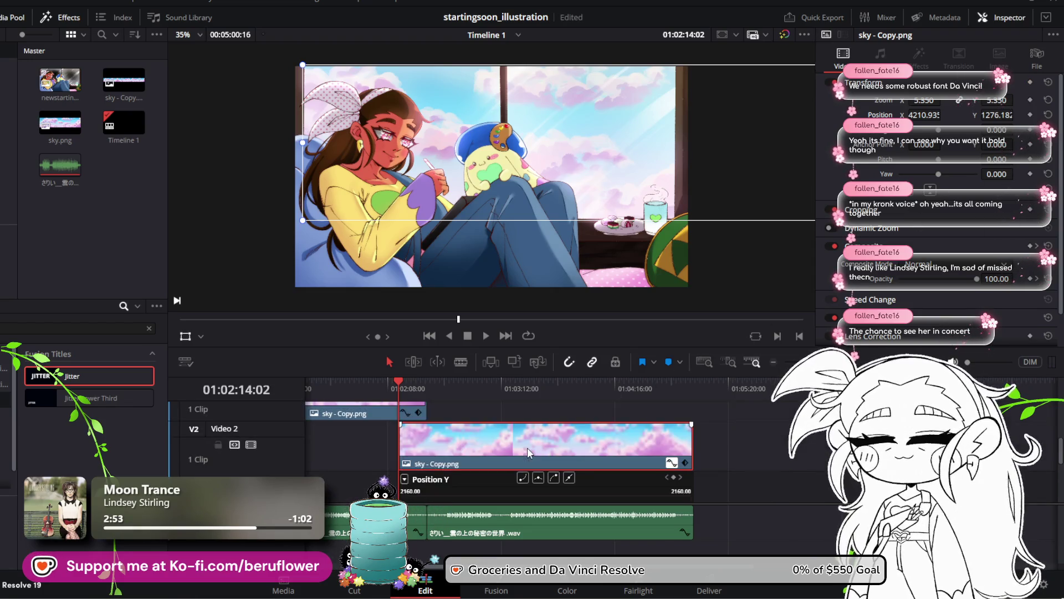
{"action": "mouse_move", "coordinate": [397, 387]}
{"action": "left_mouse_down"}
{"action": "mouse_move", "coordinate": [413, 381]}
{"action": "mouse_move", "coordinate": [405, 382]}
{"action": "left_mouse_up"}
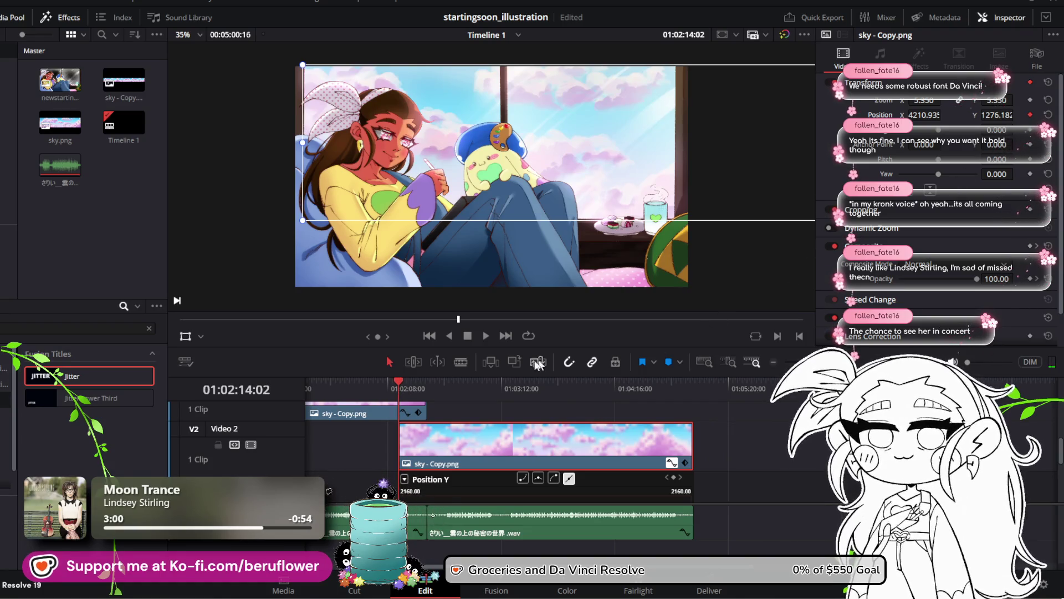
{"action": "left_click_drag", "start_coordinate": [397, 388], "coordinate": [427, 380]}
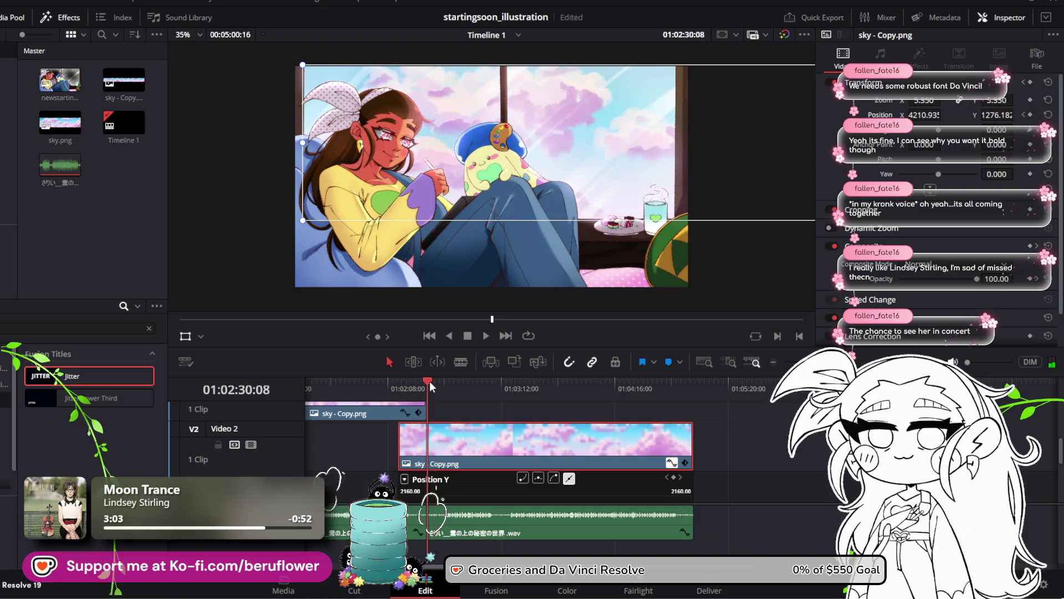
{"action": "left_click_drag", "start_coordinate": [921, 114], "coordinate": [949, 116]}
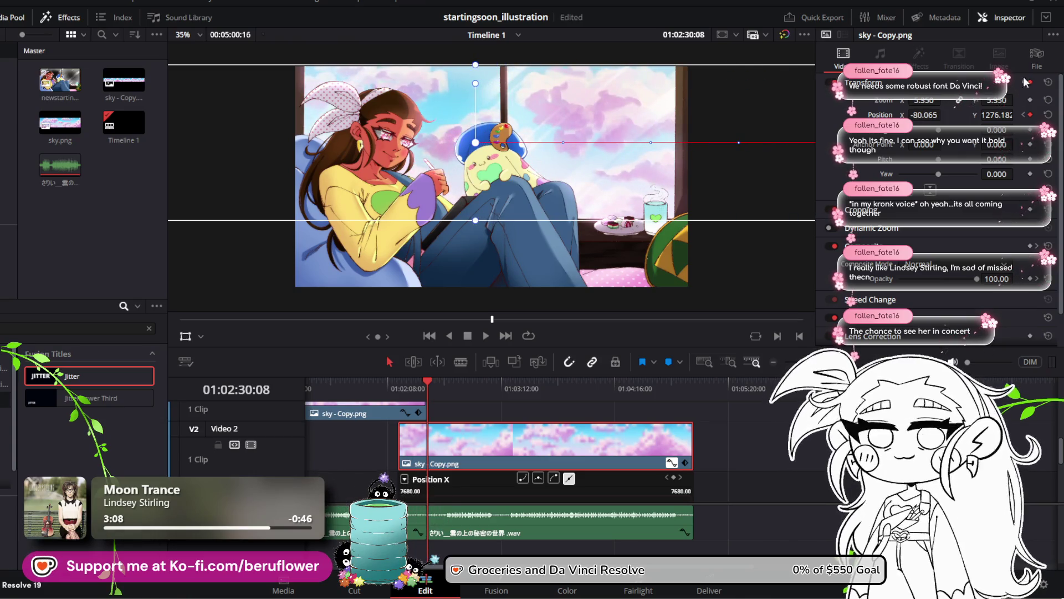
Set the sky layer's Position X at 01:02:30:08 to -4224.06, undoing one overshoot
{"action": "left_click_drag", "start_coordinate": [934, 115], "coordinate": [945, 116]}
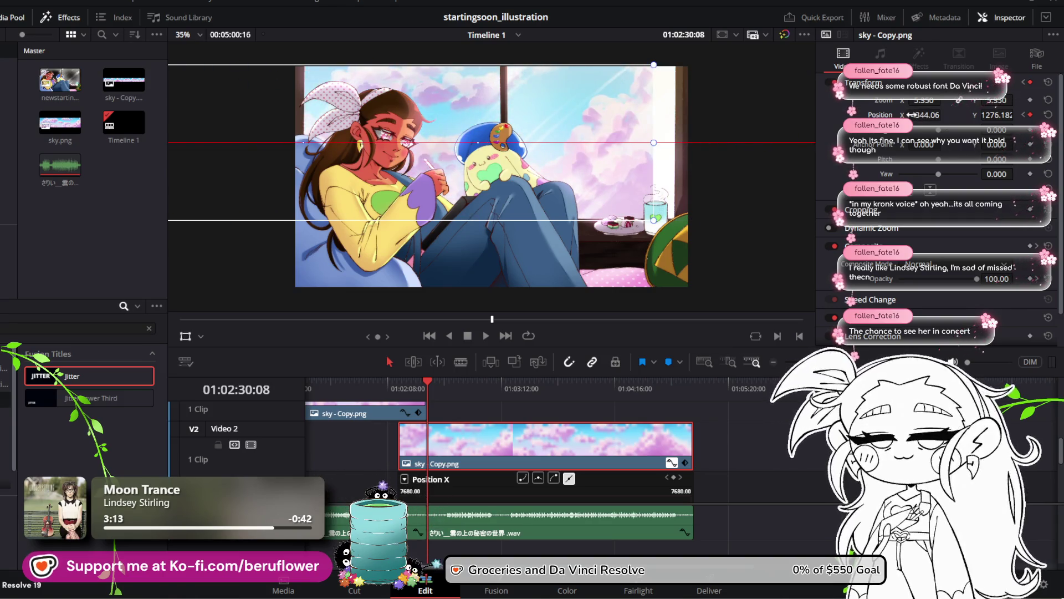
{"action": "key", "text": "ctrl+z"}
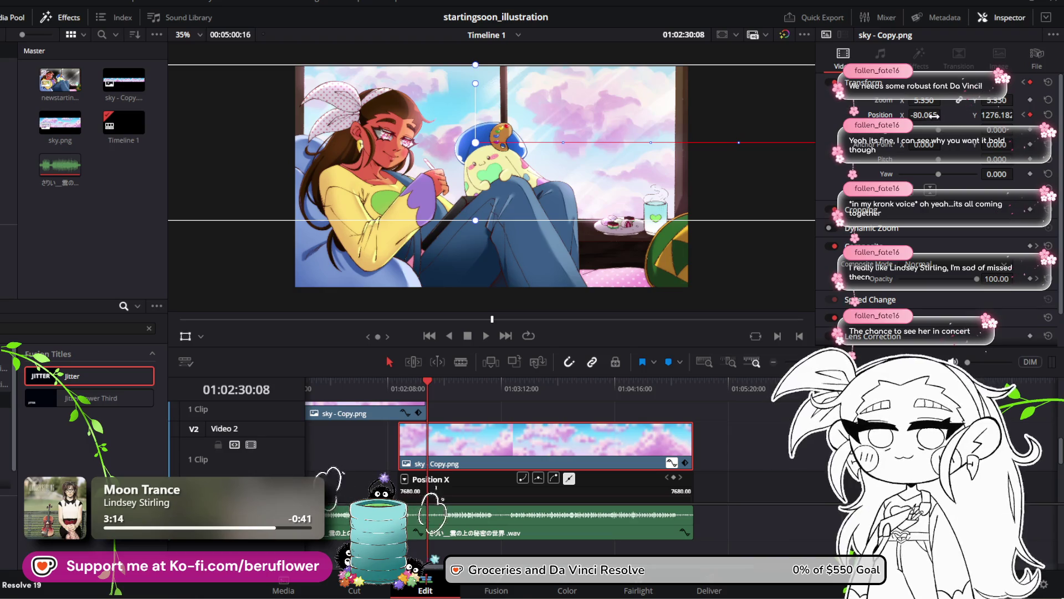
{"action": "left_click_drag", "start_coordinate": [942, 115], "coordinate": [945, 115]}
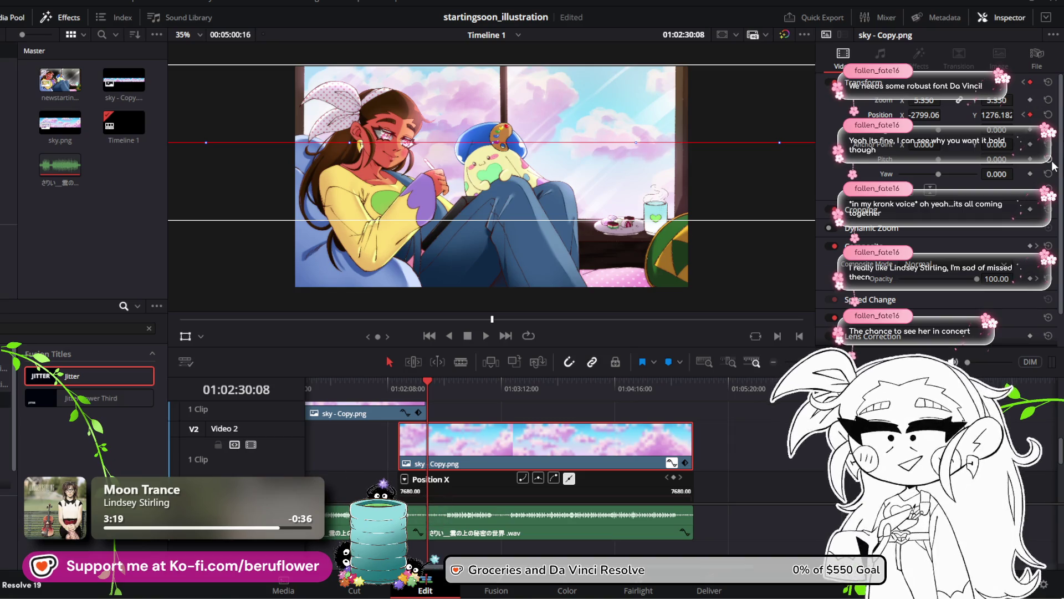
{"action": "left_click_drag", "start_coordinate": [941, 111], "coordinate": [944, 114]}
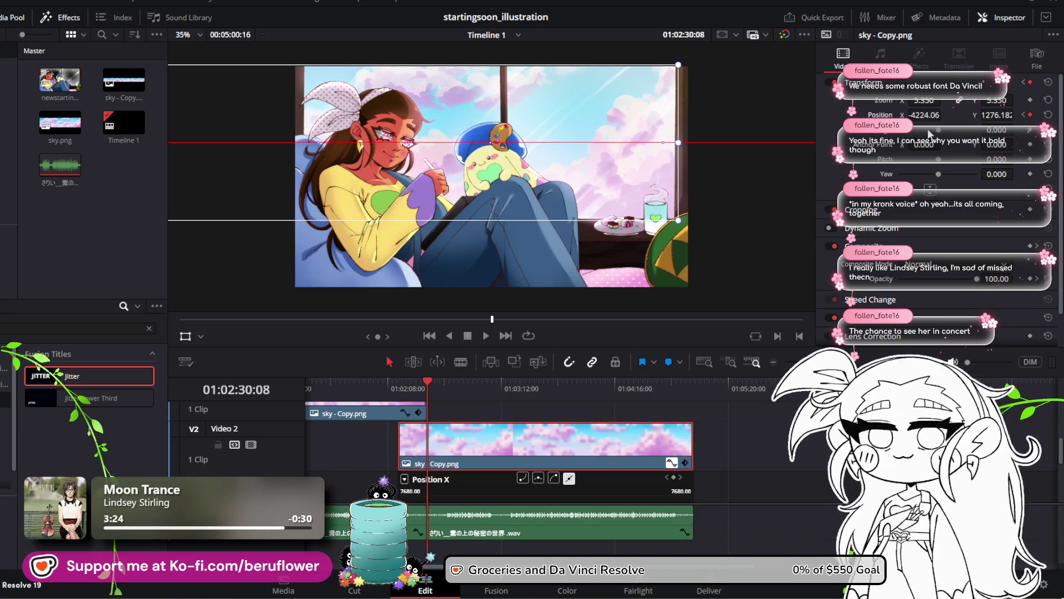
{"action": "scroll", "coordinate": [558, 451], "scroll_direction": "down", "scroll_amount": 3}
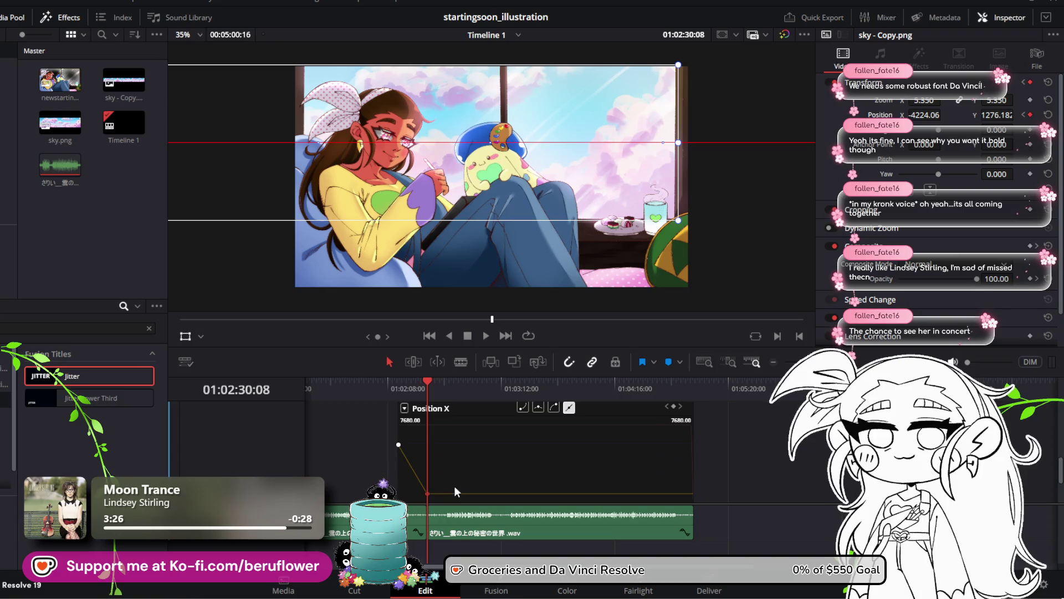
Move the final Position X keyframe to the clip's end at 01:04:59:05
{"action": "mouse_move", "coordinate": [423, 497]}
{"action": "left_mouse_down"}
{"action": "mouse_move", "coordinate": [861, 496]}
{"action": "mouse_move", "coordinate": [798, 497]}
{"action": "left_mouse_up"}
{"action": "scroll", "coordinate": [744, 484], "scroll_direction": "down", "scroll_amount": 2}
{"action": "scroll", "coordinate": [744, 484], "scroll_direction": "up", "scroll_amount": 2}
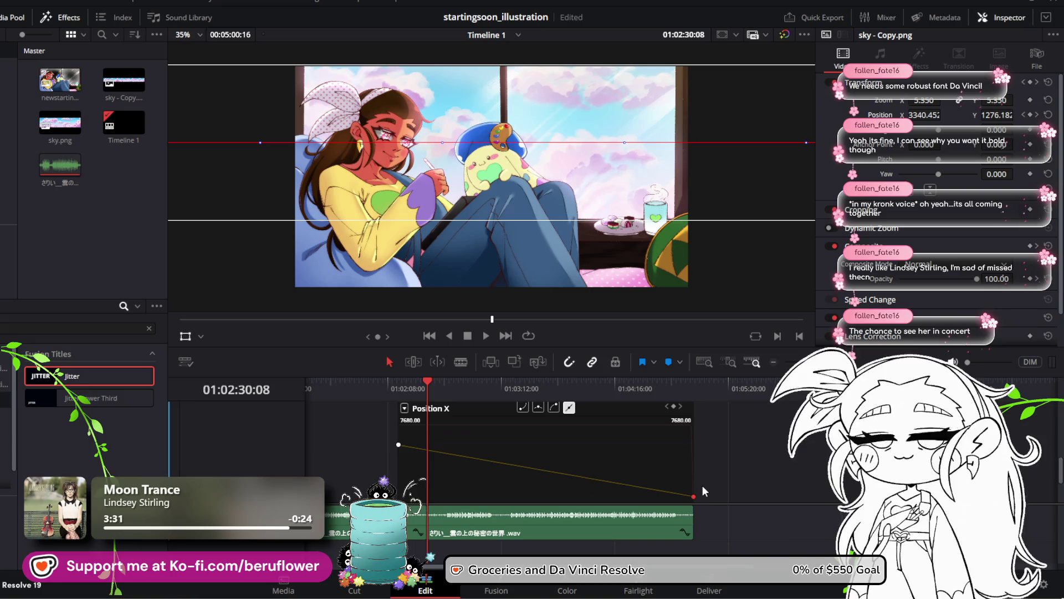
{"action": "scroll", "coordinate": [703, 485], "scroll_direction": "down", "scroll_amount": 2}
{"action": "left_click_drag", "start_coordinate": [694, 426], "coordinate": [699, 450]}
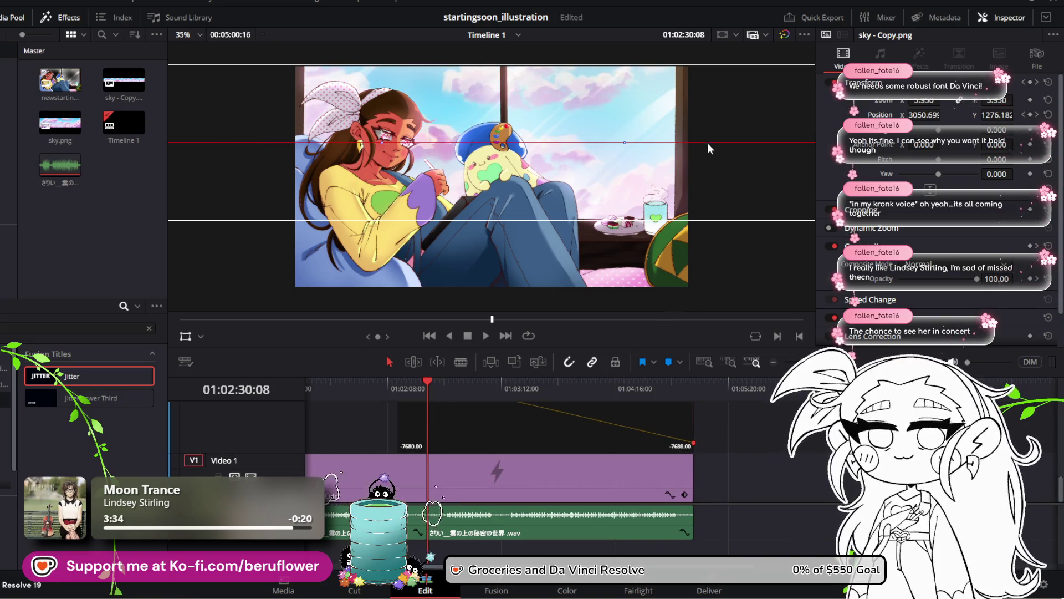
{"action": "scroll", "coordinate": [708, 140], "scroll_direction": "down", "scroll_amount": 2}
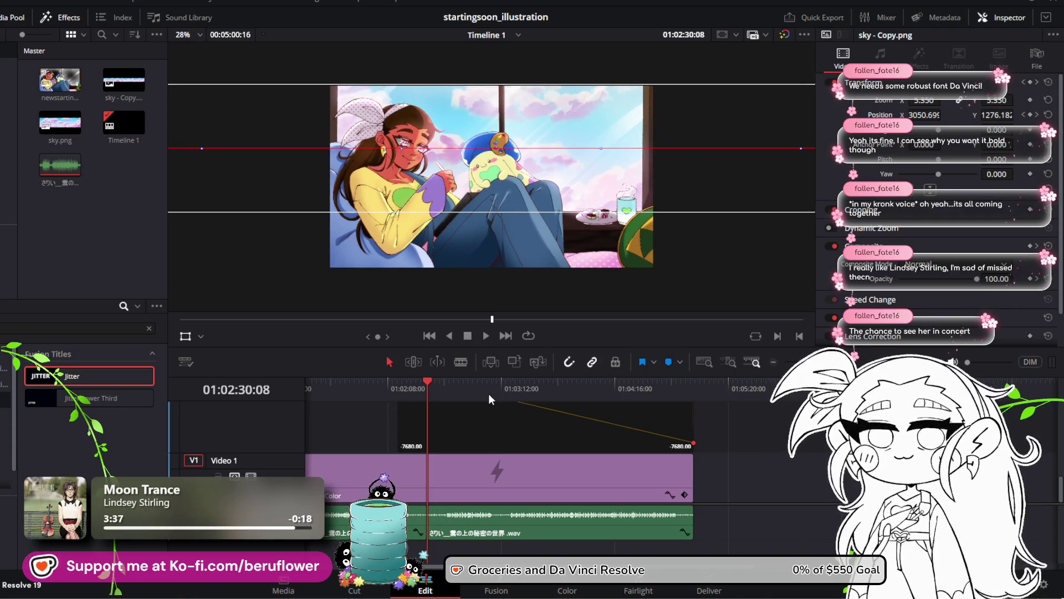
Fine-tune the end keyframe to about X -4228 and play back the slow cloud drift
{"action": "left_click_drag", "start_coordinate": [498, 387], "coordinate": [692, 391]}
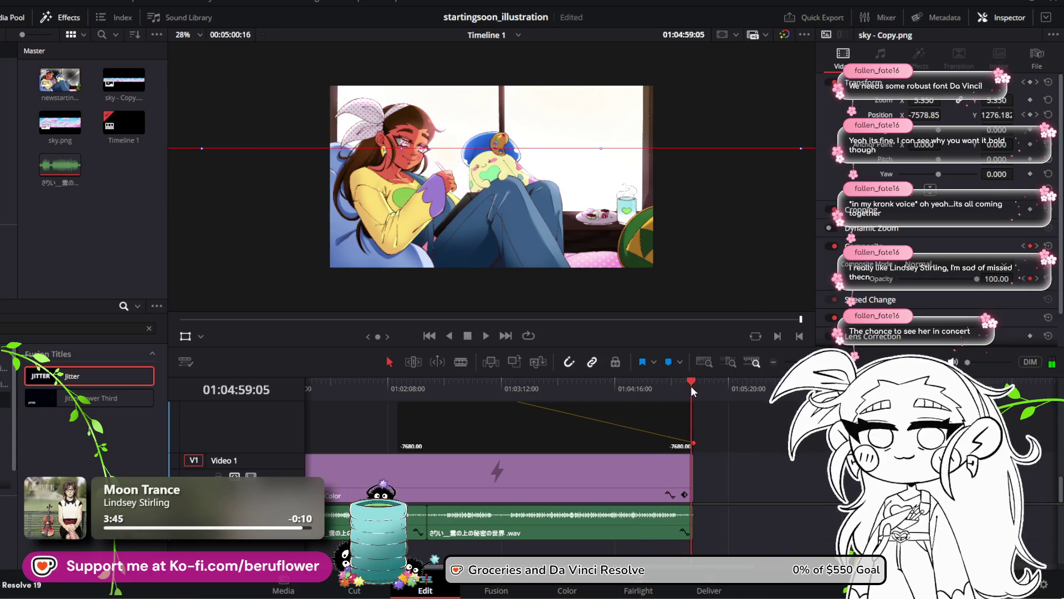
{"action": "left_click_drag", "start_coordinate": [693, 443], "coordinate": [694, 423]}
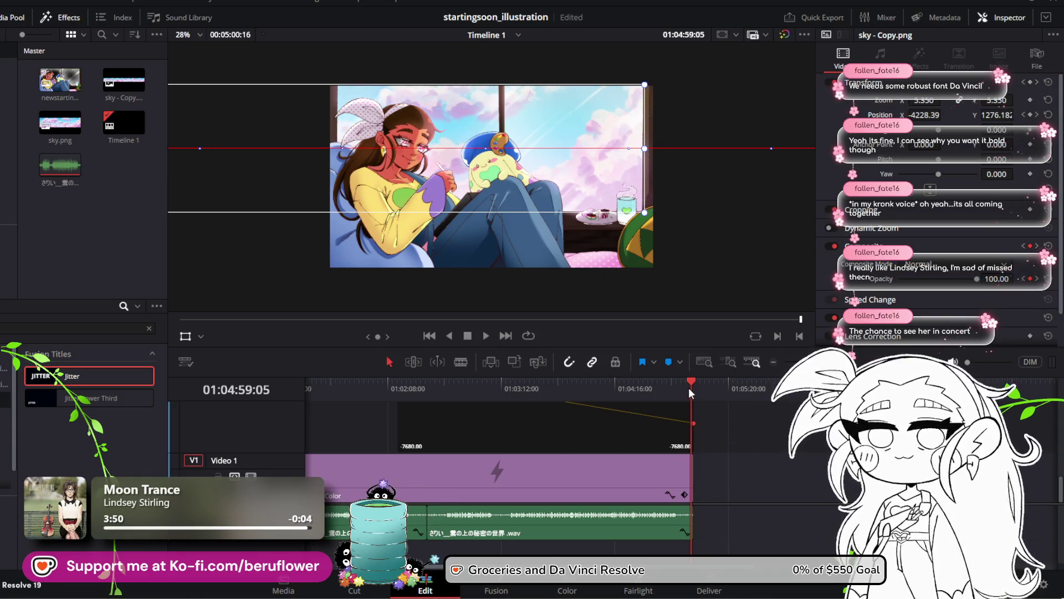
{"action": "mouse_move", "coordinate": [690, 382]}
{"action": "left_mouse_down"}
{"action": "mouse_move", "coordinate": [676, 373]}
{"action": "mouse_move", "coordinate": [388, 381]}
{"action": "left_mouse_up"}
{"action": "scroll", "coordinate": [491, 411], "scroll_direction": "up", "scroll_amount": 2}
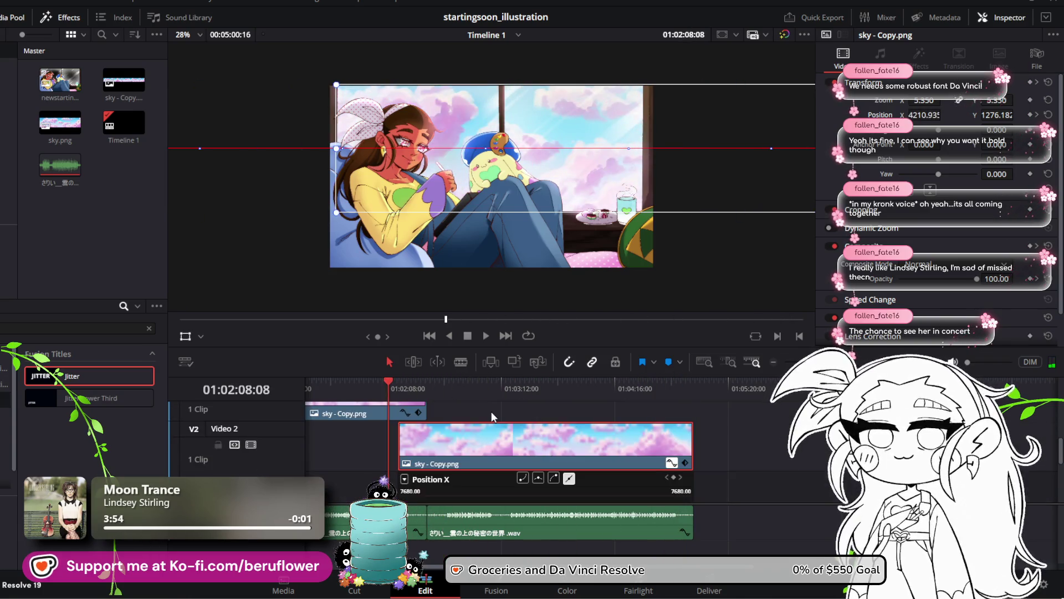
{"action": "left_click", "coordinate": [484, 336]}
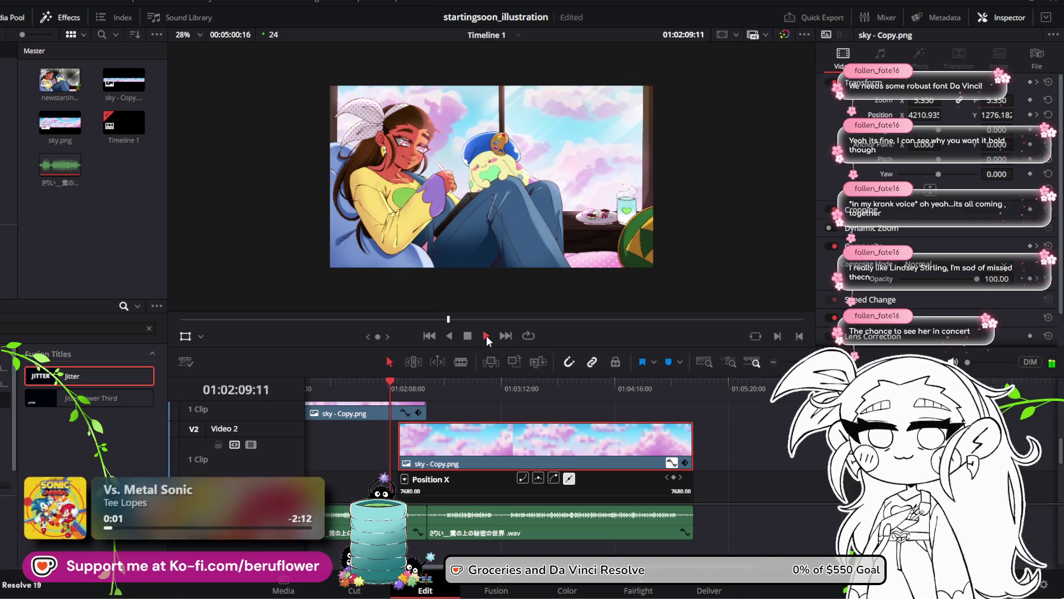
Scrub and play back the cloud scroll between about 01:02:14 and 01:02:30:08
{"action": "left_click_drag", "start_coordinate": [394, 379], "coordinate": [405, 384]}
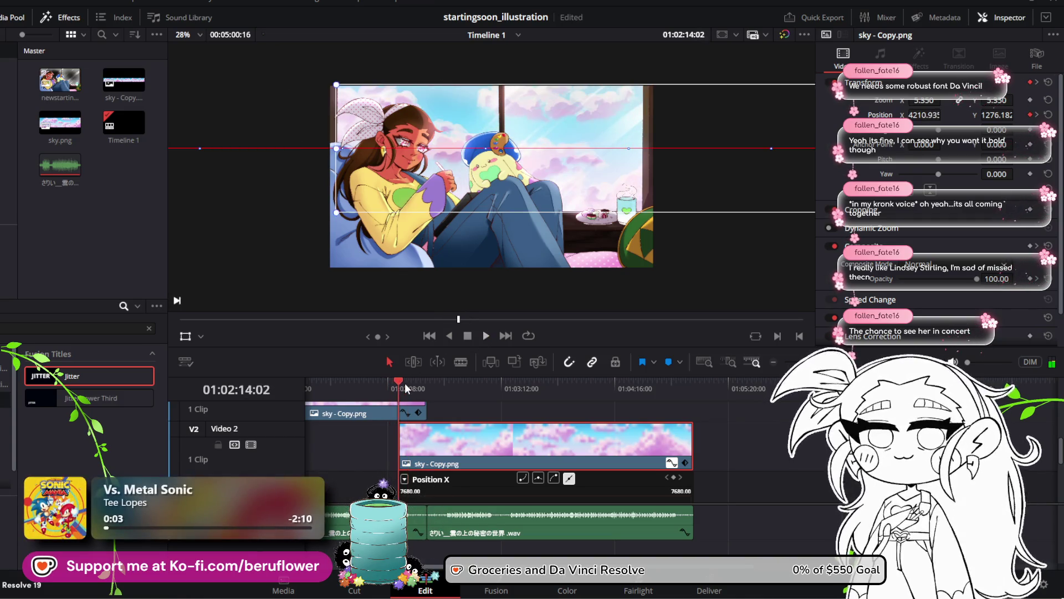
{"action": "left_click", "coordinate": [483, 335]}
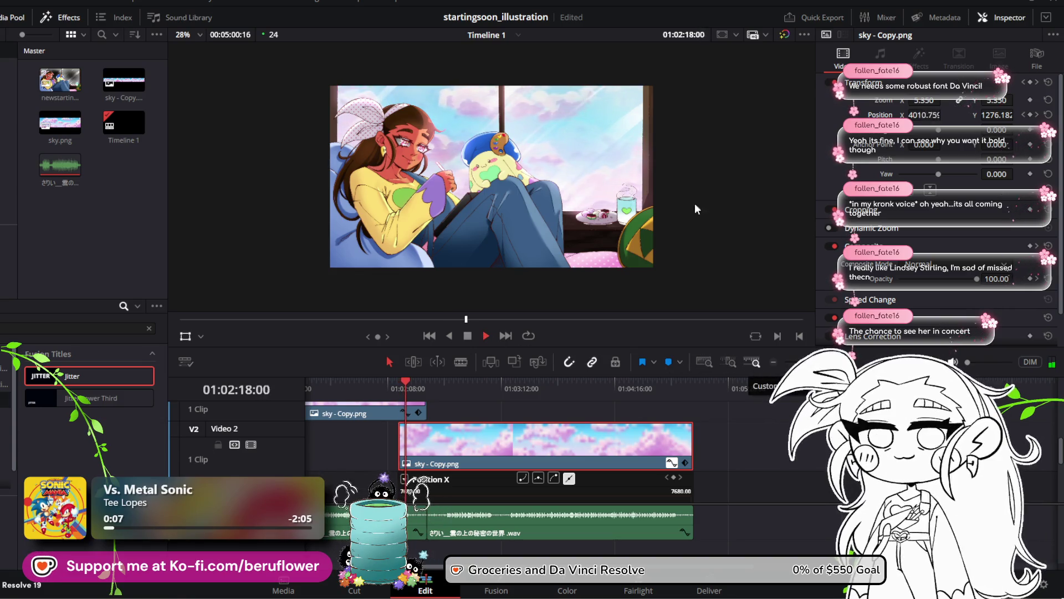
{"action": "scroll", "coordinate": [596, 147], "scroll_direction": "up", "scroll_amount": 3}
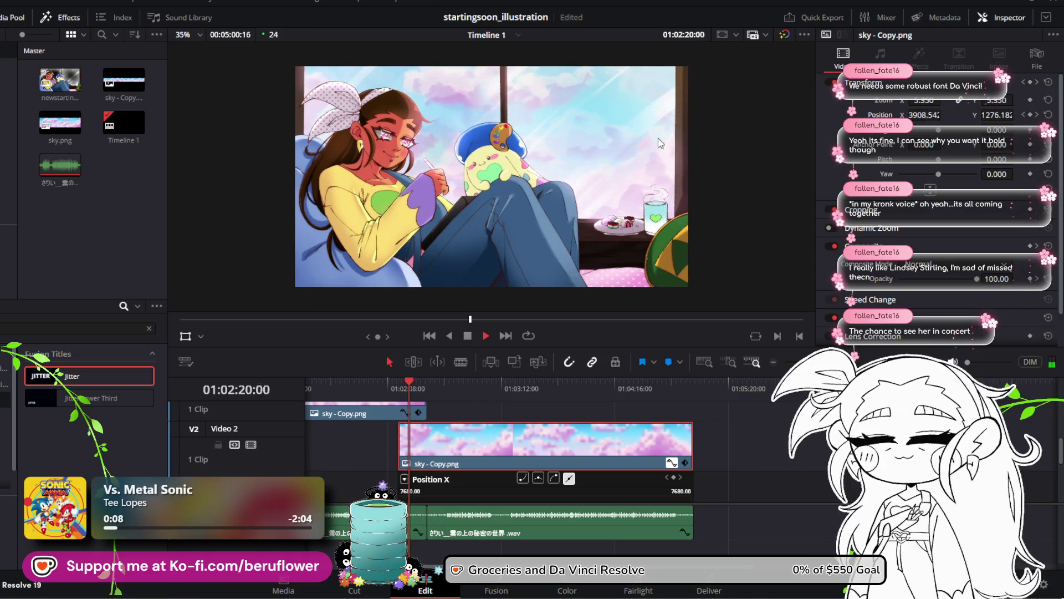
{"action": "scroll", "coordinate": [658, 138], "scroll_direction": "up", "scroll_amount": 1}
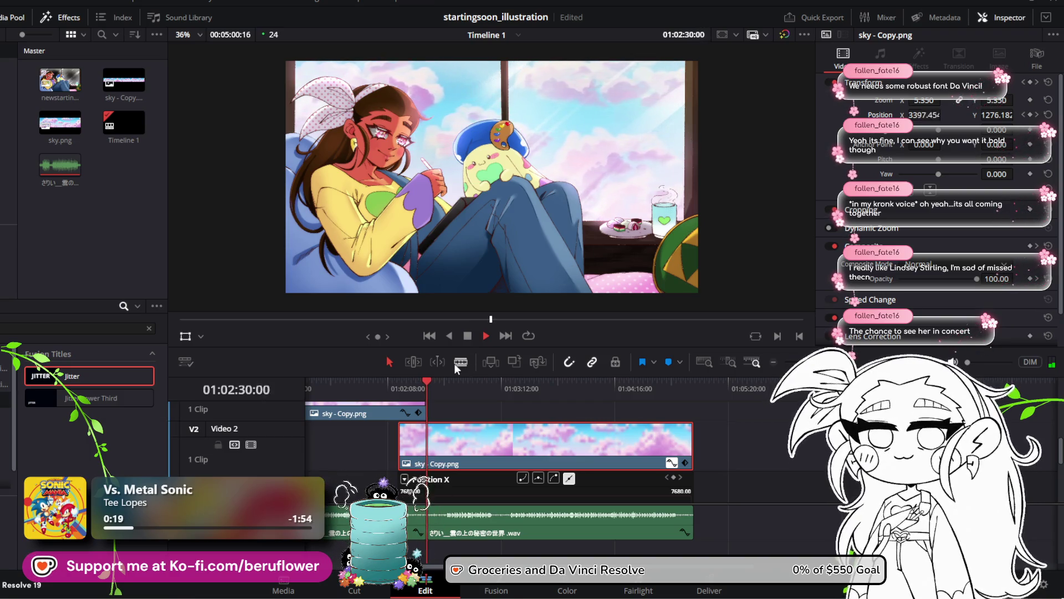
{"action": "left_click", "coordinate": [427, 382]}
{"action": "mouse_move", "coordinate": [430, 382]}
{"action": "left_mouse_down"}
{"action": "mouse_move", "coordinate": [398, 383]}
{"action": "mouse_move", "coordinate": [416, 384]}
{"action": "left_mouse_up"}
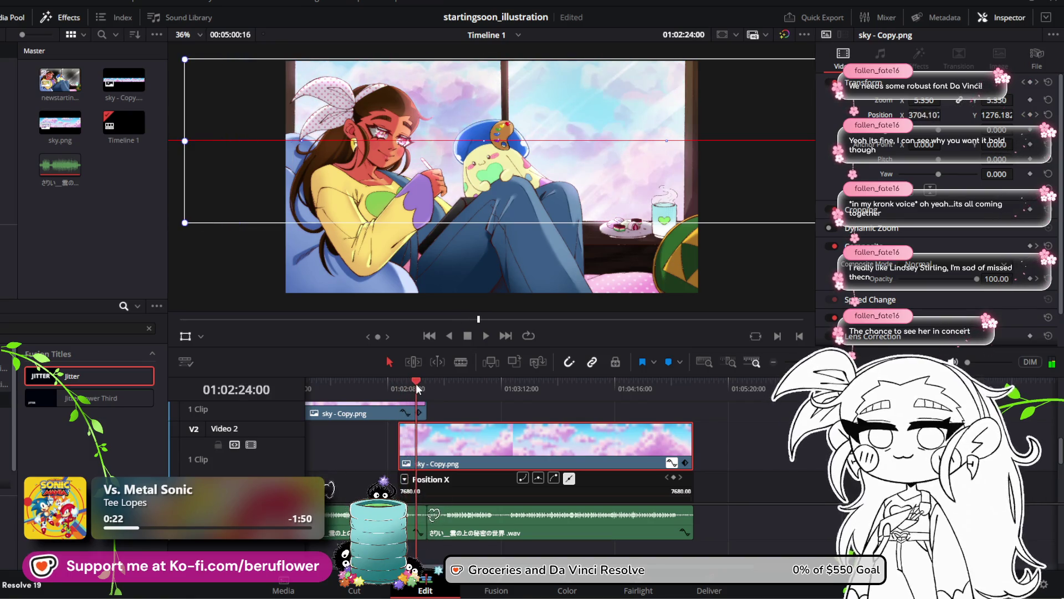
Select the Video 3 sky clip during playback and bring up its keyframe curve
{"action": "key", "text": "space"}
{"action": "left_click", "coordinate": [367, 413]}
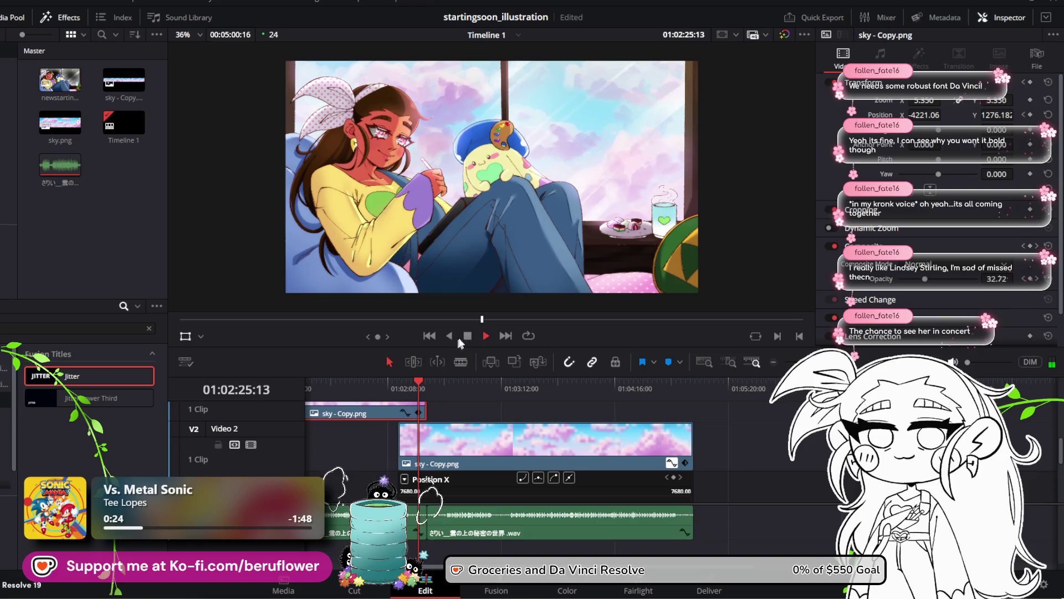
{"action": "key", "text": "space"}
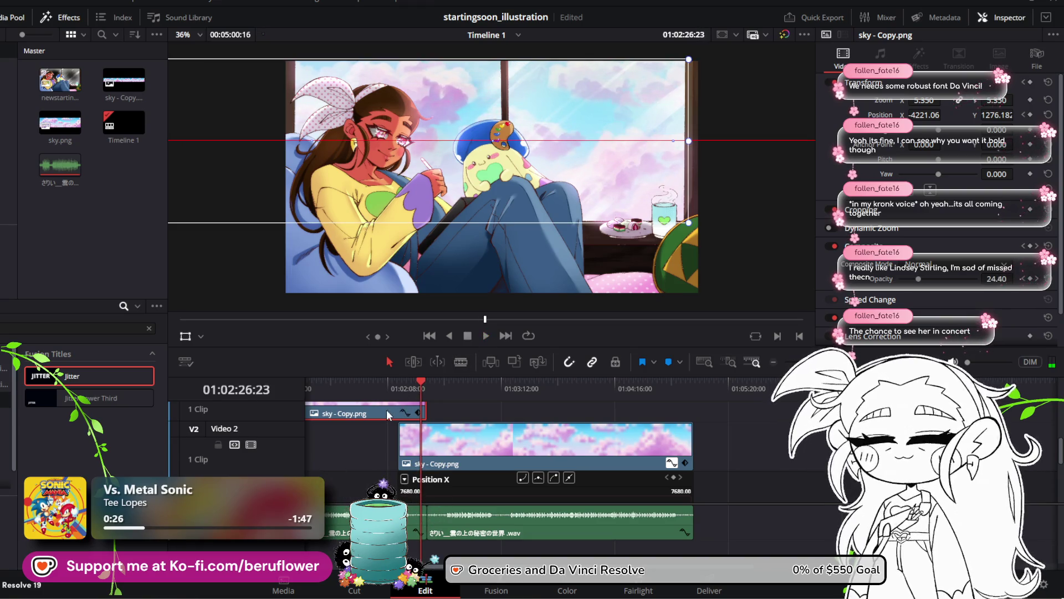
{"action": "left_click", "coordinate": [403, 413]}
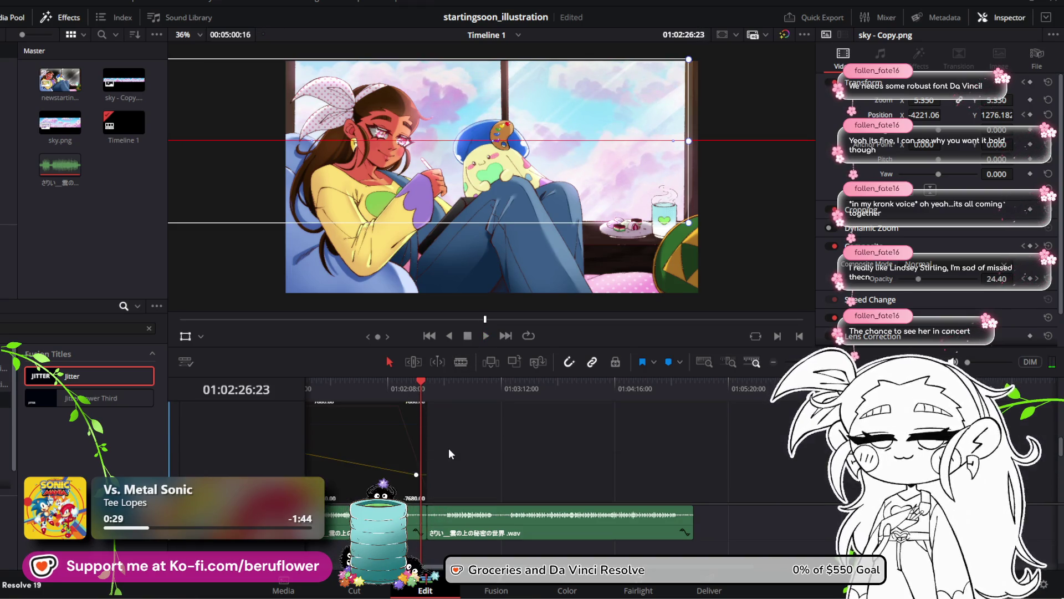
Drag the Video 3 clip's end Position X keyframe to -4198.40
{"action": "left_click", "coordinate": [410, 444]}
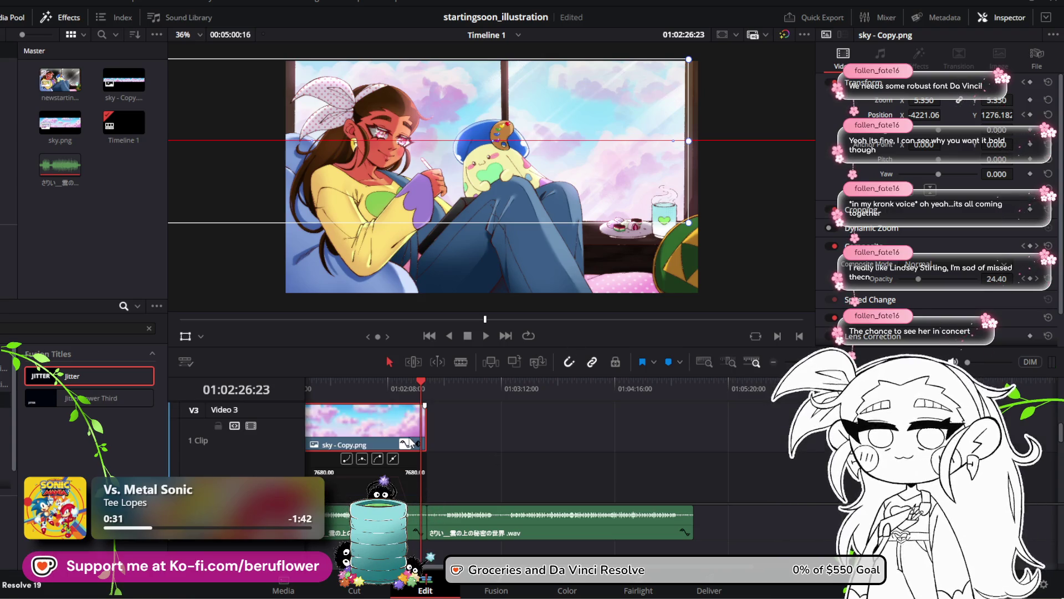
{"action": "scroll", "coordinate": [430, 440], "scroll_direction": "down", "scroll_amount": 3}
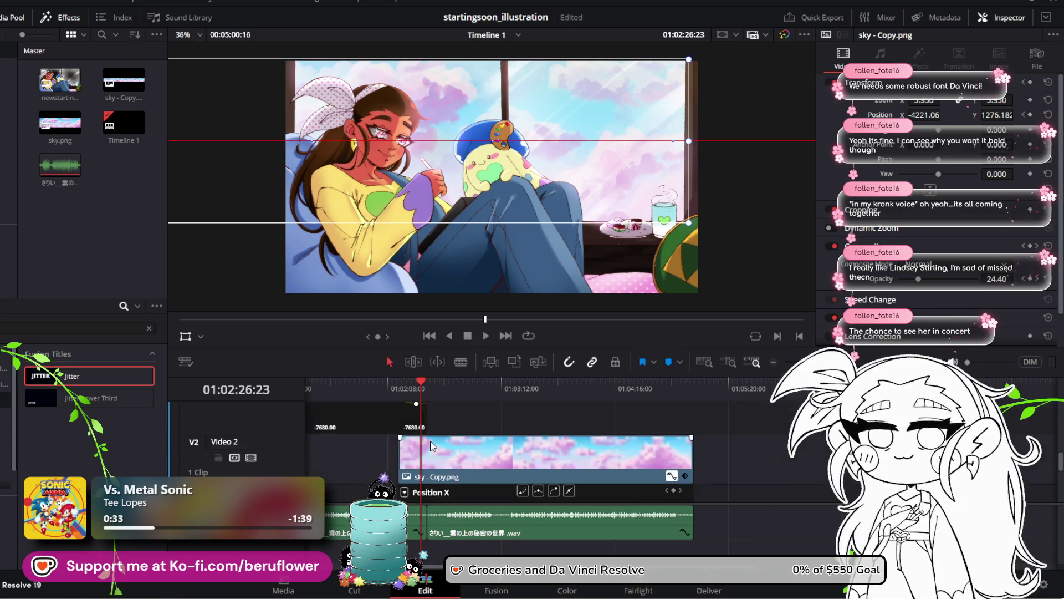
{"action": "scroll", "coordinate": [431, 446], "scroll_direction": "up", "scroll_amount": 3}
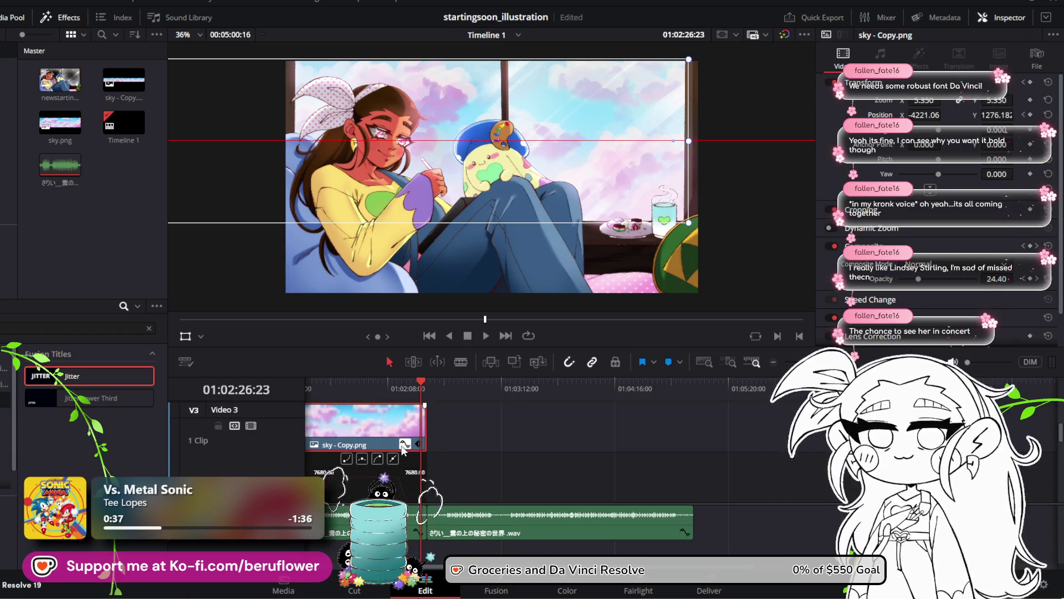
{"action": "left_click", "coordinate": [405, 444]}
{"action": "left_click", "coordinate": [405, 444]}
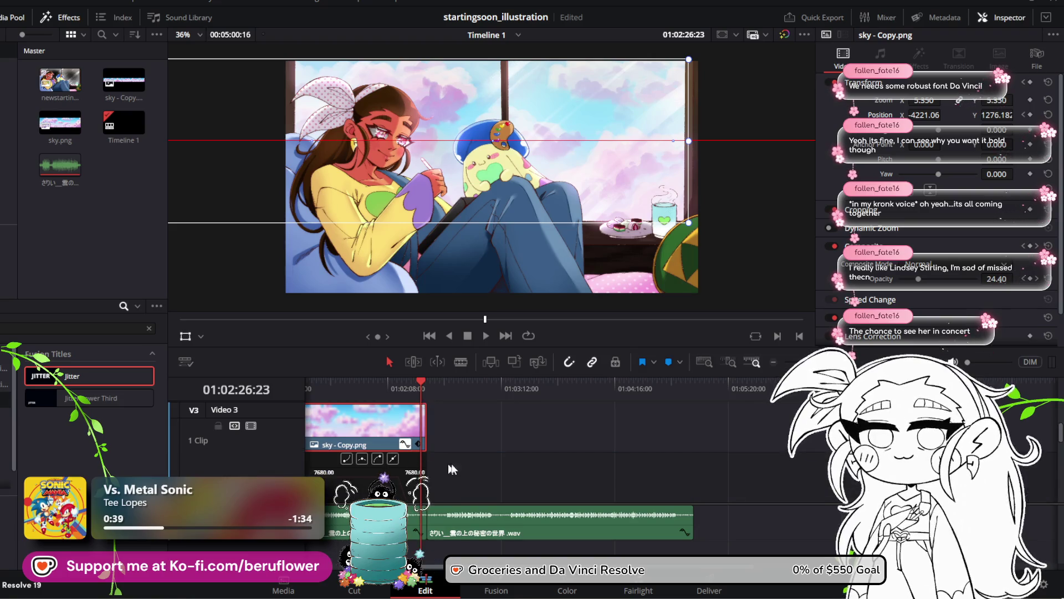
{"action": "scroll", "coordinate": [453, 469], "scroll_direction": "down", "scroll_amount": 2}
{"action": "mouse_move", "coordinate": [414, 476]}
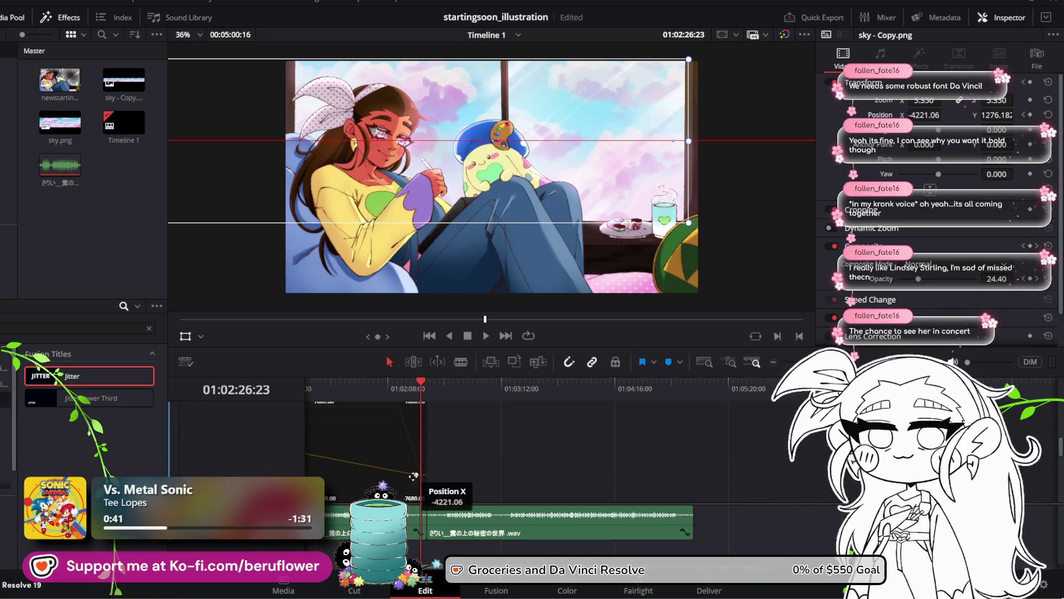
{"action": "left_click_drag", "start_coordinate": [413, 476], "coordinate": [427, 475]}
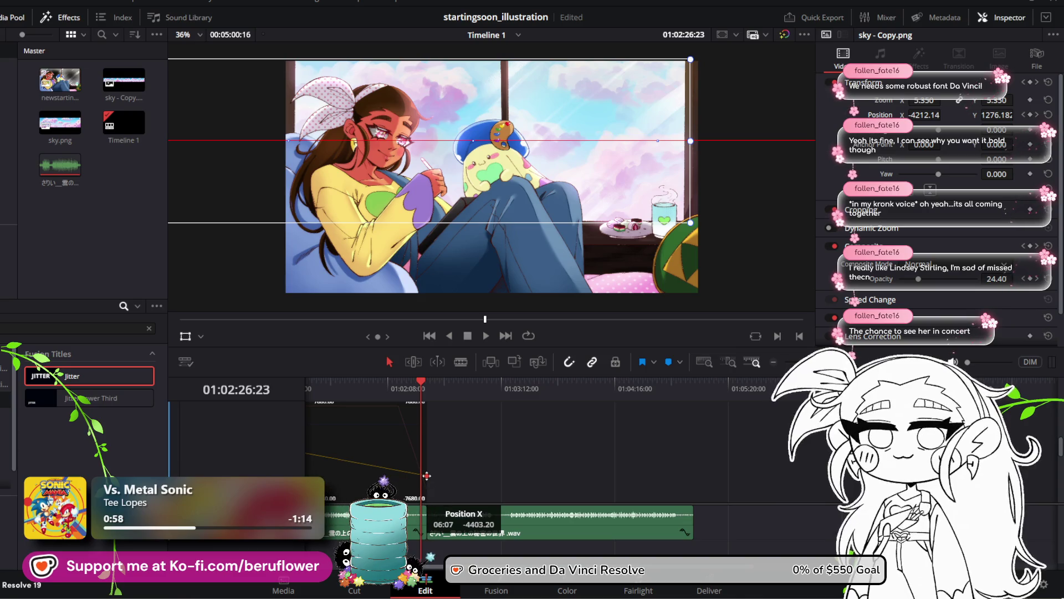
Review the sky motion at 01:02:30:08, nudge the end keyframe lower, then collapse the Video 3 curve
{"action": "scroll", "coordinate": [481, 482], "scroll_direction": "down", "scroll_amount": 2}
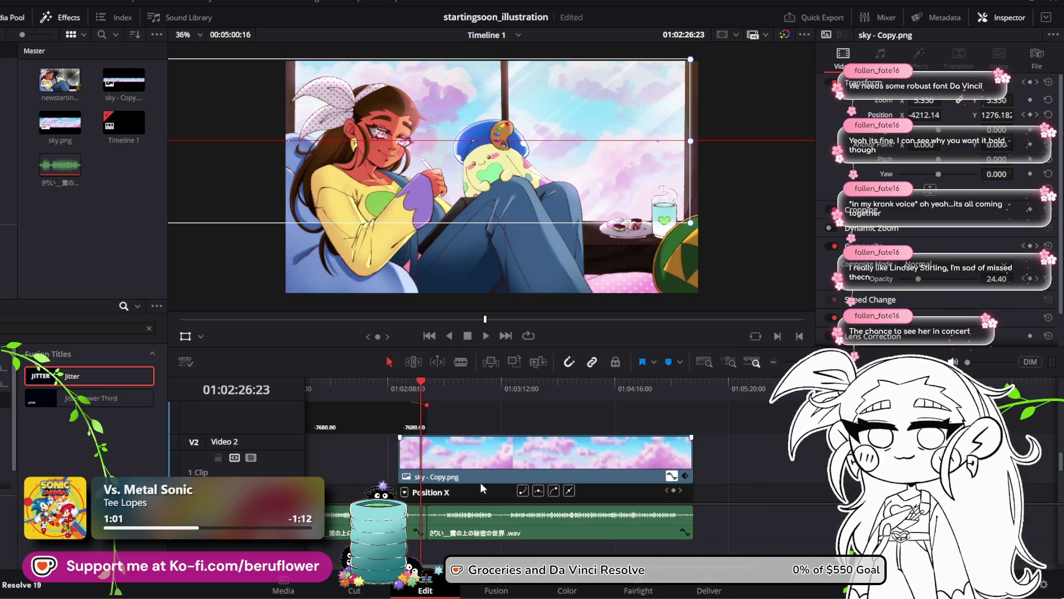
{"action": "left_click", "coordinate": [427, 381]}
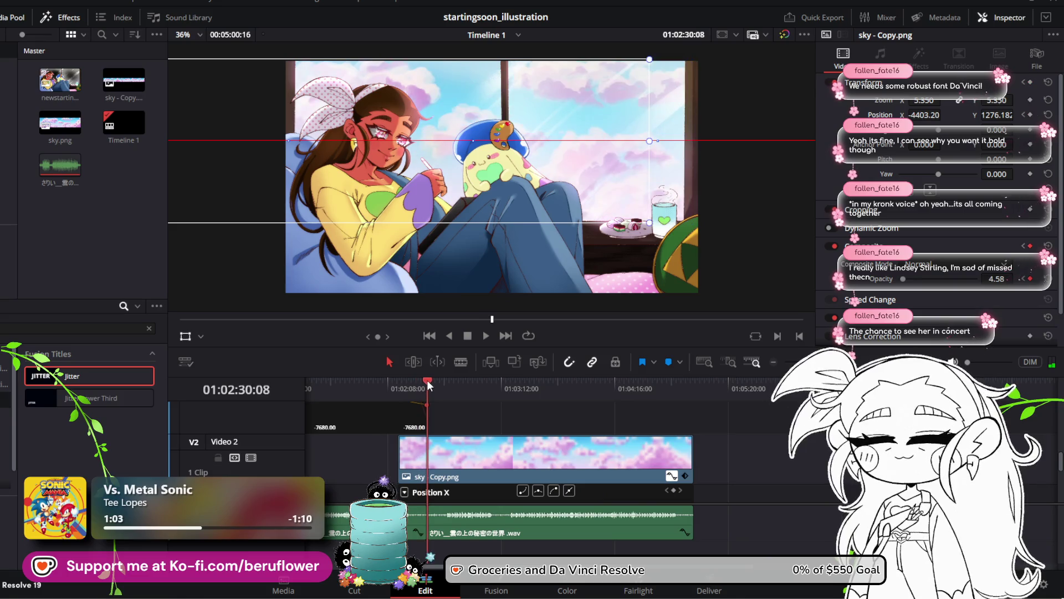
{"action": "mouse_move", "coordinate": [431, 380]}
{"action": "left_mouse_down"}
{"action": "mouse_move", "coordinate": [445, 381]}
{"action": "mouse_move", "coordinate": [404, 381]}
{"action": "mouse_move", "coordinate": [427, 382]}
{"action": "left_mouse_up"}
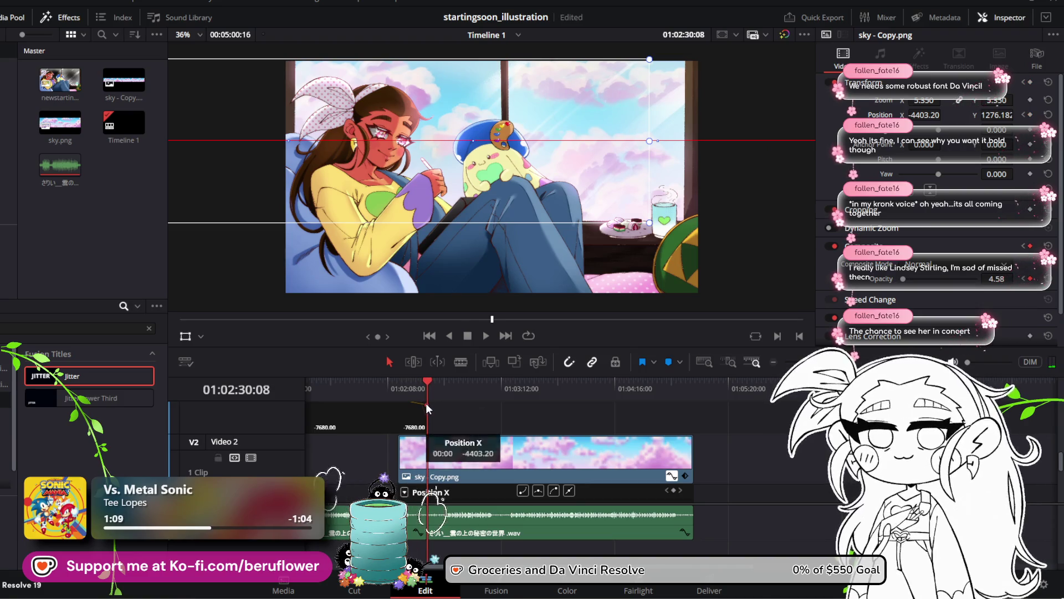
{"action": "scroll", "coordinate": [451, 410], "scroll_direction": "up", "scroll_amount": 3}
{"action": "mouse_move", "coordinate": [426, 475]}
{"action": "left_mouse_down"}
{"action": "mouse_move", "coordinate": [428, 485]}
{"action": "mouse_move", "coordinate": [429, 475]}
{"action": "left_mouse_up"}
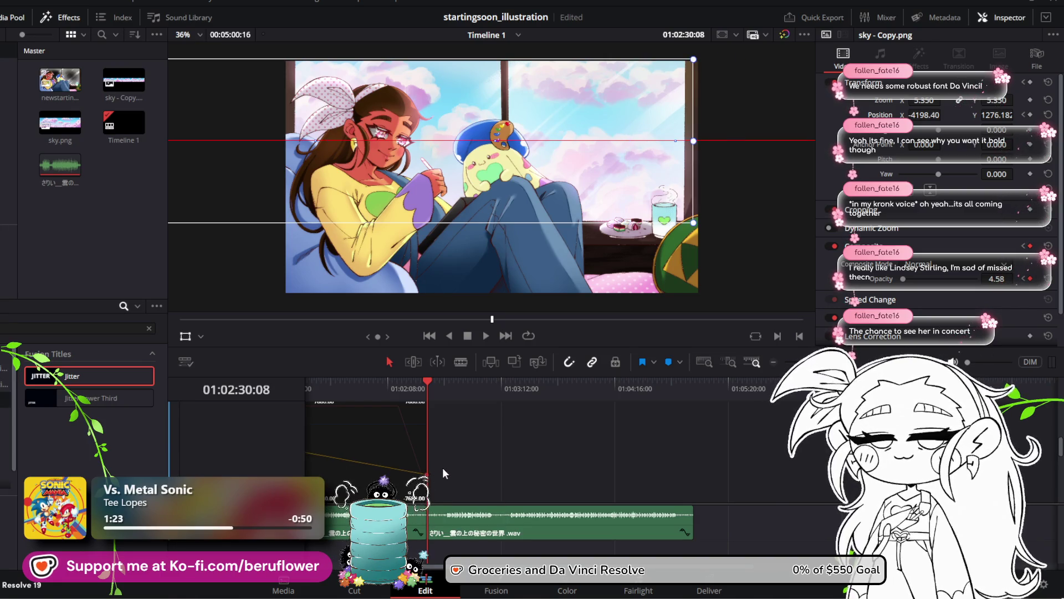
{"action": "scroll", "coordinate": [438, 473], "scroll_direction": "down", "scroll_amount": 2}
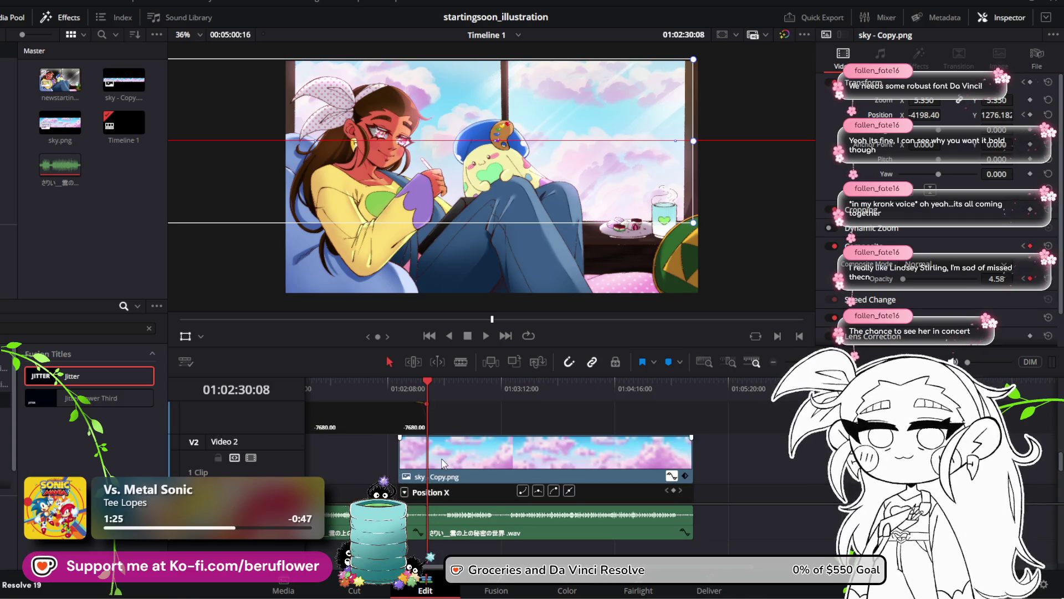
{"action": "left_click", "coordinate": [443, 463]}
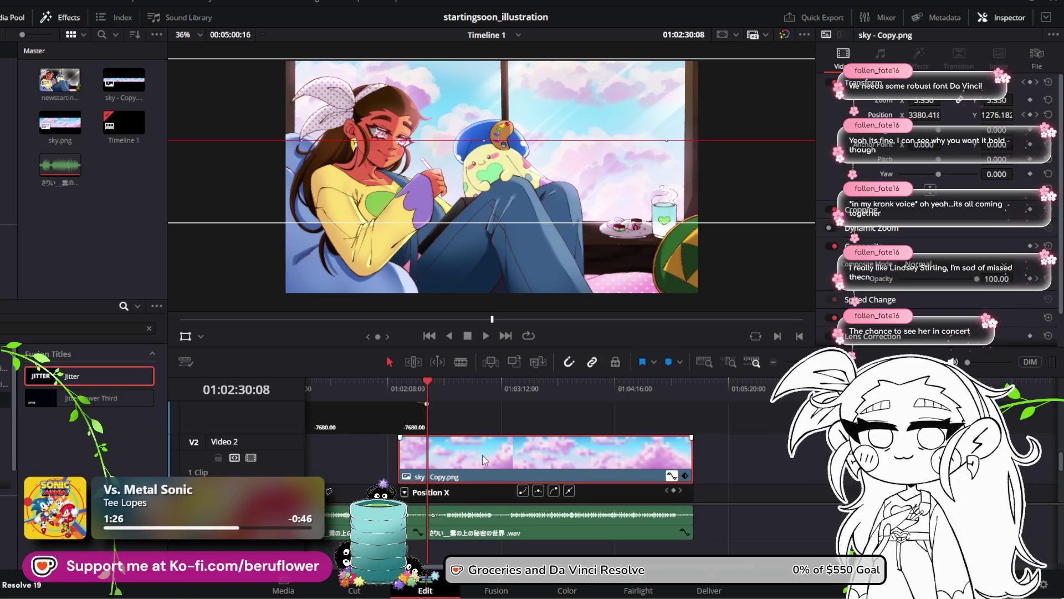
{"action": "scroll", "coordinate": [444, 412], "scroll_direction": "up", "scroll_amount": 2}
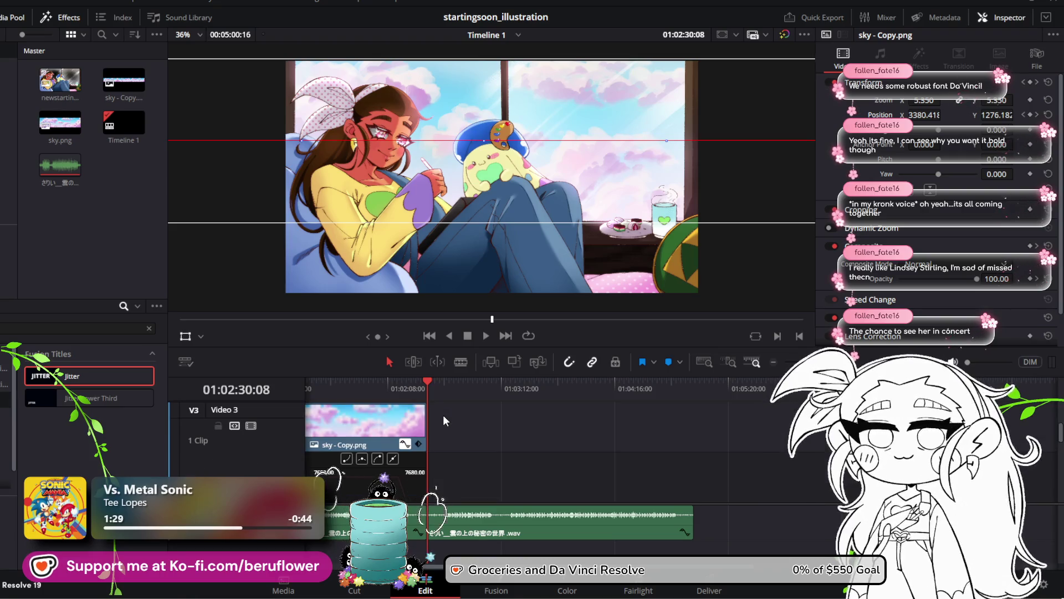
{"action": "left_click", "coordinate": [405, 445]}
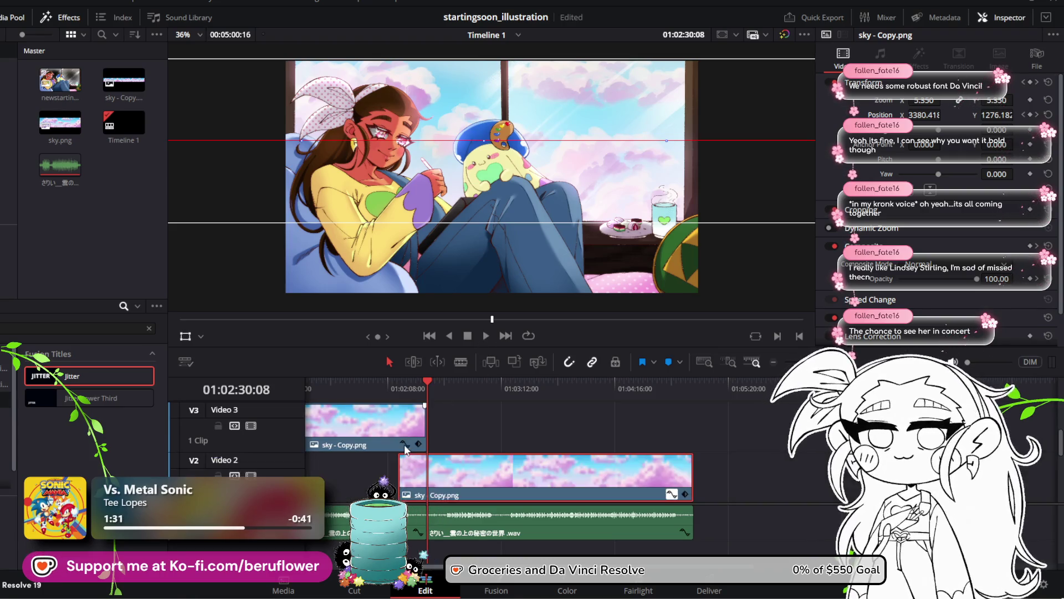
{"action": "mouse_move", "coordinate": [427, 384]}
{"action": "left_mouse_down"}
{"action": "mouse_move", "coordinate": [414, 385]}
{"action": "mouse_move", "coordinate": [442, 391]}
{"action": "mouse_move", "coordinate": [381, 388]}
{"action": "mouse_move", "coordinate": [411, 388]}
{"action": "left_mouse_up"}
{"action": "left_click", "coordinate": [488, 337]}
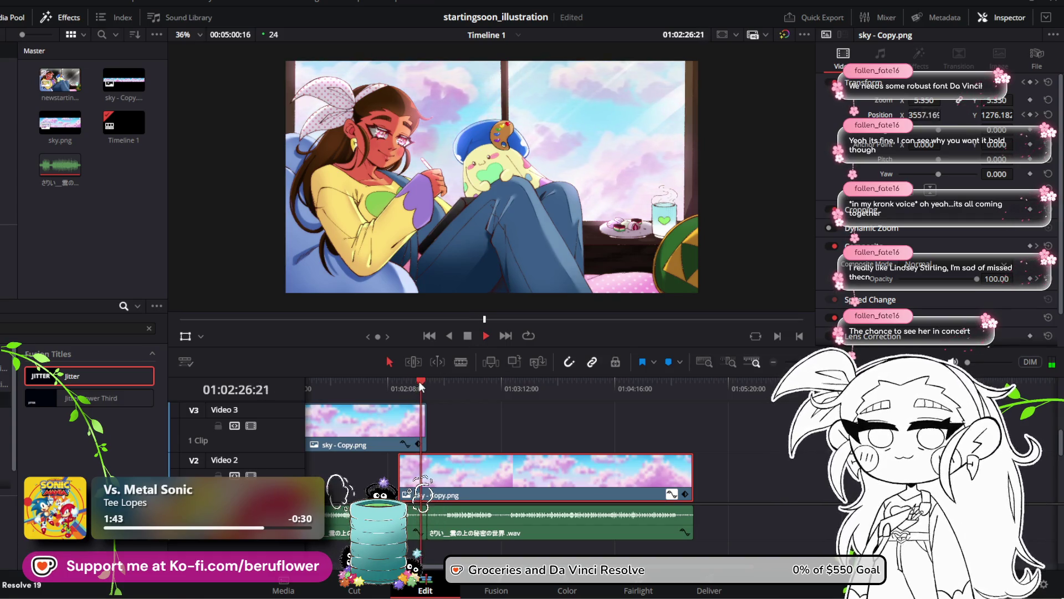
{"action": "left_click_drag", "start_coordinate": [419, 382], "coordinate": [395, 384]}
{"action": "key", "text": "space"}
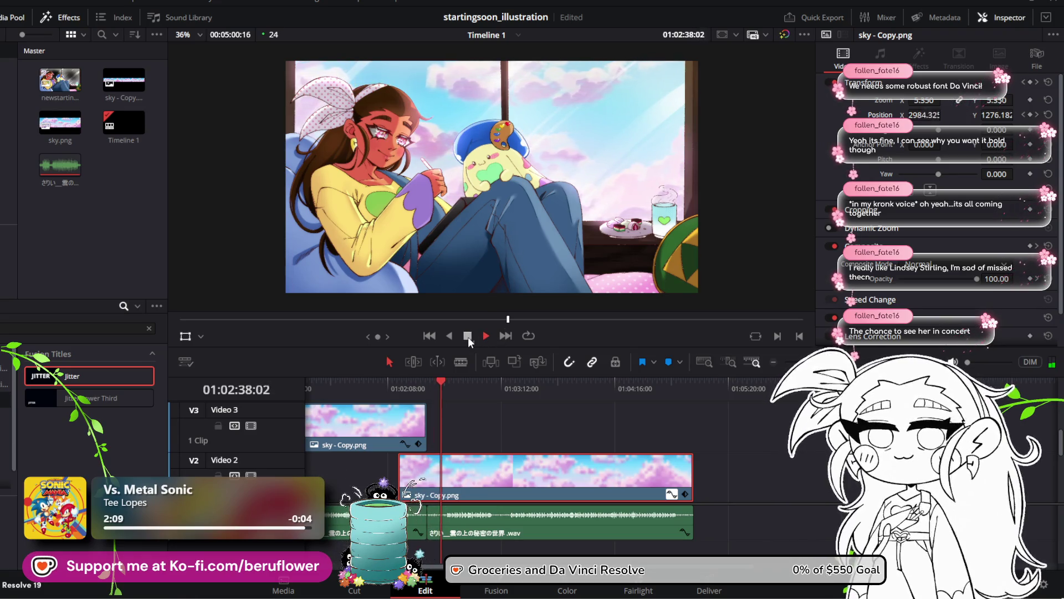
{"action": "left_click_drag", "start_coordinate": [441, 381], "coordinate": [688, 391]}
{"action": "key", "text": "space"}
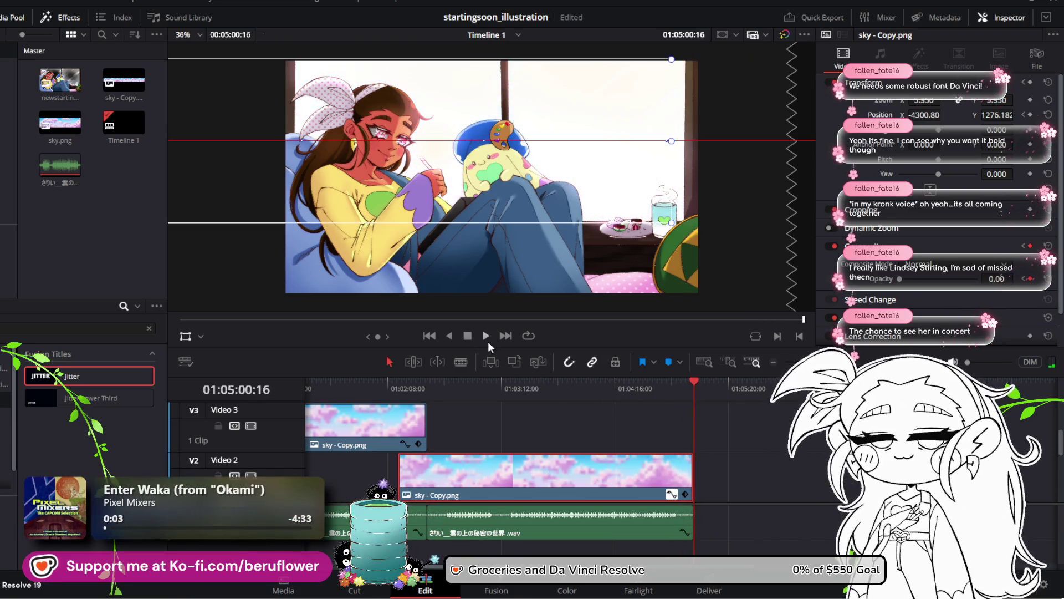
Show the Video 2 clip's Position X curve and set its final keyframe to -4300.80
{"action": "left_click", "coordinate": [692, 473]}
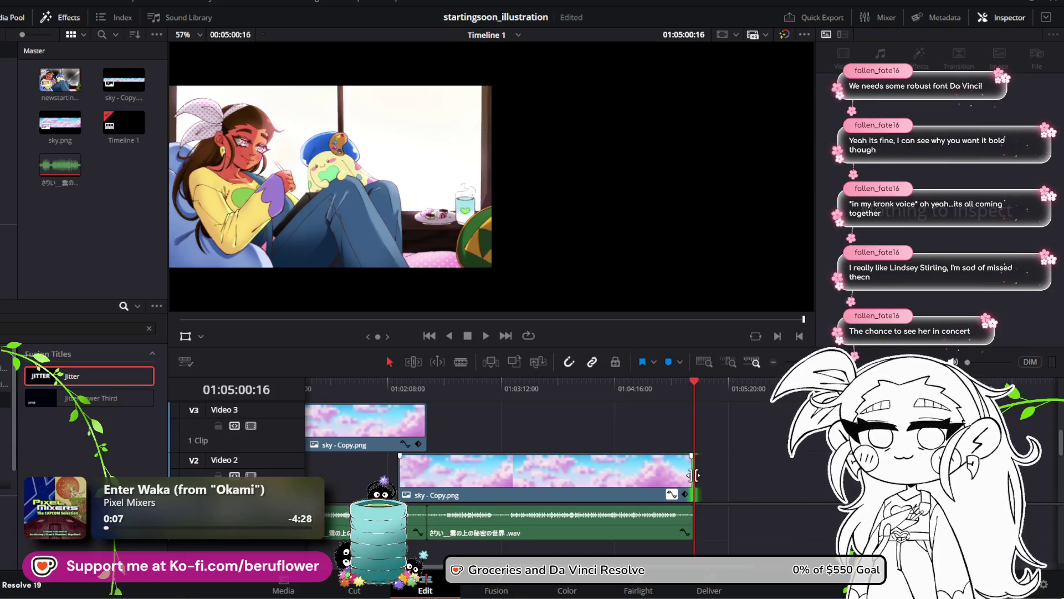
{"action": "left_click", "coordinate": [671, 494]}
{"action": "left_click_drag", "start_coordinate": [694, 419], "coordinate": [694, 423]}
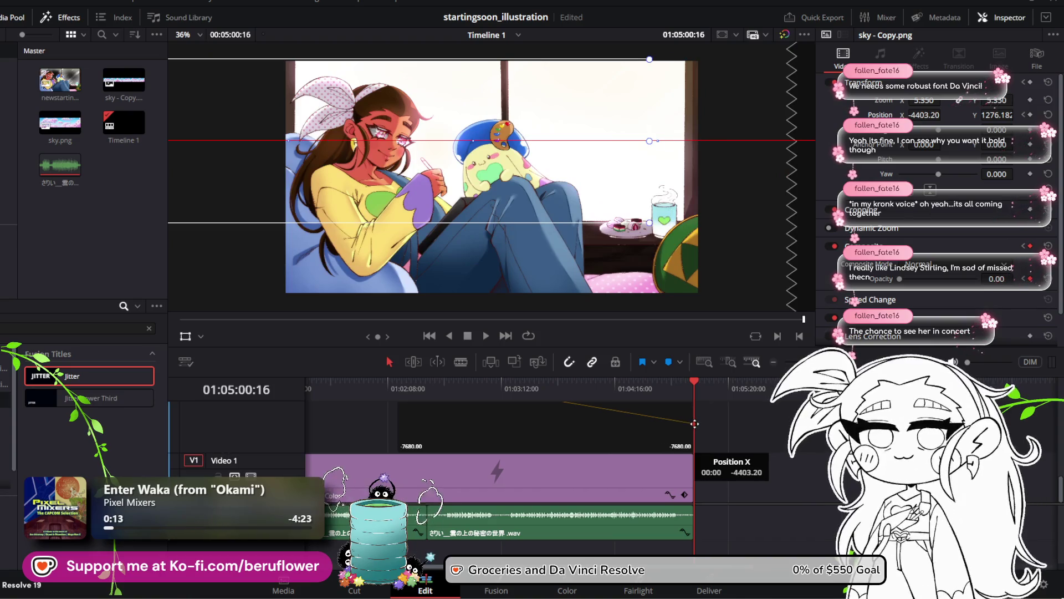
{"action": "scroll", "coordinate": [665, 428], "scroll_direction": "up", "scroll_amount": 3}
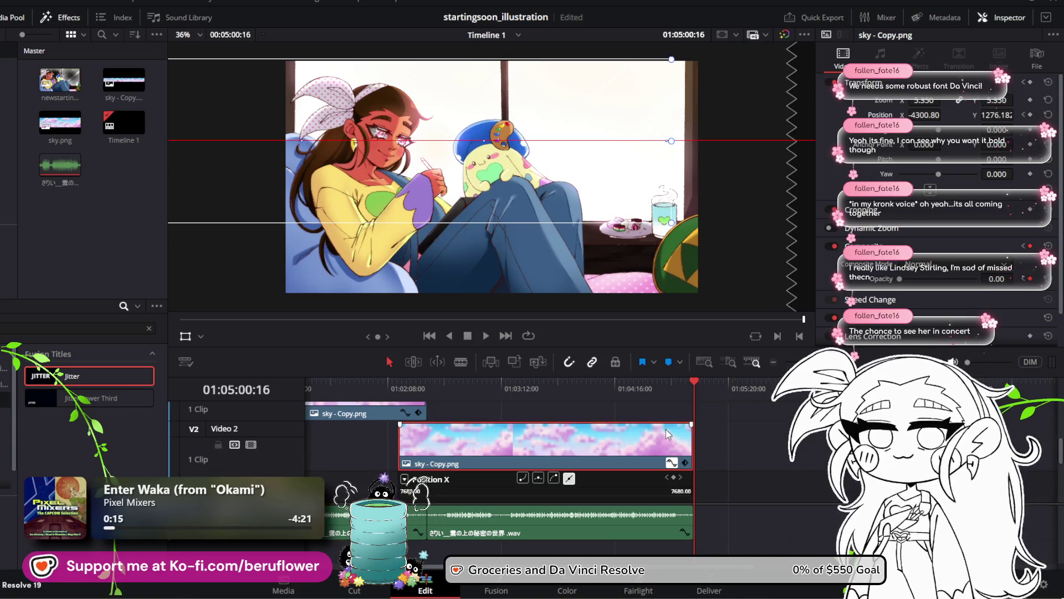
Move the last Position X keyframe back to 01:04:59:05, raising it to -4096.00, and check the motion
{"action": "left_click_drag", "start_coordinate": [677, 381], "coordinate": [687, 383]}
{"action": "scroll", "coordinate": [696, 400], "scroll_direction": "down", "scroll_amount": 3}
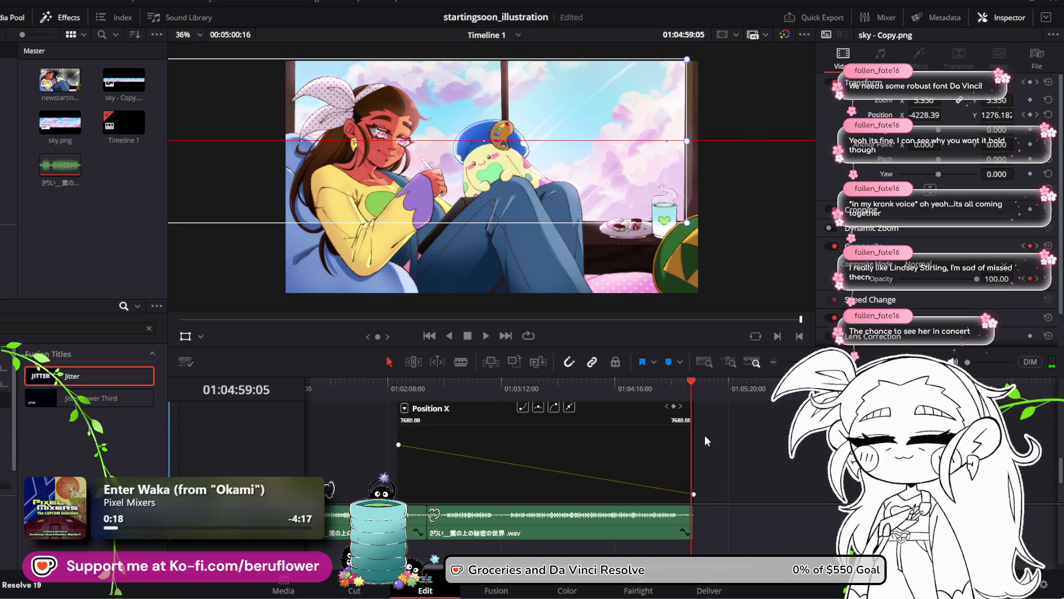
{"action": "mouse_move", "coordinate": [693, 492]}
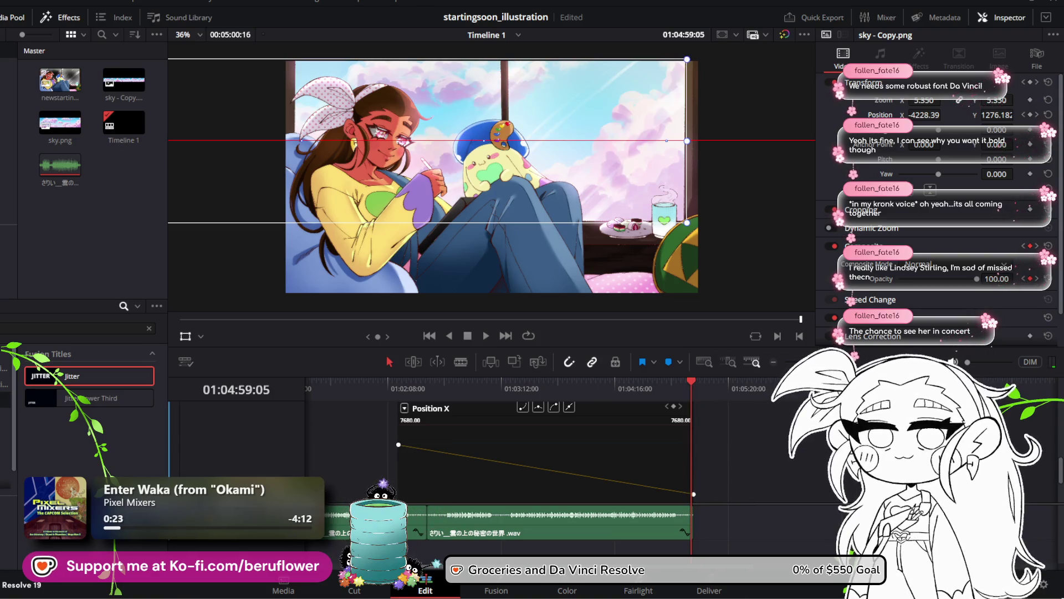
{"action": "scroll", "coordinate": [693, 492], "scroll_direction": "up", "scroll_amount": 5}
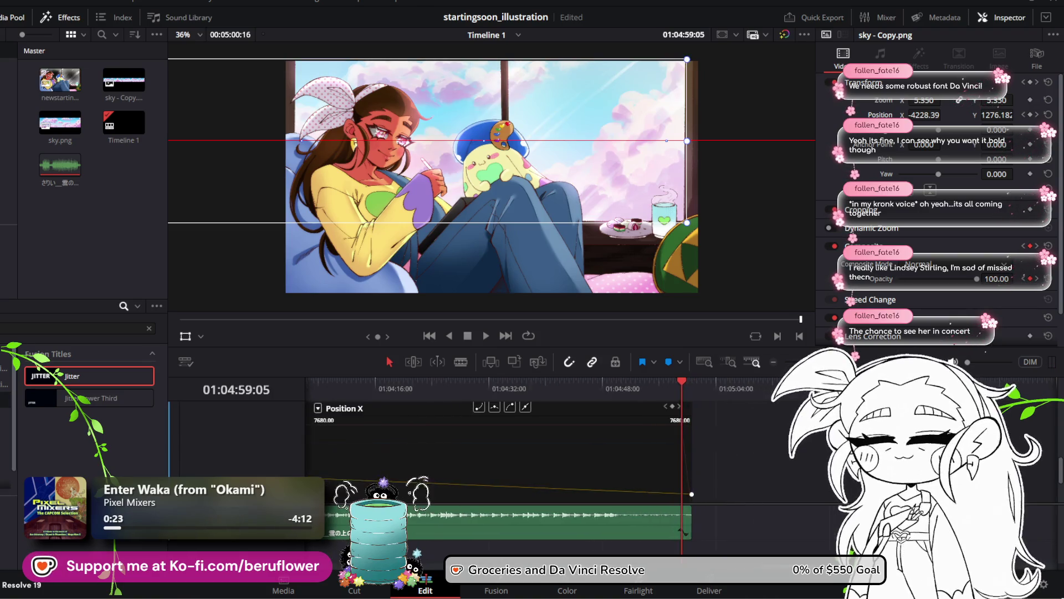
{"action": "left_click", "coordinate": [697, 494]}
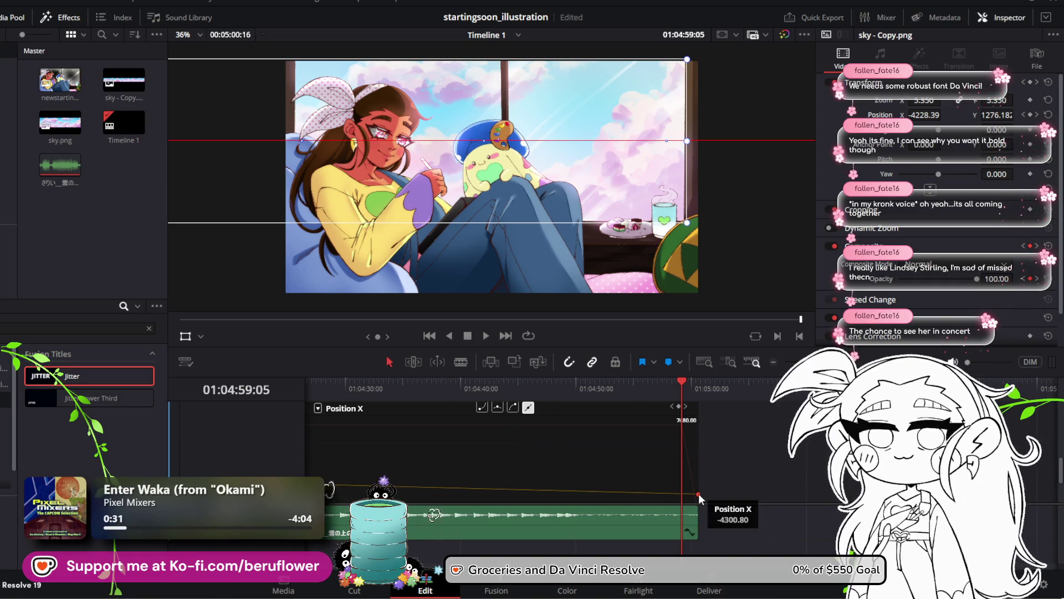
{"action": "mouse_move", "coordinate": [698, 493]}
{"action": "left_mouse_down"}
{"action": "mouse_move", "coordinate": [679, 489]}
{"action": "mouse_move", "coordinate": [692, 492]}
{"action": "left_mouse_up"}
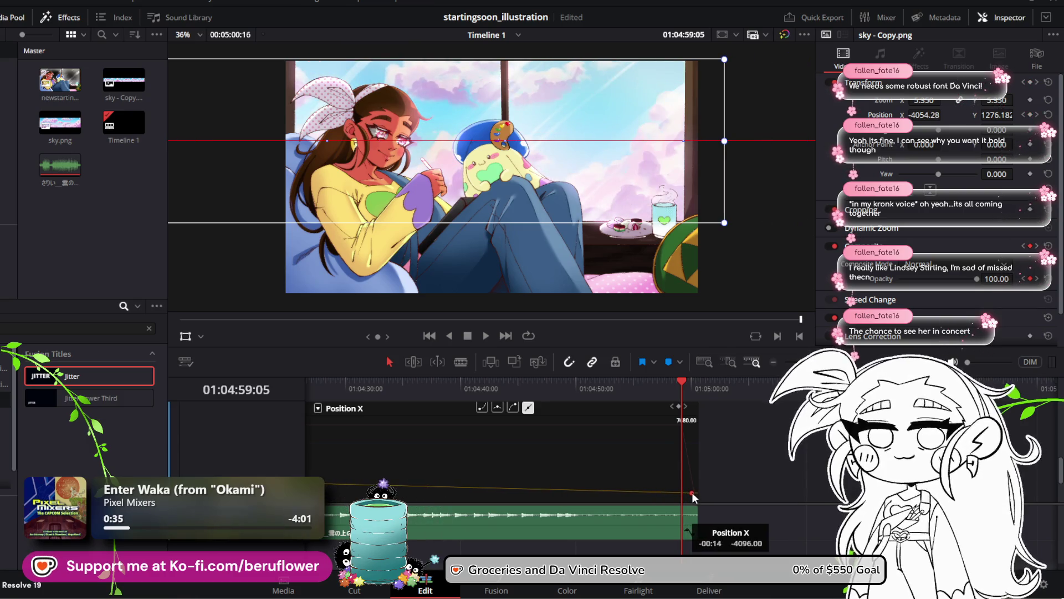
{"action": "left_click", "coordinate": [692, 382]}
{"action": "left_click_drag", "start_coordinate": [693, 384], "coordinate": [684, 391]}
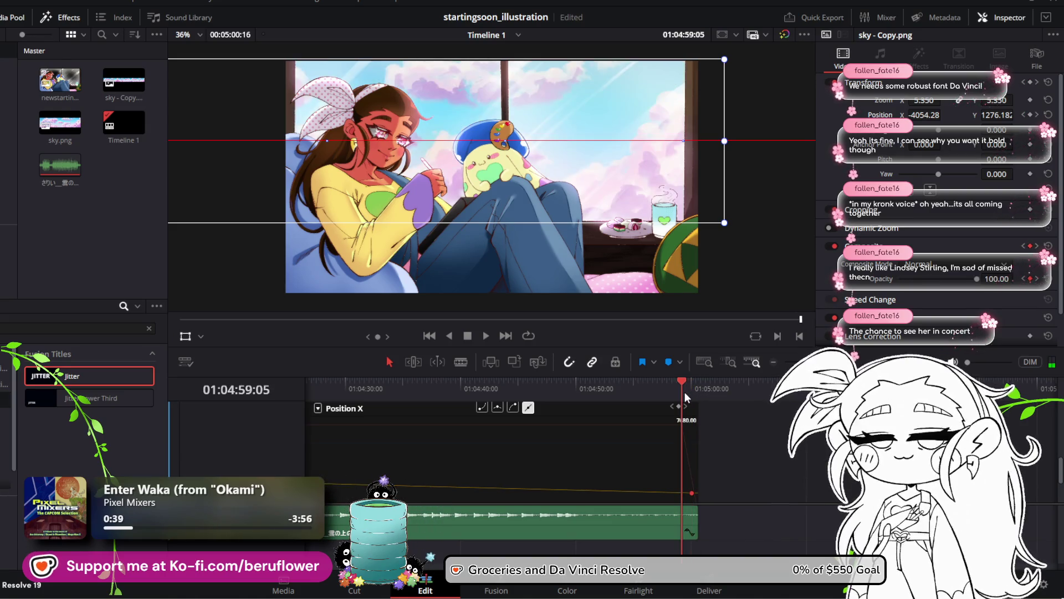
{"action": "scroll", "coordinate": [723, 453], "scroll_direction": "up", "scroll_amount": 2}
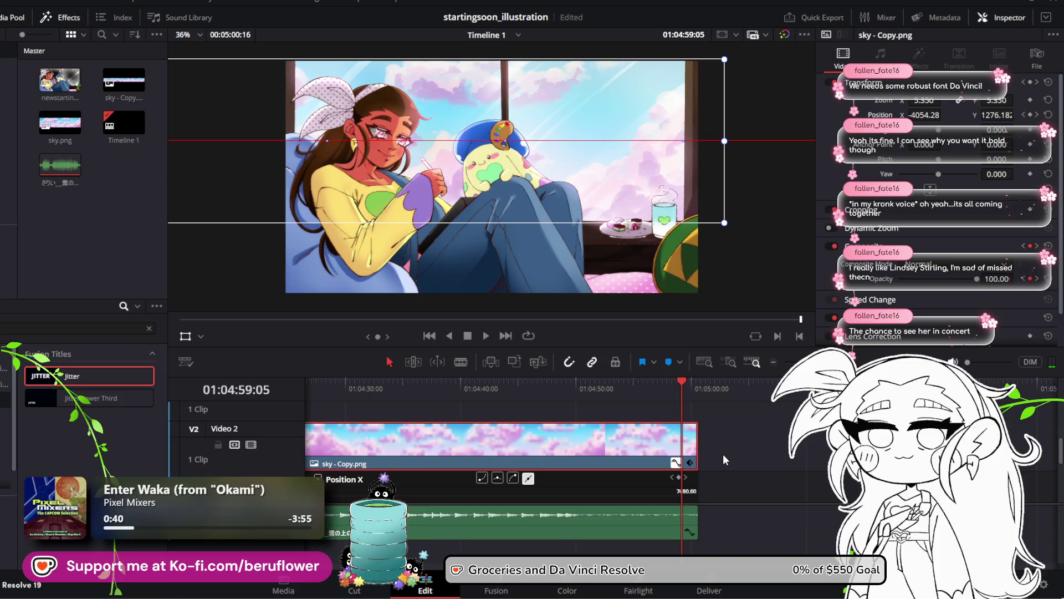
Collapse the Video 2 clip's Position X keyframe curve
{"action": "scroll", "coordinate": [723, 454], "scroll_direction": "down", "scroll_amount": 2}
{"action": "scroll", "coordinate": [722, 454], "scroll_direction": "up", "scroll_amount": 2}
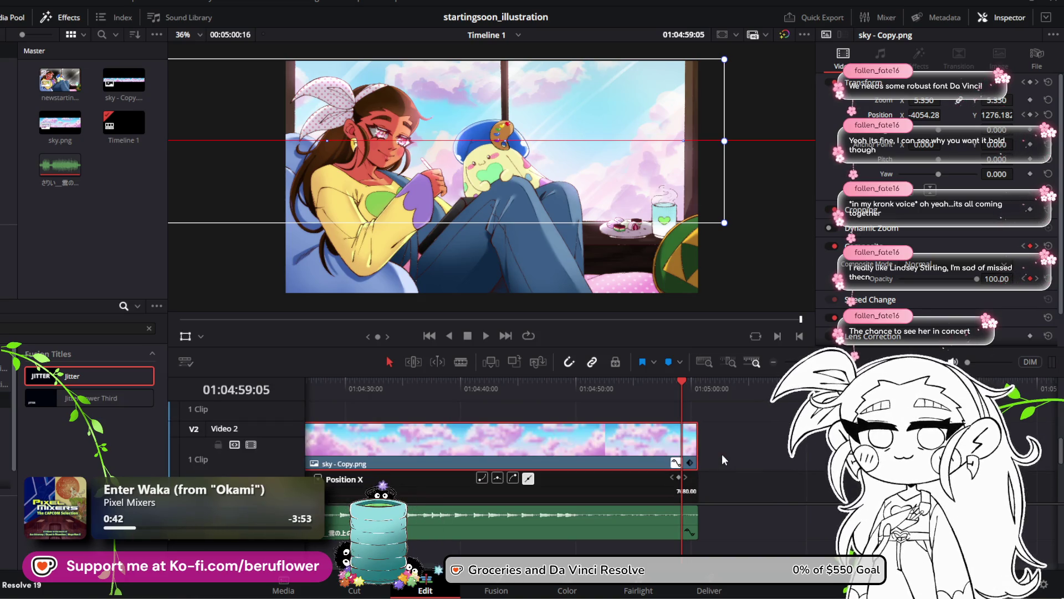
{"action": "scroll", "coordinate": [611, 454], "scroll_direction": "down", "scroll_amount": 2}
{"action": "scroll", "coordinate": [554, 458], "scroll_direction": "up", "scroll_amount": 2}
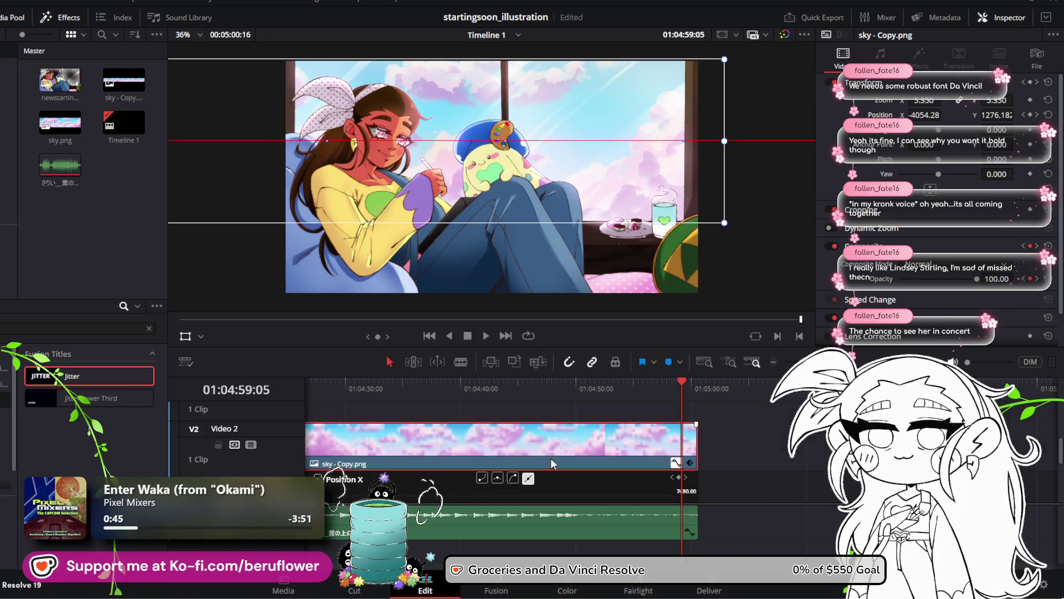
{"action": "left_click", "coordinate": [674, 463]}
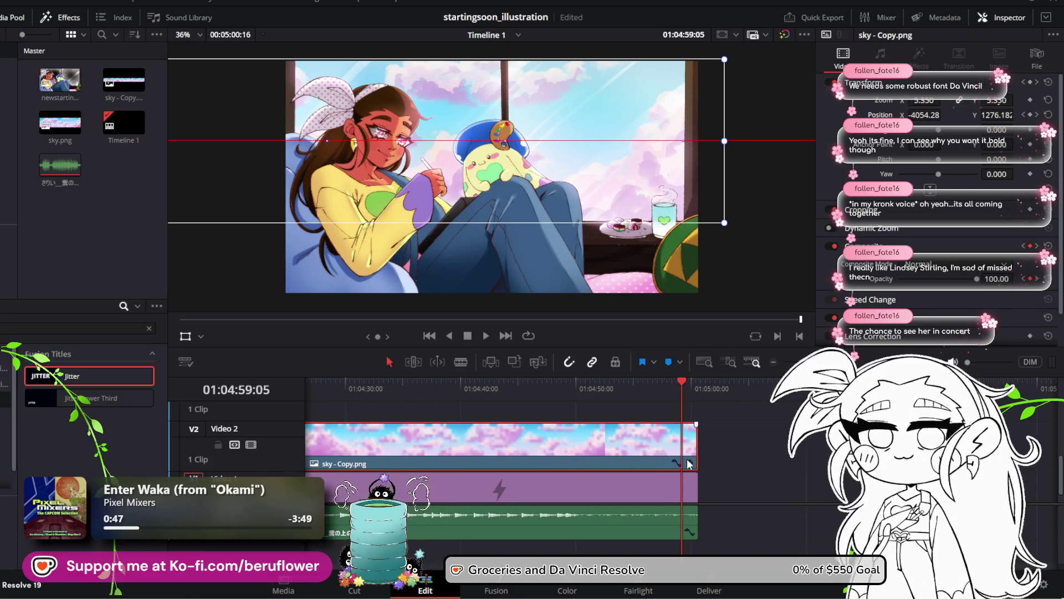
{"action": "scroll", "coordinate": [688, 461], "scroll_direction": "down", "scroll_amount": 1}
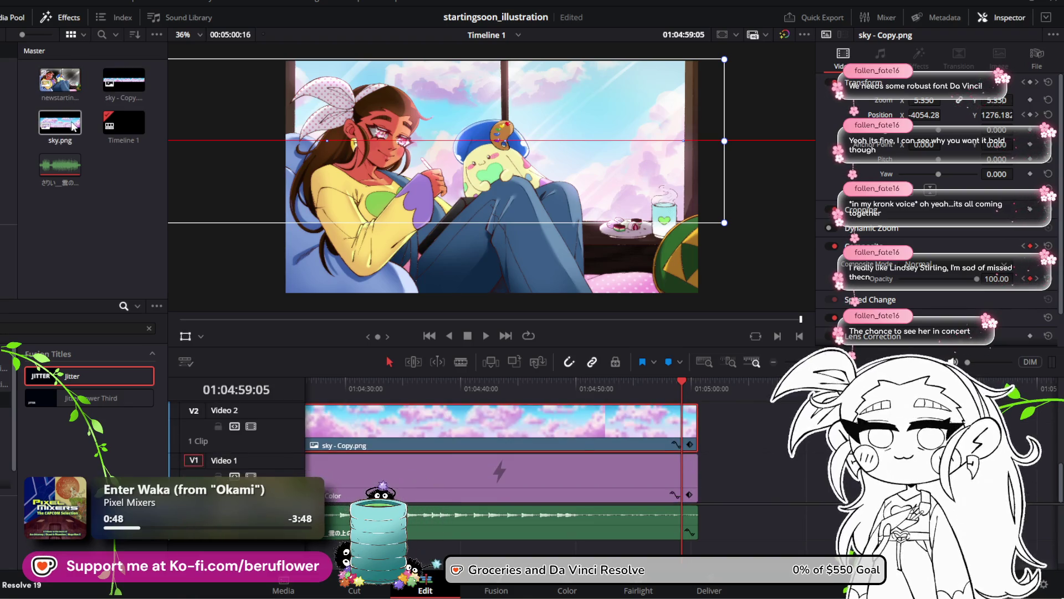
Preview sky.png, then raise the viewer/timeline divider so every track shows
{"action": "left_click", "coordinate": [67, 134]}
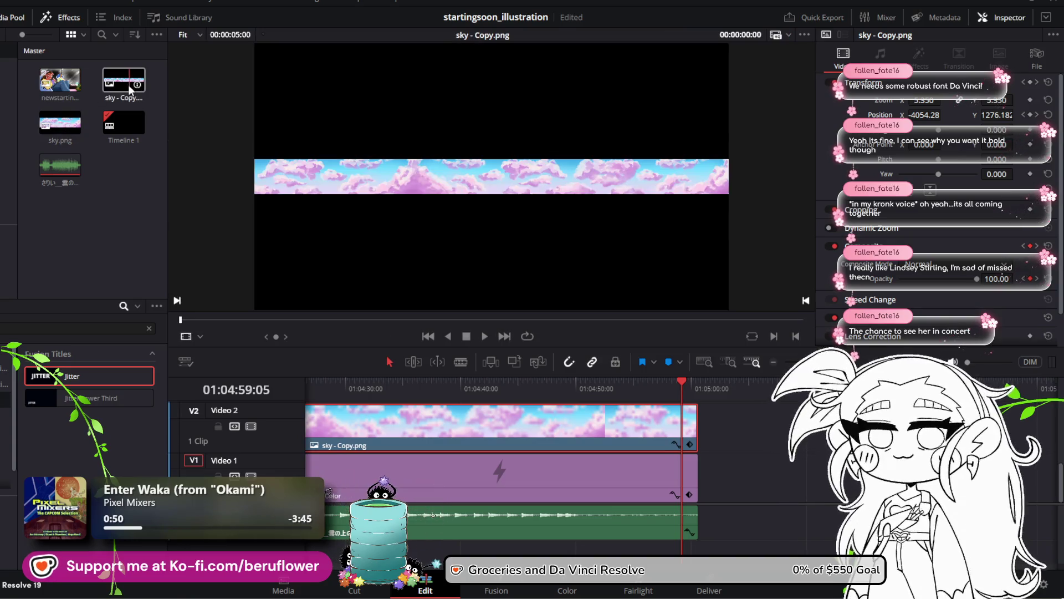
{"action": "left_click", "coordinate": [59, 132]}
{"action": "mouse_move", "coordinate": [58, 132]}
{"action": "left_mouse_down"}
{"action": "mouse_move", "coordinate": [450, 385]}
{"action": "mouse_move", "coordinate": [320, 370]}
{"action": "mouse_move", "coordinate": [65, 111]}
{"action": "mouse_move", "coordinate": [59, 130]}
{"action": "mouse_move", "coordinate": [285, 280]}
{"action": "mouse_move", "coordinate": [709, 424]}
{"action": "mouse_move", "coordinate": [174, 263]}
{"action": "left_mouse_up"}
{"action": "scroll", "coordinate": [423, 469], "scroll_direction": "up", "scroll_amount": 3}
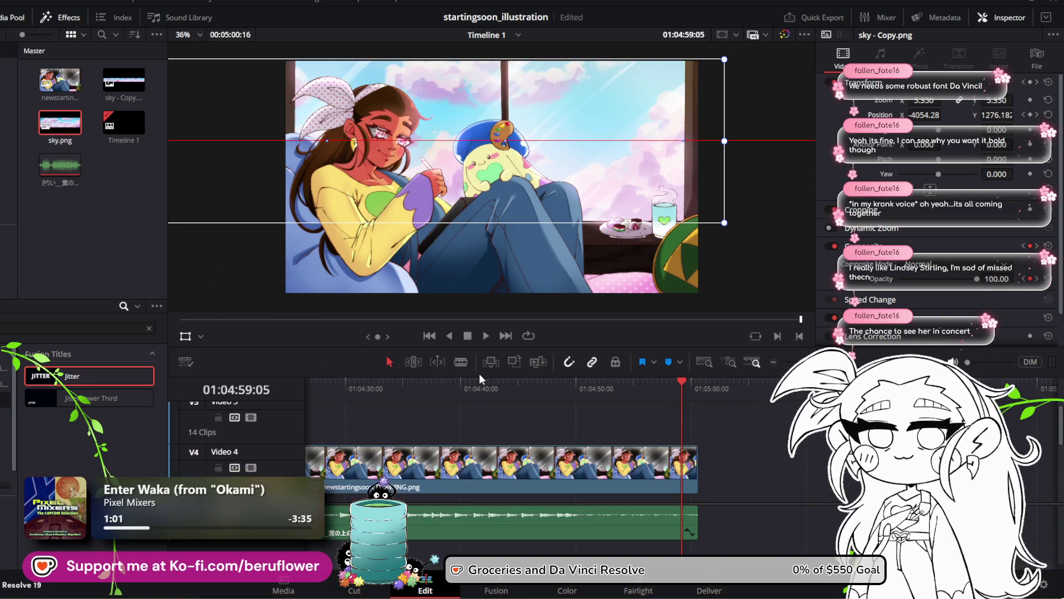
{"action": "left_click_drag", "start_coordinate": [483, 375], "coordinate": [486, 192]}
{"action": "left_click", "coordinate": [477, 317]}
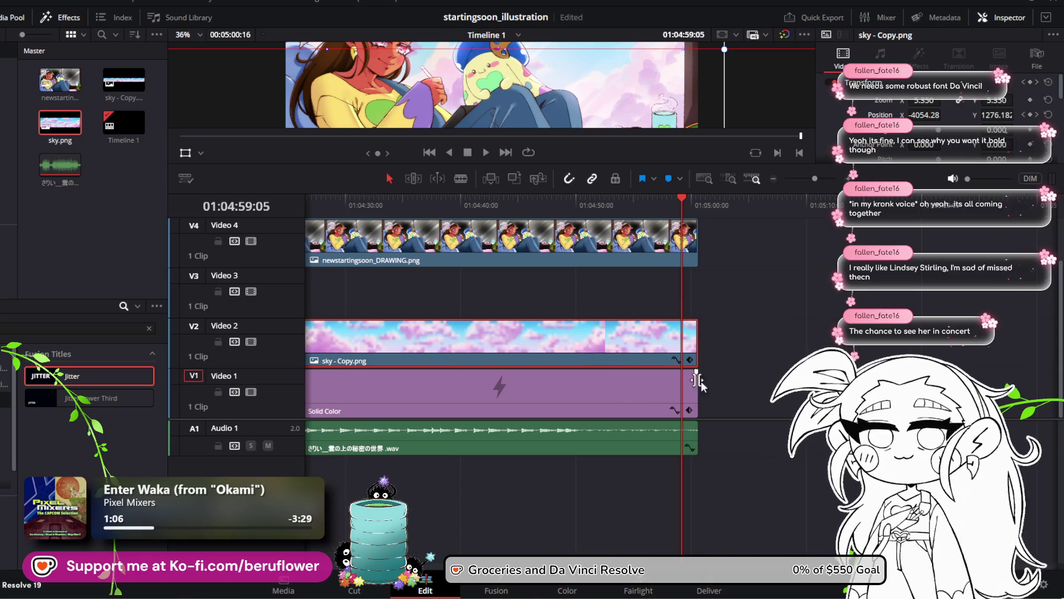
Move the sky - Copy.png clips off Video 2 onto the track above
{"action": "left_click_drag", "start_coordinate": [804, 174], "coordinate": [802, 177]}
{"action": "mouse_move", "coordinate": [604, 388]}
{"action": "left_mouse_down"}
{"action": "mouse_move", "coordinate": [561, 388]}
{"action": "mouse_move", "coordinate": [421, 266]}
{"action": "mouse_move", "coordinate": [377, 247]}
{"action": "mouse_move", "coordinate": [538, 328]}
{"action": "mouse_move", "coordinate": [618, 314]}
{"action": "mouse_move", "coordinate": [363, 334]}
{"action": "left_mouse_up"}
{"action": "scroll", "coordinate": [382, 304], "scroll_direction": "up", "scroll_amount": 2}
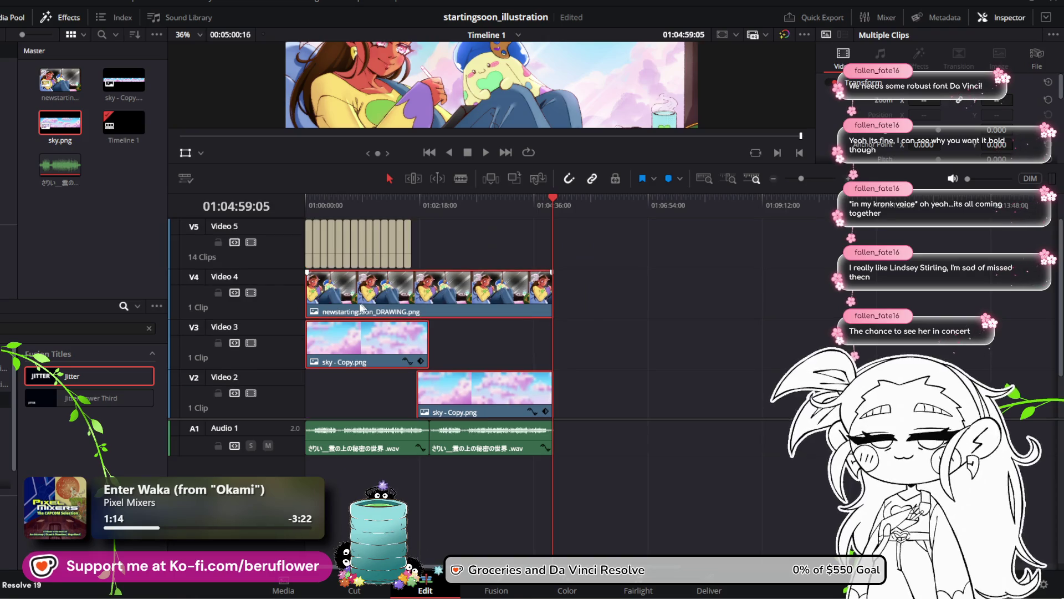
{"action": "mouse_move", "coordinate": [619, 254]}
{"action": "left_mouse_down"}
{"action": "mouse_move", "coordinate": [625, 298]}
{"action": "mouse_move", "coordinate": [594, 356]}
{"action": "mouse_move", "coordinate": [313, 391]}
{"action": "left_mouse_up"}
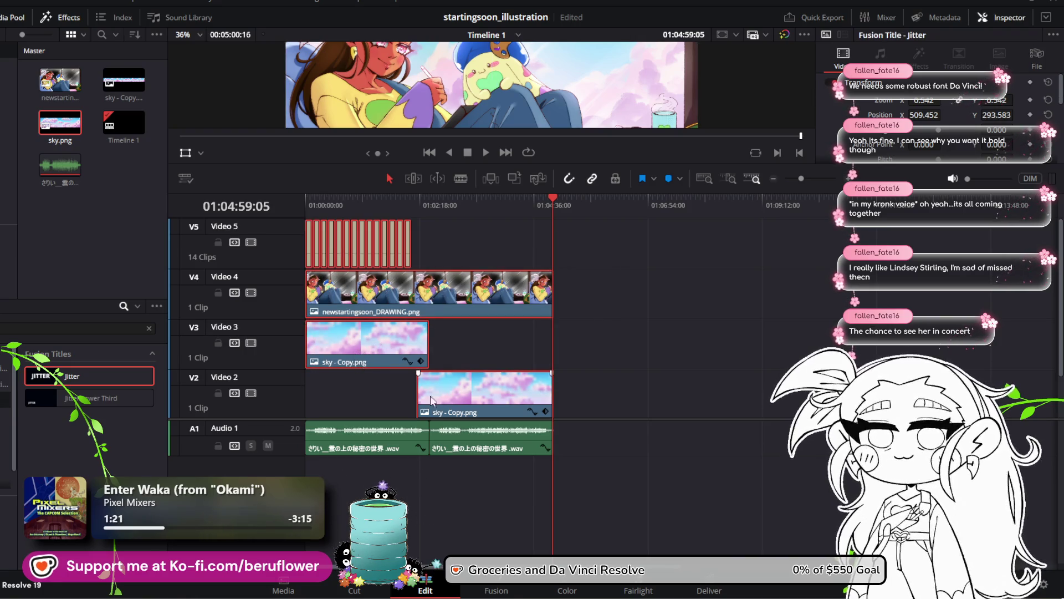
{"action": "left_click_drag", "start_coordinate": [477, 394], "coordinate": [436, 360]}
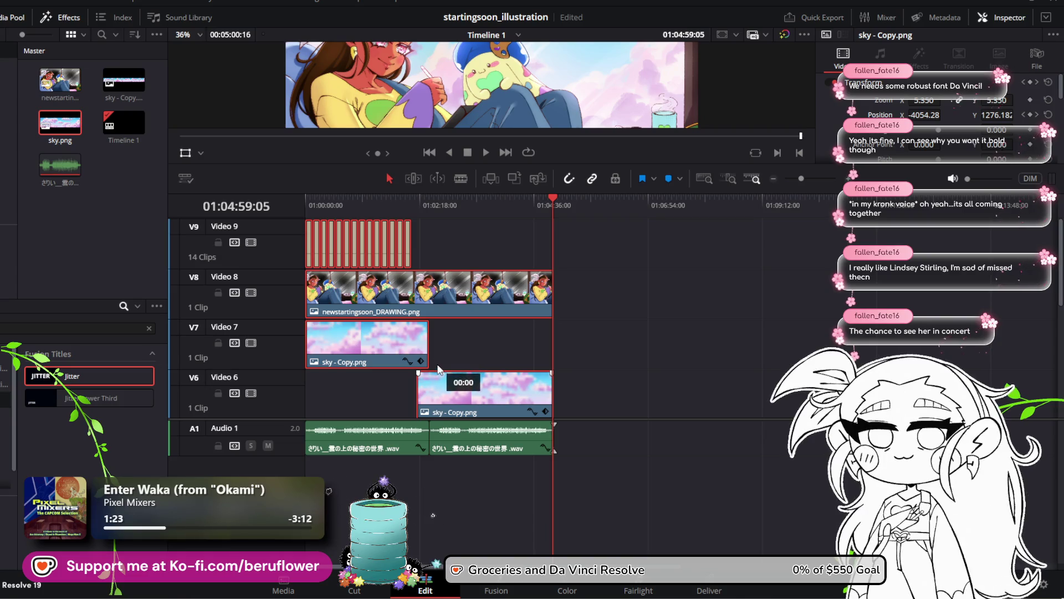
{"action": "scroll", "coordinate": [503, 346], "scroll_direction": "down", "scroll_amount": 2}
{"action": "scroll", "coordinate": [502, 342], "scroll_direction": "down", "scroll_amount": 1}
{"action": "scroll", "coordinate": [491, 336], "scroll_direction": "down", "scroll_amount": 1}
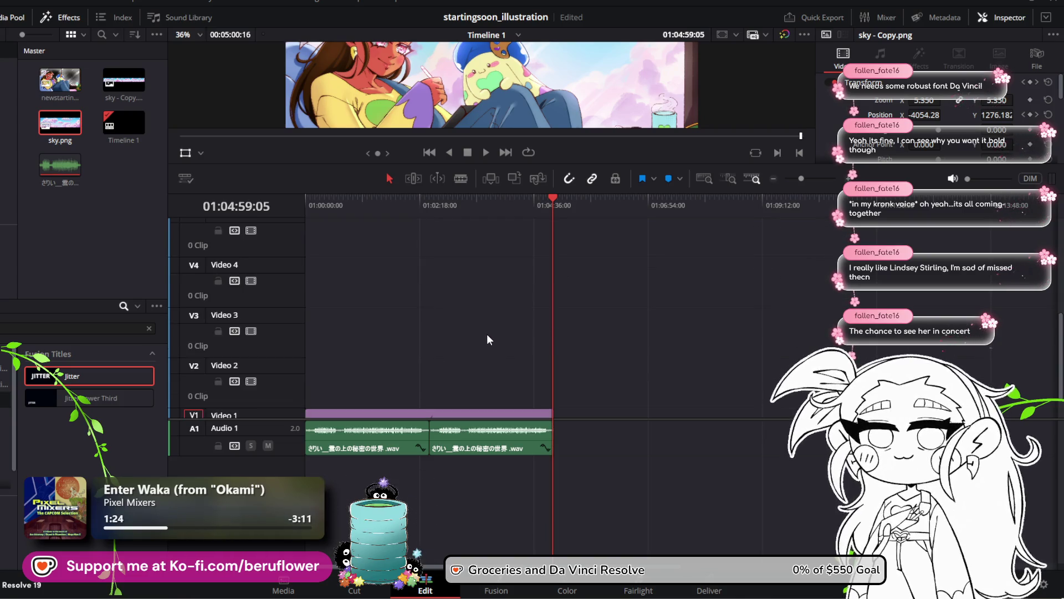
{"action": "scroll", "coordinate": [480, 310], "scroll_direction": "up", "scroll_amount": 1}
{"action": "mouse_move", "coordinate": [462, 268]}
{"action": "left_mouse_down"}
{"action": "mouse_move", "coordinate": [469, 311]}
{"action": "mouse_move", "coordinate": [448, 337]}
{"action": "mouse_move", "coordinate": [447, 384]}
{"action": "left_mouse_up"}
{"action": "scroll", "coordinate": [441, 371], "scroll_direction": "down", "scroll_amount": 2}
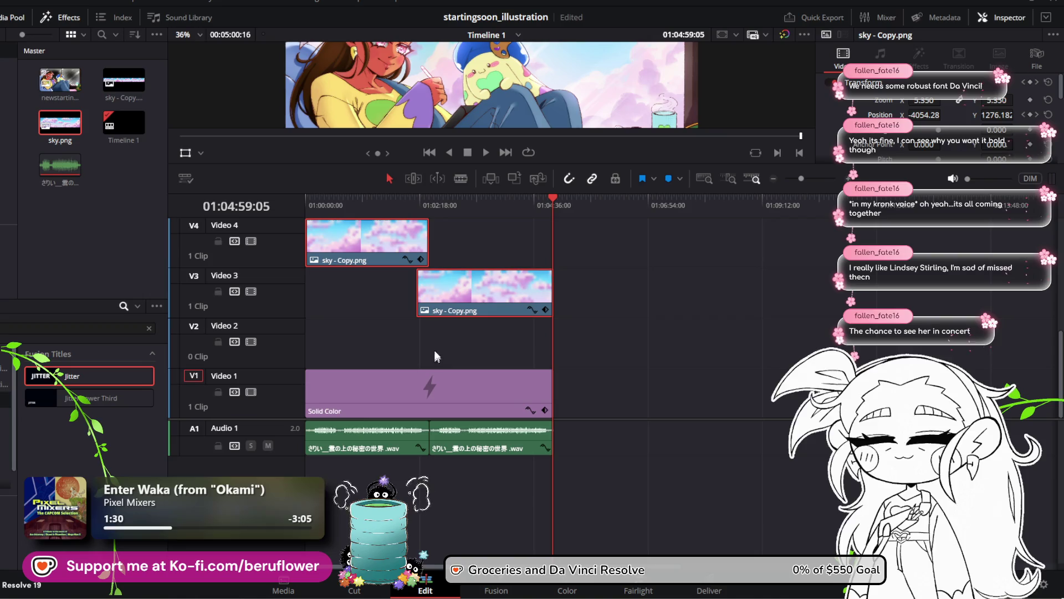
{"action": "left_click", "coordinate": [430, 348]}
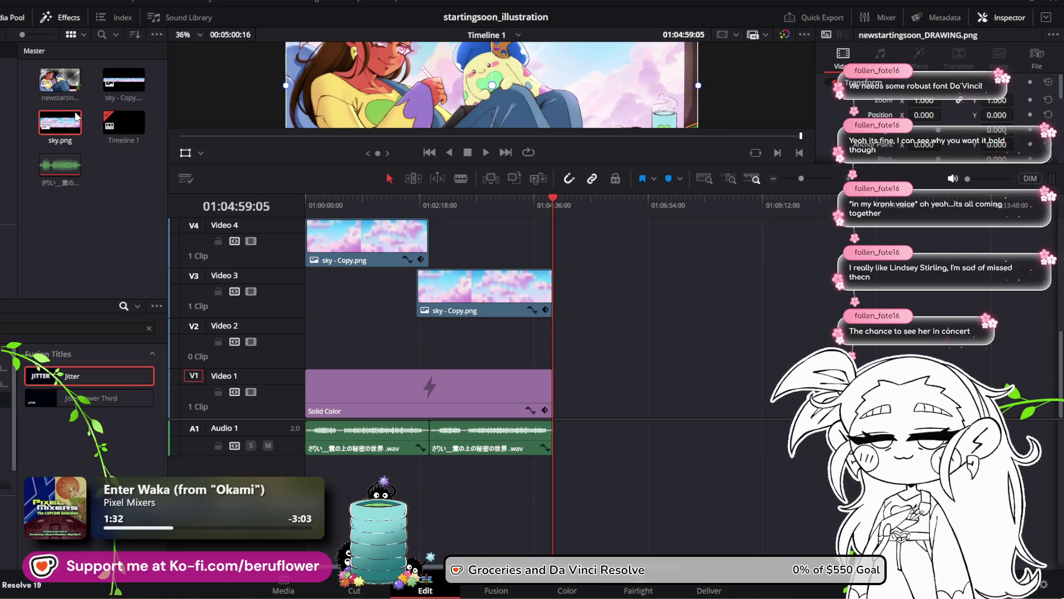
Place sky.png on Video 2, lengthen it and trim its ends to match the clip above
{"action": "double_click", "coordinate": [66, 129]}
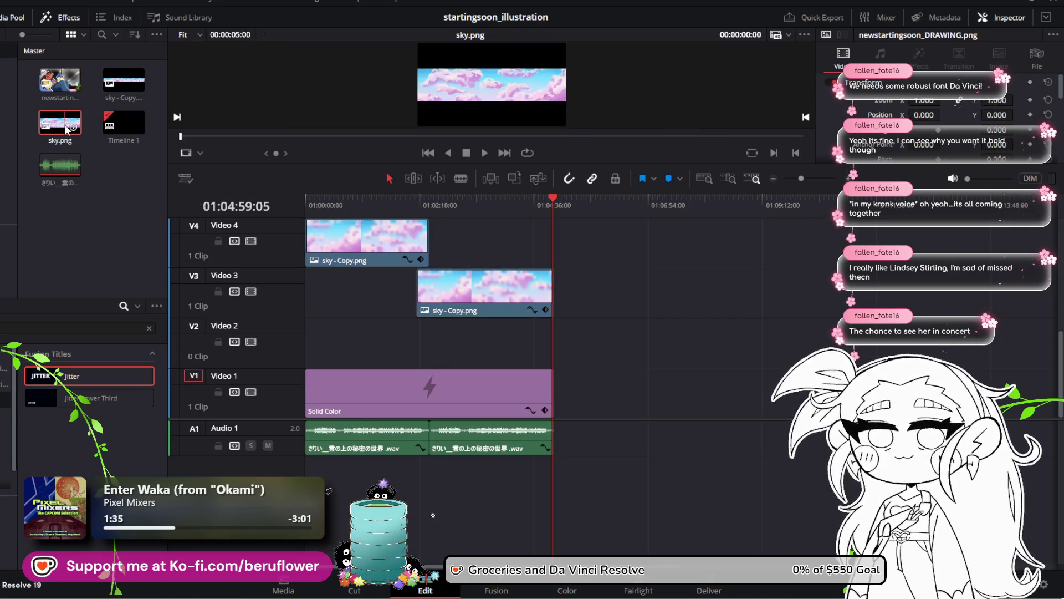
{"action": "mouse_move", "coordinate": [66, 128]}
{"action": "left_mouse_down"}
{"action": "mouse_move", "coordinate": [289, 326]}
{"action": "mouse_move", "coordinate": [481, 344]}
{"action": "left_mouse_up"}
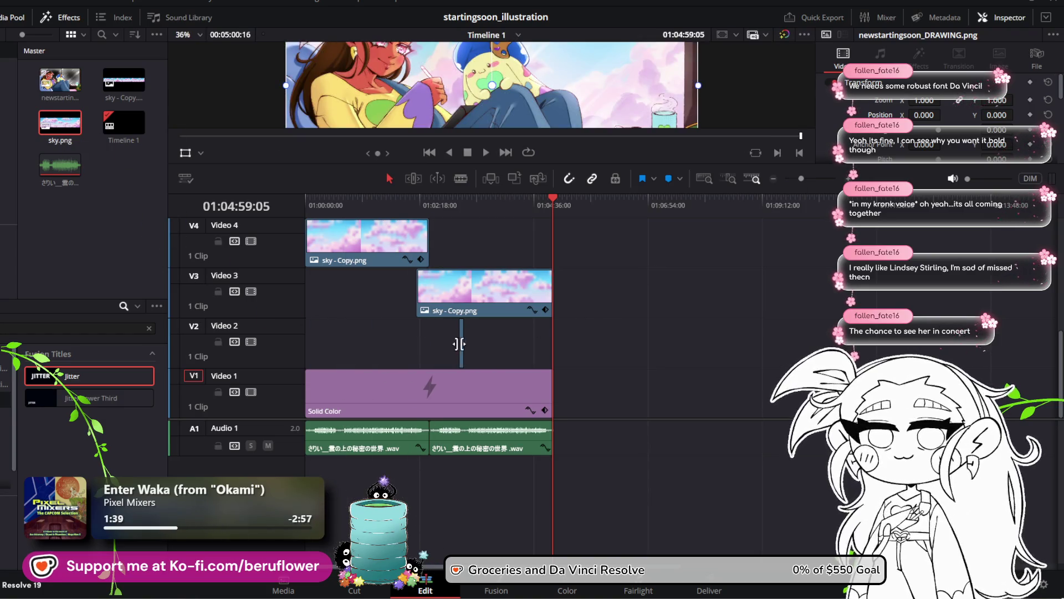
{"action": "mouse_move", "coordinate": [460, 344]}
{"action": "left_mouse_down"}
{"action": "mouse_move", "coordinate": [438, 345]}
{"action": "mouse_move", "coordinate": [536, 348]}
{"action": "left_mouse_up"}
{"action": "left_click_drag", "start_coordinate": [801, 178], "coordinate": [812, 181]}
{"action": "left_click_drag", "start_coordinate": [627, 345], "coordinate": [637, 345]}
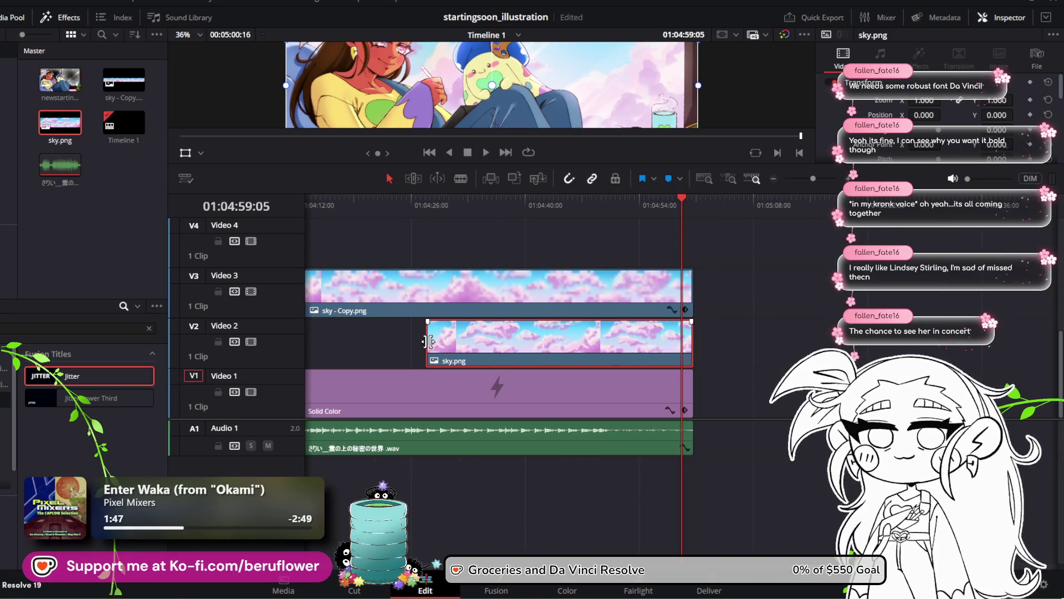
{"action": "mouse_move", "coordinate": [429, 341]}
{"action": "left_mouse_down"}
{"action": "mouse_move", "coordinate": [668, 347]}
{"action": "mouse_move", "coordinate": [524, 345]}
{"action": "mouse_move", "coordinate": [415, 359]}
{"action": "left_mouse_up"}
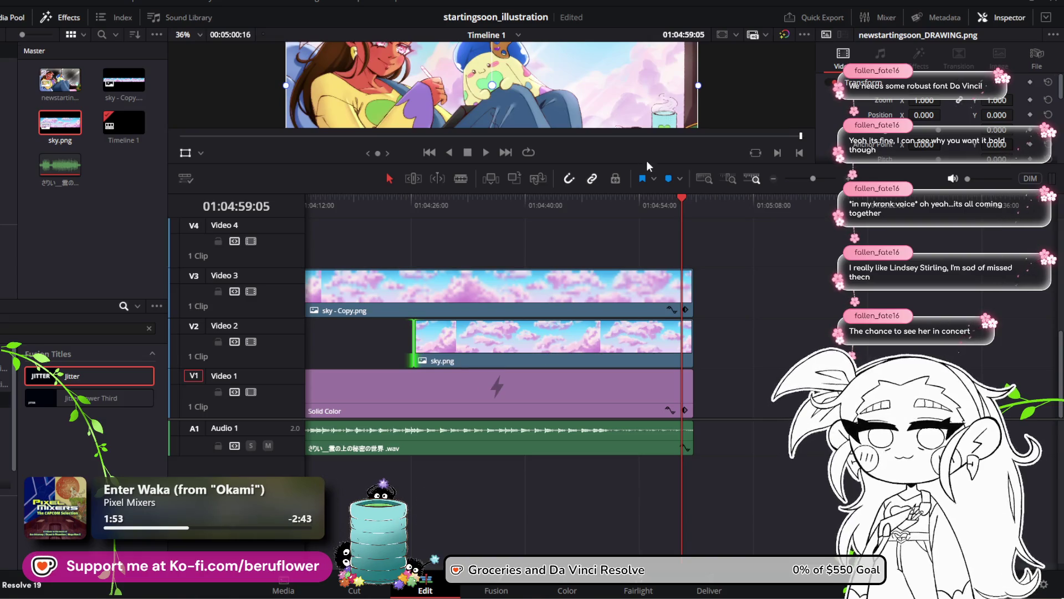
Scale sky.png to about 1.65, reset its zoom to 1.000, then delete it from Video 2
{"action": "scroll", "coordinate": [658, 100], "scroll_direction": "down", "scroll_amount": 4}
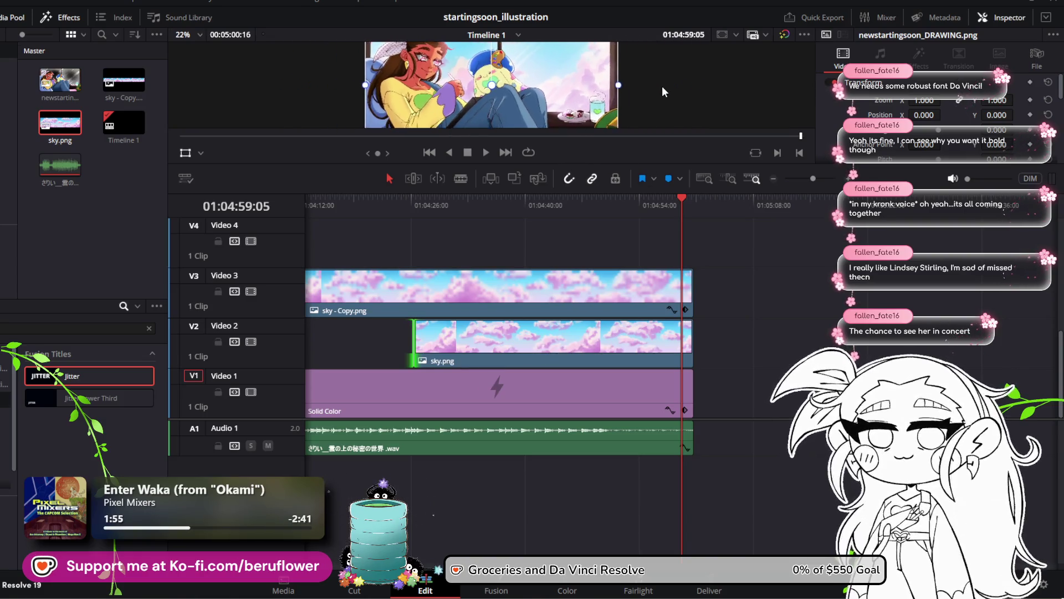
{"action": "scroll", "coordinate": [666, 87], "scroll_direction": "up", "scroll_amount": 2}
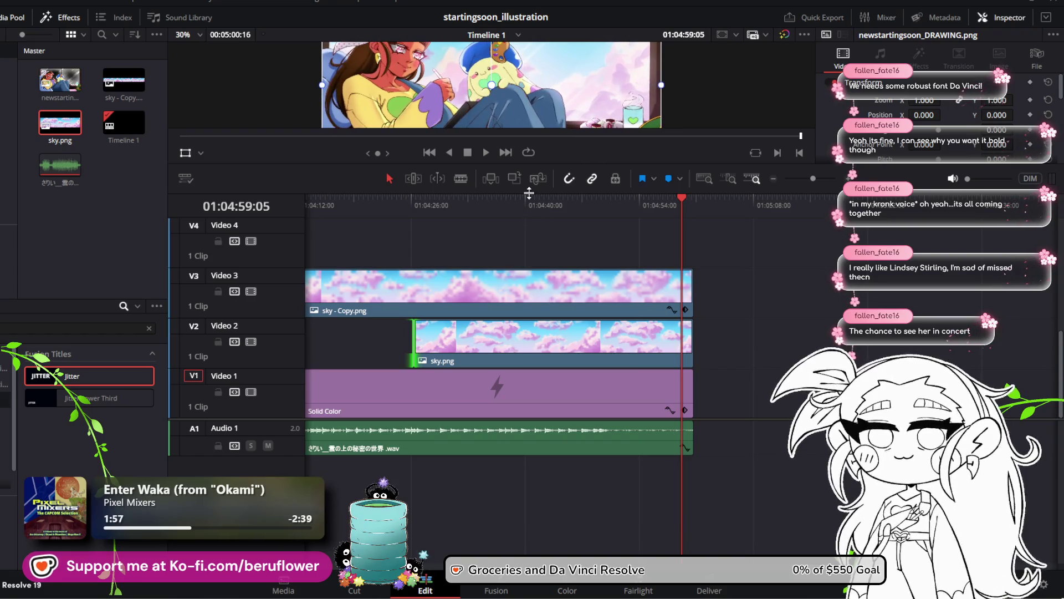
{"action": "left_click_drag", "start_coordinate": [529, 193], "coordinate": [529, 296]}
{"action": "left_click", "coordinate": [562, 384]}
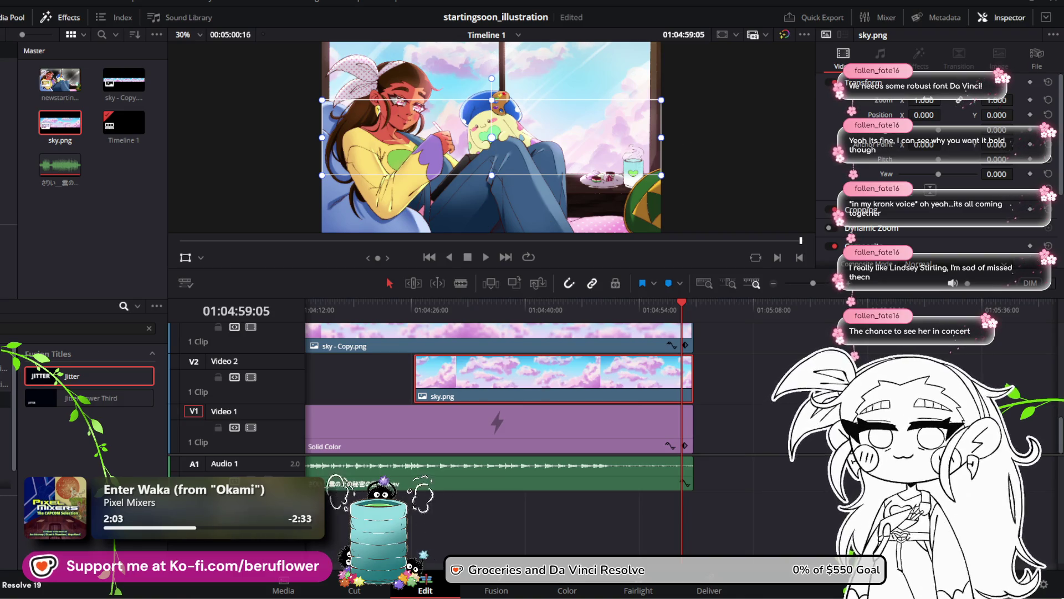
{"action": "left_click_drag", "start_coordinate": [915, 100], "coordinate": [945, 100]}
{"action": "left_click_drag", "start_coordinate": [918, 100], "coordinate": [967, 100]}
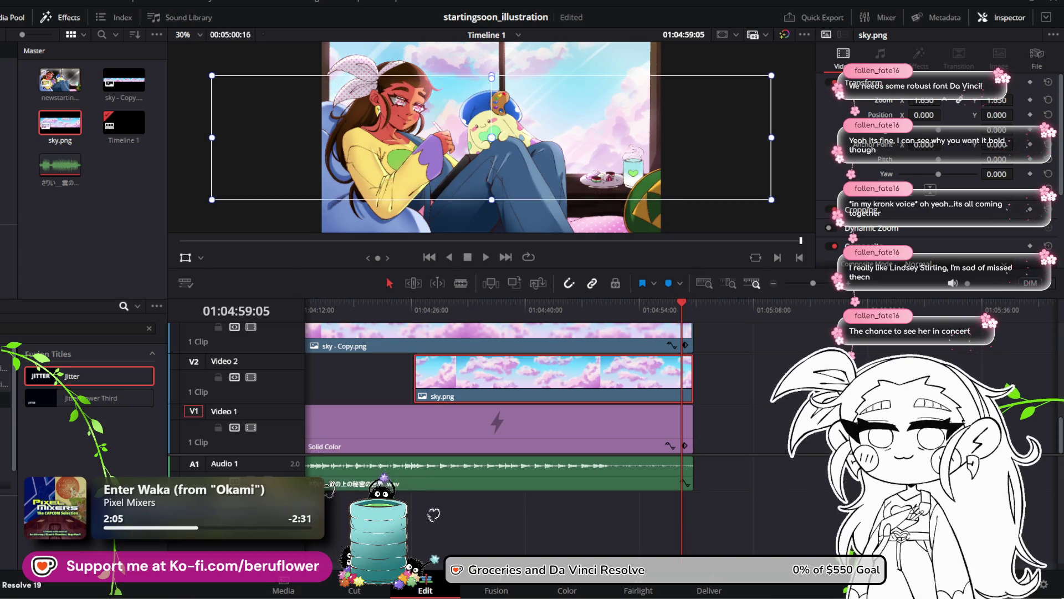
{"action": "double_click", "coordinate": [924, 101]}
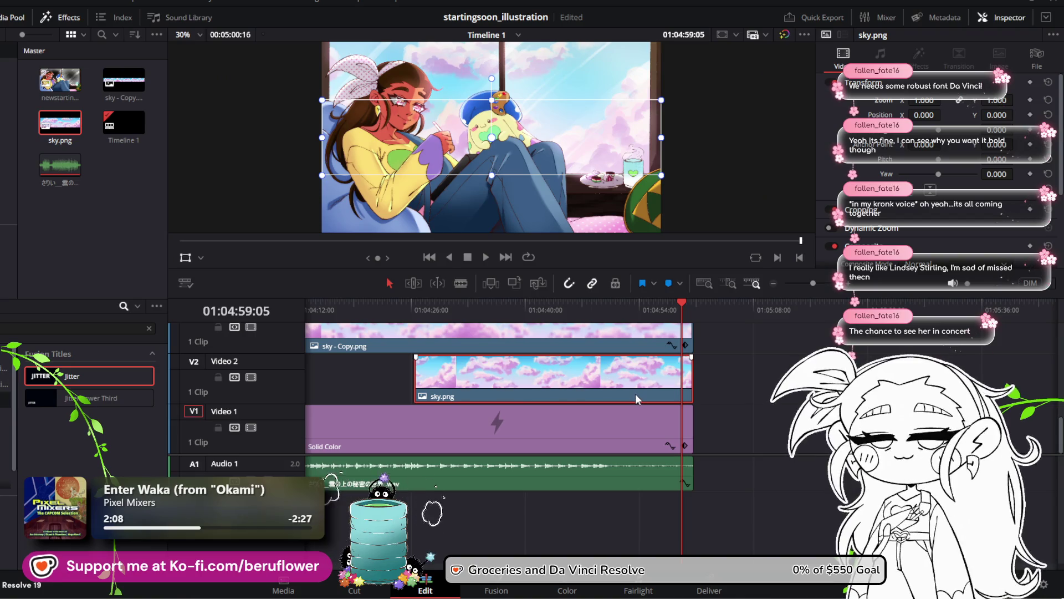
{"action": "key", "text": "Delete"}
Select the sky - Copy.png clip on Video 3
{"action": "scroll", "coordinate": [401, 387], "scroll_direction": "up", "scroll_amount": 3}
{"action": "scroll", "coordinate": [401, 387], "scroll_direction": "down", "scroll_amount": 3}
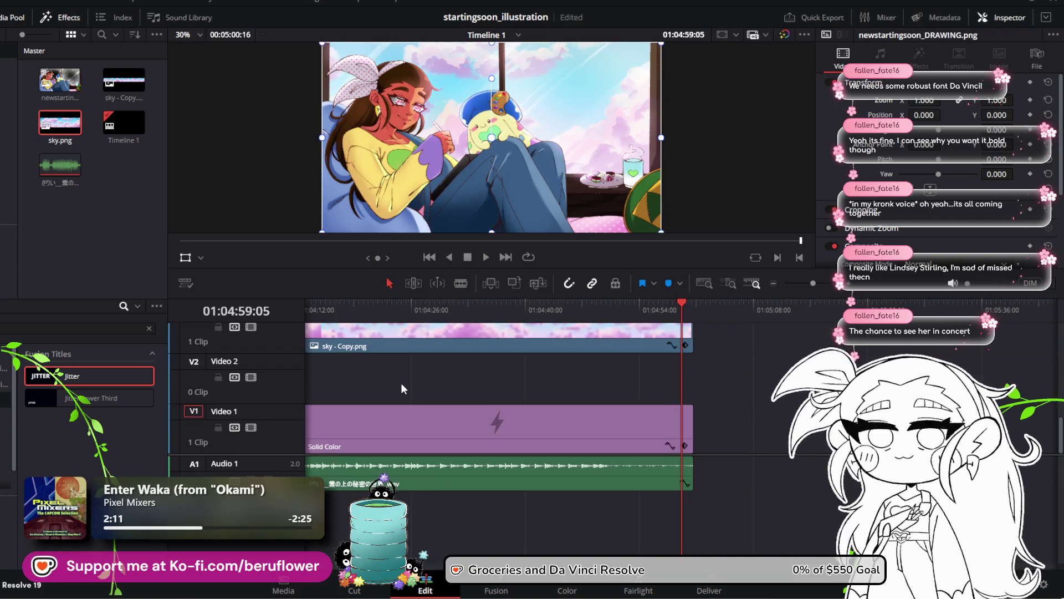
{"action": "scroll", "coordinate": [537, 366], "scroll_direction": "up", "scroll_amount": 2}
{"action": "left_click", "coordinate": [576, 405]}
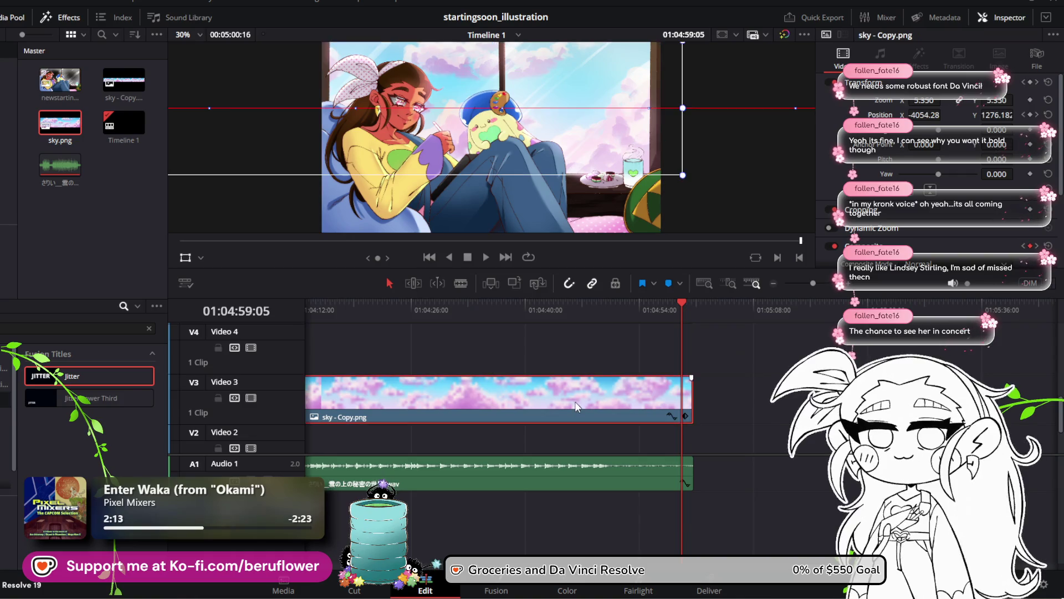
{"action": "scroll", "coordinate": [564, 415], "scroll_direction": "down", "scroll_amount": 2}
{"action": "left_click_drag", "start_coordinate": [687, 299], "coordinate": [695, 301]}
{"action": "key", "text": "ctrl+v"}
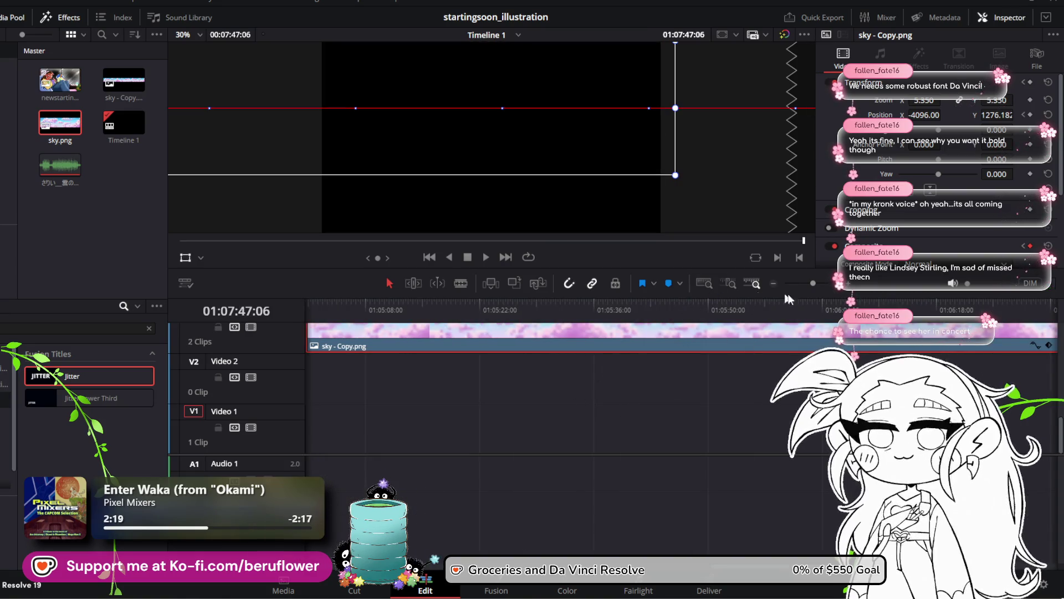
{"action": "left_click", "coordinate": [800, 285]}
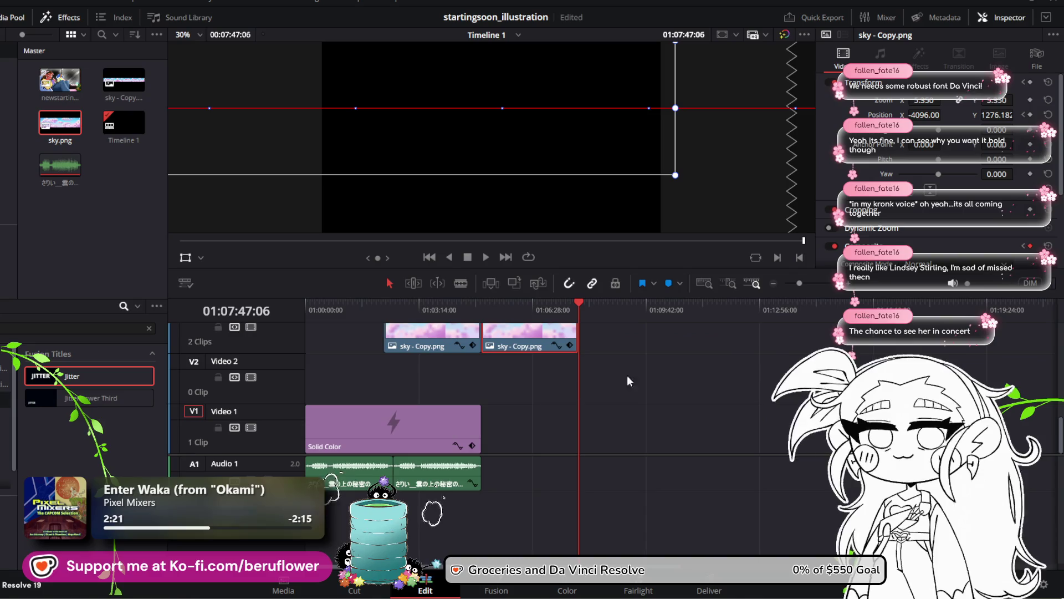
{"action": "mouse_move", "coordinate": [505, 338]}
{"action": "left_mouse_down"}
{"action": "mouse_move", "coordinate": [475, 389]}
{"action": "mouse_move", "coordinate": [409, 389]}
{"action": "left_mouse_up"}
{"action": "scroll", "coordinate": [447, 386], "scroll_direction": "up", "scroll_amount": 3}
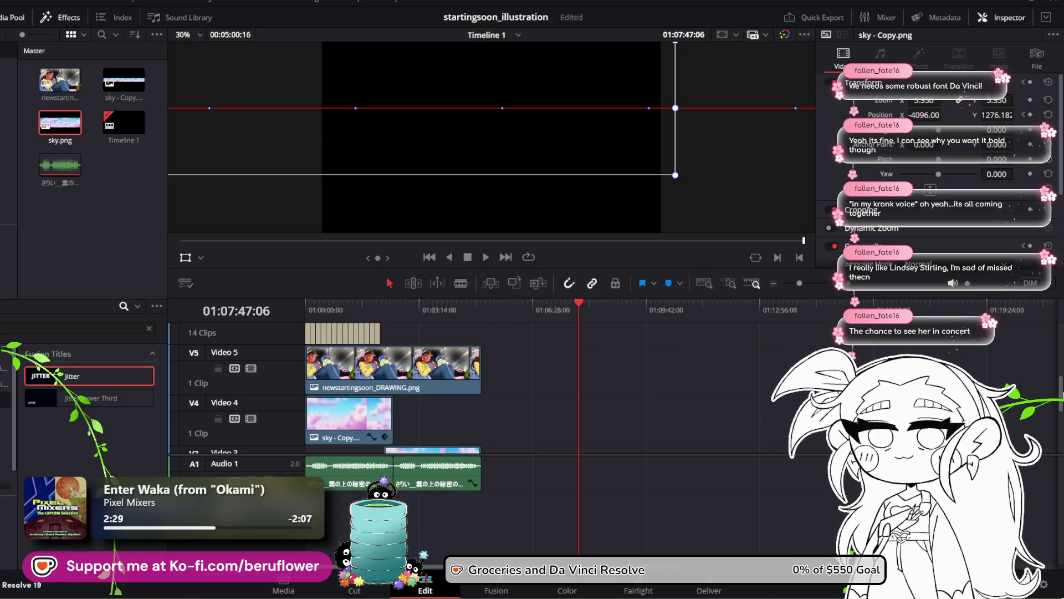
{"action": "scroll", "coordinate": [393, 388], "scroll_direction": "down", "scroll_amount": 5}
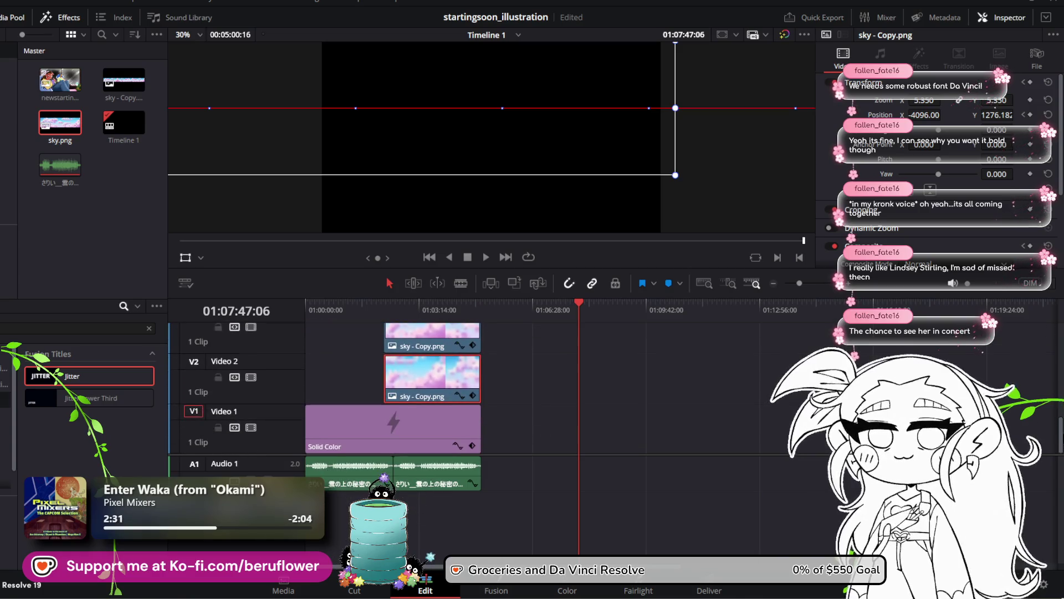
{"action": "left_click_drag", "start_coordinate": [803, 283], "coordinate": [804, 286]}
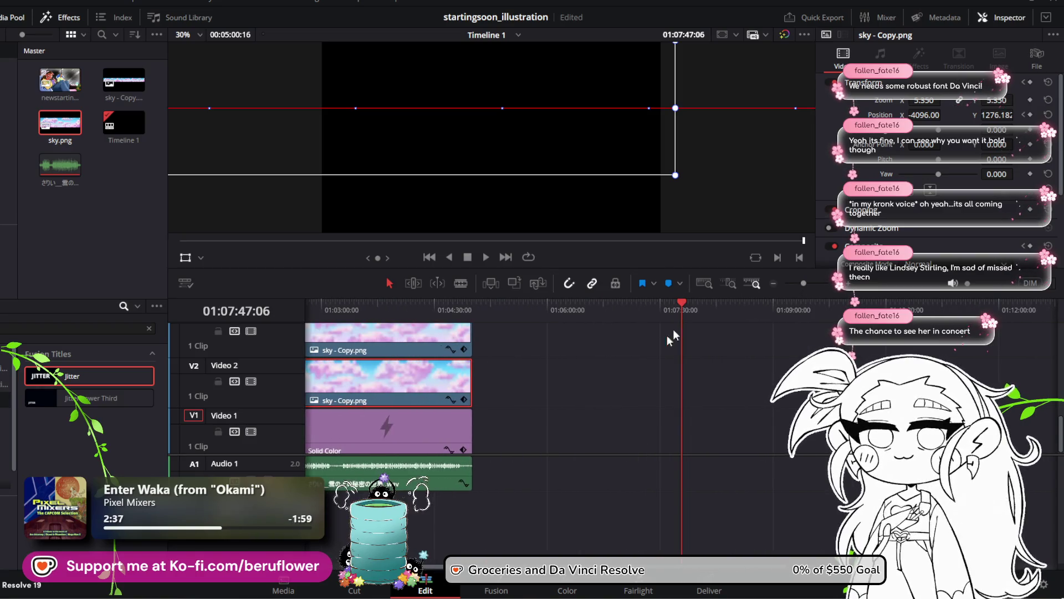
{"action": "left_click_drag", "start_coordinate": [685, 304], "coordinate": [438, 314]}
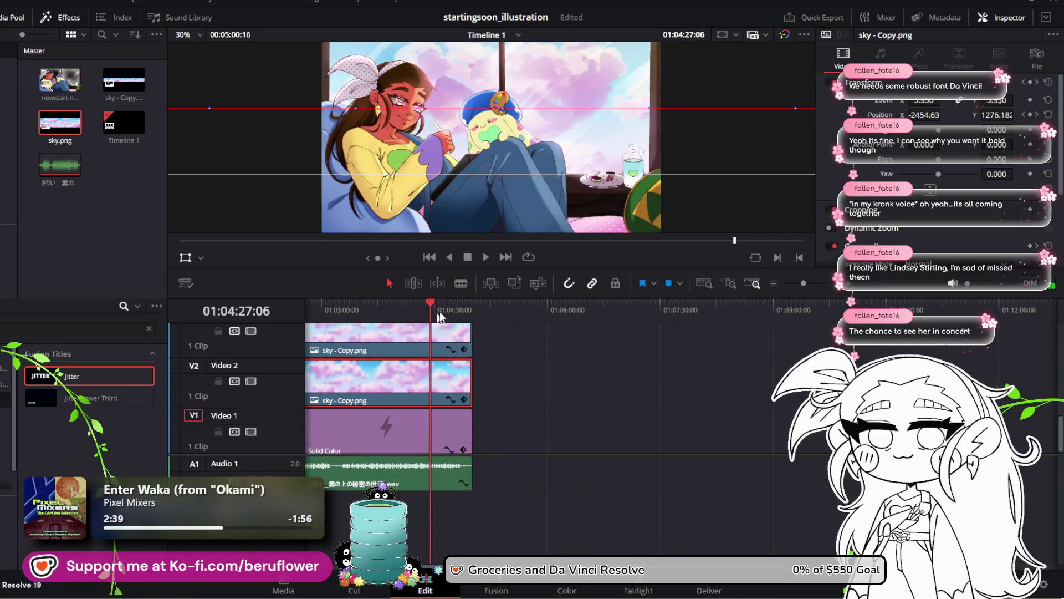
{"action": "left_click", "coordinate": [811, 284]}
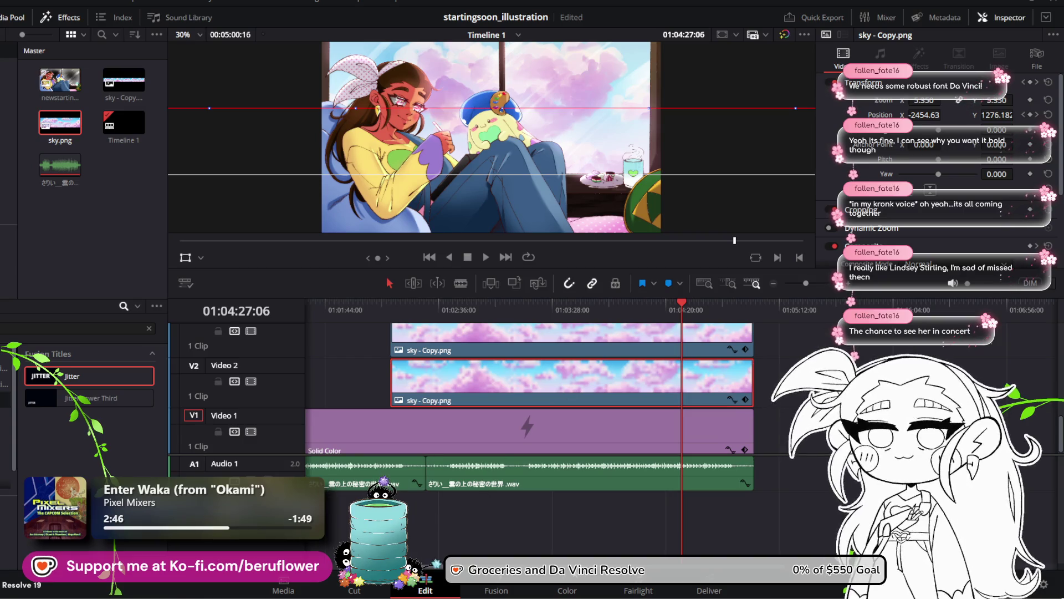
{"action": "scroll", "coordinate": [641, 524], "scroll_direction": "right", "scroll_amount": 3}
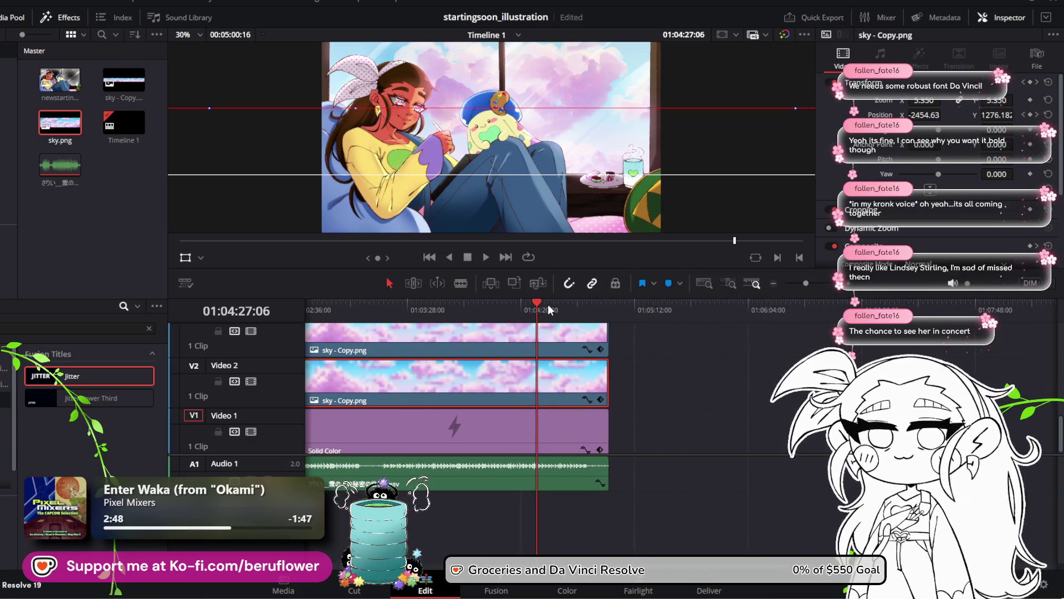
{"action": "mouse_move", "coordinate": [549, 307]}
{"action": "left_mouse_down"}
{"action": "mouse_move", "coordinate": [608, 306]}
{"action": "mouse_move", "coordinate": [589, 305]}
{"action": "left_mouse_up"}
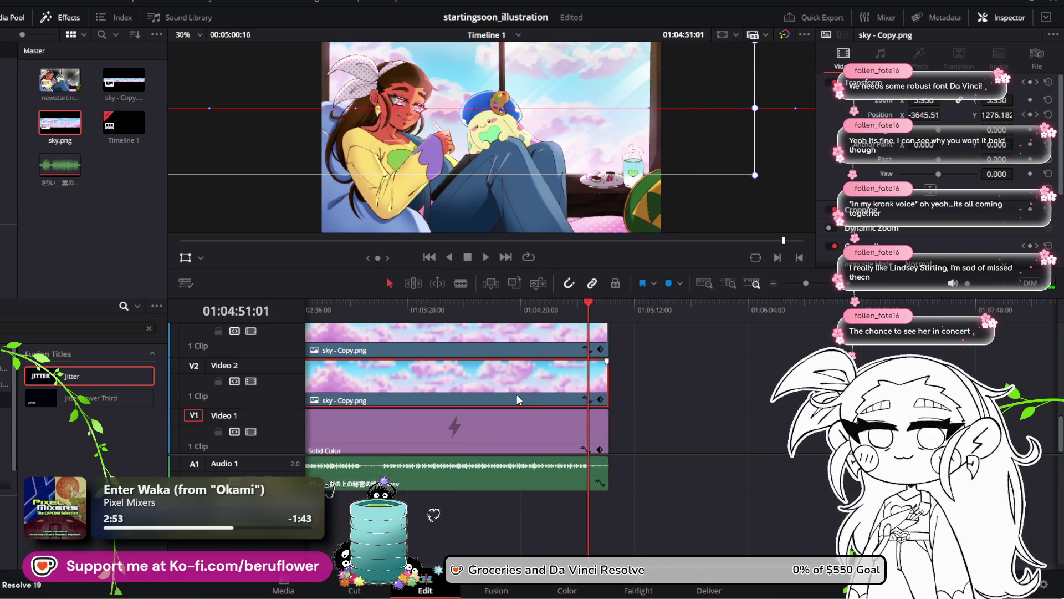
{"action": "scroll", "coordinate": [648, 375], "scroll_direction": "left", "scroll_amount": 5}
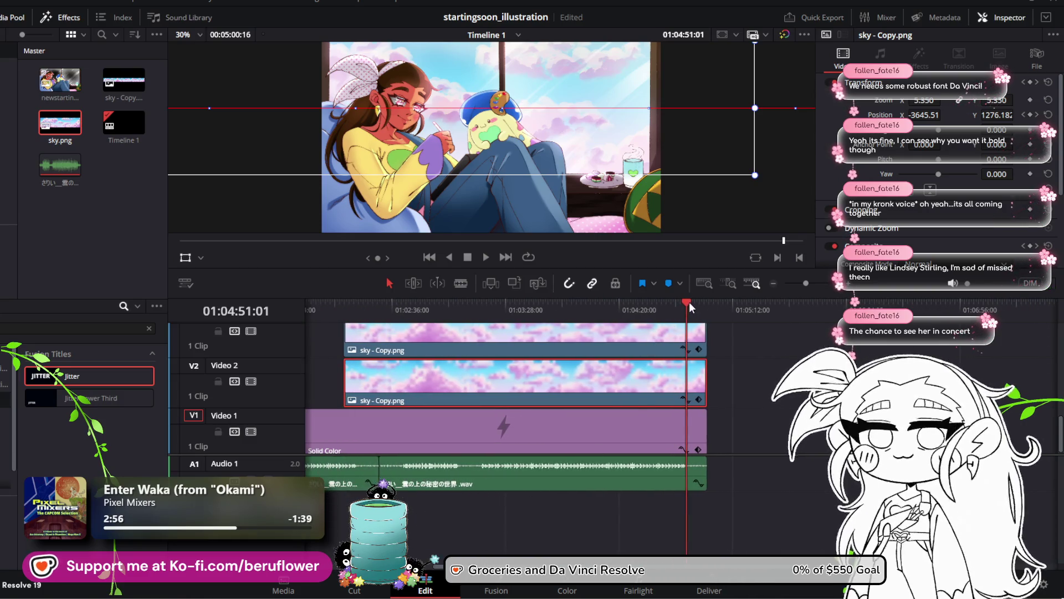
{"action": "left_click_drag", "start_coordinate": [690, 307], "coordinate": [701, 302]}
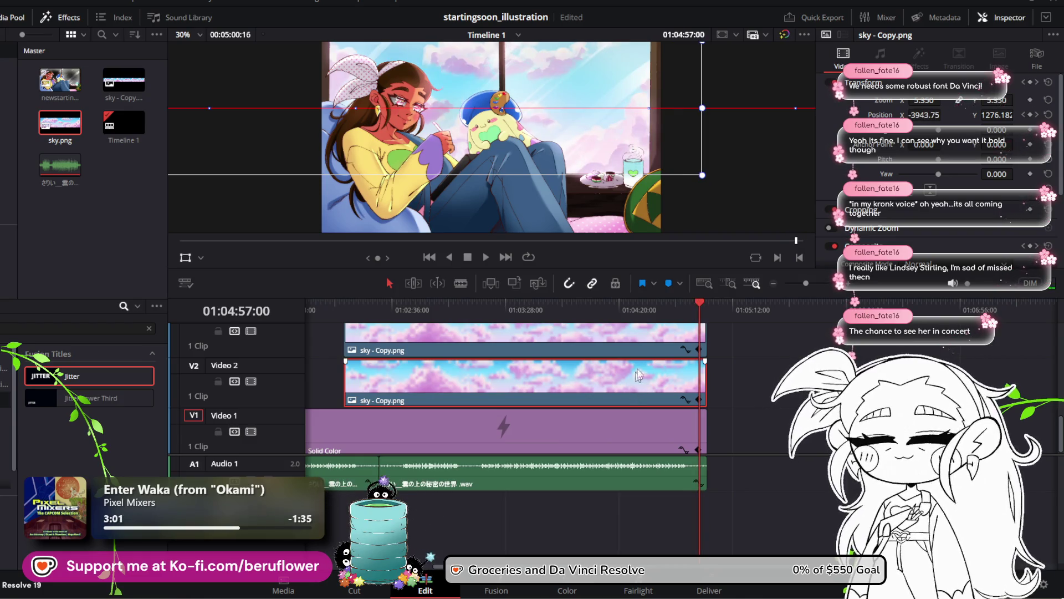
{"action": "mouse_move", "coordinate": [698, 303]}
{"action": "left_mouse_down"}
{"action": "mouse_move", "coordinate": [446, 305]}
{"action": "mouse_move", "coordinate": [344, 331]}
{"action": "left_mouse_up"}
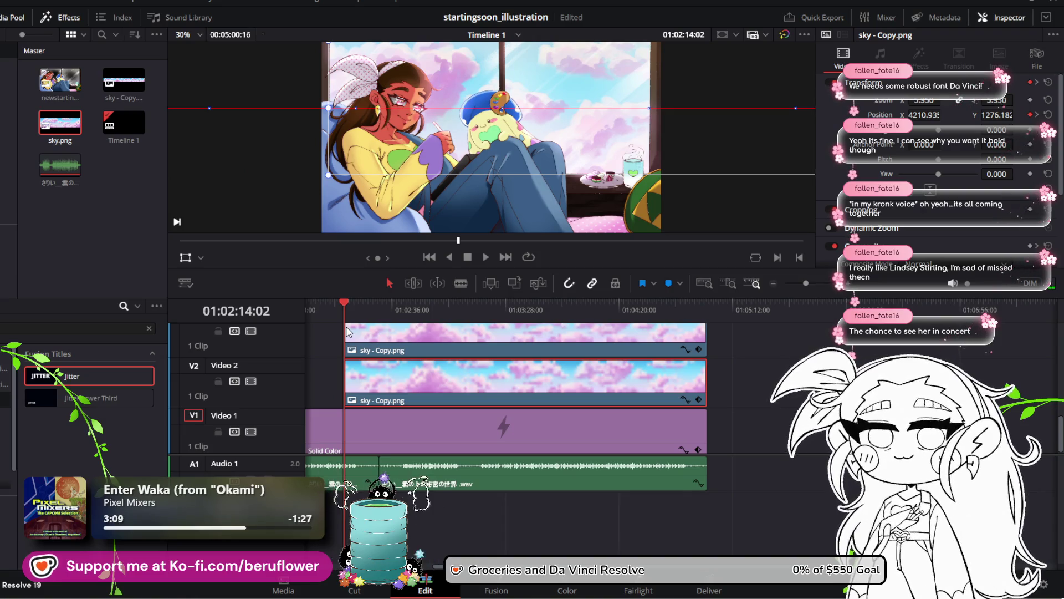
{"action": "mouse_move", "coordinate": [343, 384]}
{"action": "left_mouse_down"}
{"action": "mouse_move", "coordinate": [452, 380]}
{"action": "mouse_move", "coordinate": [346, 376]}
{"action": "left_mouse_up"}
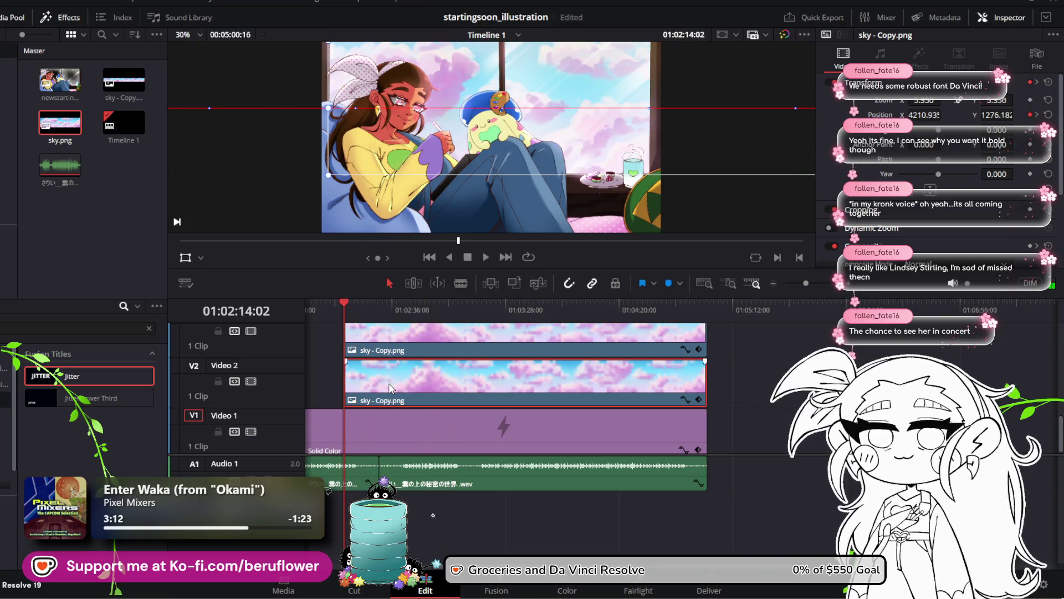
Delete the Video 2 clip's ending Position X keyframe and trim the clip from its start
{"action": "left_click", "coordinate": [682, 402]}
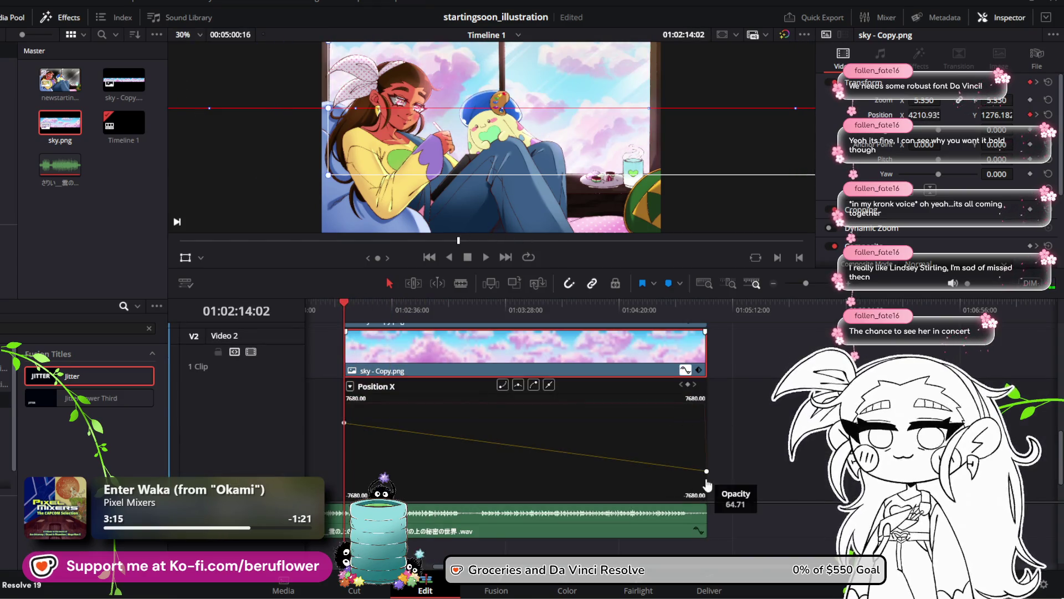
{"action": "left_click", "coordinate": [707, 473]}
{"action": "key", "text": "Delete"}
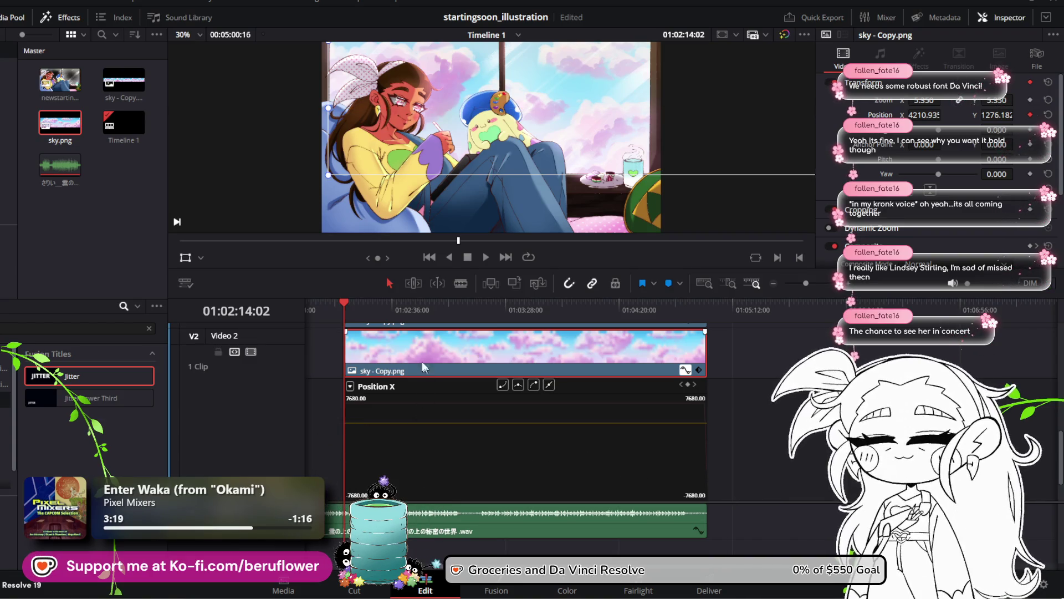
{"action": "left_click_drag", "start_coordinate": [347, 363], "coordinate": [645, 370]}
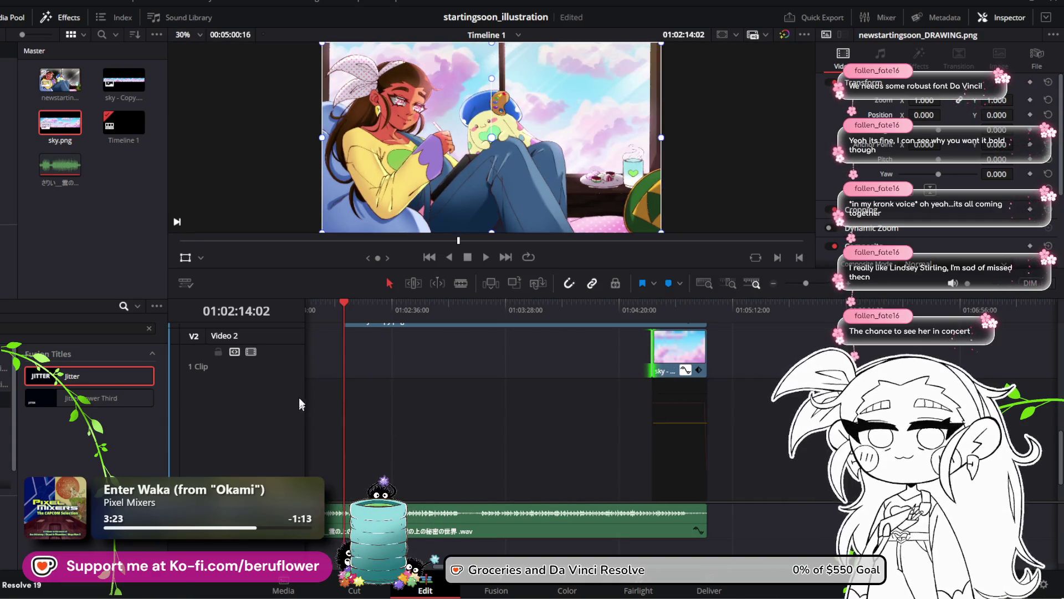
{"action": "scroll", "coordinate": [692, 397], "scroll_direction": "up", "scroll_amount": 3}
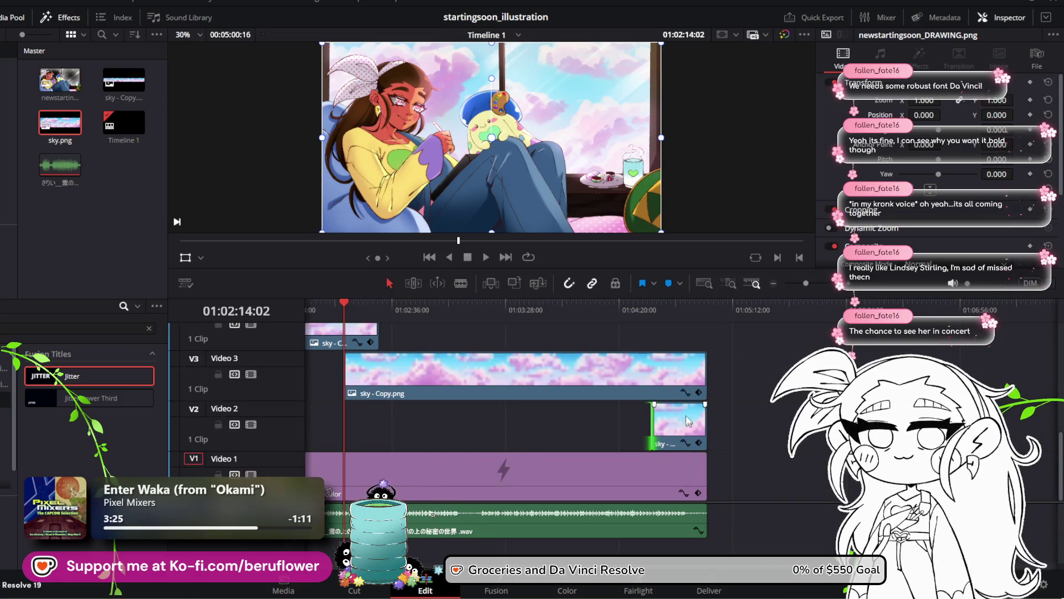
{"action": "left_click", "coordinate": [687, 421]}
Blade the Video 2 sky clip at 01:04:59:19 and delete the earlier piece
{"action": "left_click_drag", "start_coordinate": [678, 318], "coordinate": [699, 318]}
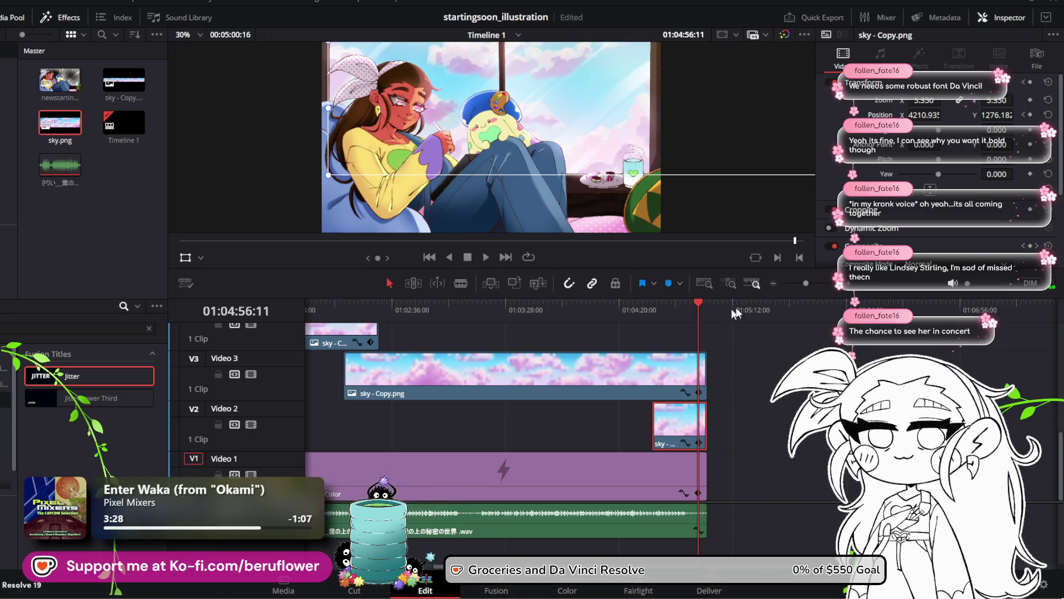
{"action": "left_click_drag", "start_coordinate": [817, 280], "coordinate": [820, 280]}
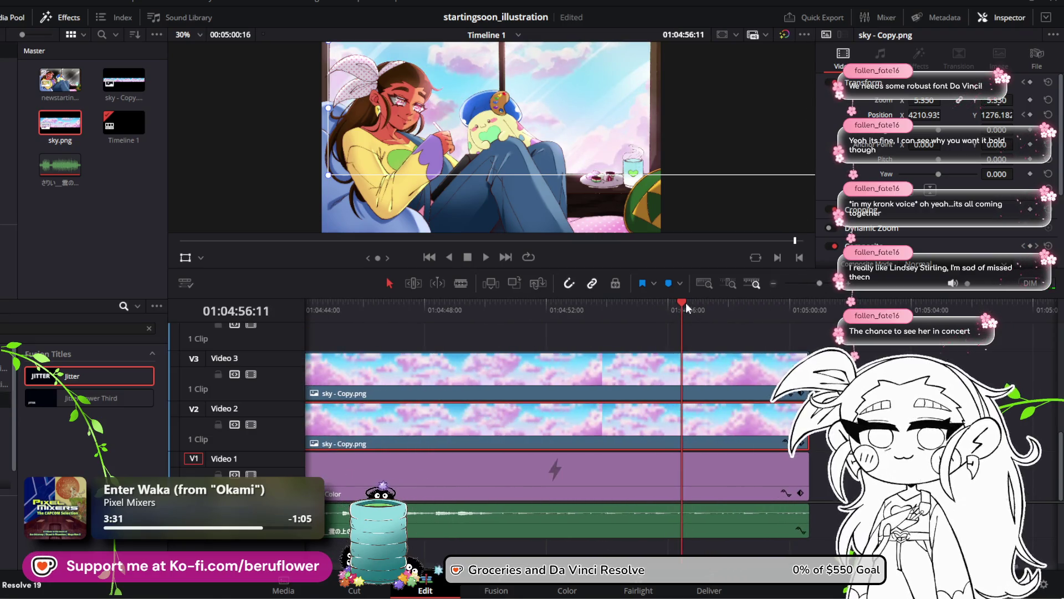
{"action": "left_click_drag", "start_coordinate": [687, 306], "coordinate": [784, 326]}
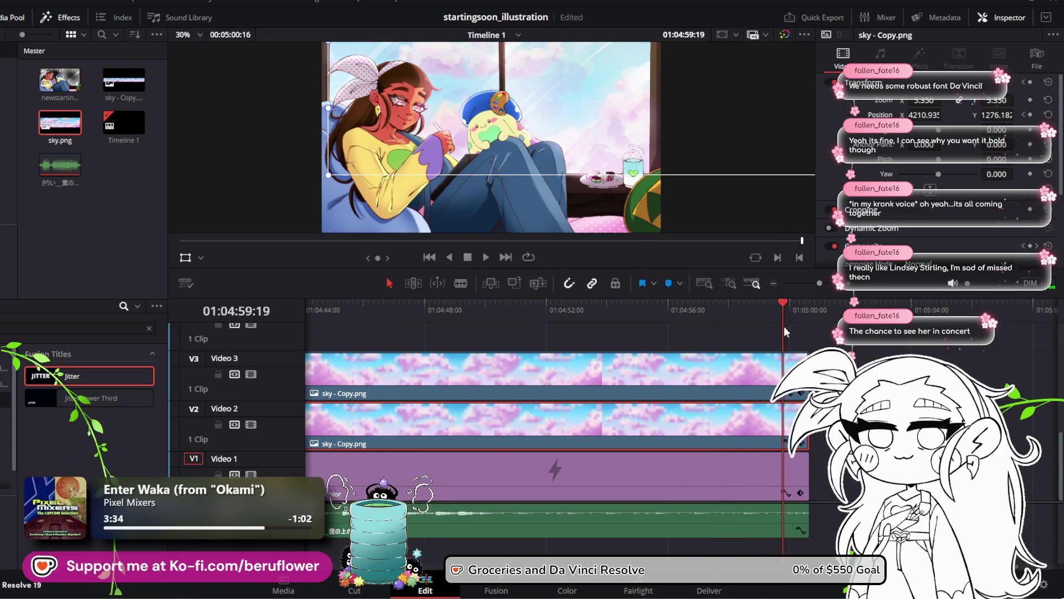
{"action": "left_click", "coordinate": [461, 283]}
{"action": "left_click", "coordinate": [784, 421]}
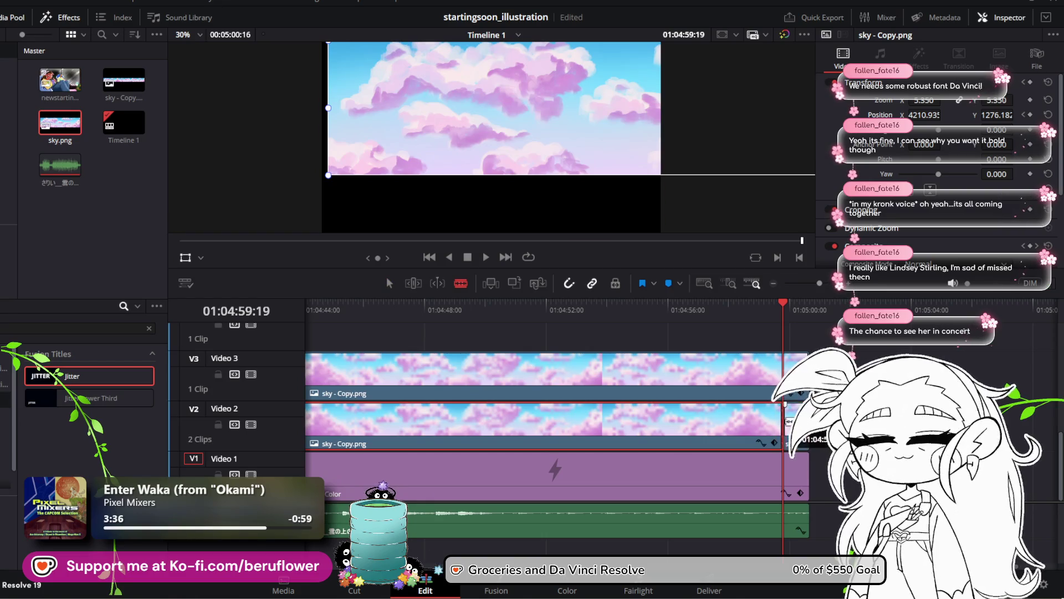
{"action": "left_click", "coordinate": [388, 282]}
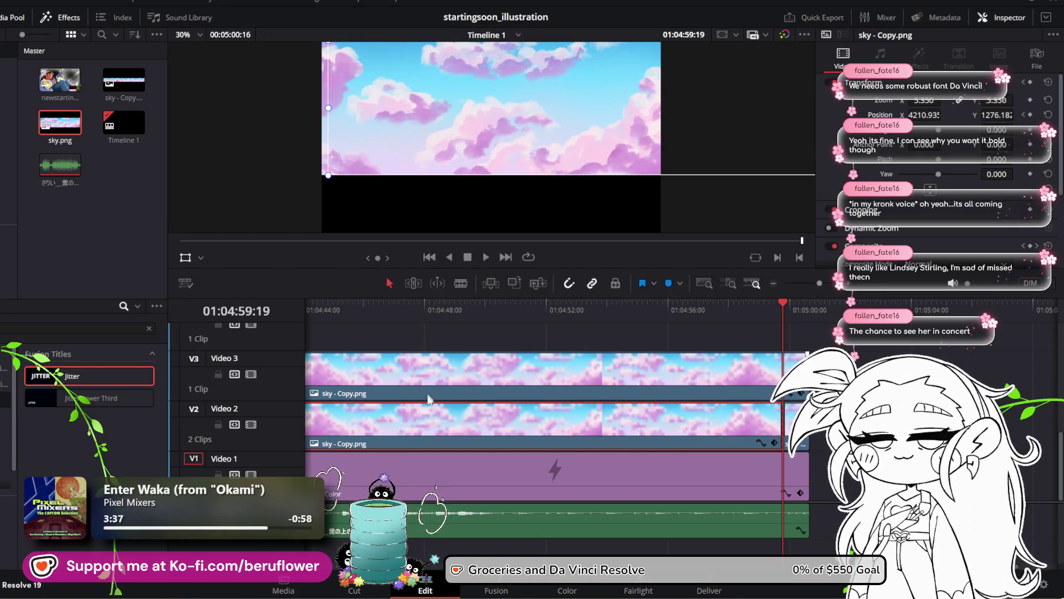
{"action": "left_click", "coordinate": [440, 427]}
{"action": "key", "text": "Delete"}
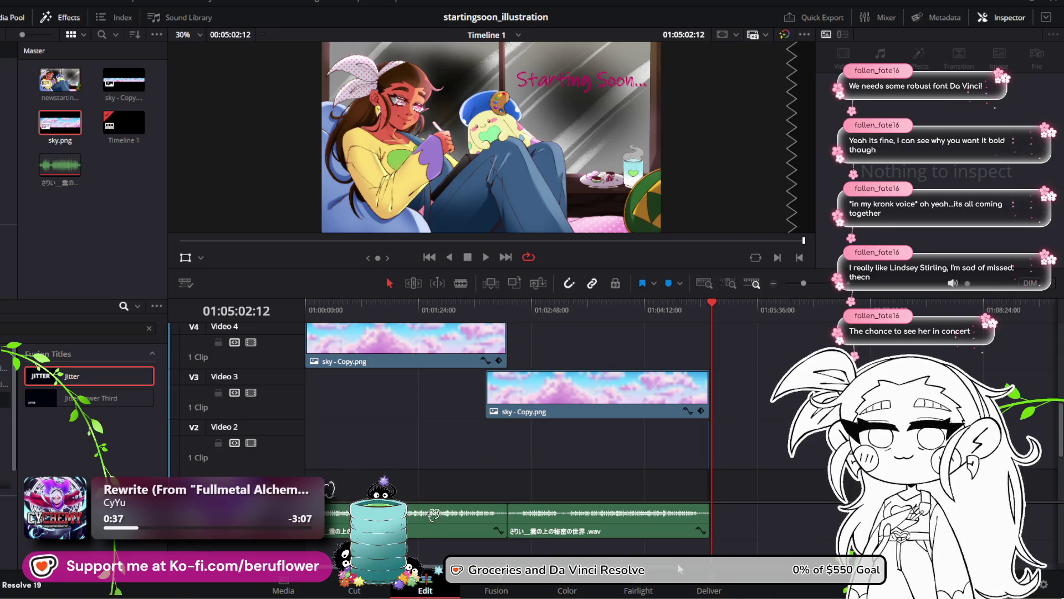
Extend the Video 2 sky clip's end out to the playhead
{"action": "left_click_drag", "start_coordinate": [808, 283], "coordinate": [819, 283]}
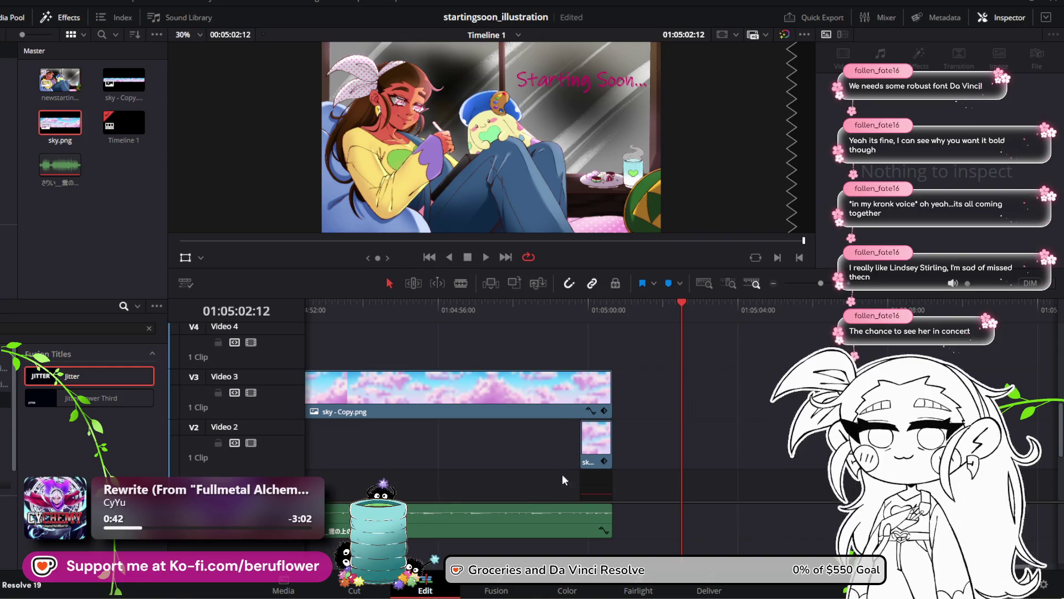
{"action": "left_click_drag", "start_coordinate": [610, 462], "coordinate": [688, 451]}
{"action": "scroll", "coordinate": [708, 432], "scroll_direction": "up", "scroll_amount": 3}
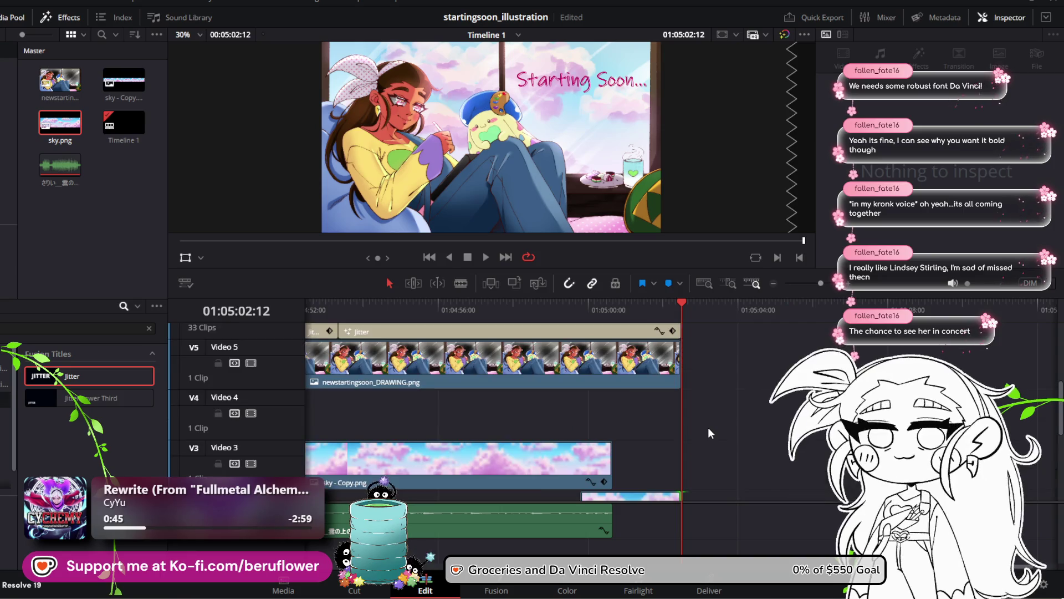
{"action": "scroll", "coordinate": [707, 427], "scroll_direction": "down", "scroll_amount": 3}
{"action": "scroll", "coordinate": [708, 428], "scroll_direction": "up", "scroll_amount": 3}
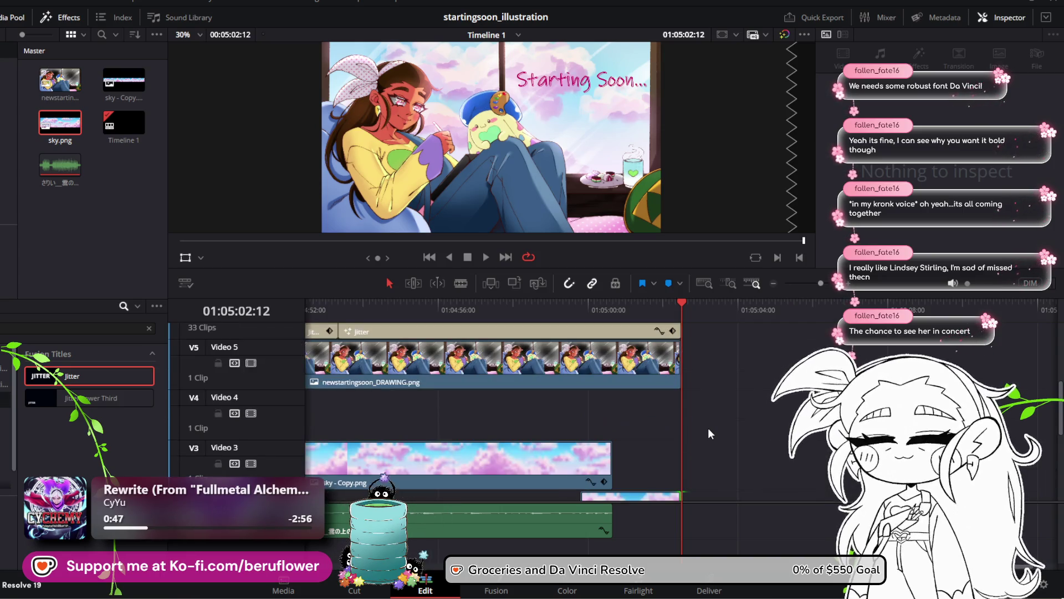
{"action": "scroll", "coordinate": [708, 427], "scroll_direction": "down", "scroll_amount": 3}
Extend the Video 3 sky clip's end to match, then collapse its keyframe panel
{"action": "left_click_drag", "start_coordinate": [612, 398], "coordinate": [665, 413]}
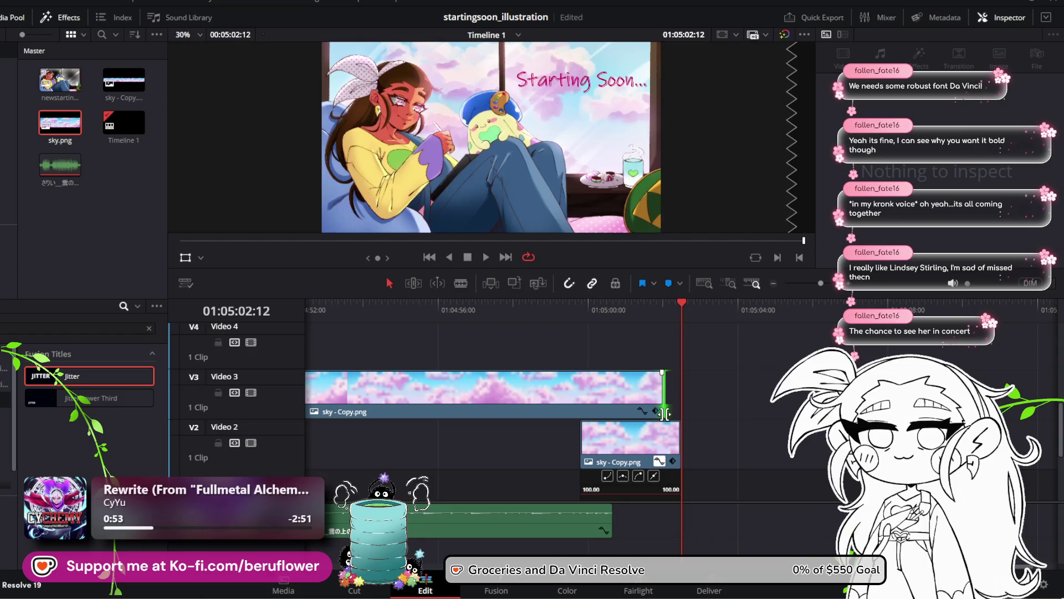
{"action": "scroll", "coordinate": [677, 409], "scroll_direction": "up", "scroll_amount": 2}
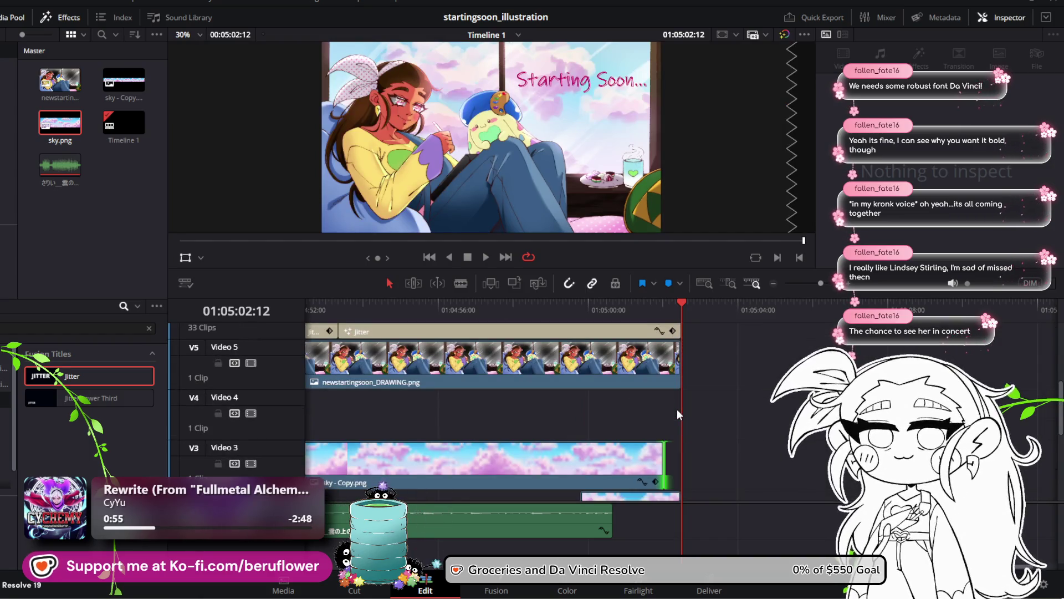
{"action": "scroll", "coordinate": [671, 344], "scroll_direction": "up", "scroll_amount": 2}
{"action": "scroll", "coordinate": [668, 344], "scroll_direction": "down", "scroll_amount": 3}
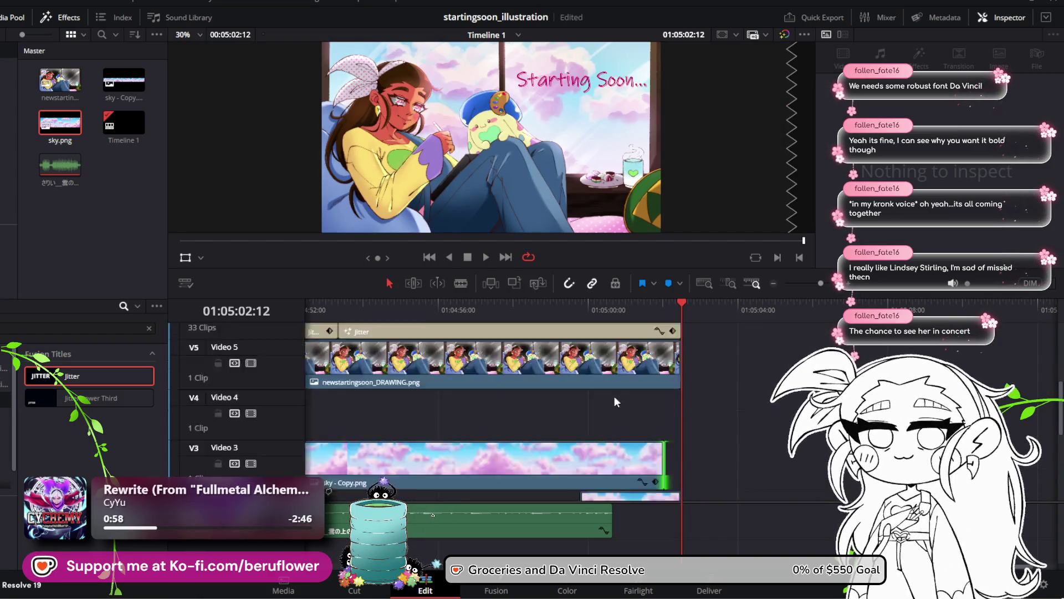
{"action": "scroll", "coordinate": [661, 394], "scroll_direction": "down", "scroll_amount": 1}
{"action": "scroll", "coordinate": [659, 399], "scroll_direction": "up", "scroll_amount": 1}
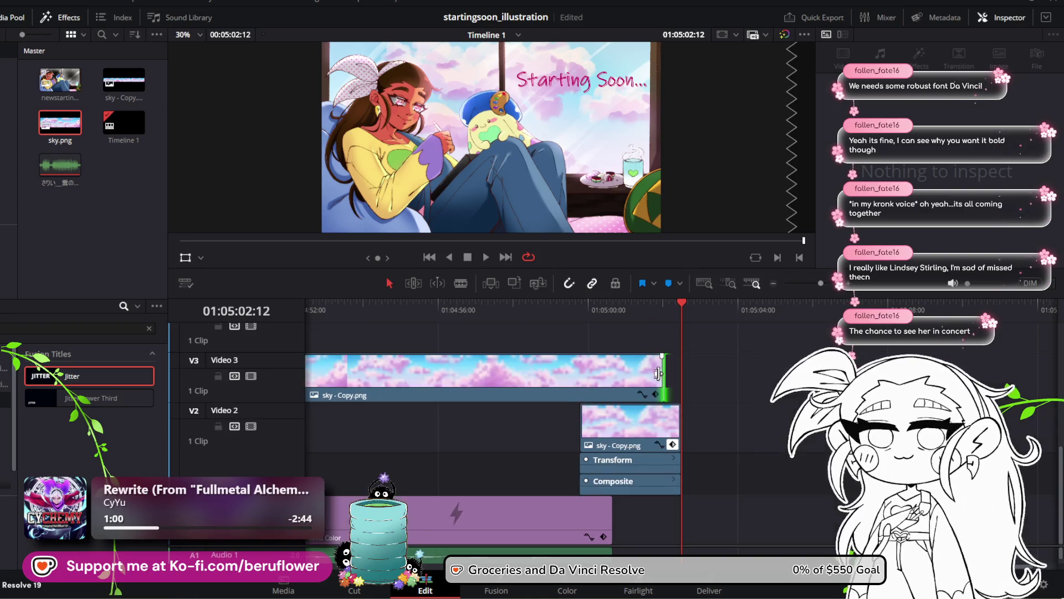
{"action": "left_click", "coordinate": [673, 445]}
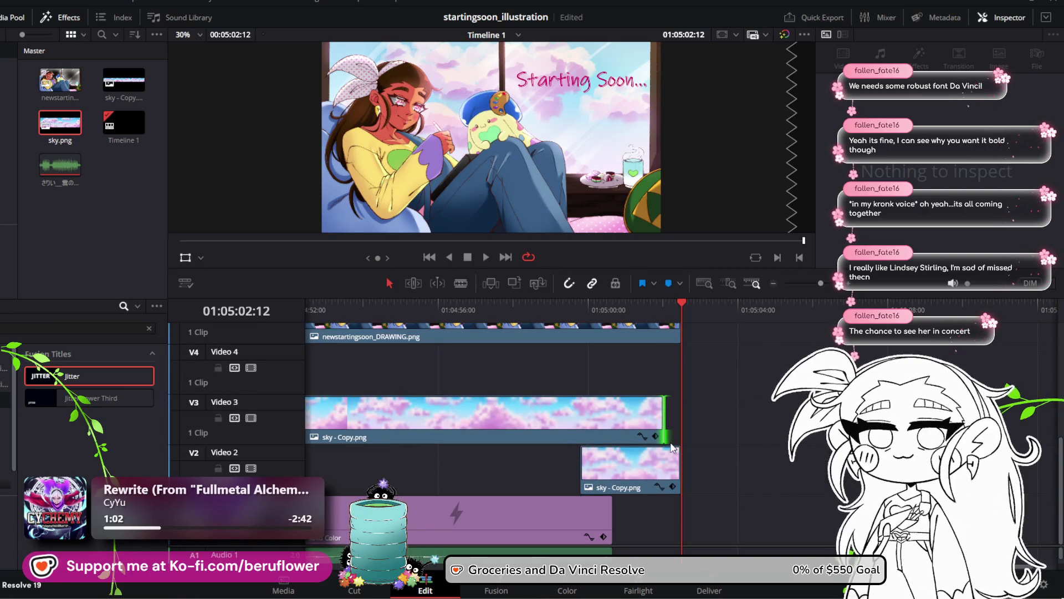
Marquee-select all the Jitter title clips on Video 6
{"action": "scroll", "coordinate": [675, 381], "scroll_direction": "up", "scroll_amount": 2}
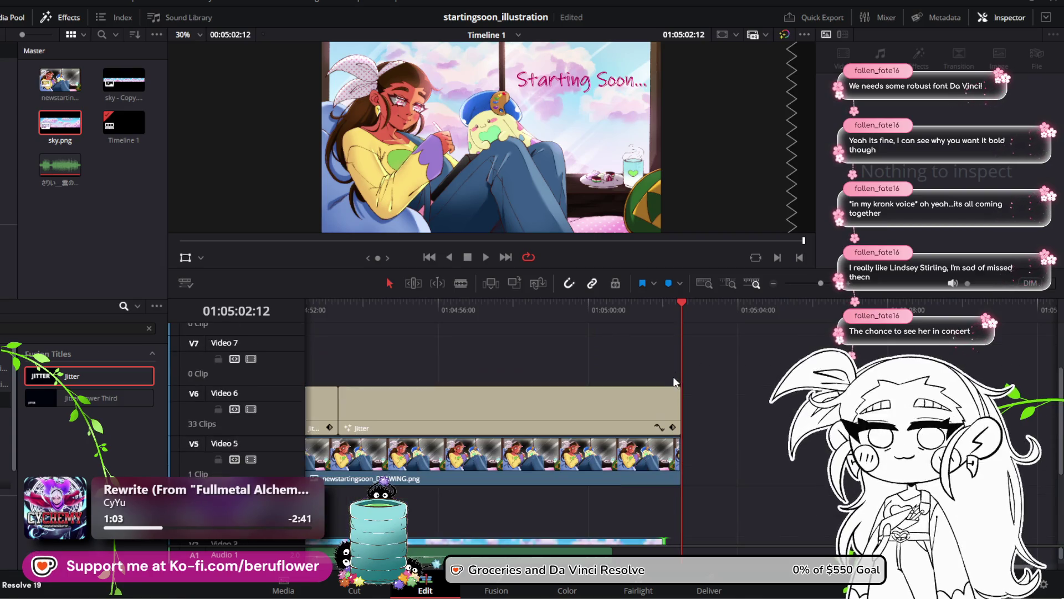
{"action": "left_click", "coordinate": [796, 285]}
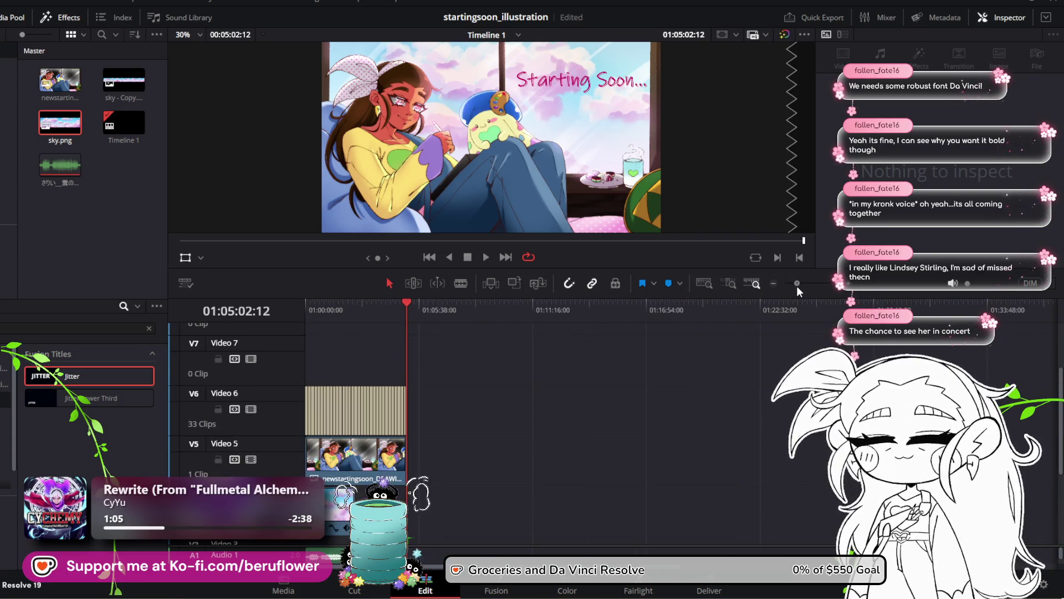
{"action": "left_click", "coordinate": [804, 287]}
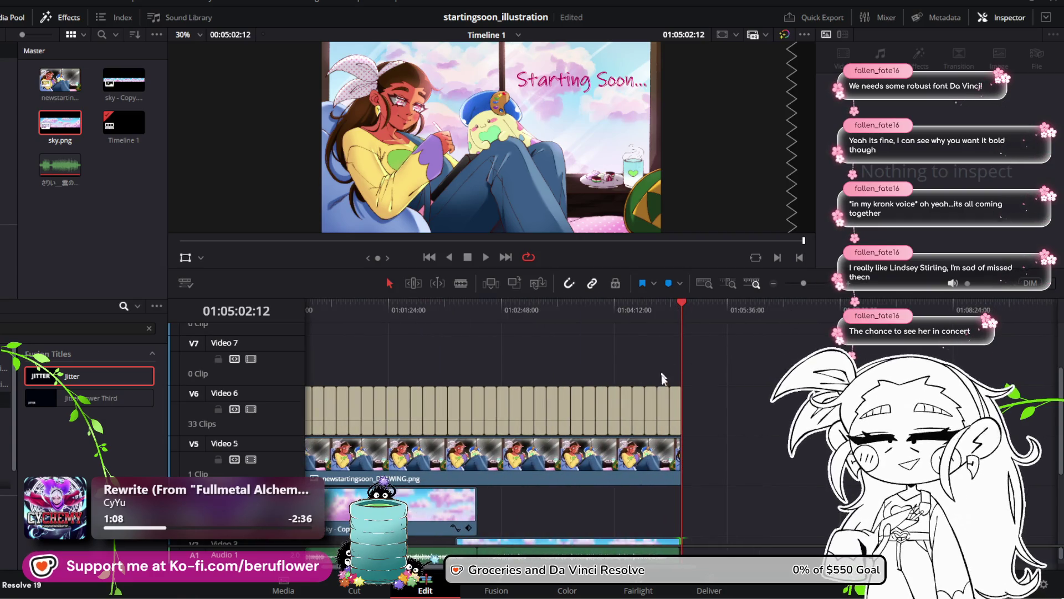
{"action": "mouse_move", "coordinate": [698, 407]}
{"action": "left_mouse_down"}
{"action": "mouse_move", "coordinate": [267, 434]}
{"action": "mouse_move", "coordinate": [279, 418]}
{"action": "left_mouse_up"}
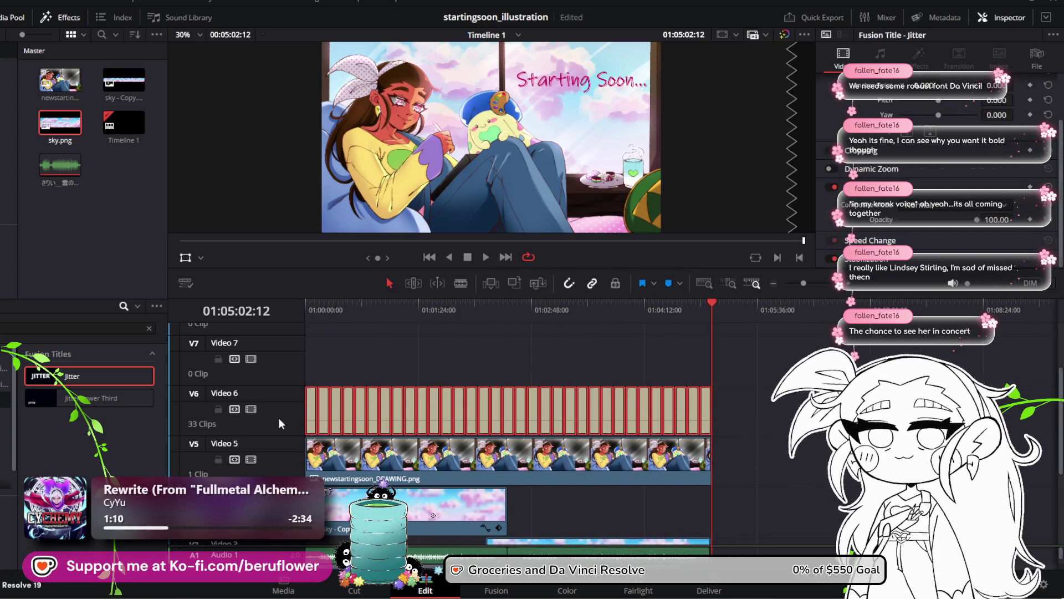
Turn the selected Video 6 Jitter clips into a New Compound Clip named 'starting soon txt'
{"action": "right_click", "coordinate": [313, 416]}
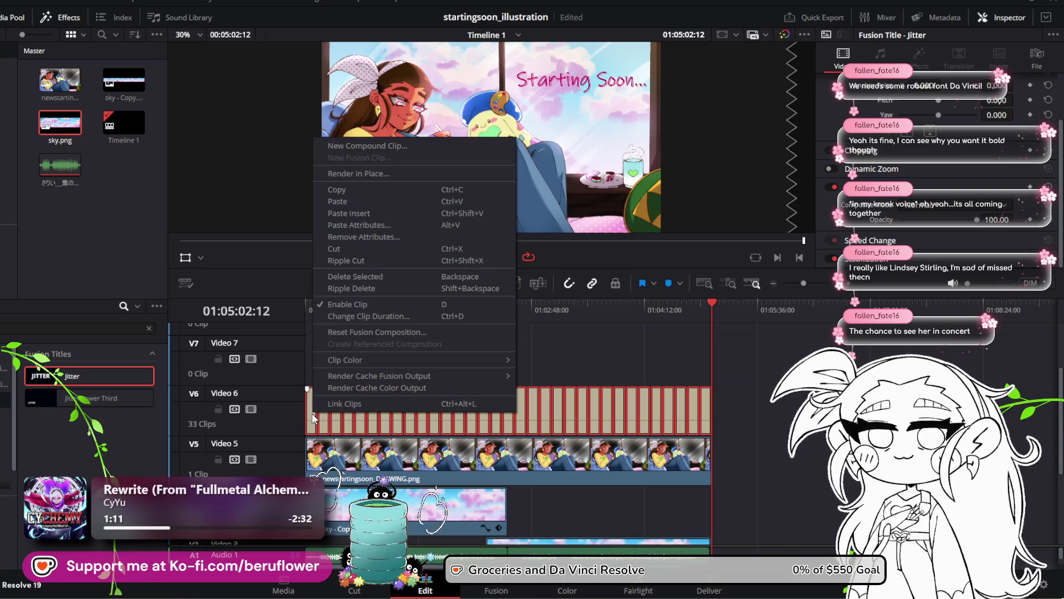
{"action": "left_click", "coordinate": [404, 146]}
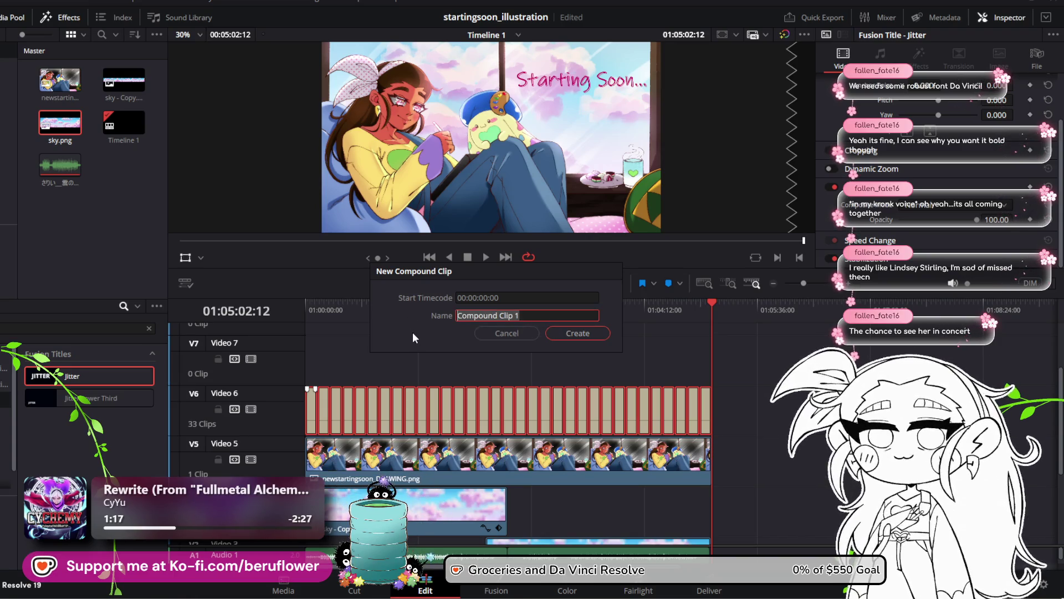
{"action": "type", "text": "starti"}
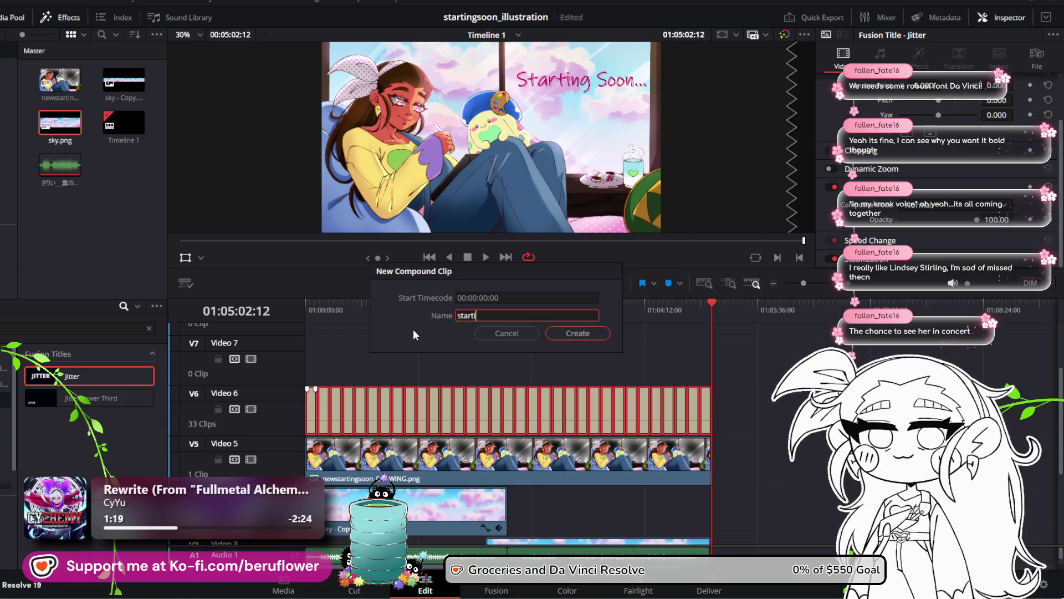
{"action": "type", "text": "ng s"}
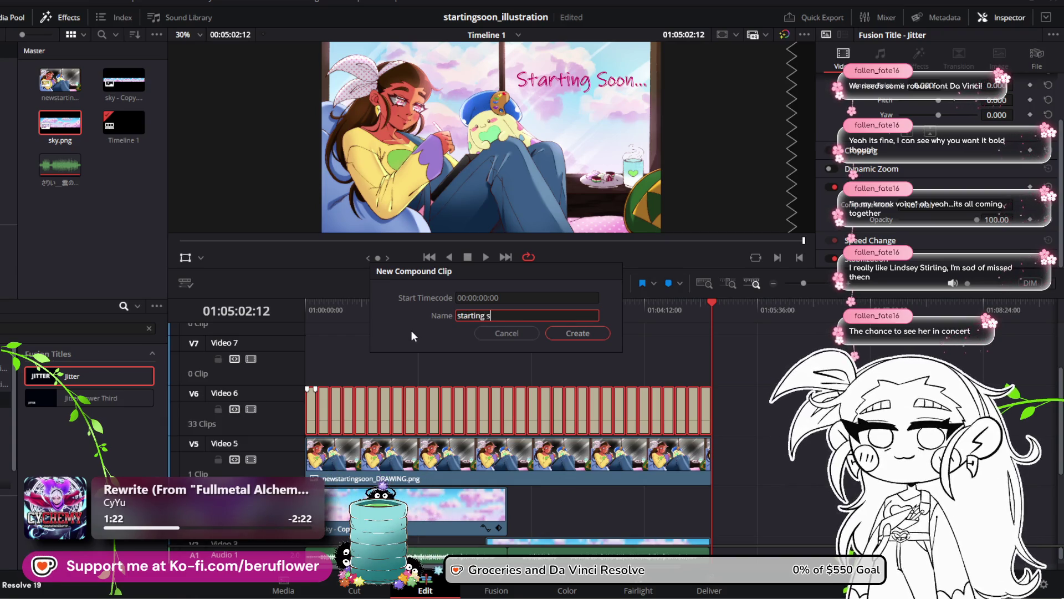
{"action": "type", "text": "oon"}
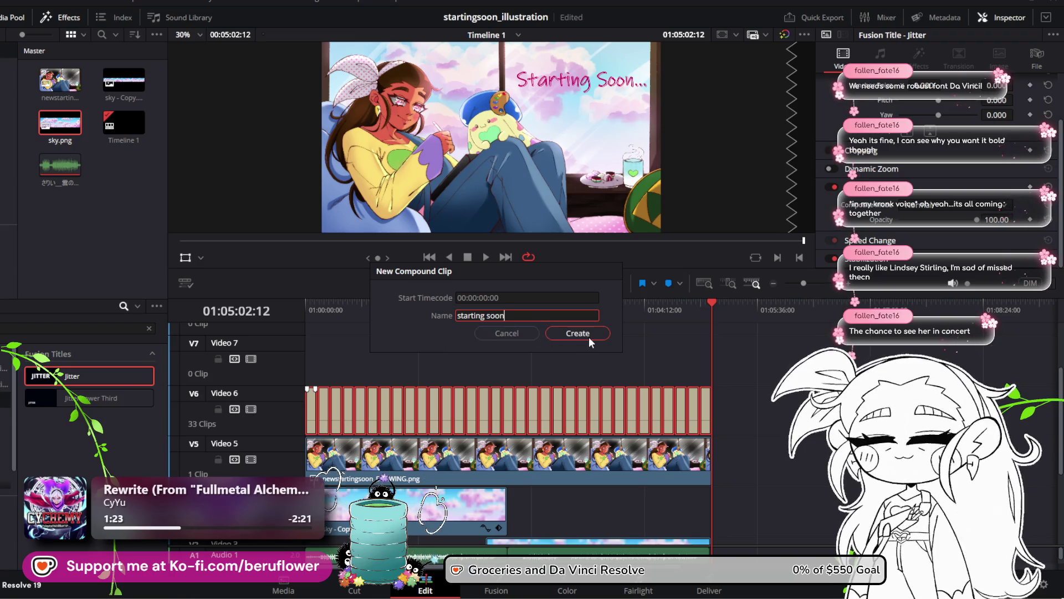
{"action": "type", "text": " txt"}
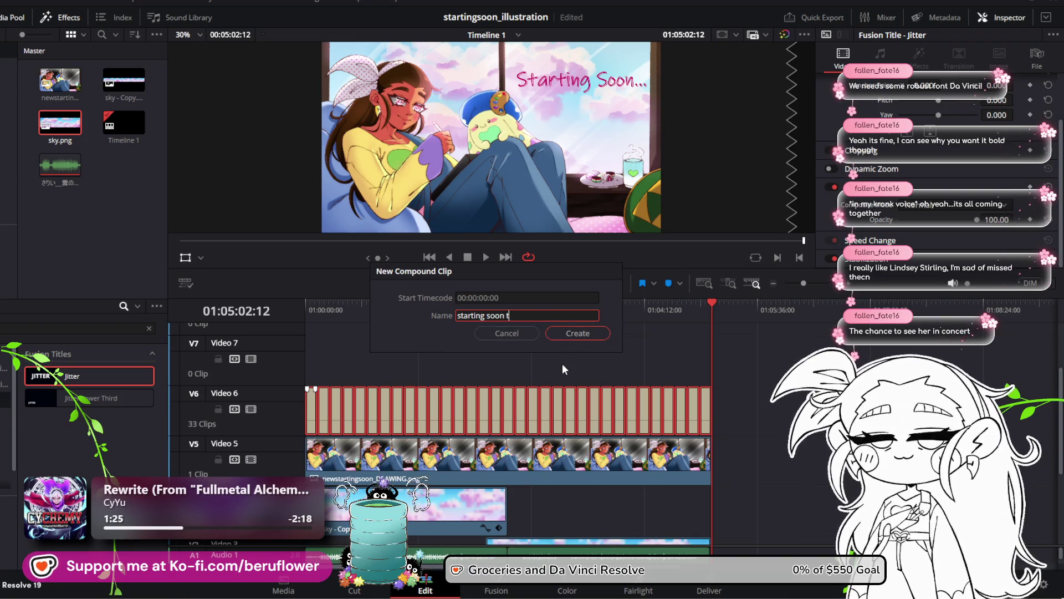
{"action": "left_click", "coordinate": [580, 333]}
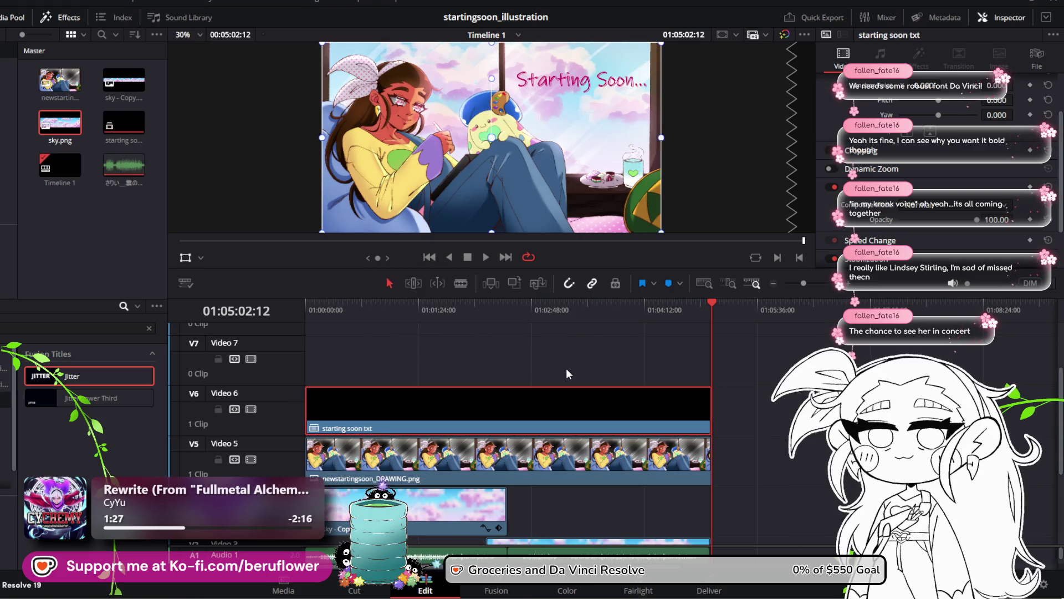
Play the animation from the start with an enlarged viewer, then replay its final seconds
{"action": "mouse_move", "coordinate": [711, 303]}
{"action": "left_mouse_down"}
{"action": "mouse_move", "coordinate": [404, 310]}
{"action": "mouse_move", "coordinate": [304, 331]}
{"action": "left_mouse_up"}
{"action": "left_click", "coordinate": [486, 258]}
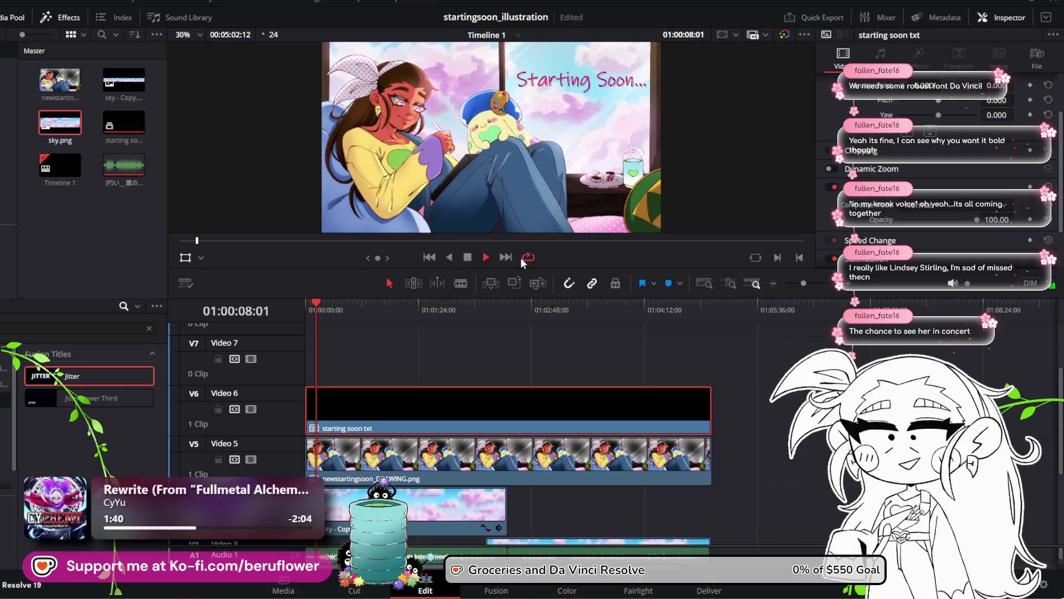
{"action": "mouse_move", "coordinate": [507, 291]}
{"action": "left_mouse_down"}
{"action": "mouse_move", "coordinate": [510, 339]}
{"action": "mouse_move", "coordinate": [508, 327]}
{"action": "left_mouse_up"}
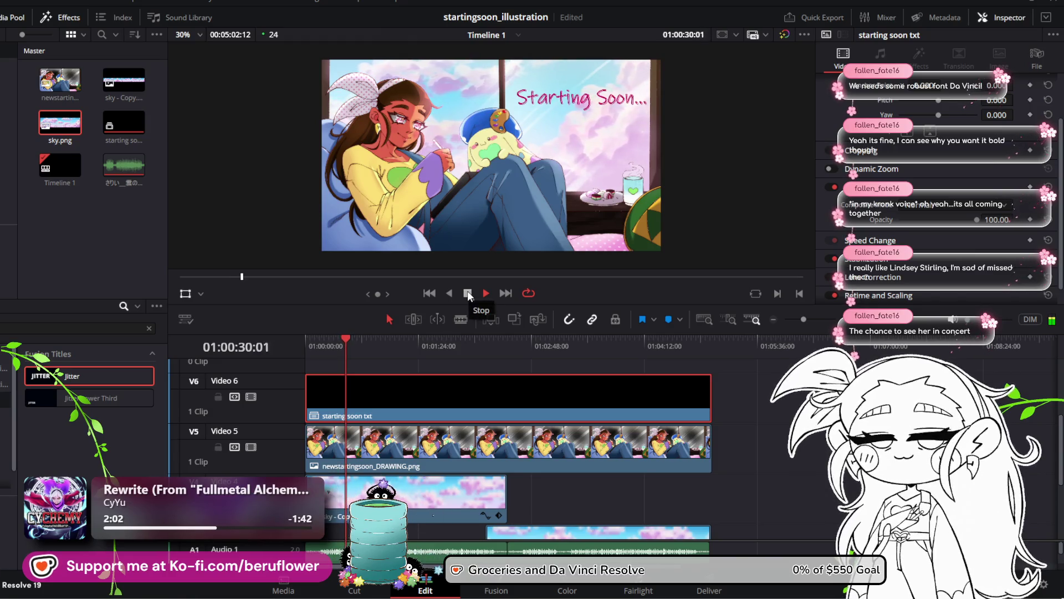
{"action": "left_click", "coordinate": [468, 293]}
{"action": "mouse_move", "coordinate": [345, 344]}
{"action": "left_mouse_down"}
{"action": "mouse_move", "coordinate": [710, 385]}
{"action": "mouse_move", "coordinate": [697, 387]}
{"action": "left_mouse_up"}
{"action": "left_click", "coordinate": [485, 293]}
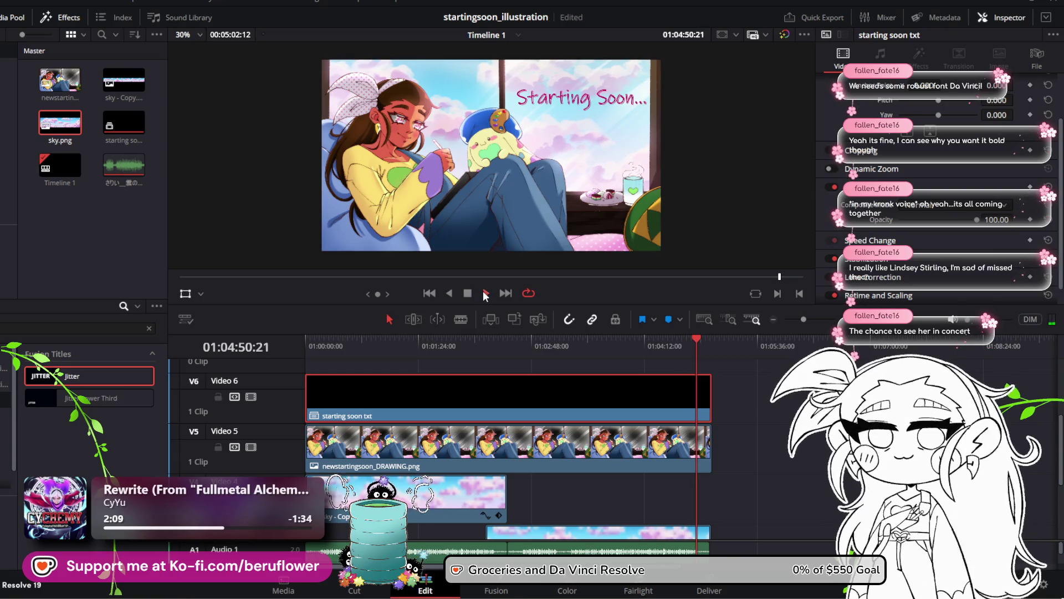
{"action": "scroll", "coordinate": [735, 370], "scroll_direction": "down", "scroll_amount": 2}
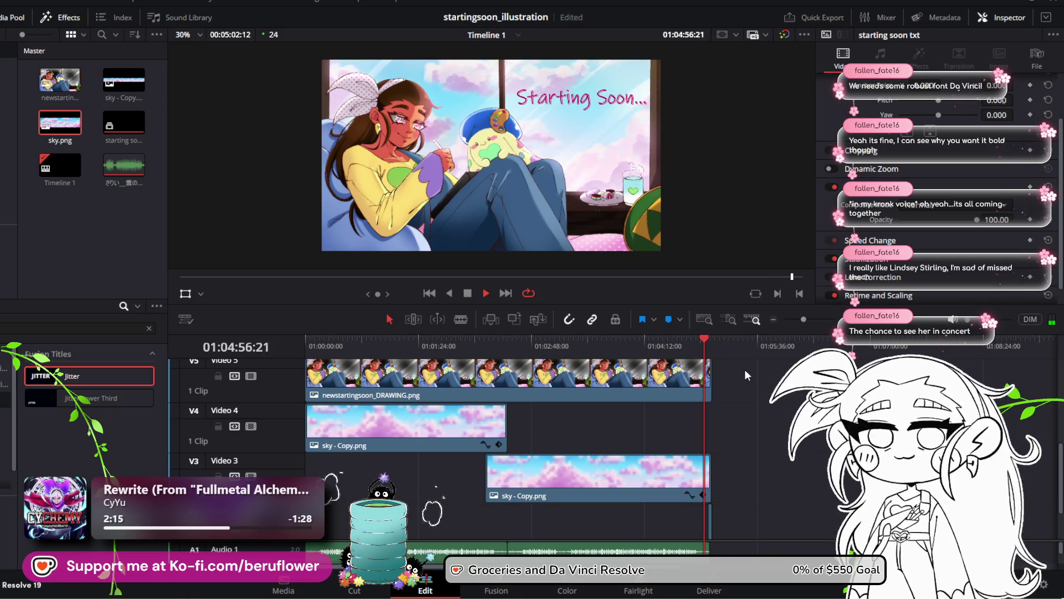
Zoom and scrub the timeline, to about 01:02:23:13, inspecting where each track ends
{"action": "left_click_drag", "start_coordinate": [804, 317], "coordinate": [816, 317]}
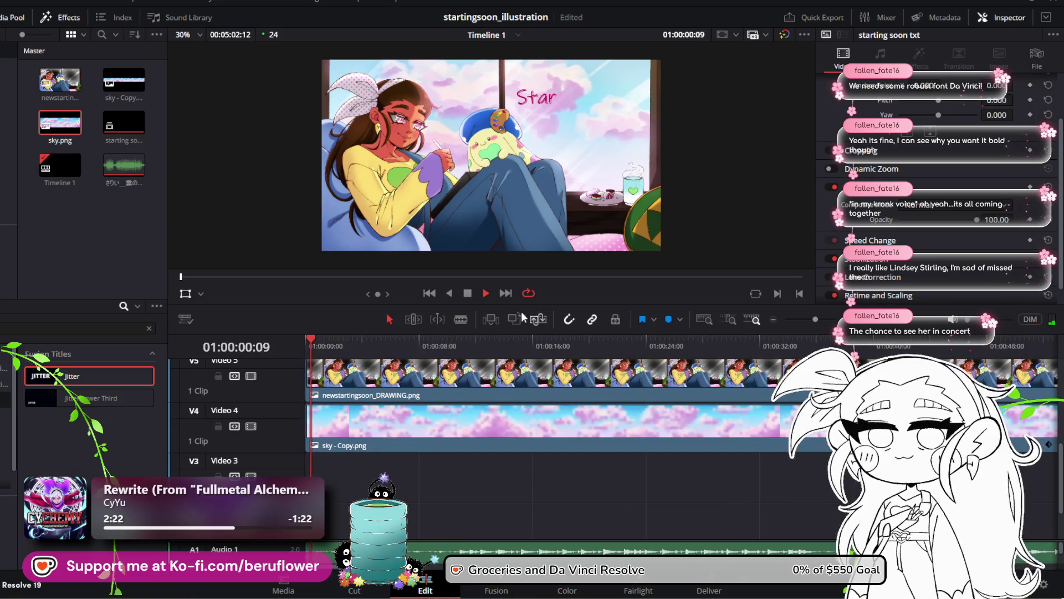
{"action": "left_click", "coordinate": [468, 293]}
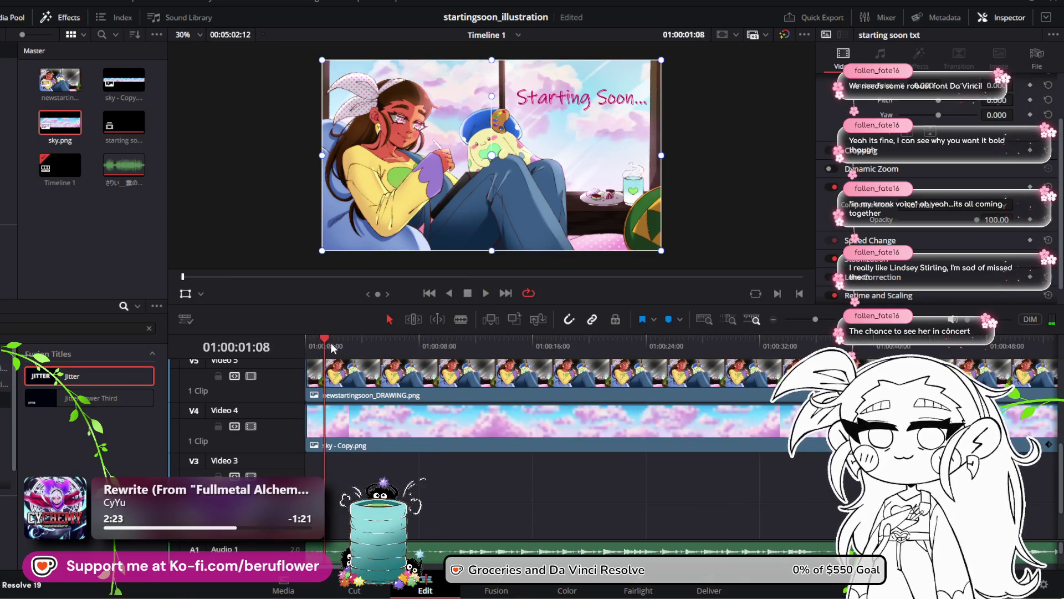
{"action": "left_click_drag", "start_coordinate": [332, 348], "coordinate": [996, 348]}
{"action": "left_click_drag", "start_coordinate": [815, 318], "coordinate": [806, 320]}
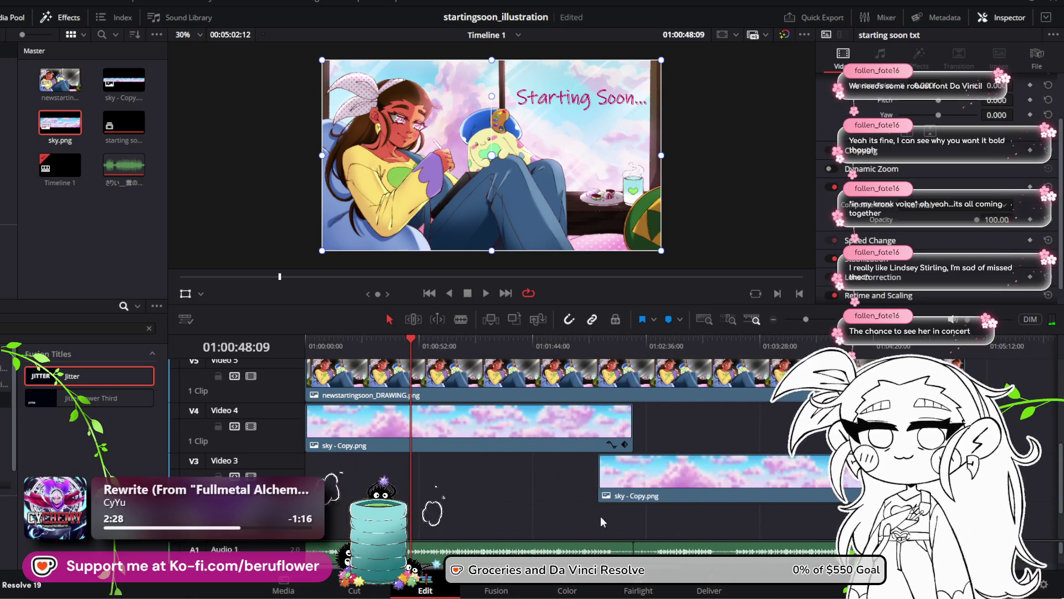
{"action": "scroll", "coordinate": [657, 558], "scroll_direction": "right", "scroll_amount": 10}
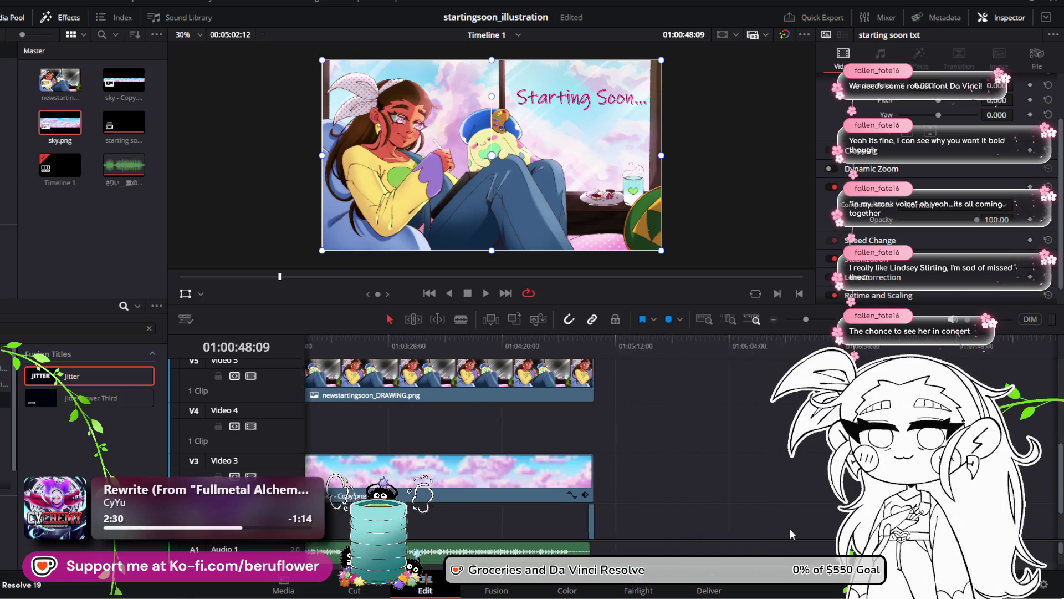
{"action": "left_click_drag", "start_coordinate": [806, 319], "coordinate": [811, 319]}
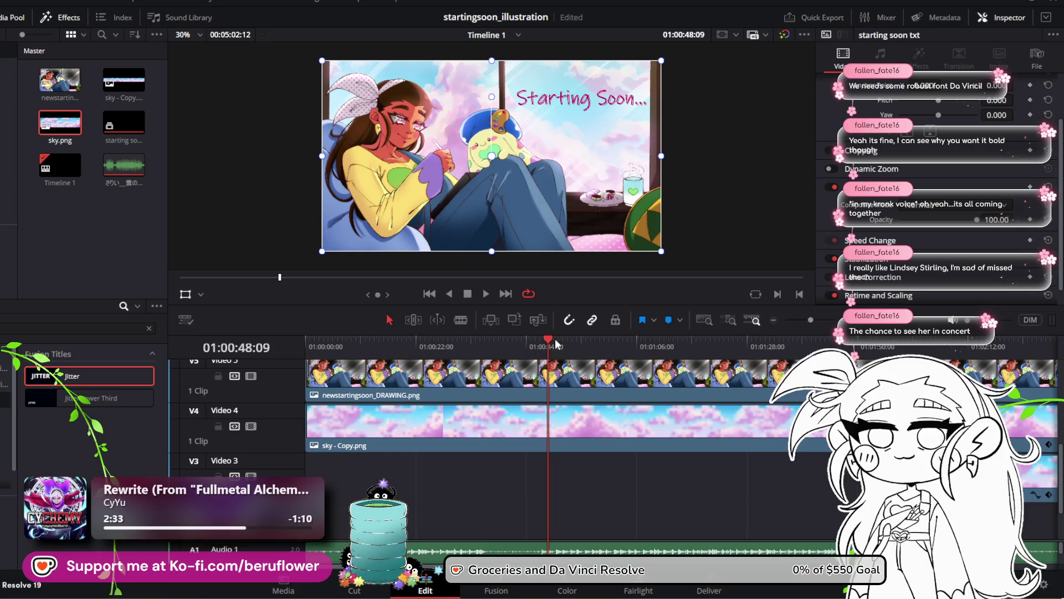
{"action": "left_click_drag", "start_coordinate": [555, 341], "coordinate": [1025, 340]}
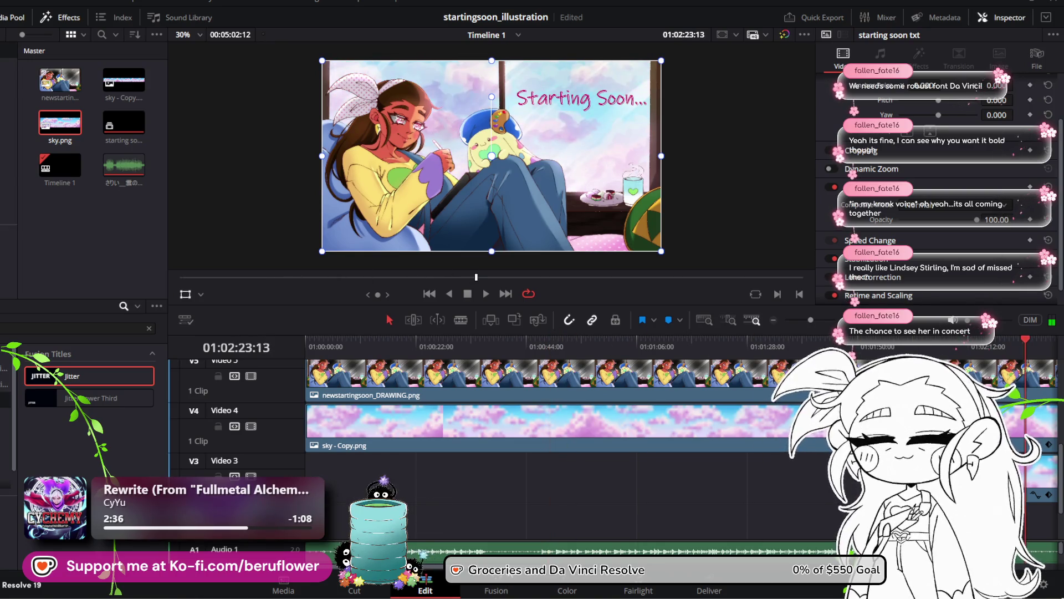
{"action": "scroll", "coordinate": [814, 487], "scroll_direction": "right", "scroll_amount": 10}
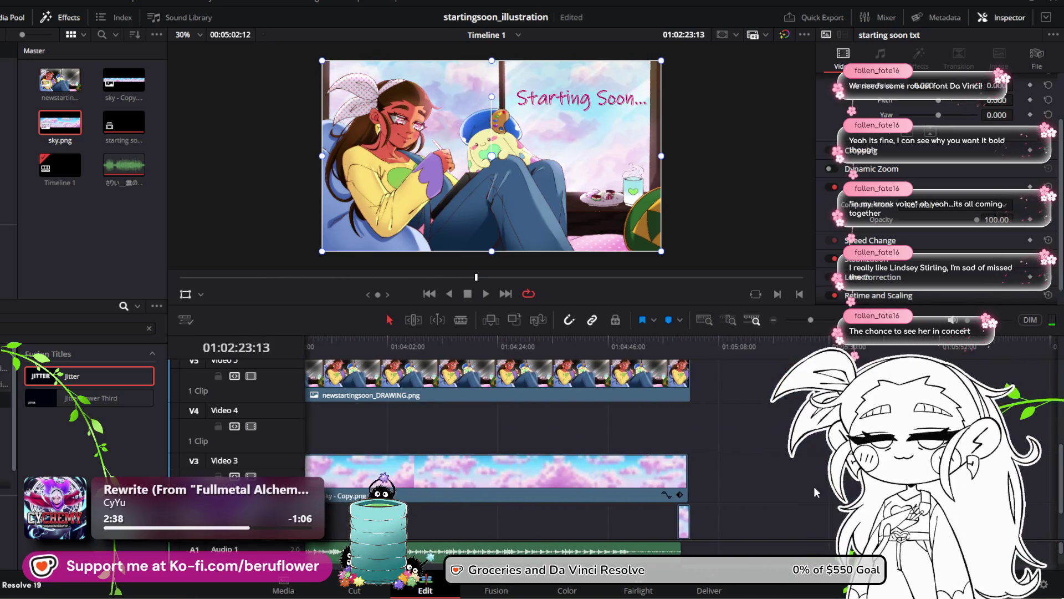
{"action": "scroll", "coordinate": [776, 467], "scroll_direction": "up", "scroll_amount": 3}
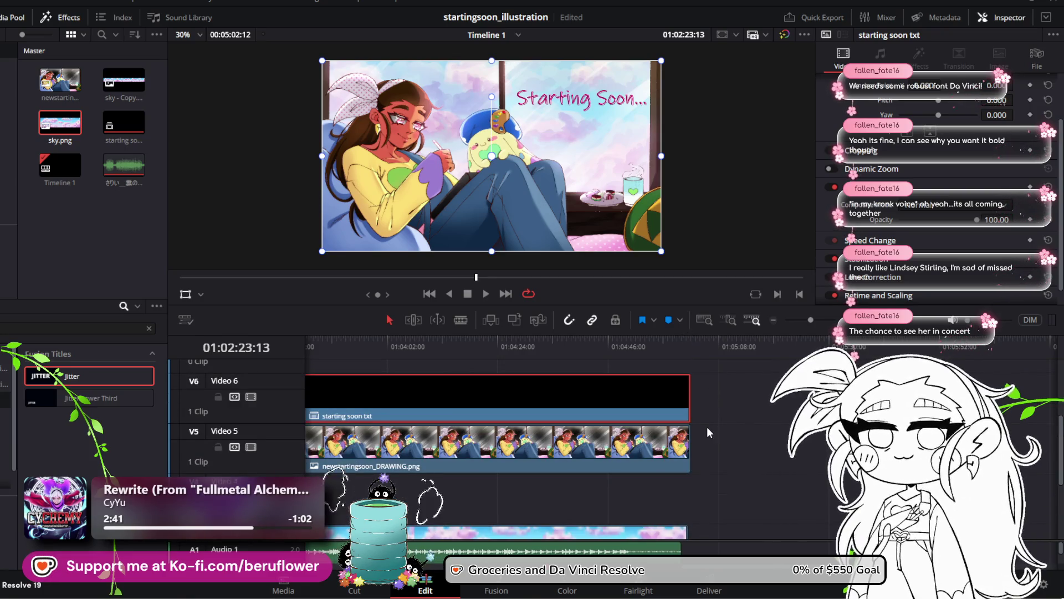
{"action": "scroll", "coordinate": [651, 444], "scroll_direction": "down", "scroll_amount": 3}
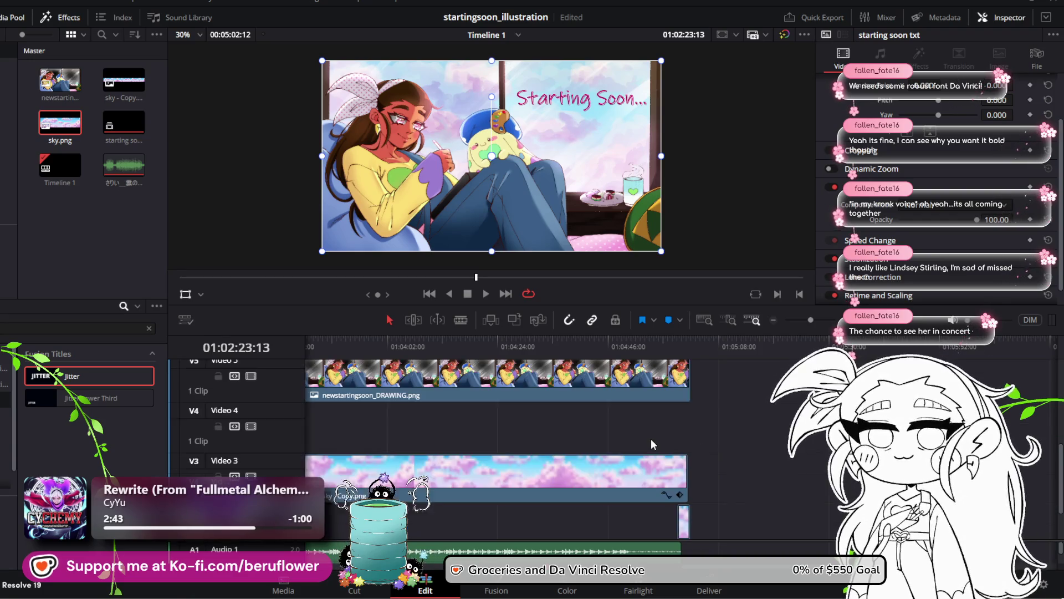
{"action": "scroll", "coordinate": [652, 440], "scroll_direction": "down", "scroll_amount": 3}
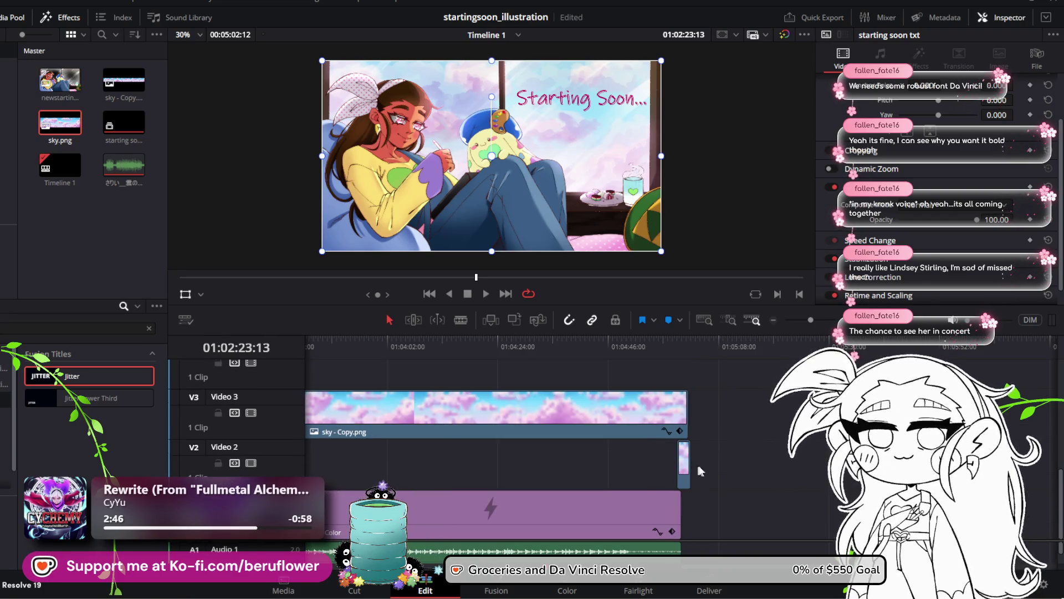
{"action": "scroll", "coordinate": [711, 465], "scroll_direction": "up", "scroll_amount": 6}
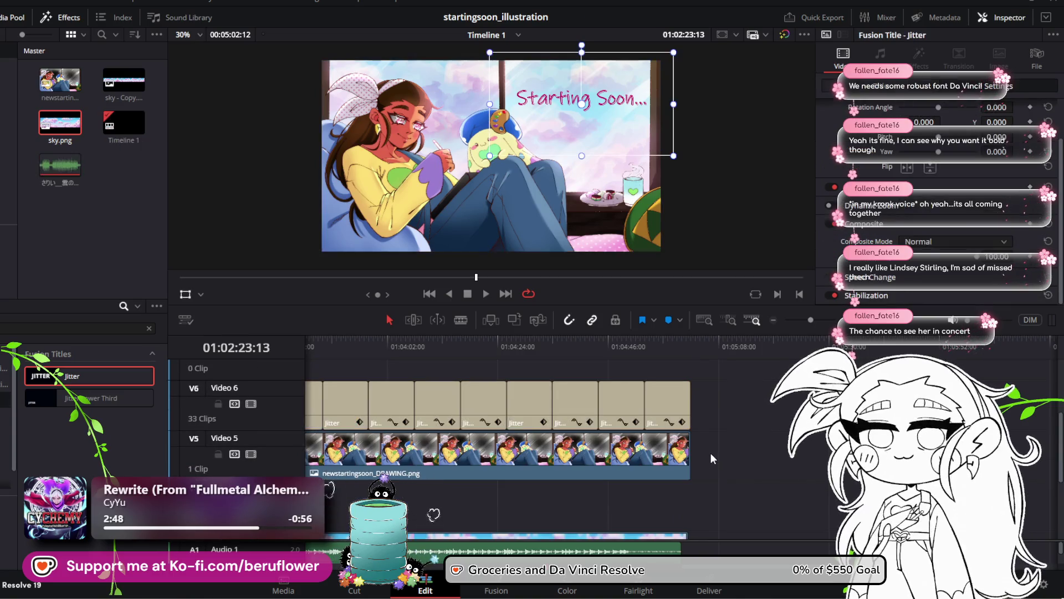
{"action": "scroll", "coordinate": [711, 454], "scroll_direction": "down", "scroll_amount": 3}
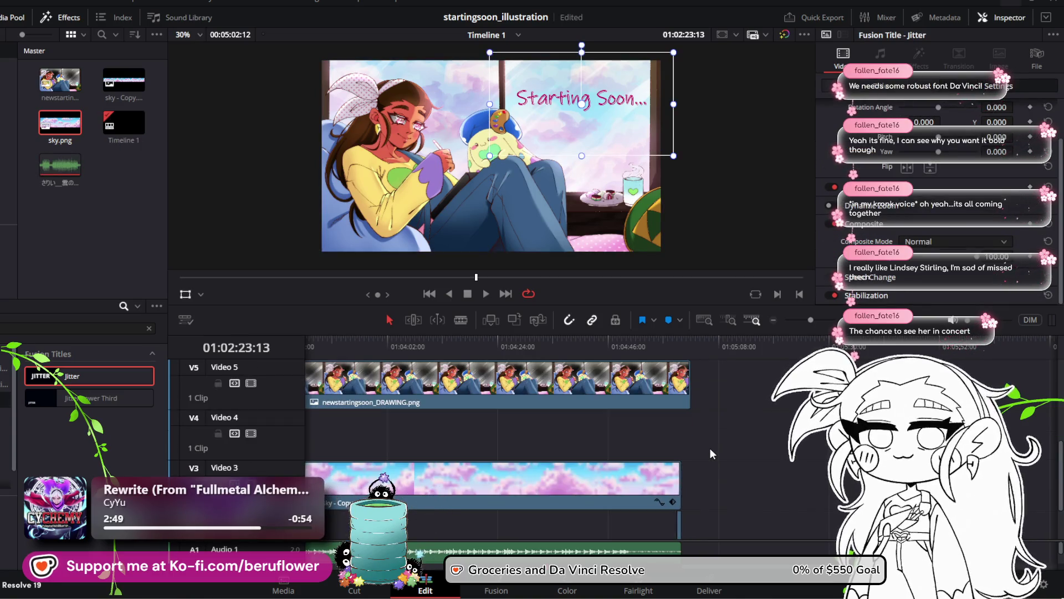
Jump the playhead to where the Jitter titles end and play backward to review the clip endings
{"action": "scroll", "coordinate": [710, 454], "scroll_direction": "up", "scroll_amount": 4}
{"action": "key", "text": "ctrl+z"}
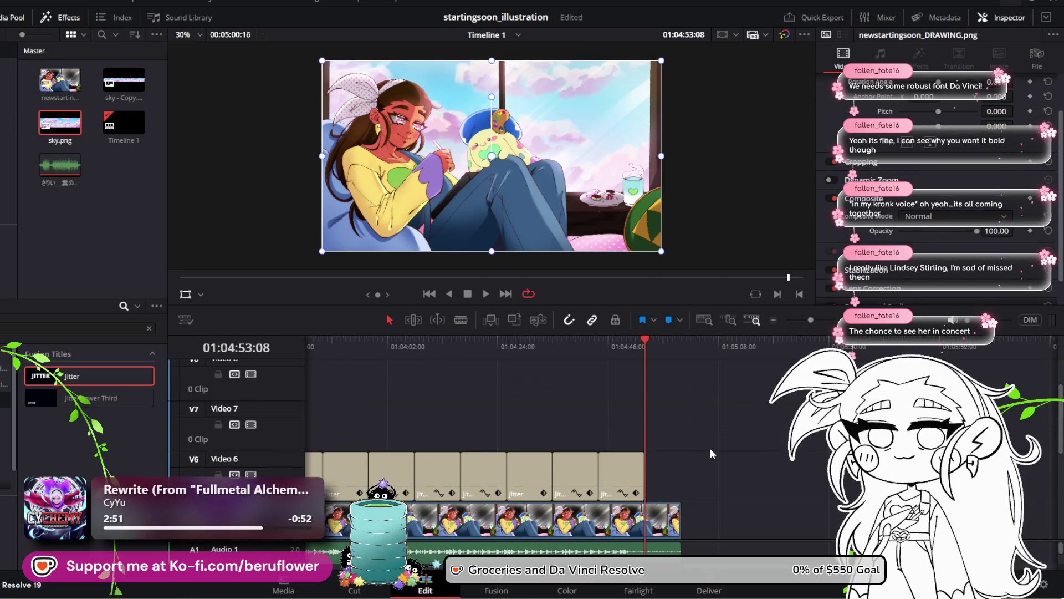
{"action": "scroll", "coordinate": [709, 448], "scroll_direction": "down", "scroll_amount": 6}
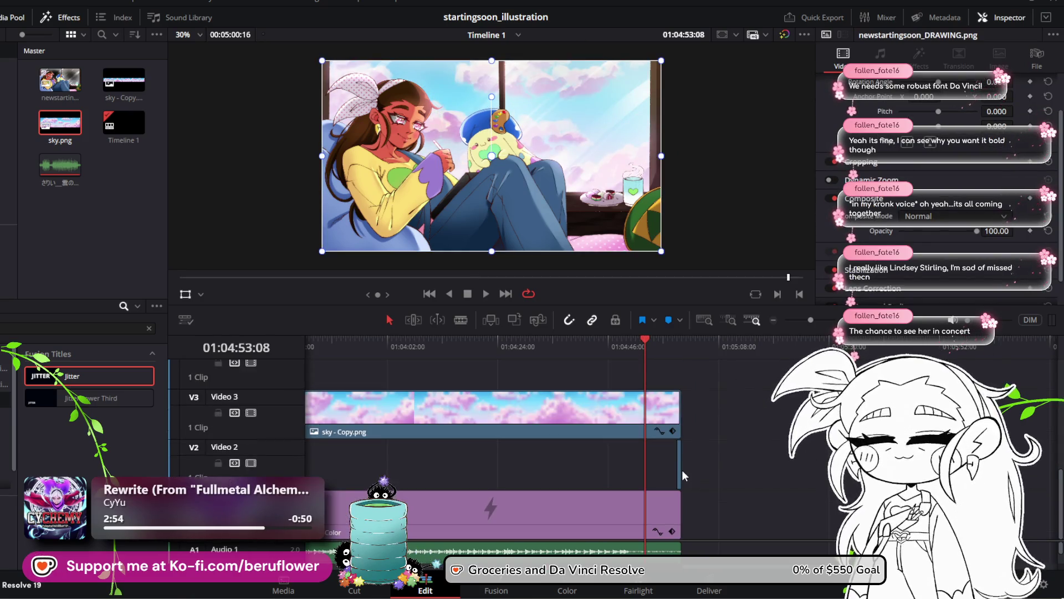
{"action": "left_click", "coordinate": [680, 470]}
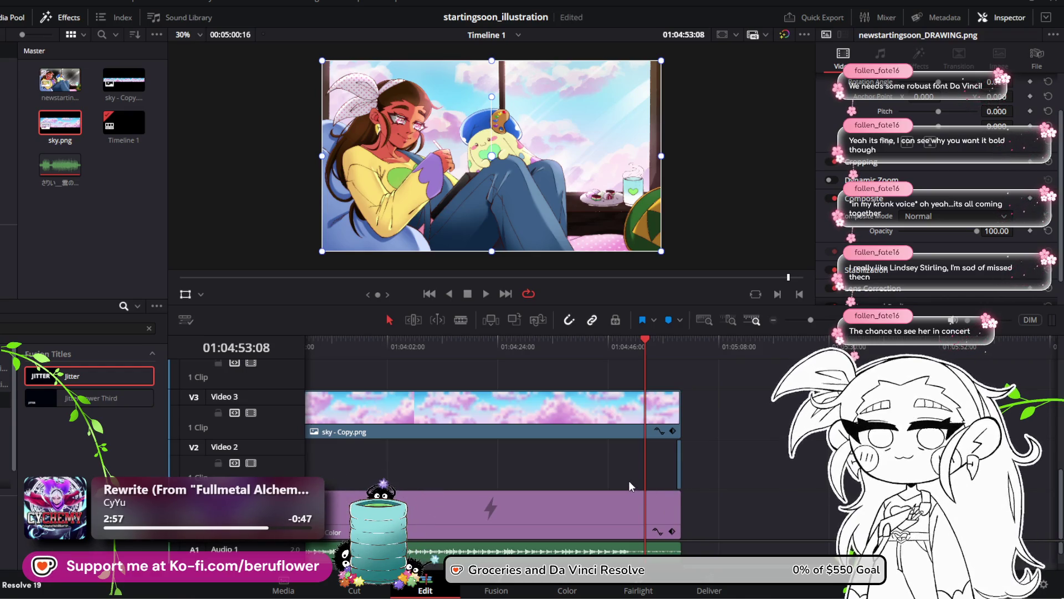
{"action": "left_click", "coordinate": [655, 511]}
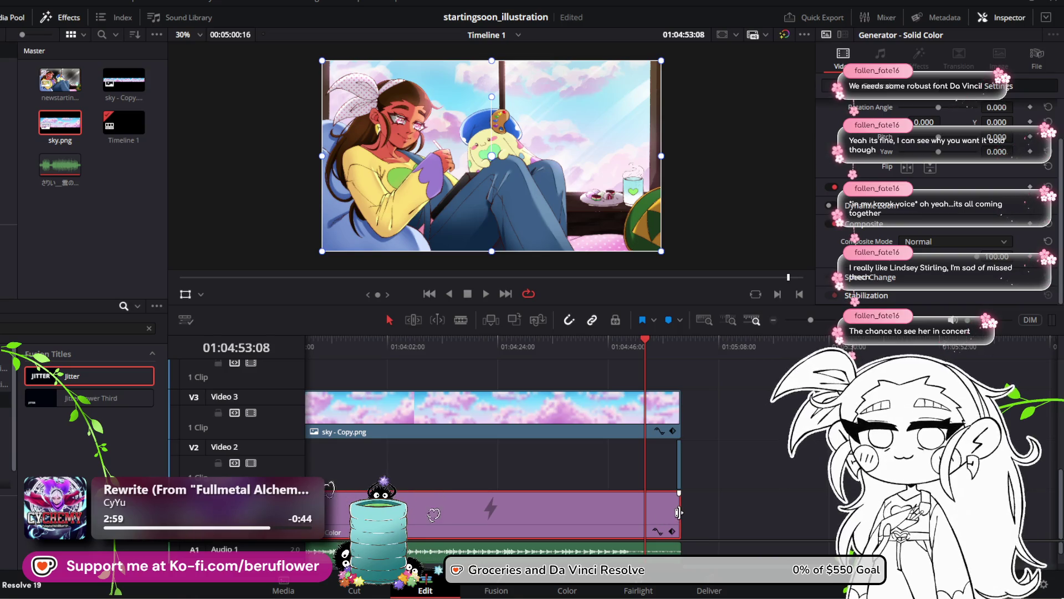
{"action": "scroll", "coordinate": [682, 515], "scroll_direction": "up", "scroll_amount": 4}
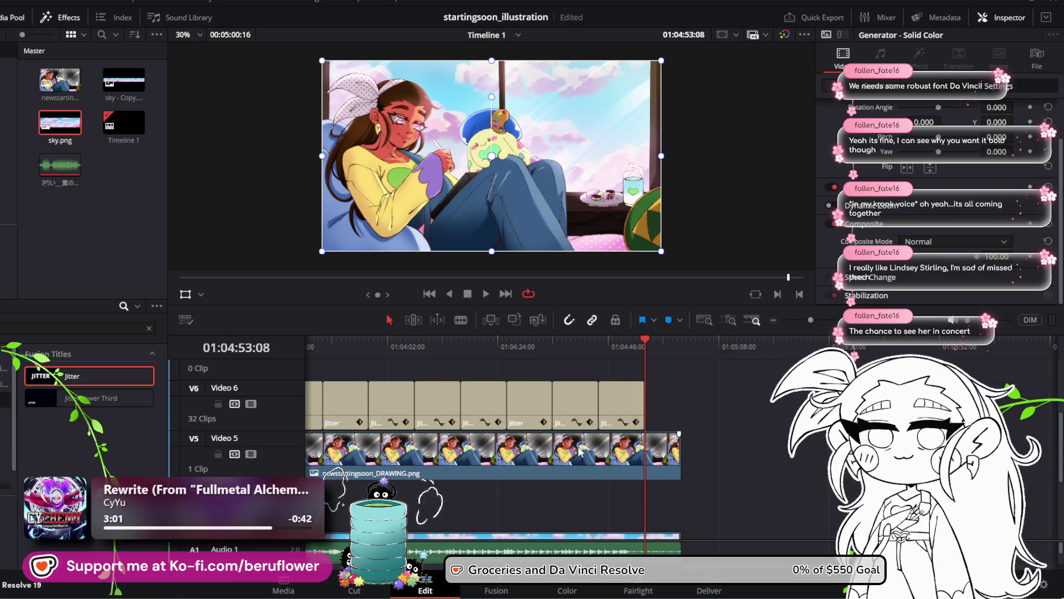
{"action": "key", "text": "j"}
{"action": "key", "text": "j"}
{"action": "key", "text": "j"}
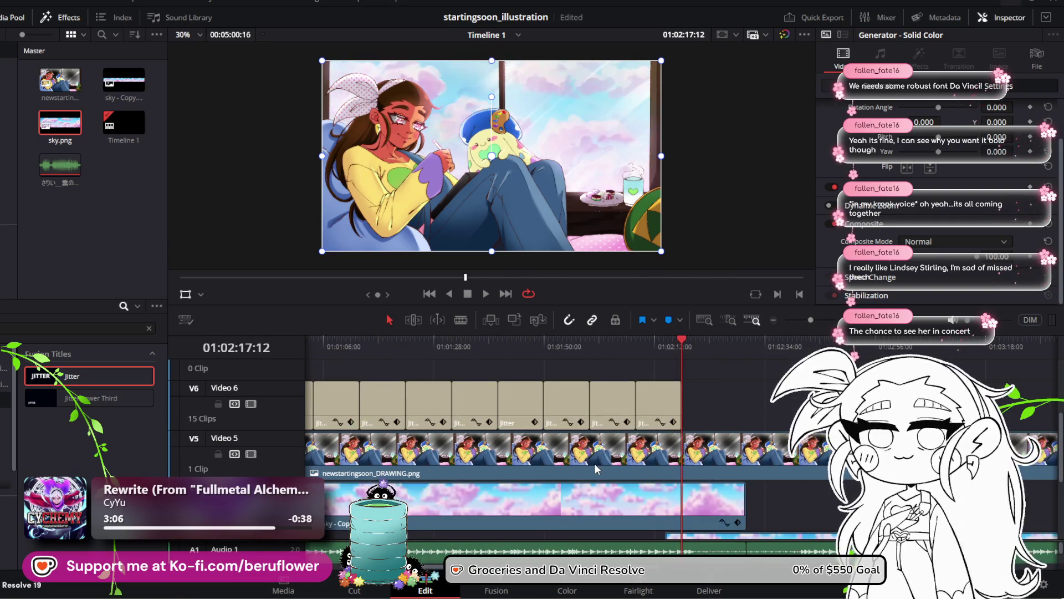
Move the playhead near 01:04:50 and show the Video 2 sky clip's keyframe curves
{"action": "scroll", "coordinate": [793, 321], "scroll_direction": "down", "scroll_amount": 2}
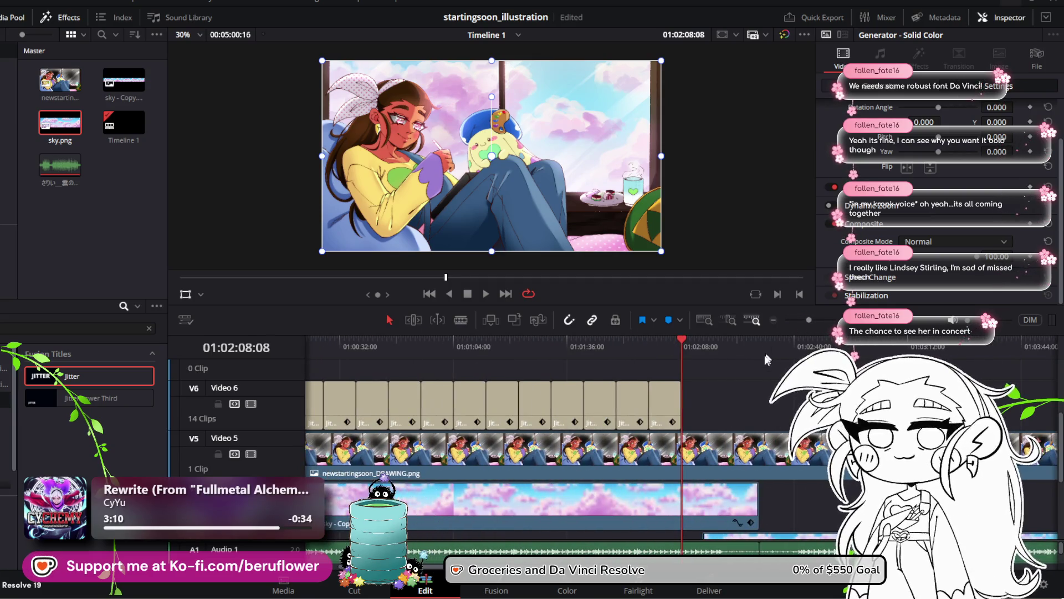
{"action": "scroll", "coordinate": [819, 509], "scroll_direction": "right", "scroll_amount": 5}
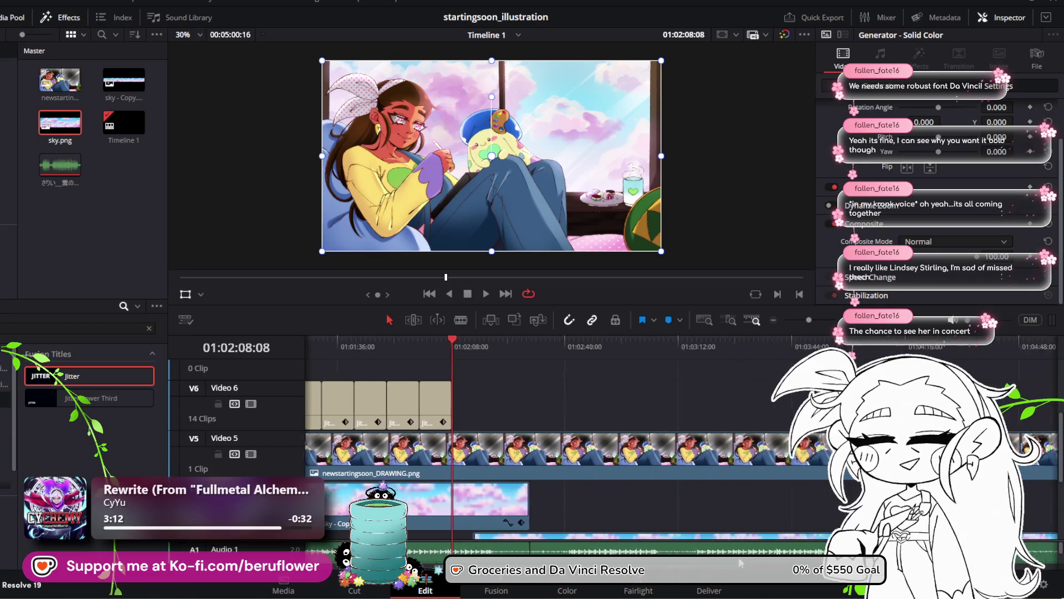
{"action": "scroll", "coordinate": [819, 509], "scroll_direction": "down", "scroll_amount": 3}
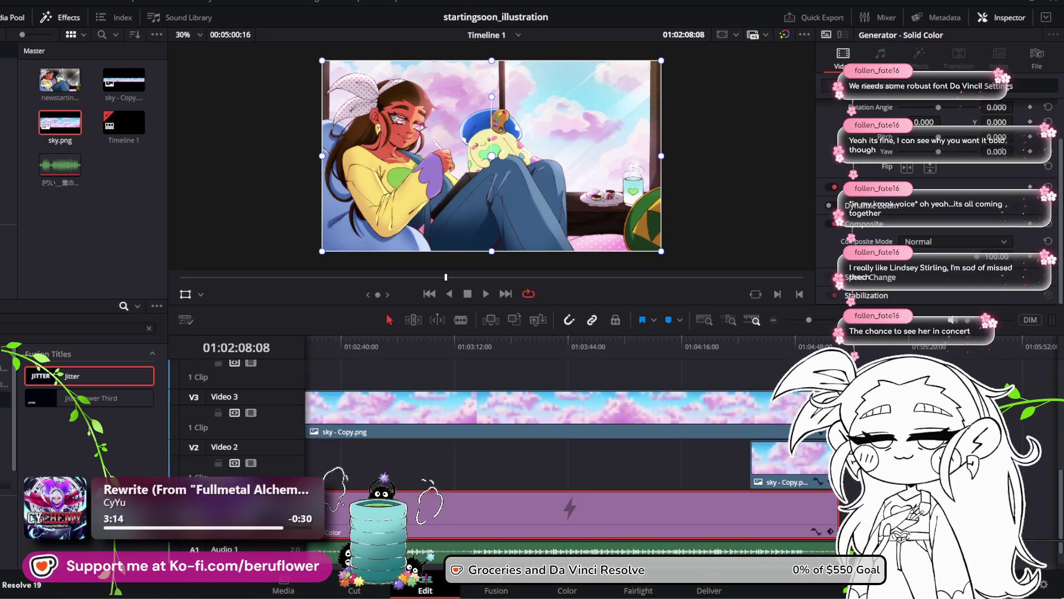
{"action": "mouse_move", "coordinate": [806, 341]}
{"action": "left_mouse_down"}
{"action": "mouse_move", "coordinate": [844, 366]}
{"action": "mouse_move", "coordinate": [796, 366]}
{"action": "left_mouse_up"}
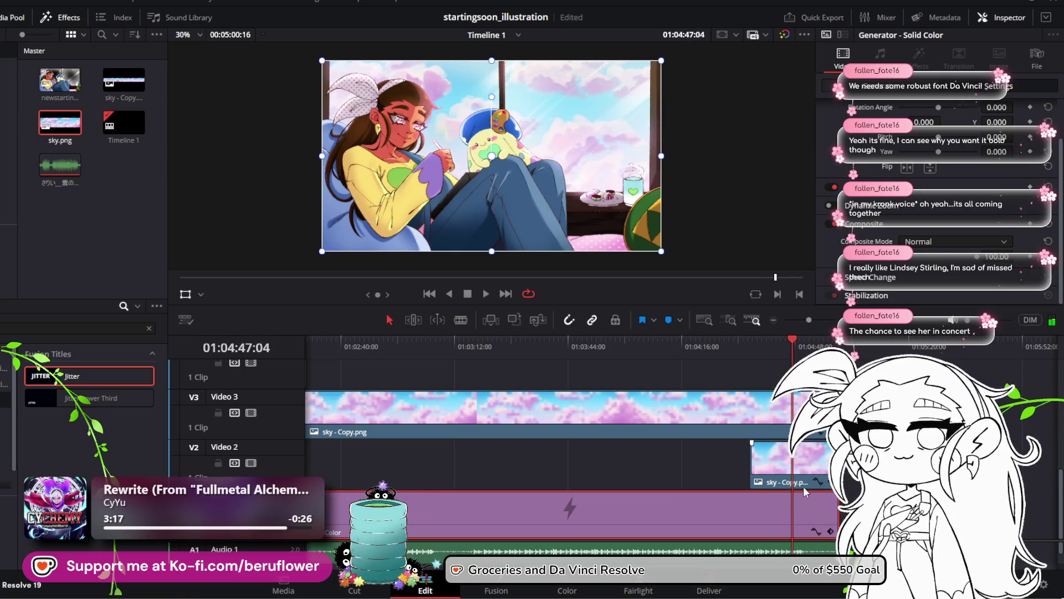
{"action": "left_click", "coordinate": [818, 481]}
{"action": "scroll", "coordinate": [812, 476], "scroll_direction": "up", "scroll_amount": 3}
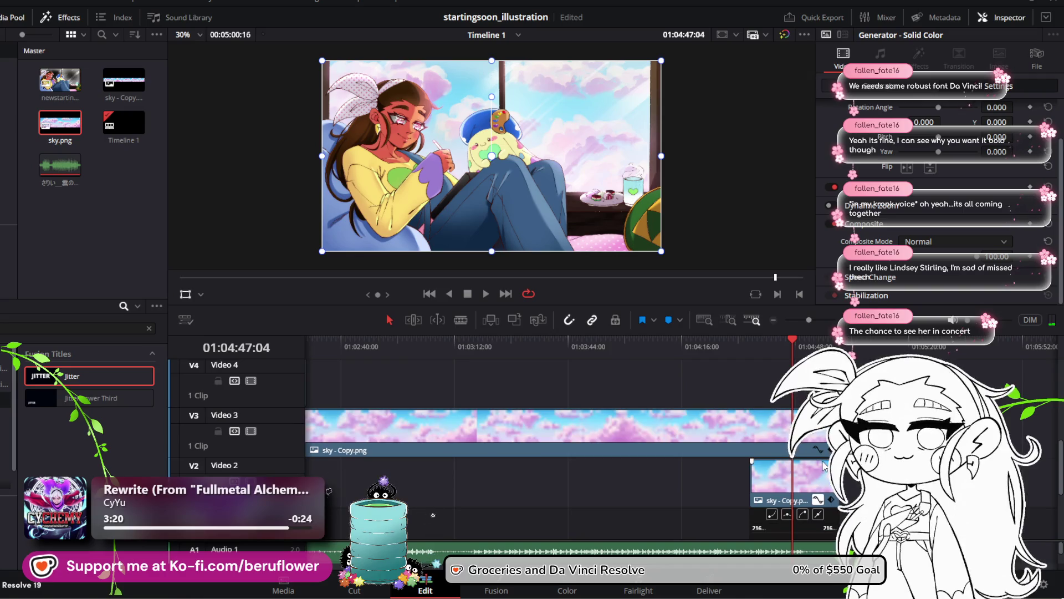
Play back the final seconds and trim the Video 2 sky clip to start later
{"action": "mouse_move", "coordinate": [793, 344]}
{"action": "left_mouse_down"}
{"action": "mouse_move", "coordinate": [838, 344]}
{"action": "mouse_move", "coordinate": [693, 355]}
{"action": "mouse_move", "coordinate": [797, 372]}
{"action": "left_mouse_up"}
{"action": "key", "text": "space"}
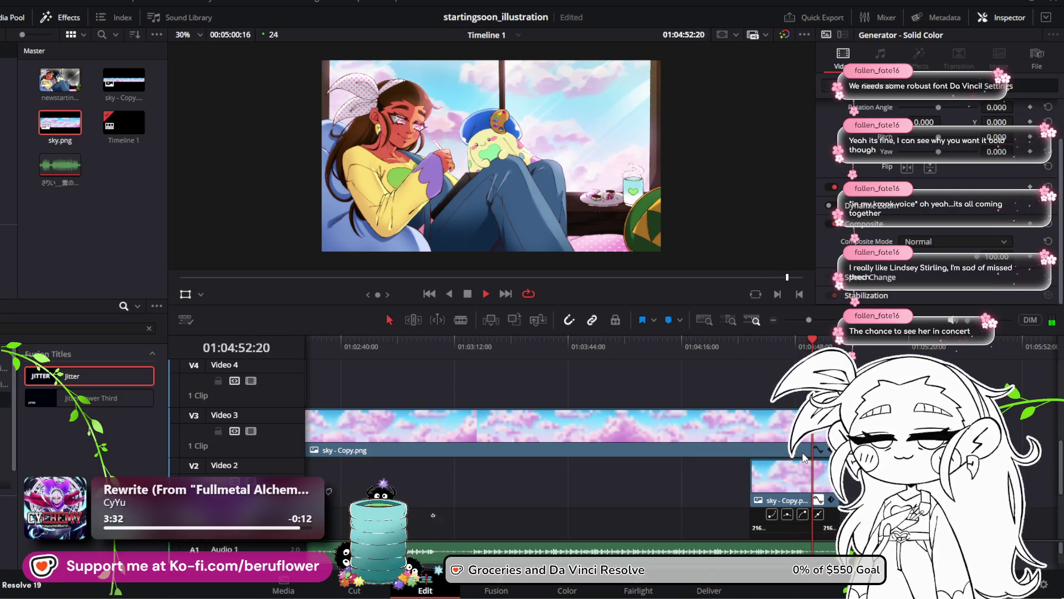
{"action": "left_click", "coordinate": [806, 491]}
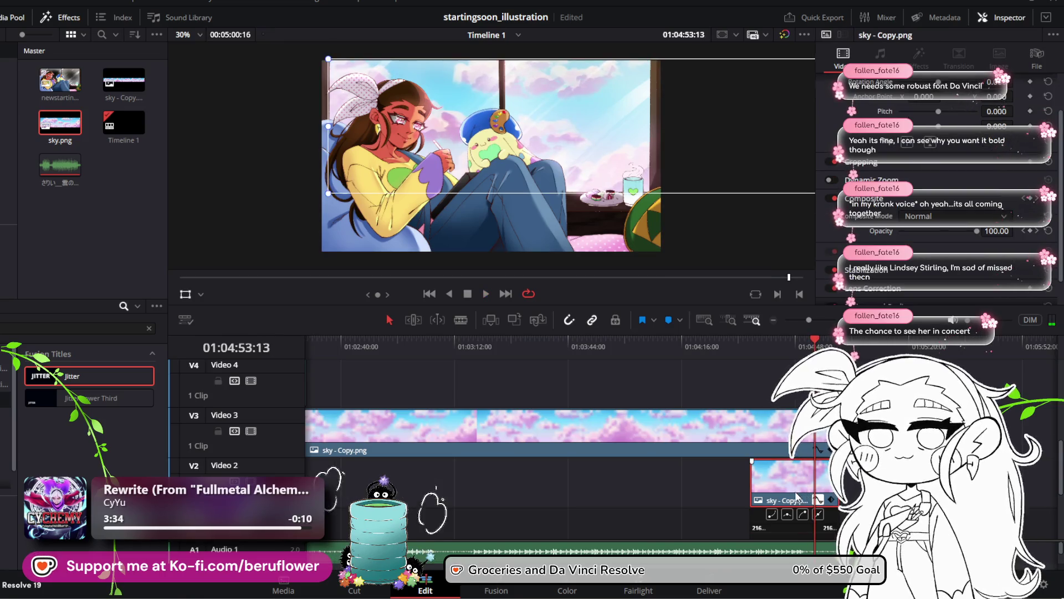
{"action": "left_click_drag", "start_coordinate": [752, 485], "coordinate": [813, 485]}
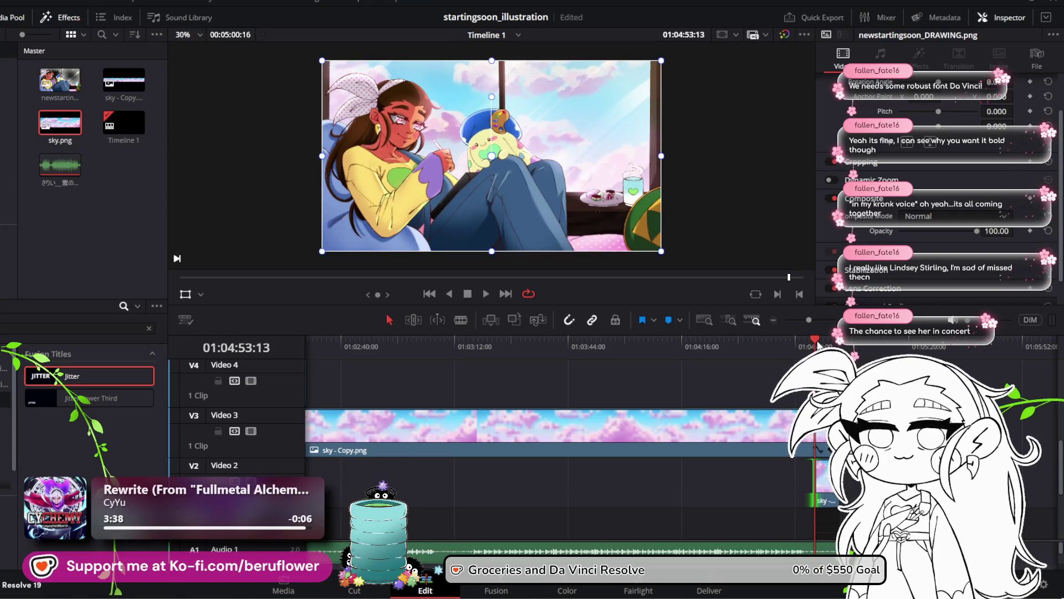
{"action": "left_click_drag", "start_coordinate": [818, 345], "coordinate": [835, 345]}
Move the playhead to the clips' end and trim the Video 2 clip's start further right
{"action": "scroll", "coordinate": [835, 421], "scroll_direction": "up", "scroll_amount": 3}
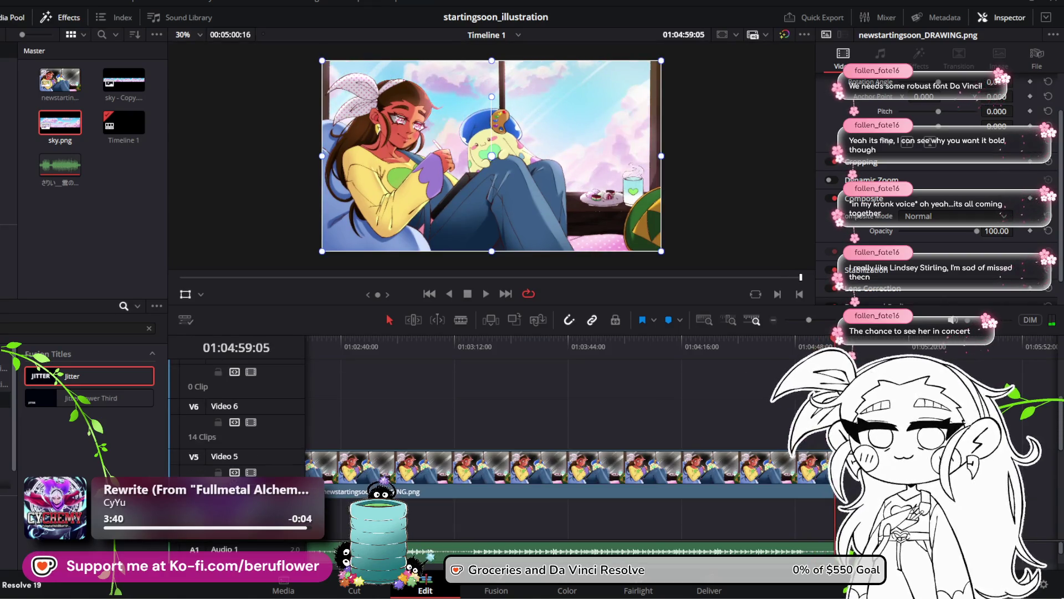
{"action": "left_click", "coordinate": [840, 345]}
{"action": "scroll", "coordinate": [548, 443], "scroll_direction": "down", "scroll_amount": 3}
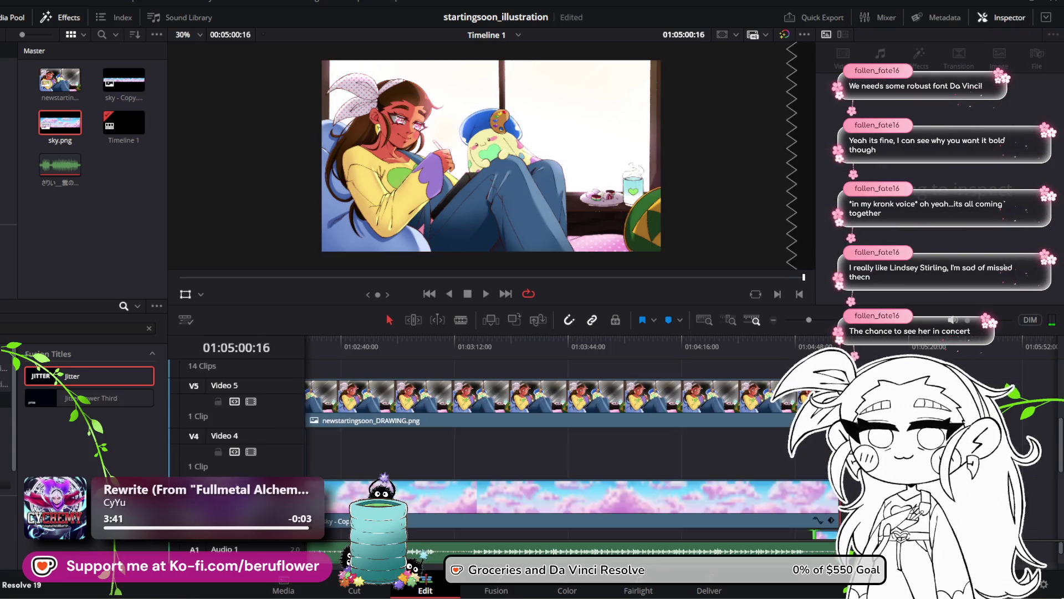
{"action": "left_click", "coordinate": [823, 482]}
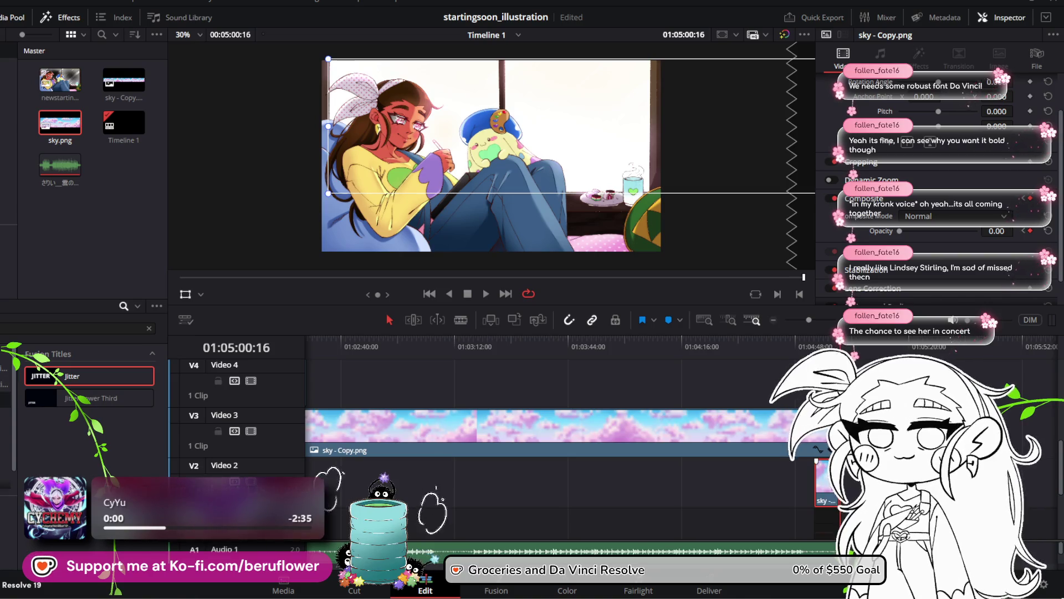
{"action": "mouse_move", "coordinate": [832, 486]}
{"action": "left_mouse_down"}
{"action": "mouse_move", "coordinate": [865, 485]}
{"action": "mouse_move", "coordinate": [834, 492]}
{"action": "mouse_move", "coordinate": [851, 492]}
{"action": "left_mouse_up"}
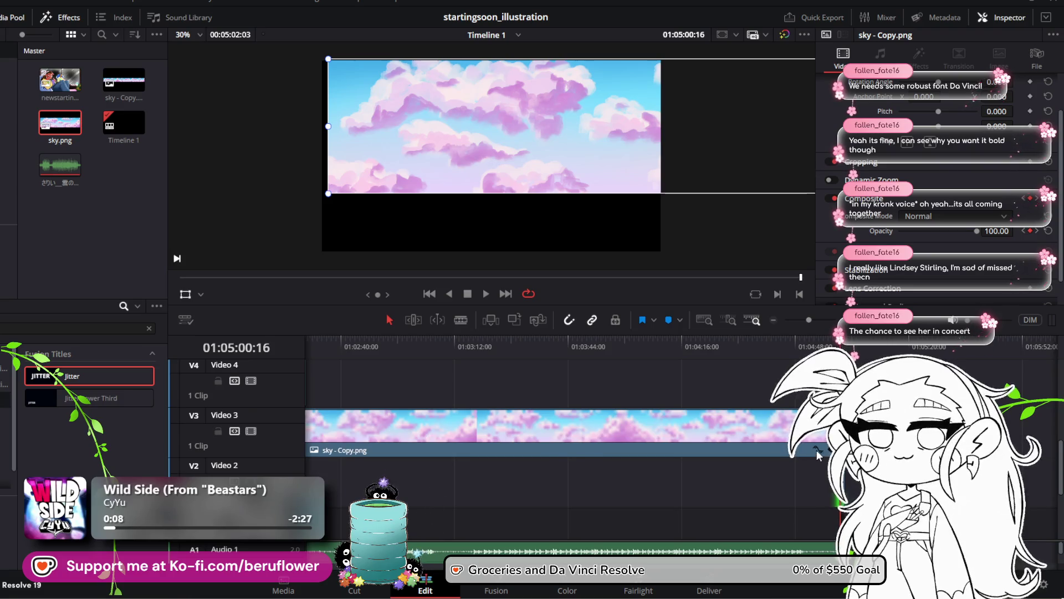
{"action": "key", "text": "Delete"}
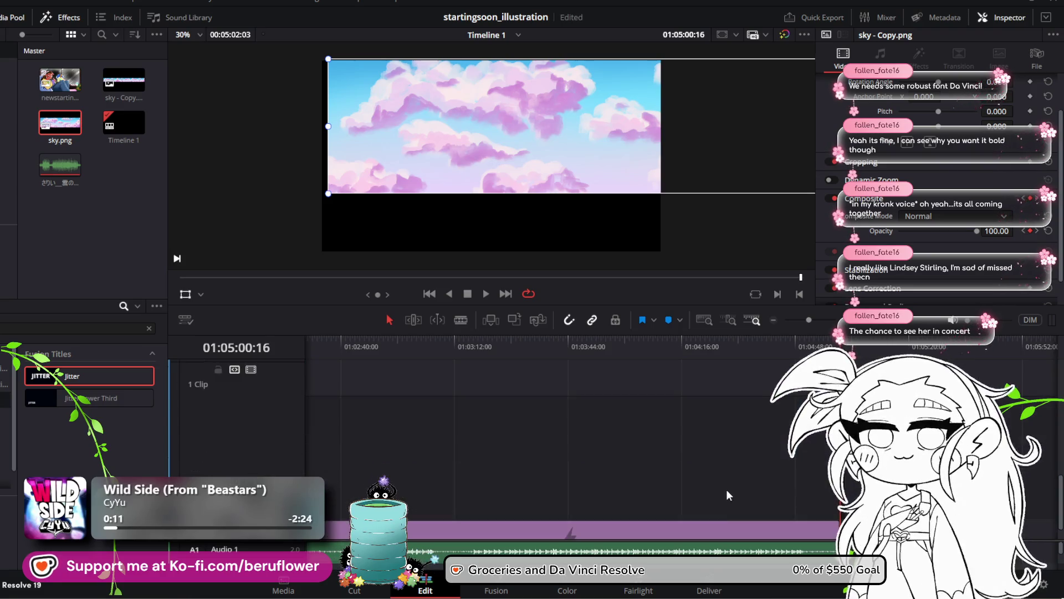
Zoom the timeline out to show every clip and inspect the Video 1 and Video 3 clips
{"action": "scroll", "coordinate": [726, 489], "scroll_direction": "up", "scroll_amount": 3}
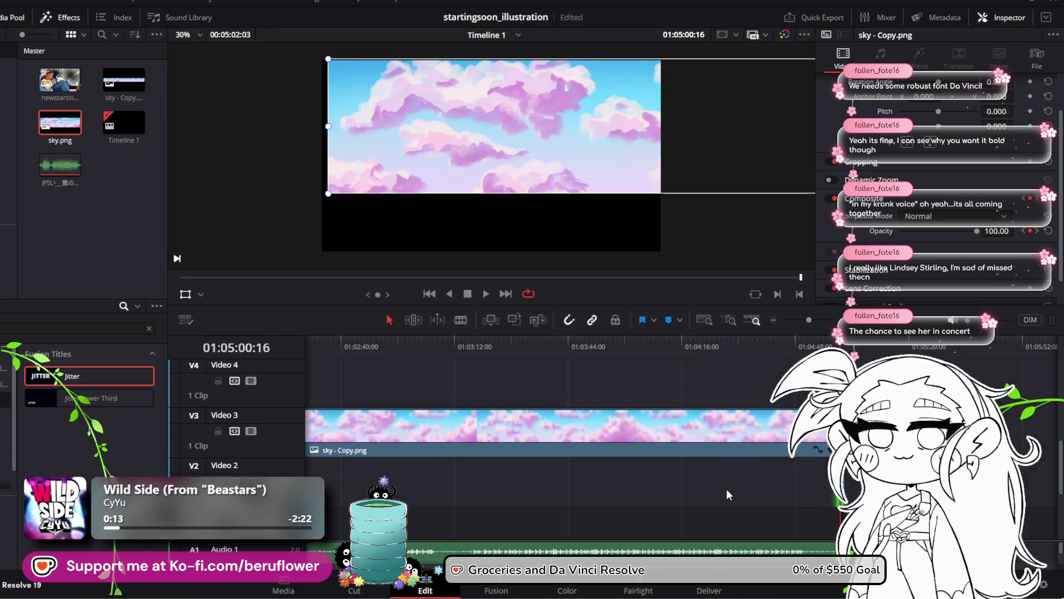
{"action": "scroll", "coordinate": [726, 481], "scroll_direction": "up", "scroll_amount": 2}
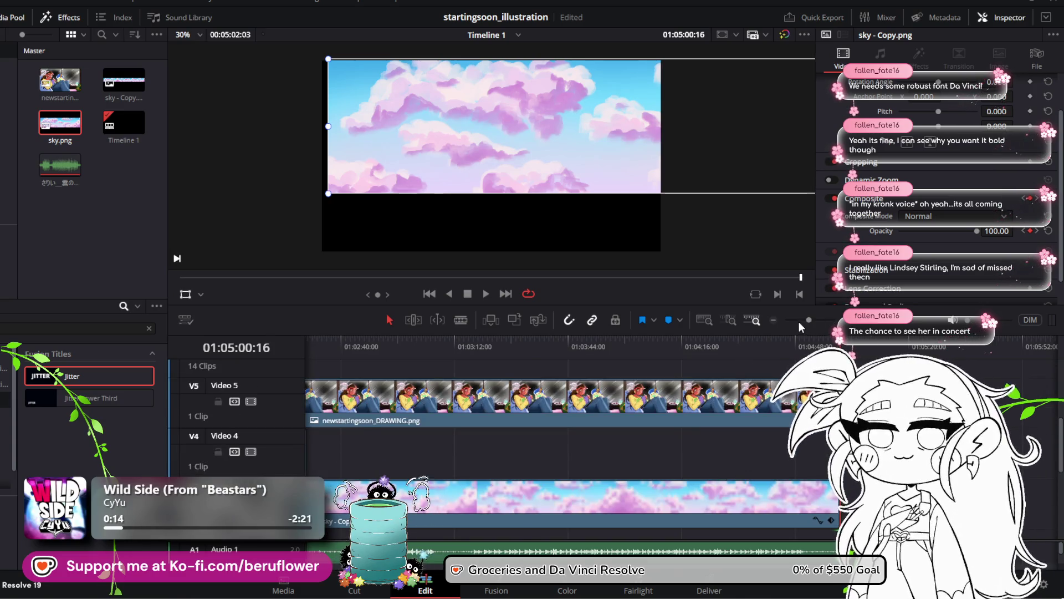
{"action": "left_click", "coordinate": [800, 322]}
{"action": "scroll", "coordinate": [528, 484], "scroll_direction": "down", "scroll_amount": 4}
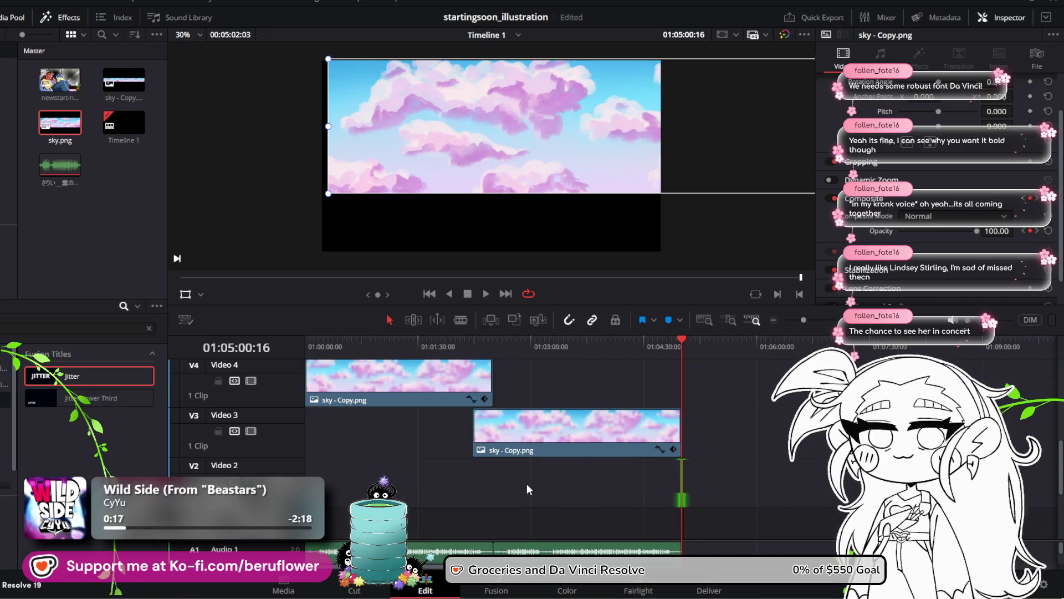
{"action": "scroll", "coordinate": [527, 484], "scroll_direction": "up", "scroll_amount": 2}
{"action": "scroll", "coordinate": [527, 484], "scroll_direction": "down", "scroll_amount": 2}
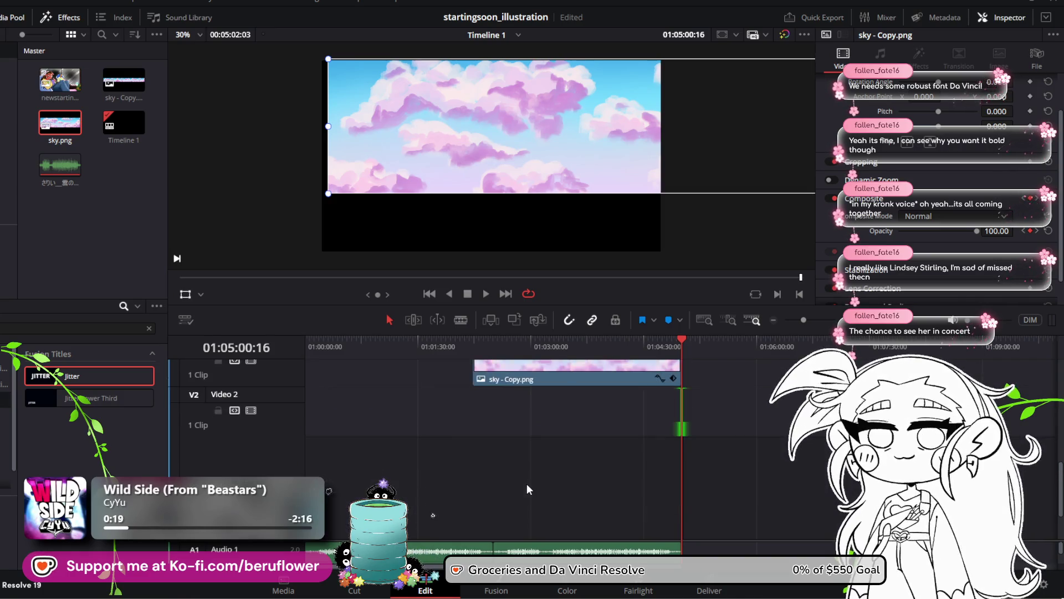
{"action": "scroll", "coordinate": [527, 484], "scroll_direction": "up", "scroll_amount": 2}
{"action": "scroll", "coordinate": [527, 483], "scroll_direction": "down", "scroll_amount": 2}
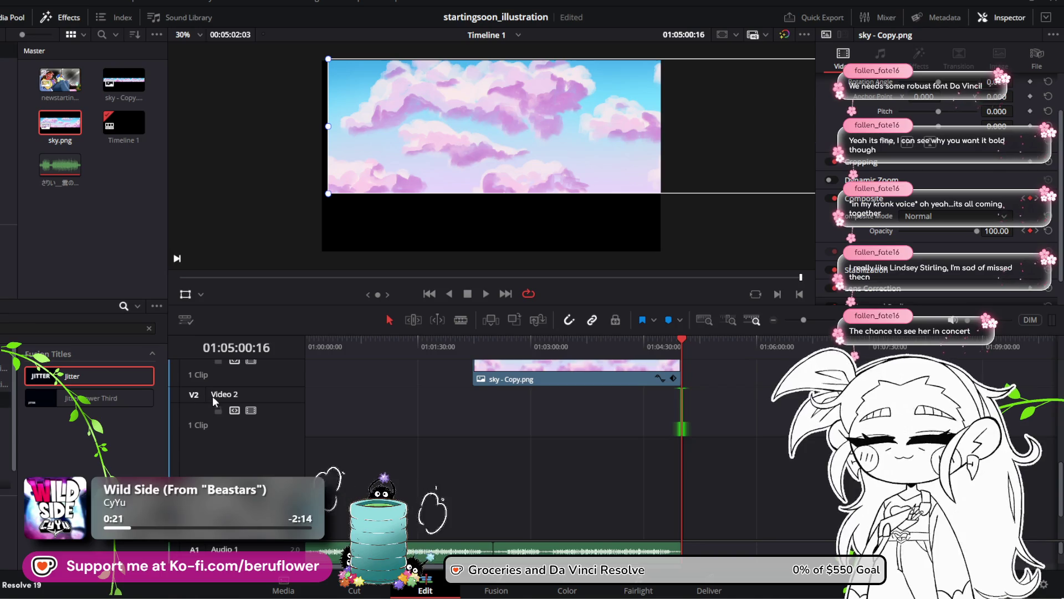
{"action": "scroll", "coordinate": [360, 482], "scroll_direction": "down", "scroll_amount": 2}
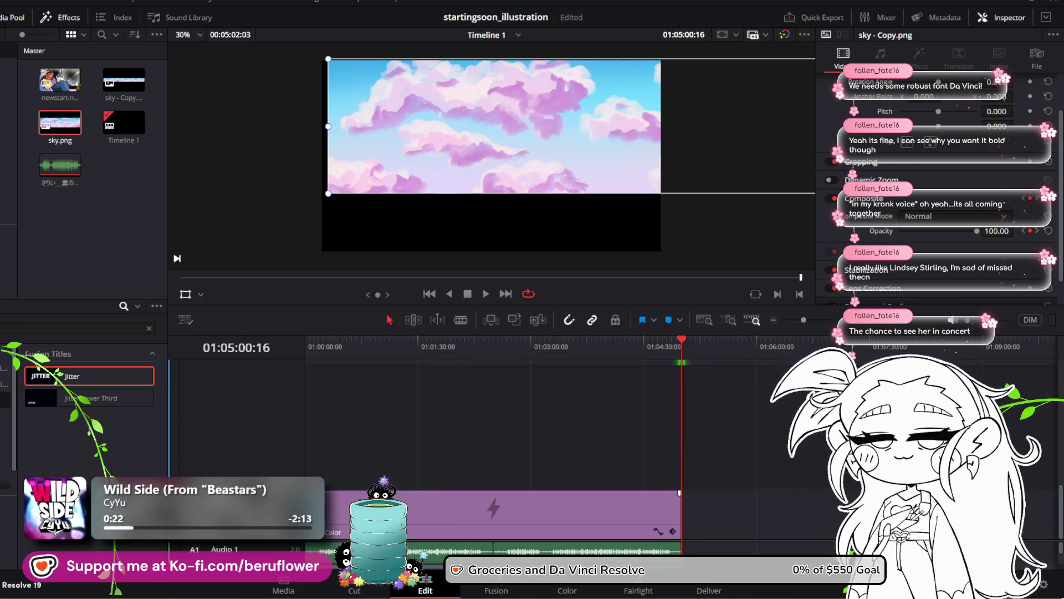
{"action": "left_click", "coordinate": [367, 496]}
{"action": "scroll", "coordinate": [399, 456], "scroll_direction": "up", "scroll_amount": 3}
{"action": "left_click", "coordinate": [553, 437]}
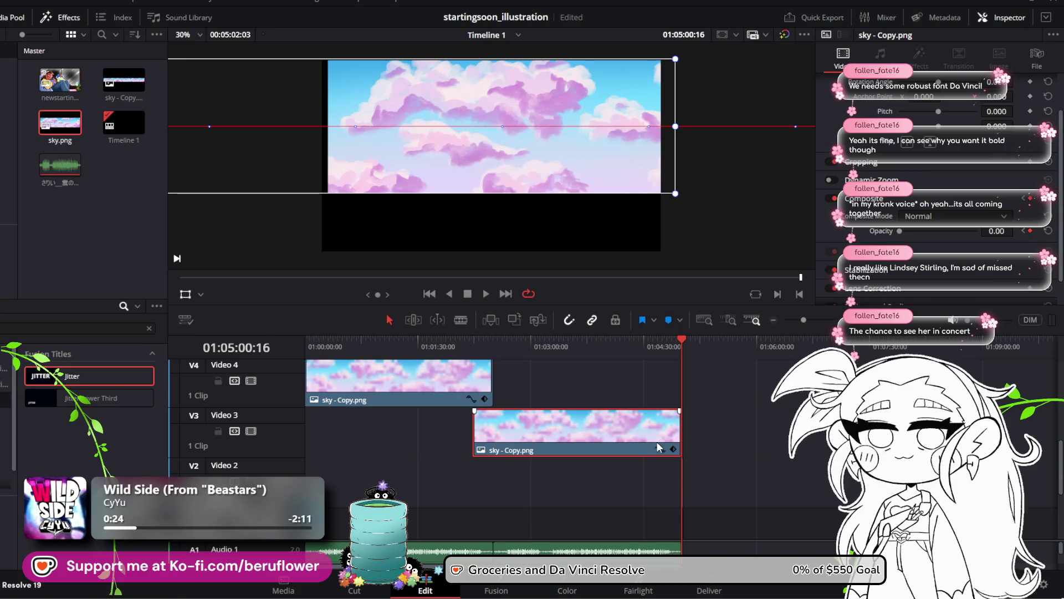
{"action": "left_click", "coordinate": [661, 449]}
{"action": "left_click", "coordinate": [660, 411]}
{"action": "scroll", "coordinate": [690, 443], "scroll_direction": "up", "scroll_amount": 3}
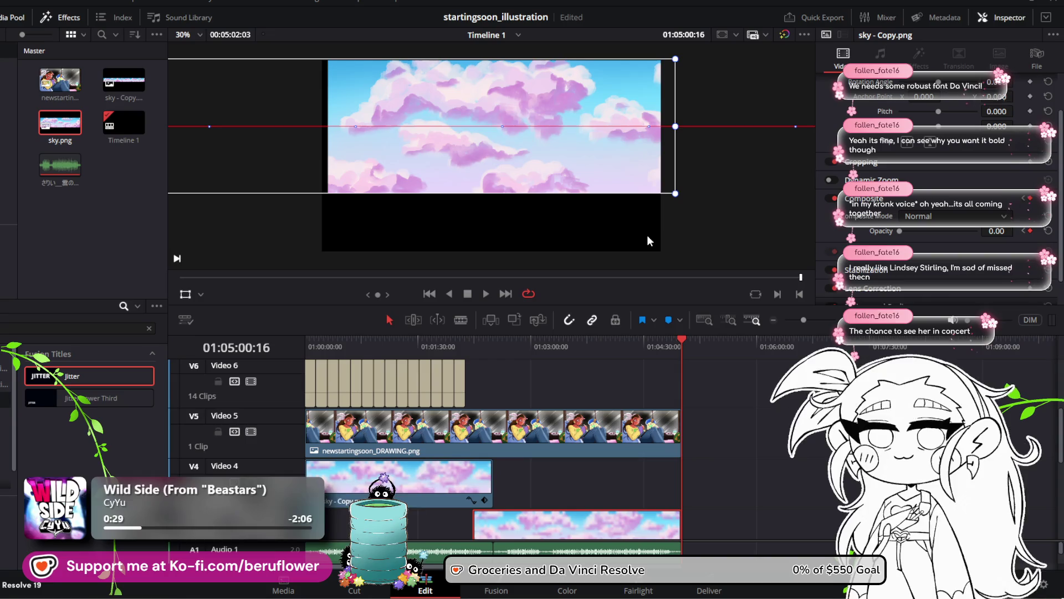
Jump to 01:03:43:06, resize the timeline and viewer, and play back the ending
{"action": "left_click", "coordinate": [641, 277]}
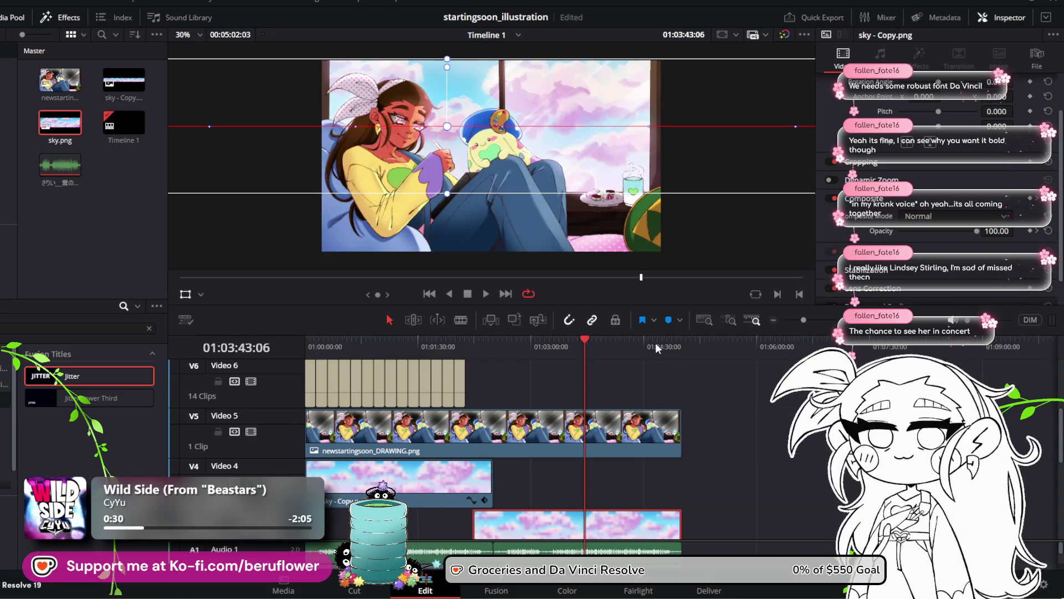
{"action": "left_click_drag", "start_coordinate": [656, 304], "coordinate": [632, 164]}
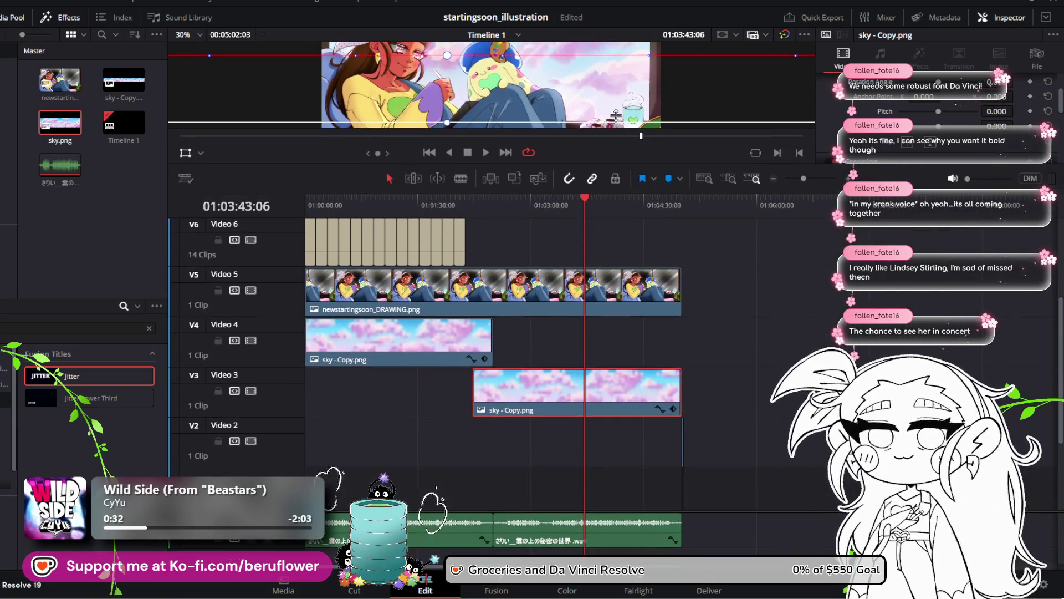
{"action": "left_click", "coordinate": [666, 452]}
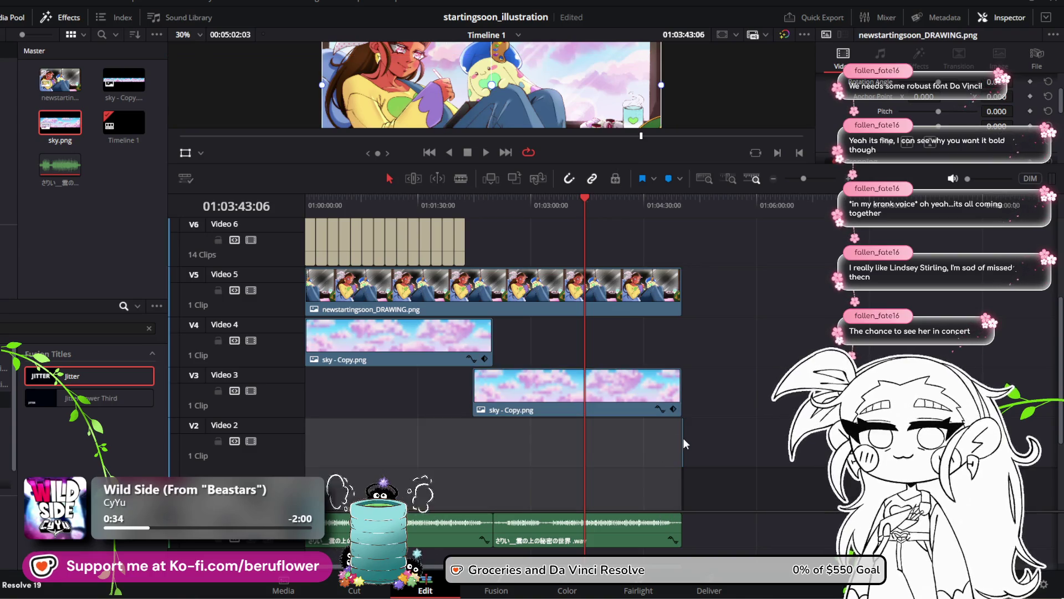
{"action": "left_click", "coordinate": [682, 438]}
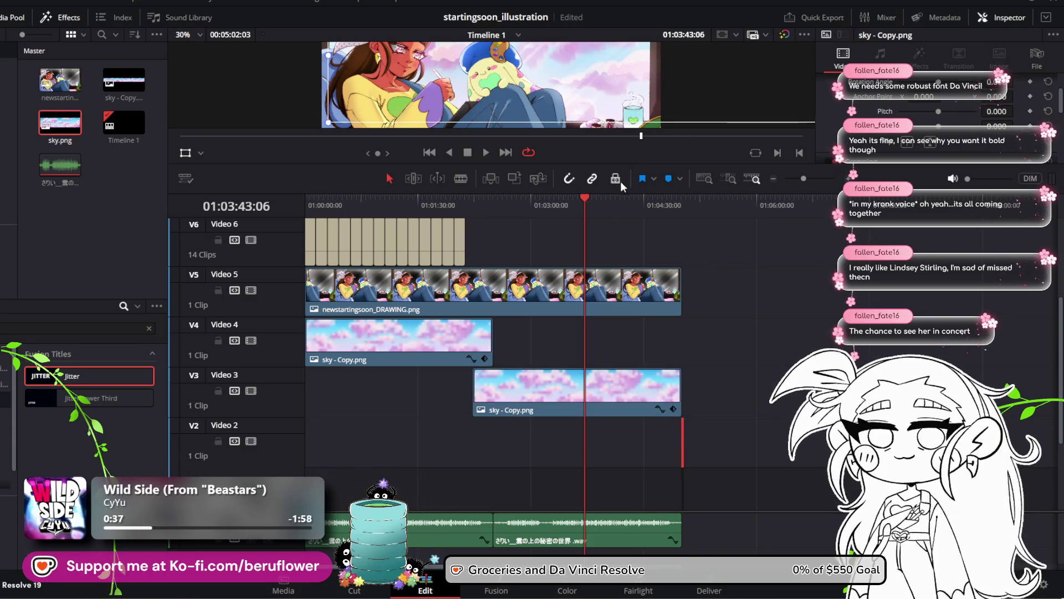
{"action": "mouse_move", "coordinate": [618, 194]}
{"action": "left_mouse_down"}
{"action": "mouse_move", "coordinate": [578, 359]}
{"action": "mouse_move", "coordinate": [671, 367]}
{"action": "left_mouse_up"}
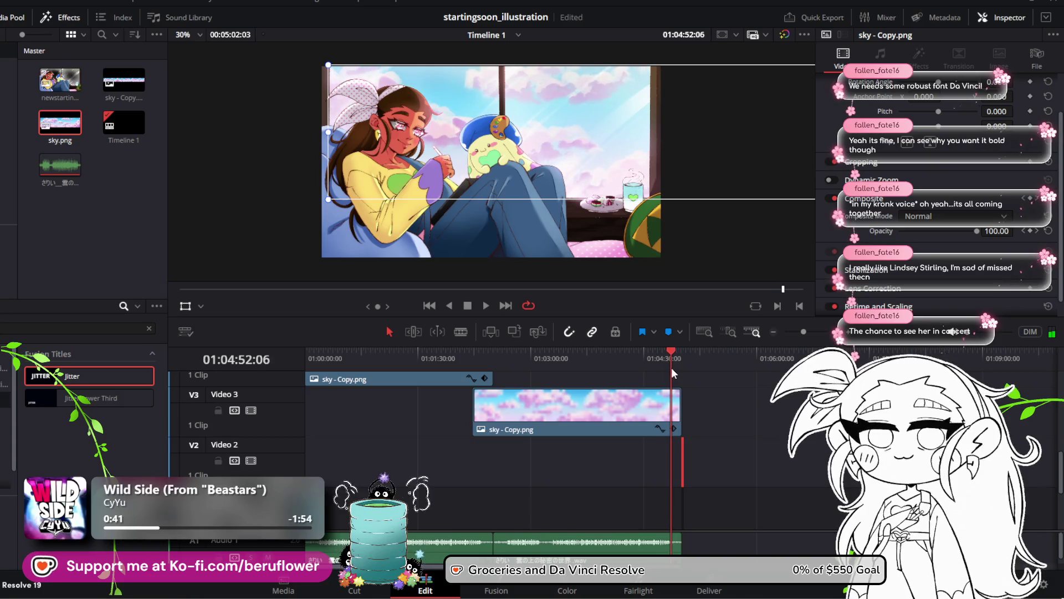
{"action": "left_click", "coordinate": [485, 306]}
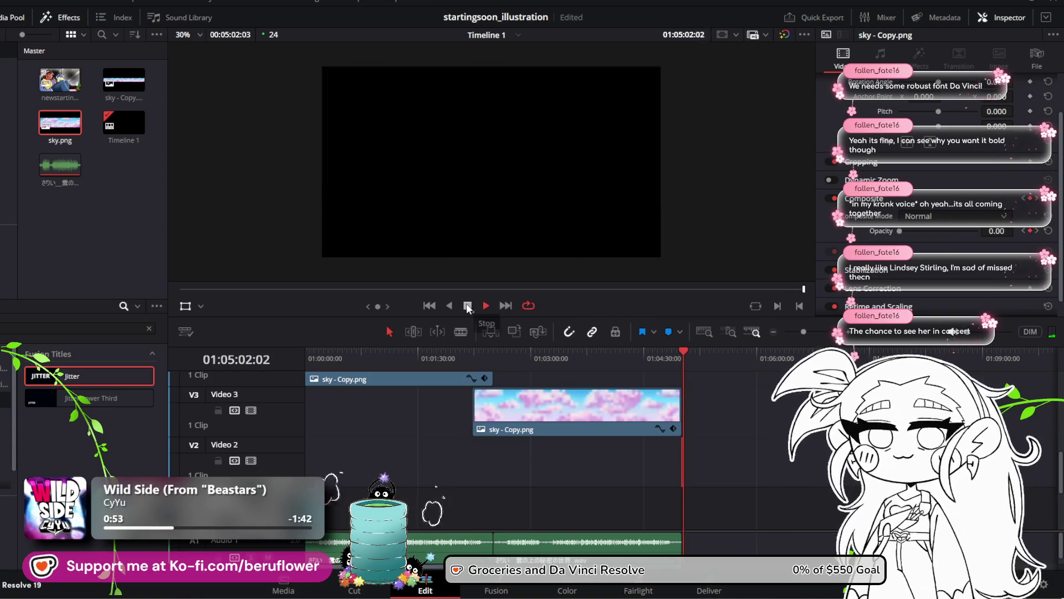
{"action": "left_click", "coordinate": [485, 305]}
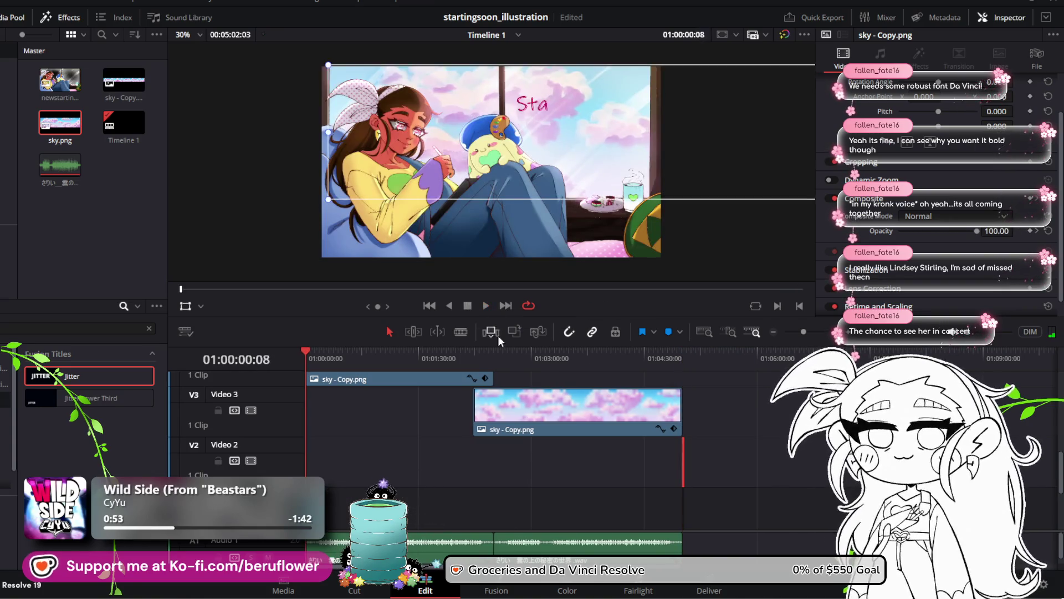
{"action": "left_click", "coordinate": [691, 389]}
{"action": "scroll", "coordinate": [696, 417], "scroll_direction": "up", "scroll_amount": 3}
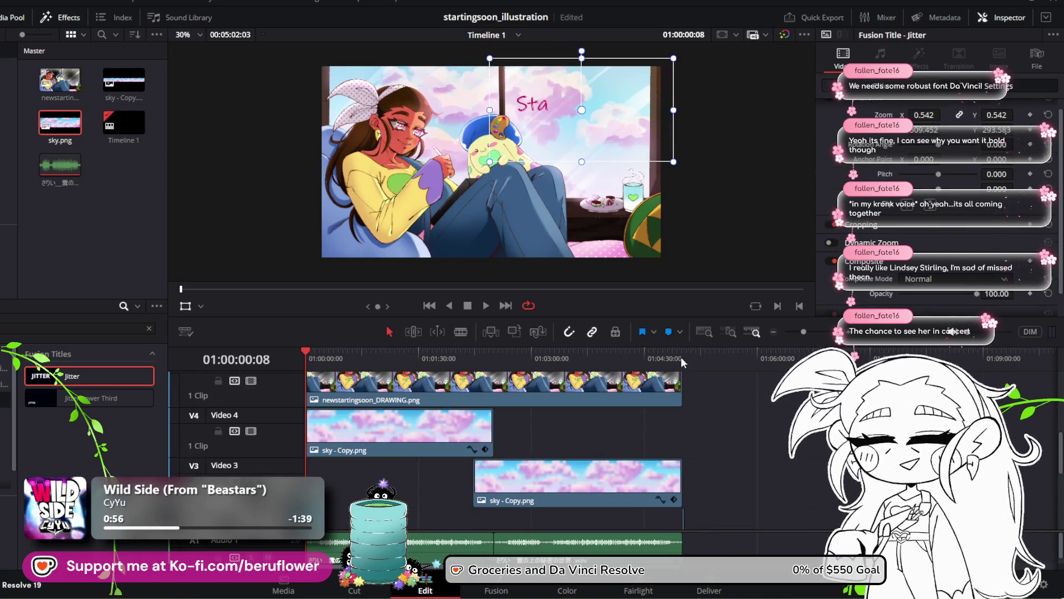
{"action": "left_click", "coordinate": [681, 355]}
{"action": "left_click", "coordinate": [683, 387]}
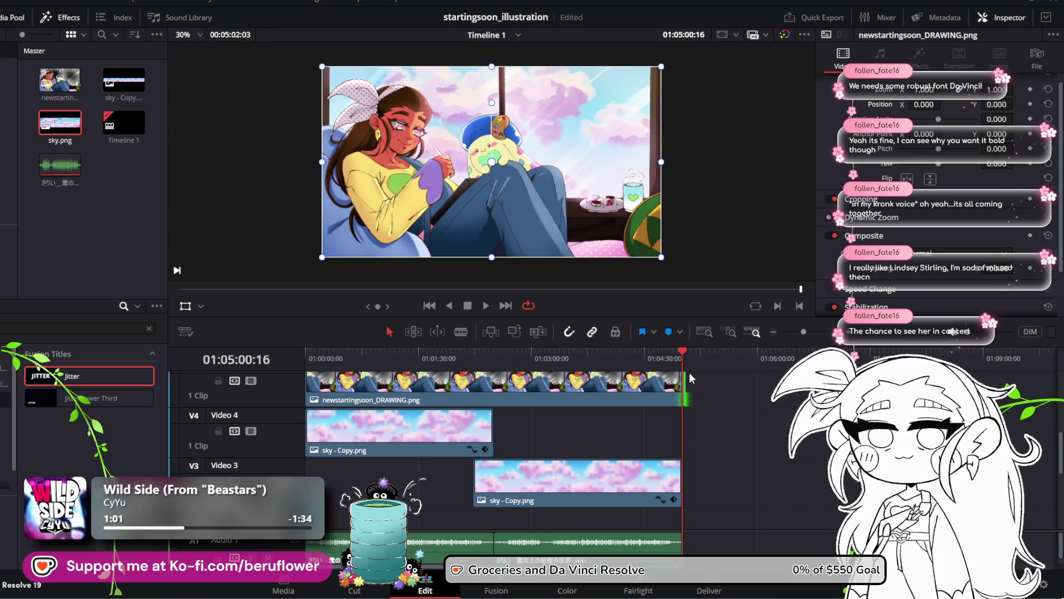
Zoom in around the clips' end and shorten the lower sky clip from its end
{"action": "left_click_drag", "start_coordinate": [683, 351], "coordinate": [682, 348]}
{"action": "left_click_drag", "start_coordinate": [809, 330], "coordinate": [823, 331]}
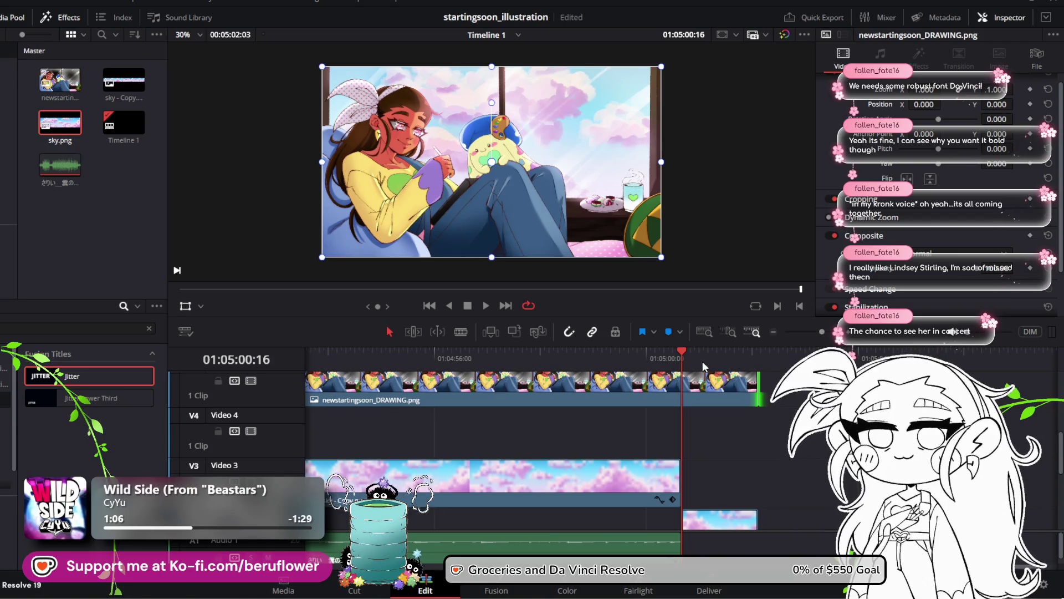
{"action": "left_click_drag", "start_coordinate": [677, 353], "coordinate": [677, 351]}
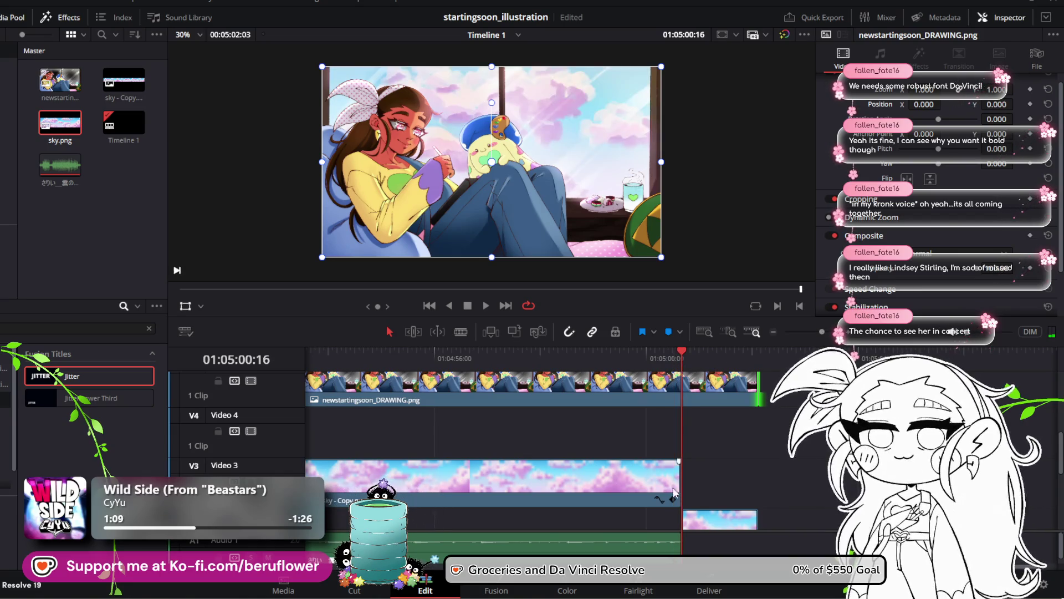
{"action": "left_click", "coordinate": [679, 521]}
{"action": "left_click_drag", "start_coordinate": [679, 521], "coordinate": [671, 520]}
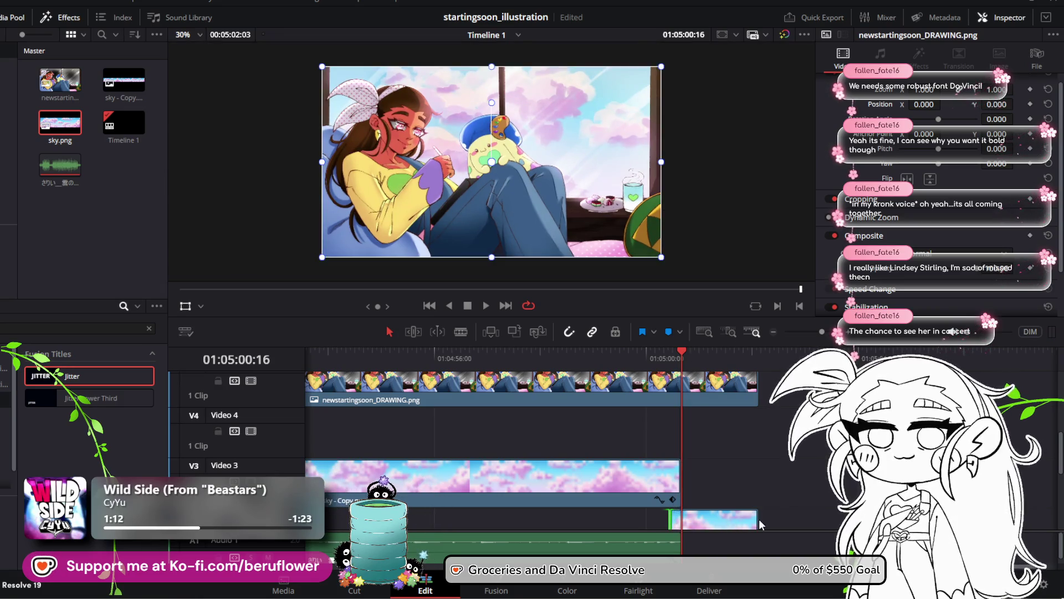
{"action": "left_click_drag", "start_coordinate": [761, 524], "coordinate": [686, 527]}
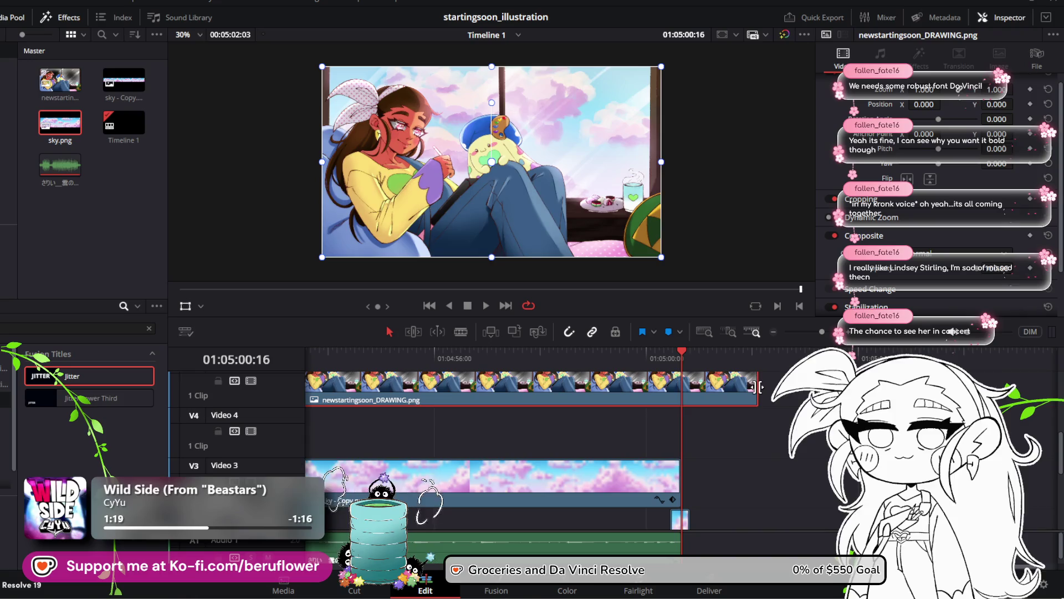
Trim the illustration clip back to the playhead so it ends level with the sky clips
{"action": "left_click_drag", "start_coordinate": [758, 394], "coordinate": [690, 395]}
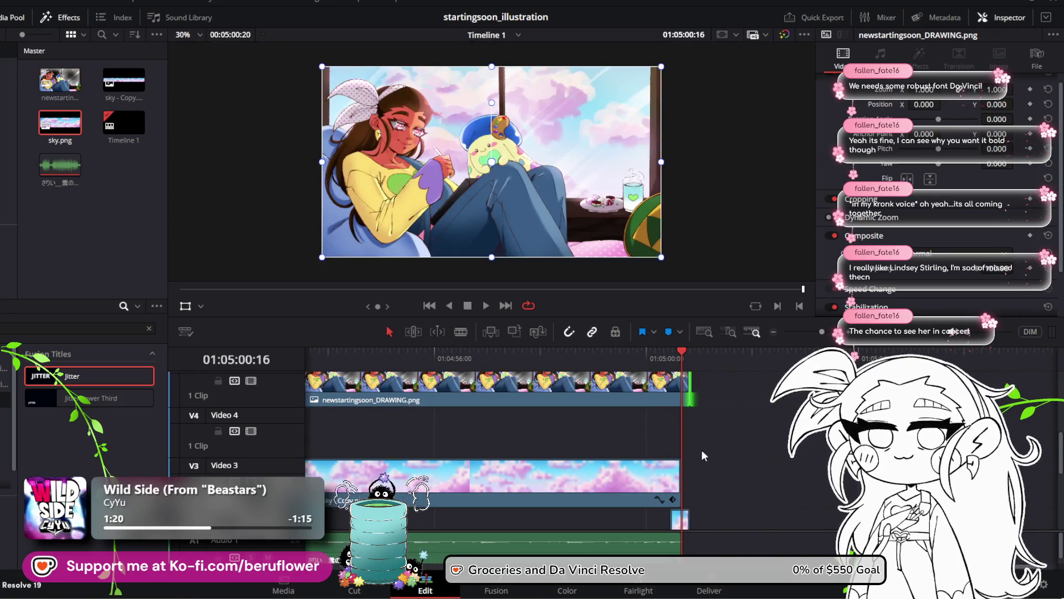
{"action": "scroll", "coordinate": [702, 450], "scroll_direction": "up", "scroll_amount": 2}
{"action": "mouse_move", "coordinate": [687, 346]}
{"action": "left_mouse_down"}
{"action": "mouse_move", "coordinate": [607, 368]}
{"action": "mouse_move", "coordinate": [664, 383]}
{"action": "mouse_move", "coordinate": [577, 395]}
{"action": "left_mouse_up"}
{"action": "scroll", "coordinate": [701, 408], "scroll_direction": "down", "scroll_amount": 3}
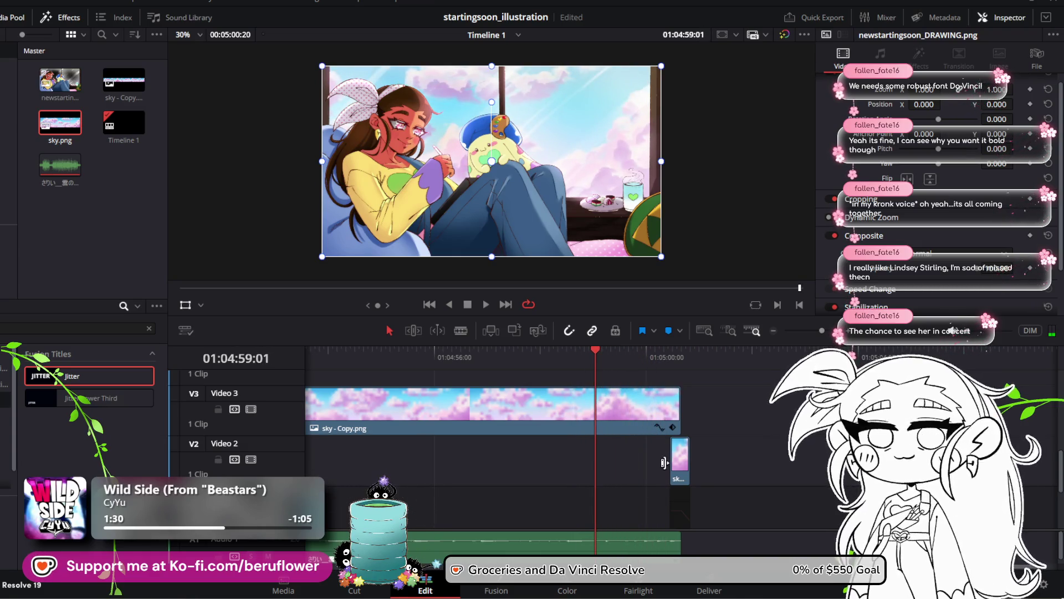
Extend the Video 2 sky clip's start earlier, save, nudge it slightly later, and preview the overlap
{"action": "left_click_drag", "start_coordinate": [673, 461], "coordinate": [590, 470]}
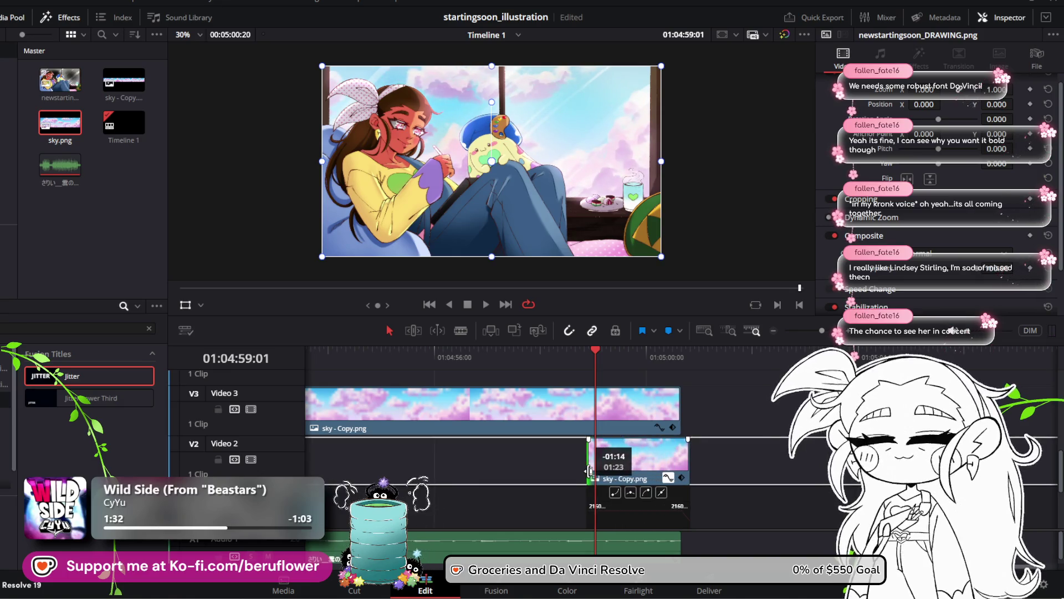
{"action": "mouse_move", "coordinate": [625, 361]}
{"action": "left_mouse_down"}
{"action": "mouse_move", "coordinate": [677, 366]}
{"action": "mouse_move", "coordinate": [585, 377]}
{"action": "mouse_move", "coordinate": [643, 389]}
{"action": "left_mouse_up"}
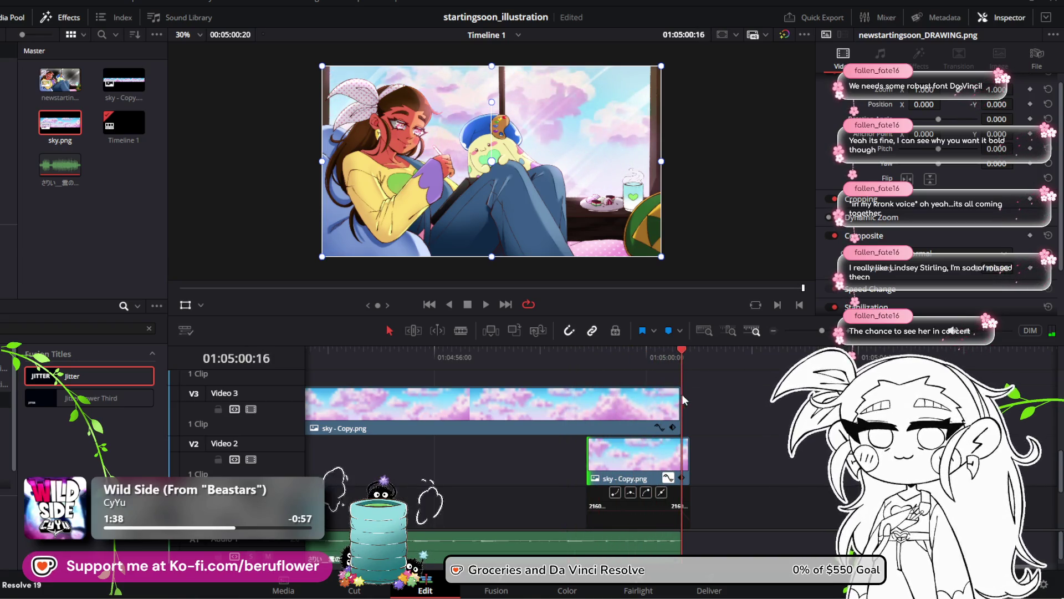
{"action": "key", "text": "ctrl+s"}
{"action": "mouse_move", "coordinate": [670, 407]}
{"action": "left_mouse_down"}
{"action": "mouse_move", "coordinate": [575, 420]}
{"action": "mouse_move", "coordinate": [646, 421]}
{"action": "left_mouse_up"}
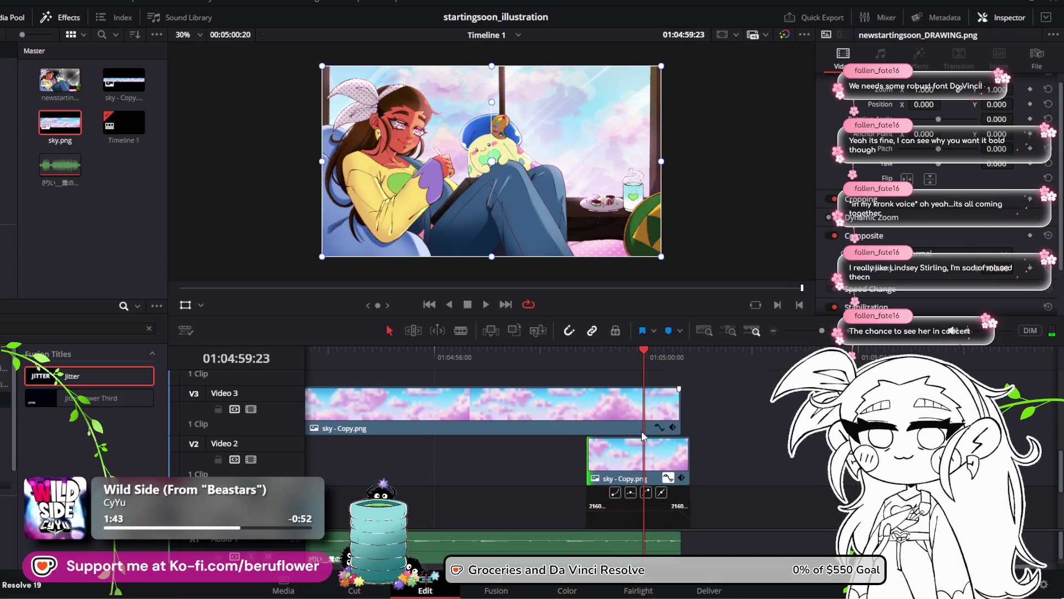
{"action": "left_click_drag", "start_coordinate": [586, 464], "coordinate": [627, 458]}
{"action": "mouse_move", "coordinate": [645, 353]}
{"action": "left_mouse_down"}
{"action": "mouse_move", "coordinate": [575, 355]}
{"action": "mouse_move", "coordinate": [660, 383]}
{"action": "mouse_move", "coordinate": [613, 379]}
{"action": "left_mouse_up"}
{"action": "left_click", "coordinate": [486, 305]}
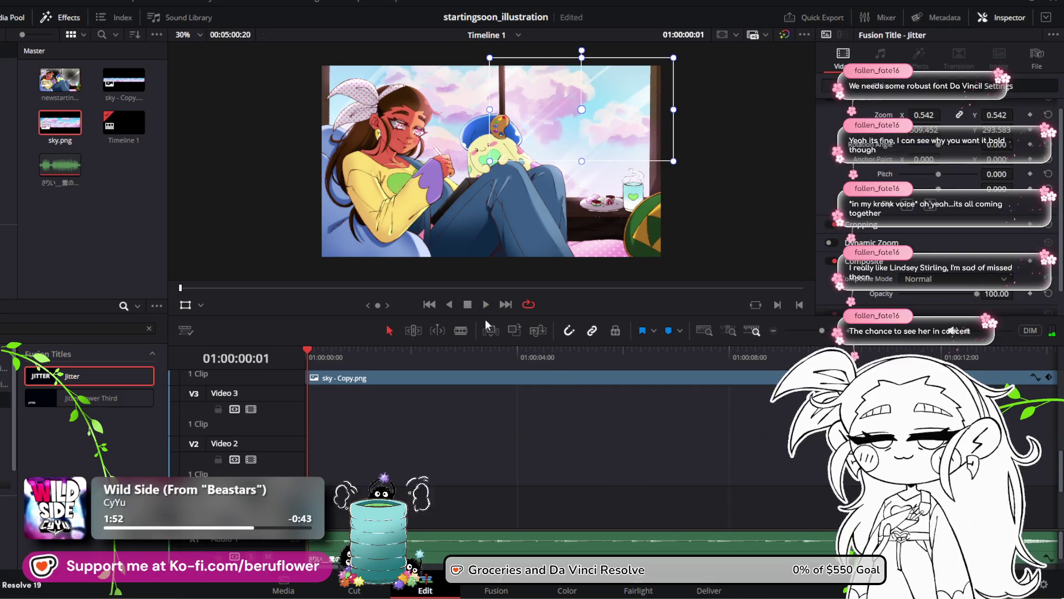
Turn off looped playback and zoom in on the stacked clips' ends around 01:05:00
{"action": "scroll", "coordinate": [528, 435], "scroll_direction": "up", "scroll_amount": 3}
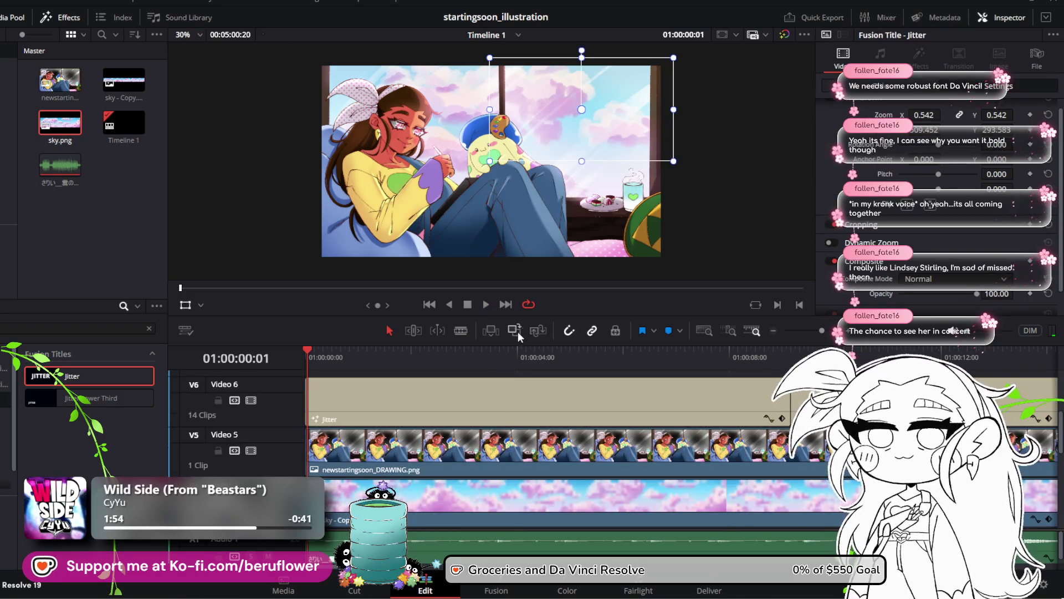
{"action": "left_click", "coordinate": [527, 306]}
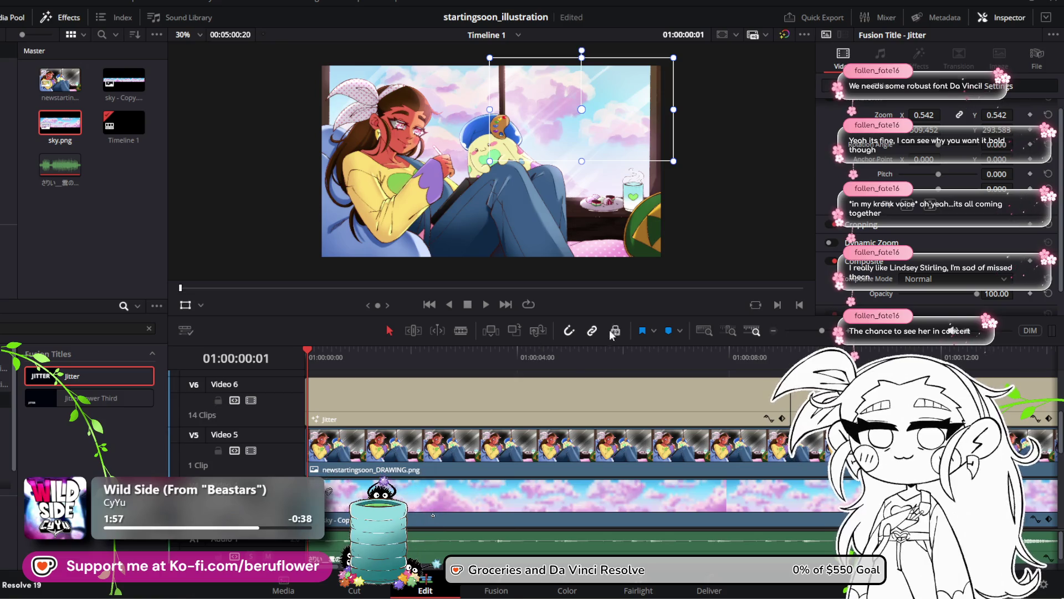
{"action": "left_click_drag", "start_coordinate": [822, 330], "coordinate": [807, 338]}
{"action": "scroll", "coordinate": [783, 436], "scroll_direction": "down", "scroll_amount": 3}
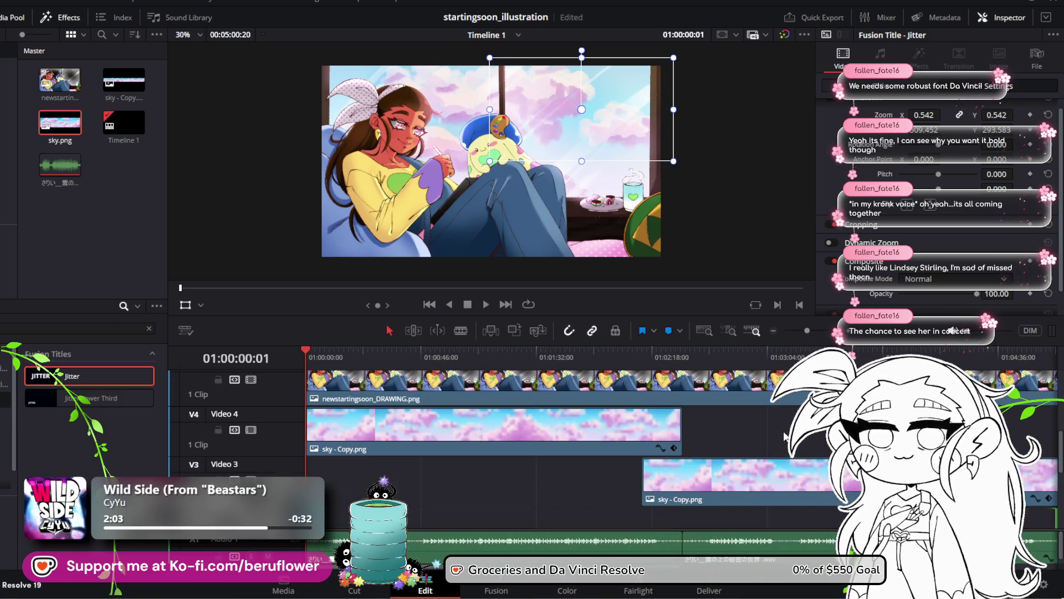
{"action": "scroll", "coordinate": [744, 378], "scroll_direction": "right", "scroll_amount": 10}
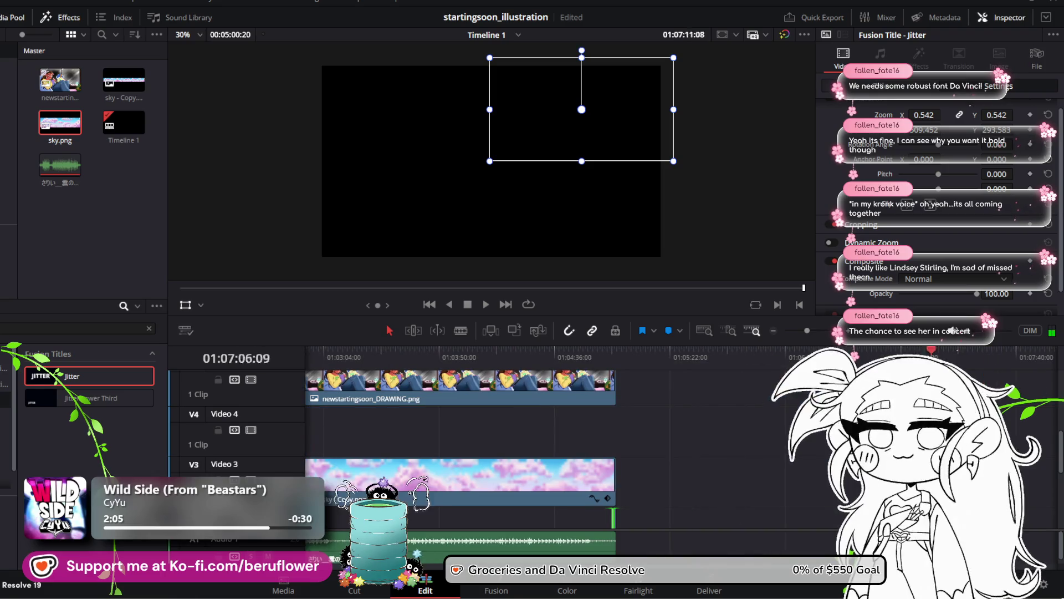
{"action": "left_click", "coordinate": [603, 398]}
{"action": "left_click", "coordinate": [613, 397]}
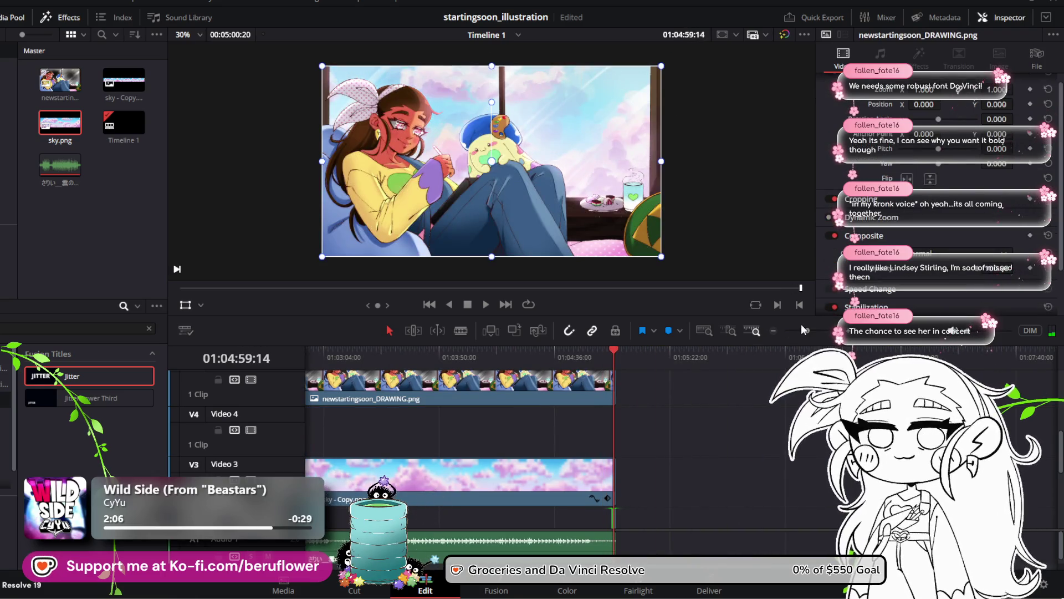
Hide the Video 2 curve editor and drag the Video 2 sky clip's start earlier
{"action": "left_click_drag", "start_coordinate": [807, 331], "coordinate": [827, 335]}
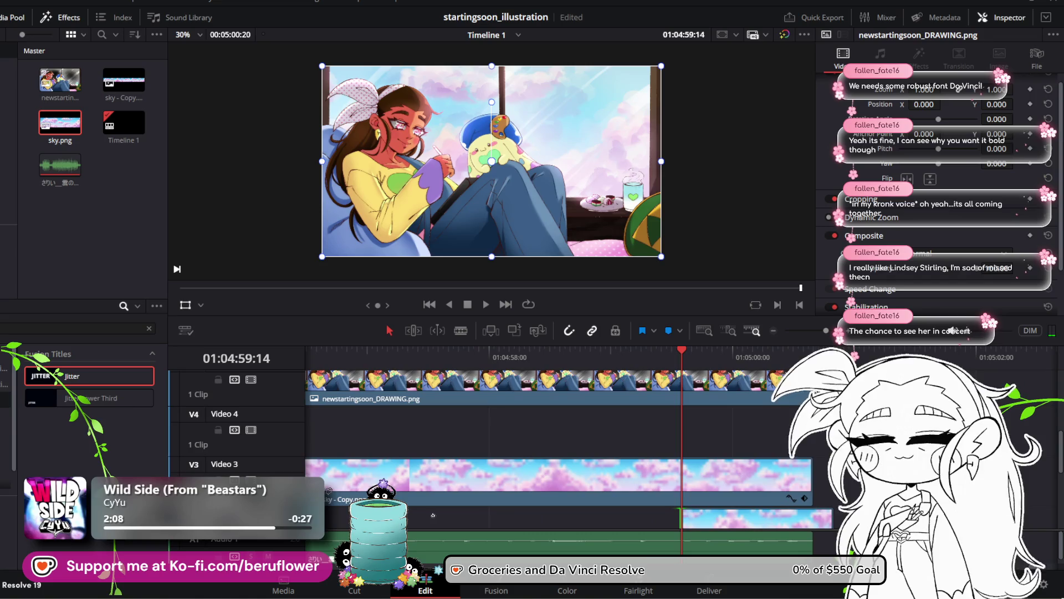
{"action": "scroll", "coordinate": [630, 521], "scroll_direction": "right", "scroll_amount": 5}
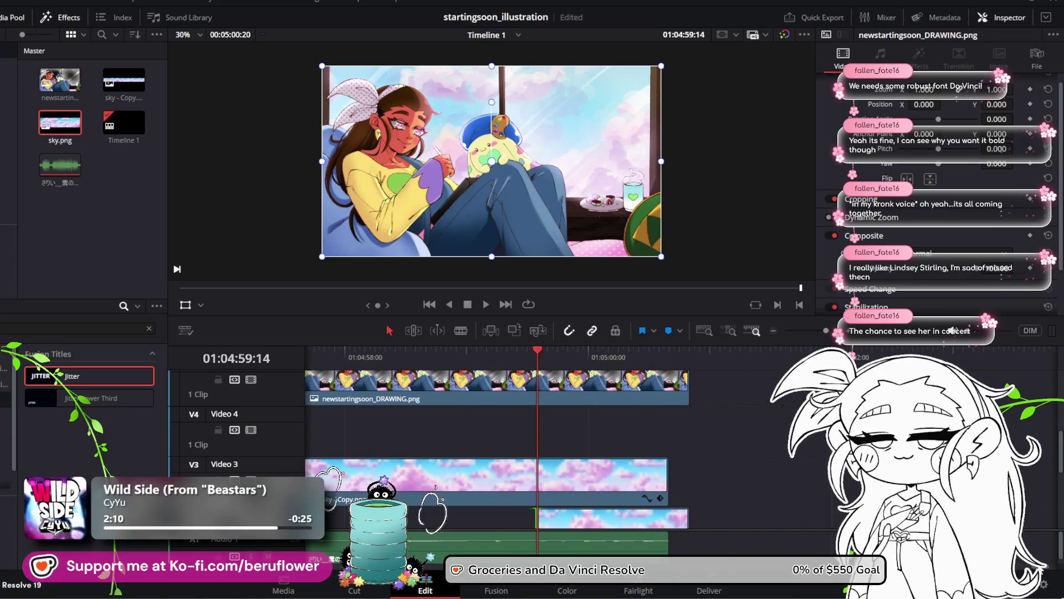
{"action": "scroll", "coordinate": [610, 521], "scroll_direction": "down", "scroll_amount": 2}
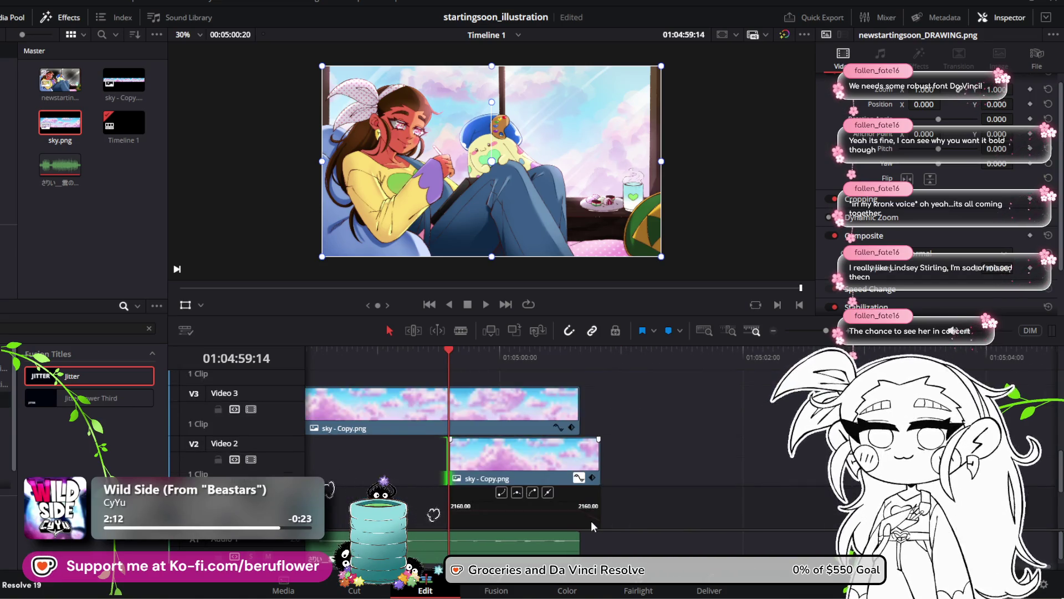
{"action": "left_click", "coordinate": [579, 477]}
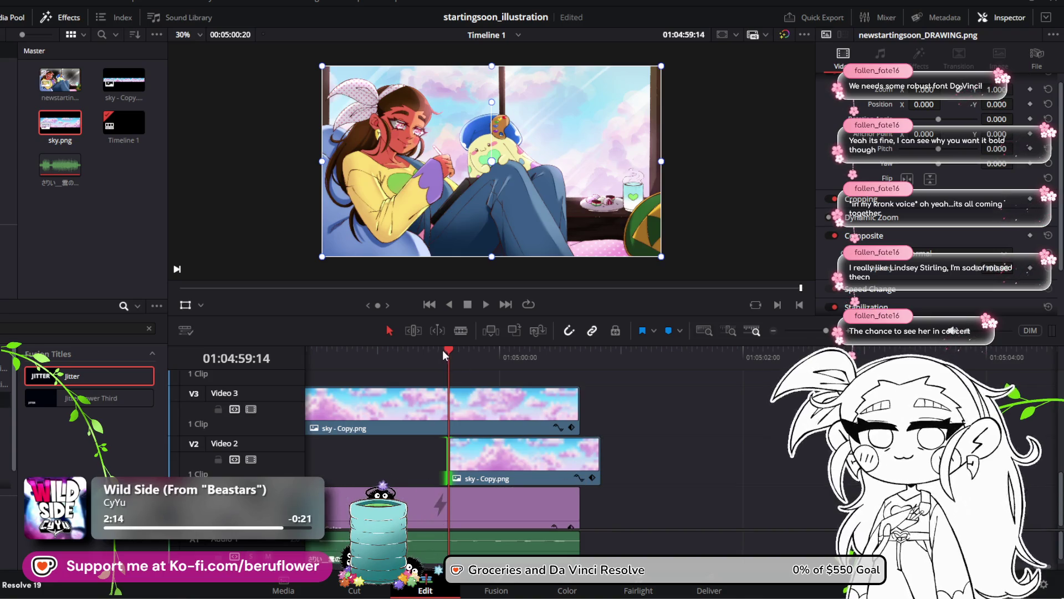
{"action": "mouse_move", "coordinate": [443, 350]}
{"action": "left_mouse_down"}
{"action": "mouse_move", "coordinate": [404, 349]}
{"action": "mouse_move", "coordinate": [453, 361]}
{"action": "mouse_move", "coordinate": [430, 361]}
{"action": "left_mouse_up"}
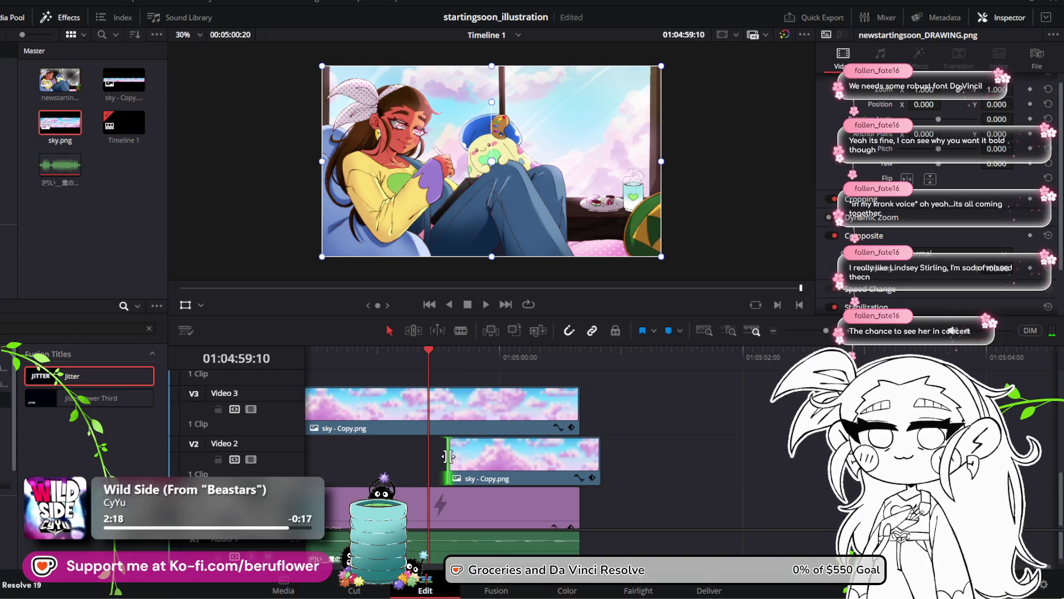
{"action": "left_click_drag", "start_coordinate": [448, 457], "coordinate": [428, 456]}
Trim the Video 3 sky clip to end at 01:05:00:11 and Video 2 at 01:05:00:16
{"action": "mouse_move", "coordinate": [429, 350]}
{"action": "left_mouse_down"}
{"action": "mouse_move", "coordinate": [393, 355]}
{"action": "mouse_move", "coordinate": [533, 371]}
{"action": "mouse_move", "coordinate": [544, 356]}
{"action": "mouse_move", "coordinate": [489, 352]}
{"action": "left_mouse_up"}
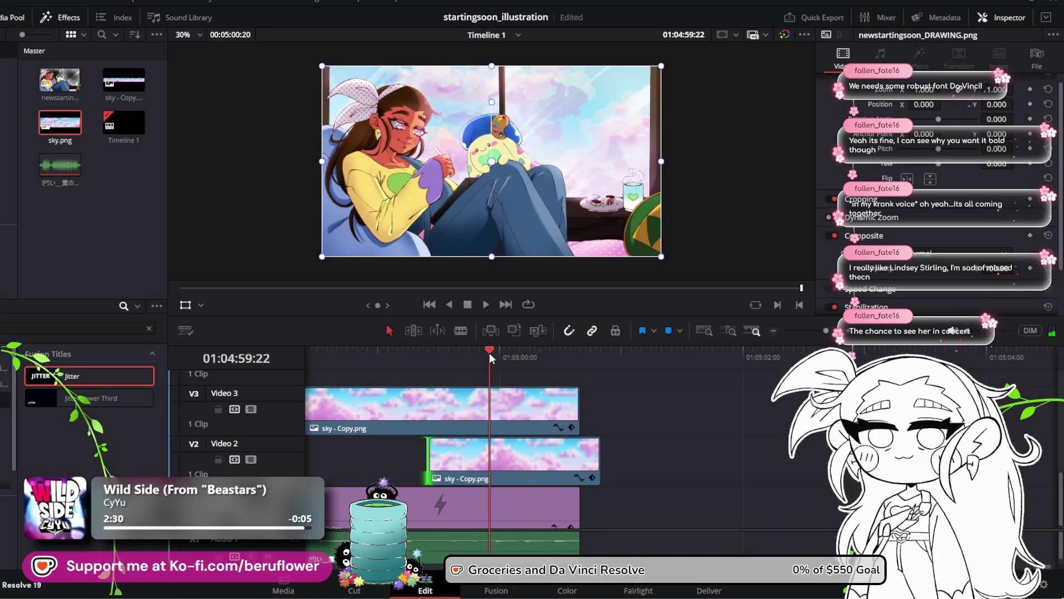
{"action": "left_click_drag", "start_coordinate": [551, 367], "coordinate": [555, 368]}
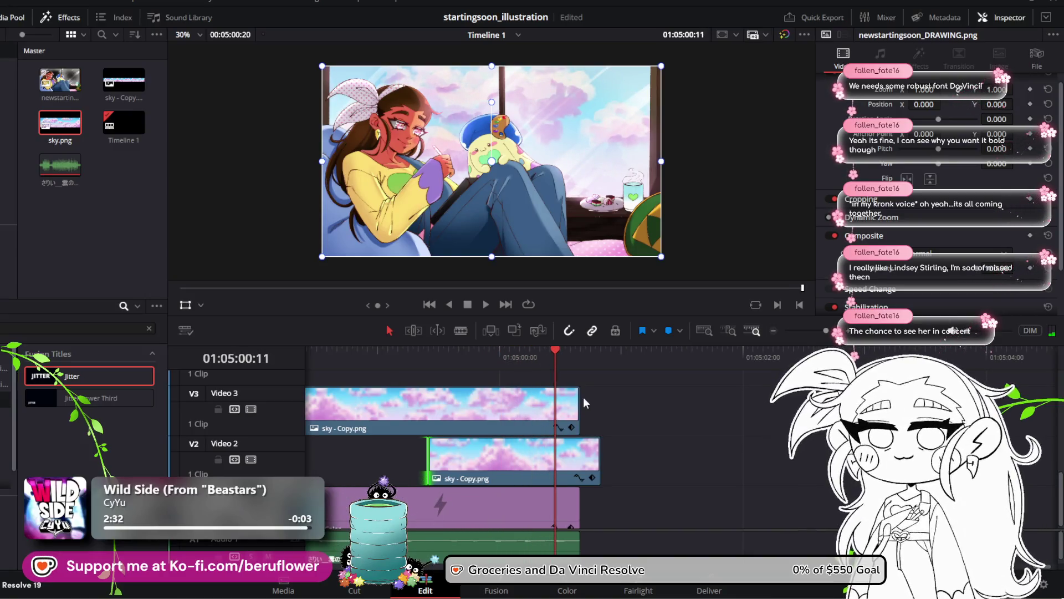
{"action": "left_click_drag", "start_coordinate": [578, 406], "coordinate": [555, 421]}
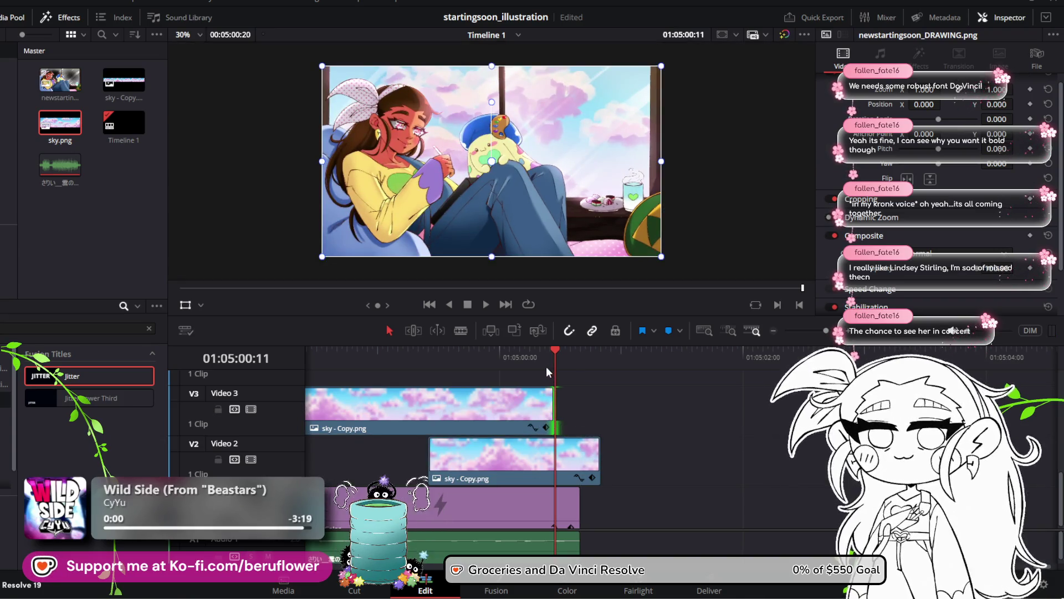
{"action": "mouse_move", "coordinate": [546, 367]}
{"action": "left_mouse_down"}
{"action": "mouse_move", "coordinate": [568, 352]}
{"action": "mouse_move", "coordinate": [609, 364]}
{"action": "mouse_move", "coordinate": [579, 367]}
{"action": "left_mouse_up"}
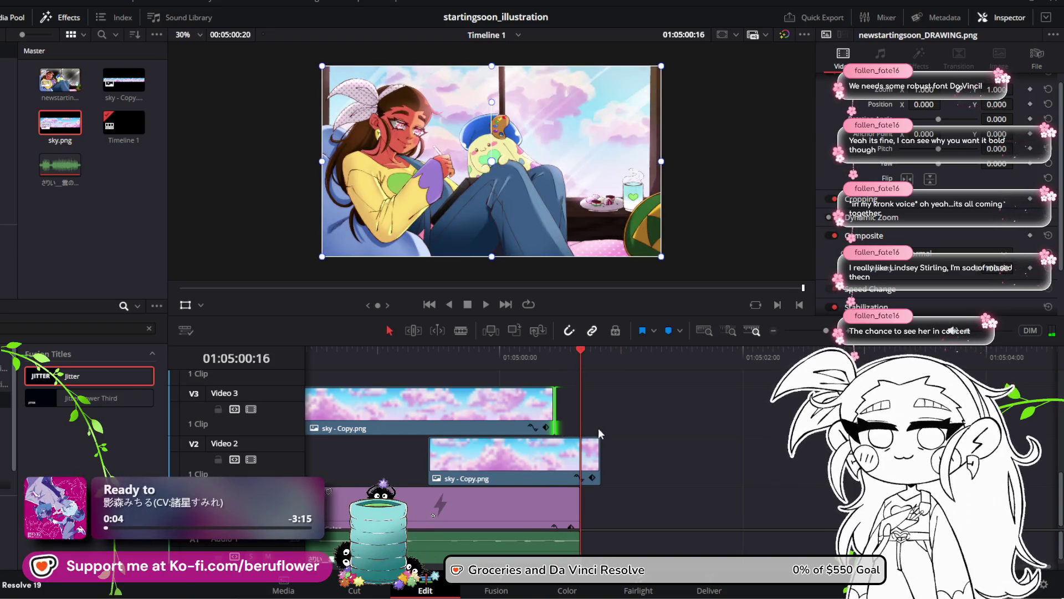
{"action": "left_click_drag", "start_coordinate": [598, 448], "coordinate": [582, 448]}
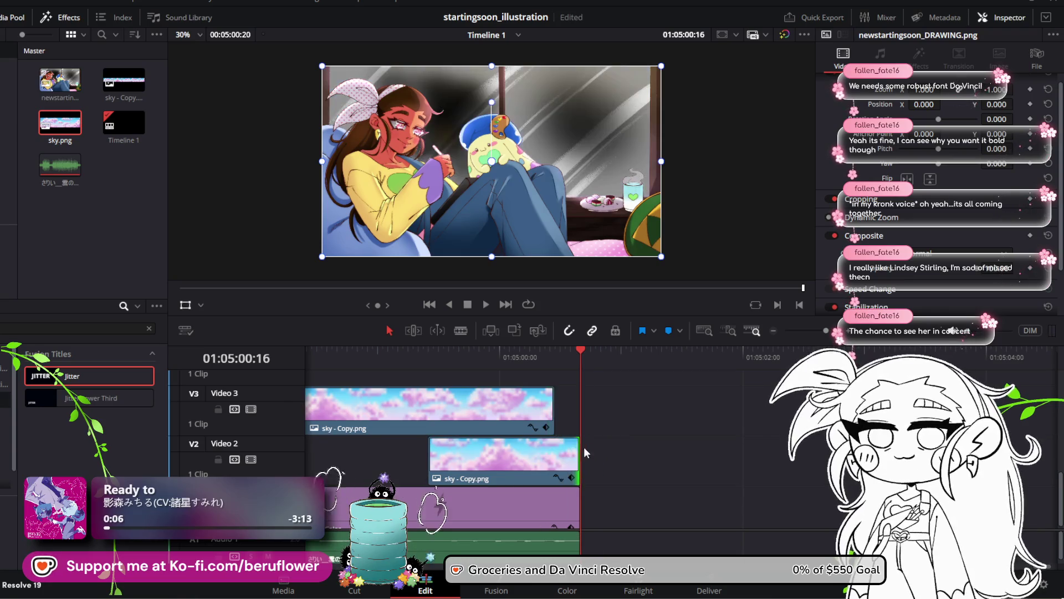
{"action": "mouse_move", "coordinate": [584, 351]}
{"action": "left_mouse_down"}
{"action": "mouse_move", "coordinate": [568, 348]}
{"action": "mouse_move", "coordinate": [577, 351]}
{"action": "left_mouse_up"}
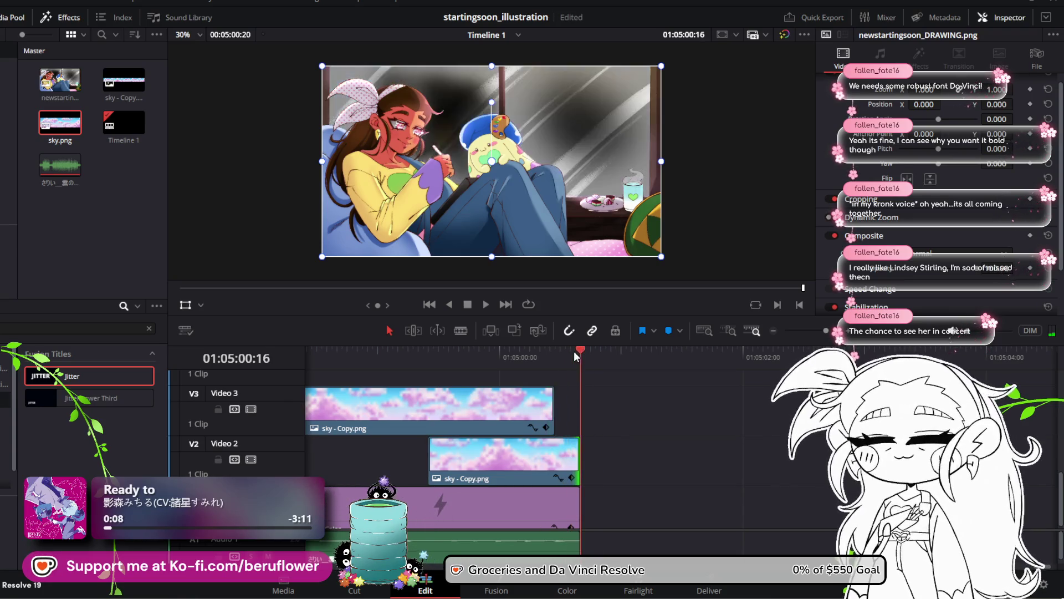
{"action": "scroll", "coordinate": [593, 378], "scroll_direction": "up", "scroll_amount": 3}
{"action": "scroll", "coordinate": [594, 410], "scroll_direction": "down", "scroll_amount": 3}
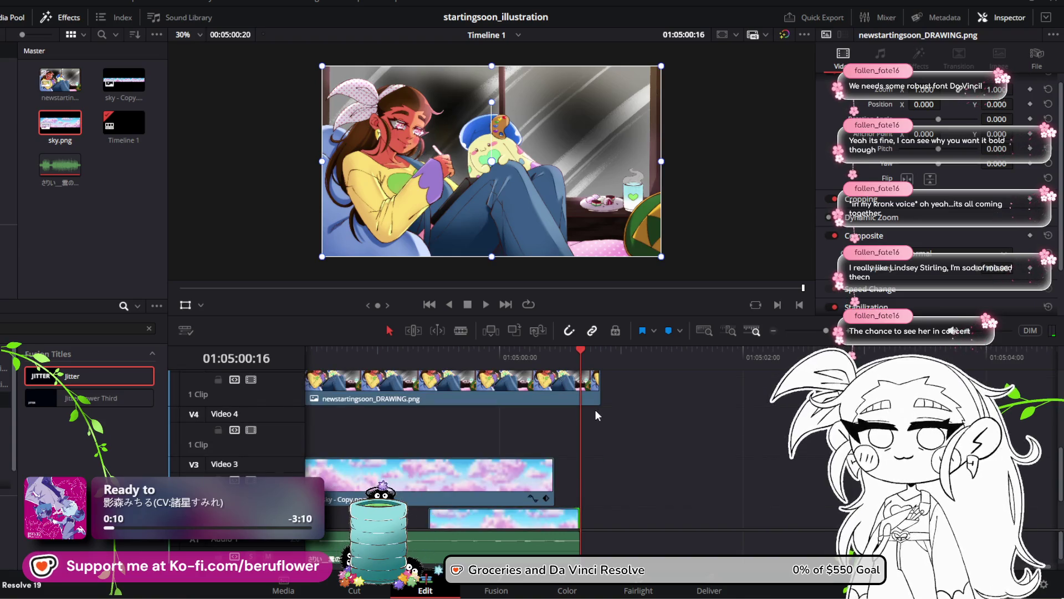
Trim the illustration clip to end at 01:05:00:16, re-enable looping, and play from the start
{"action": "left_click_drag", "start_coordinate": [599, 392], "coordinate": [576, 391]}
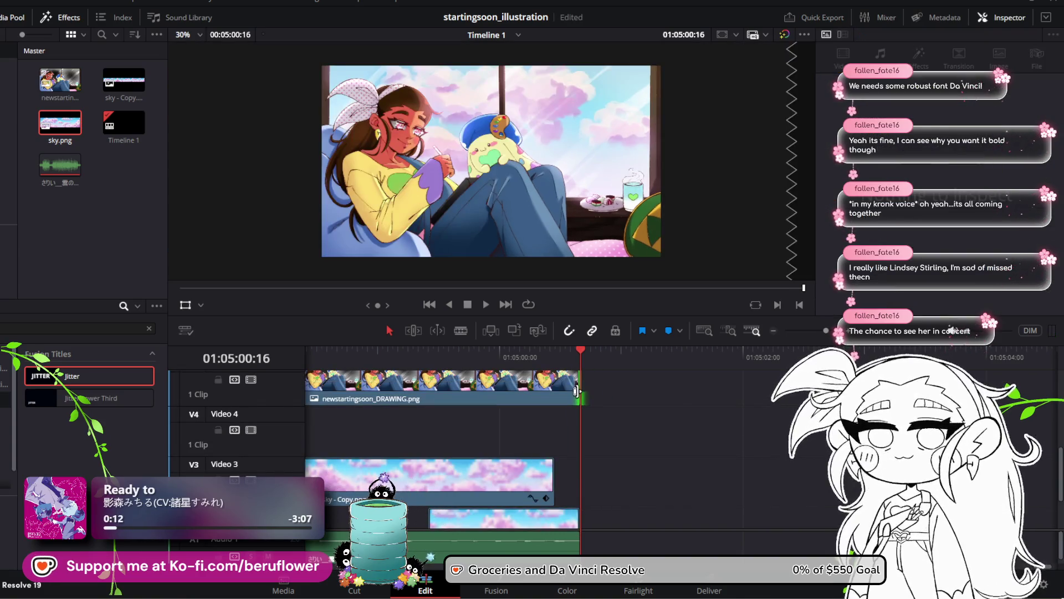
{"action": "left_click", "coordinate": [528, 304]}
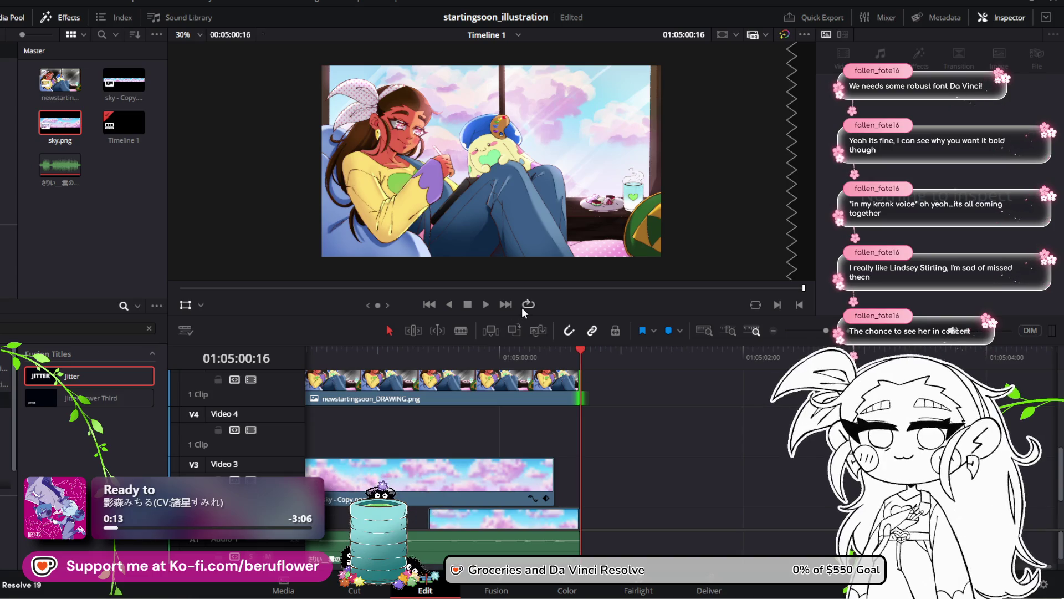
{"action": "left_click", "coordinate": [484, 305]}
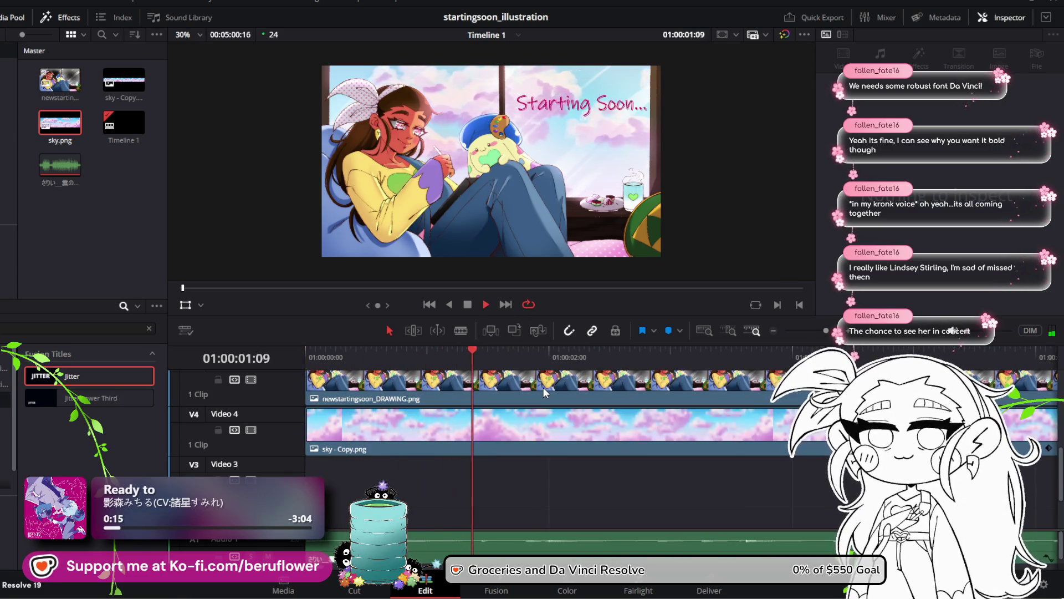
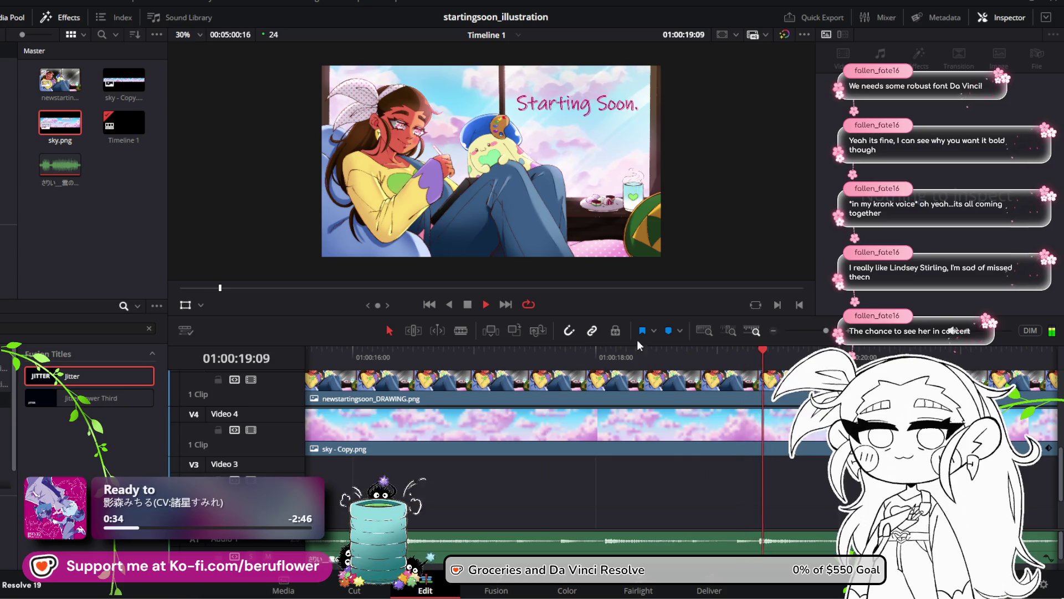
Zoom the timeline out and play the end of the drawing clip to review it
{"action": "left_click_drag", "start_coordinate": [827, 331], "coordinate": [806, 331]}
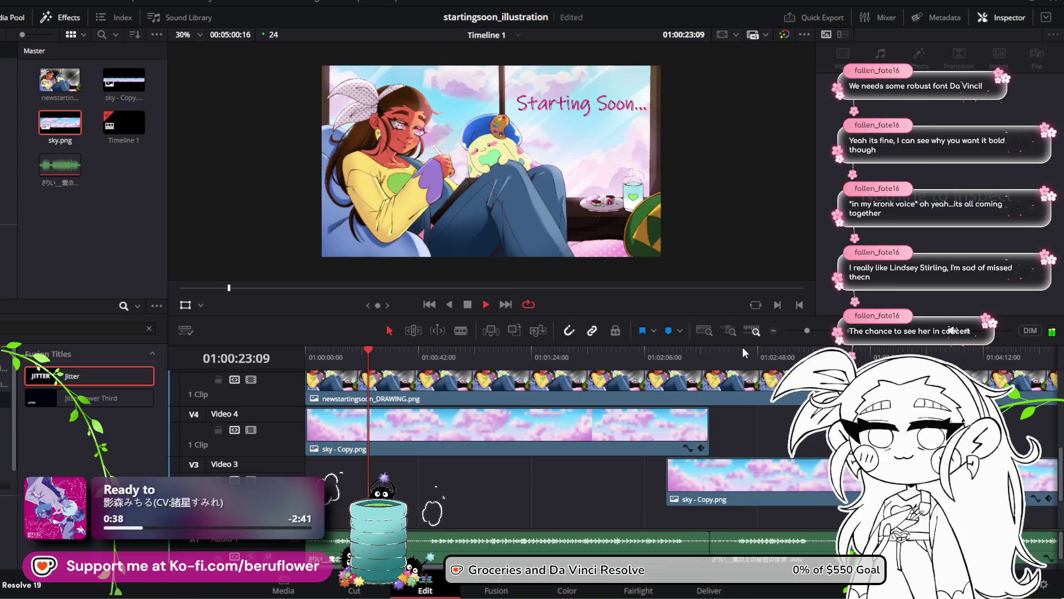
{"action": "left_click", "coordinate": [746, 354]}
{"action": "left_click", "coordinate": [898, 355]}
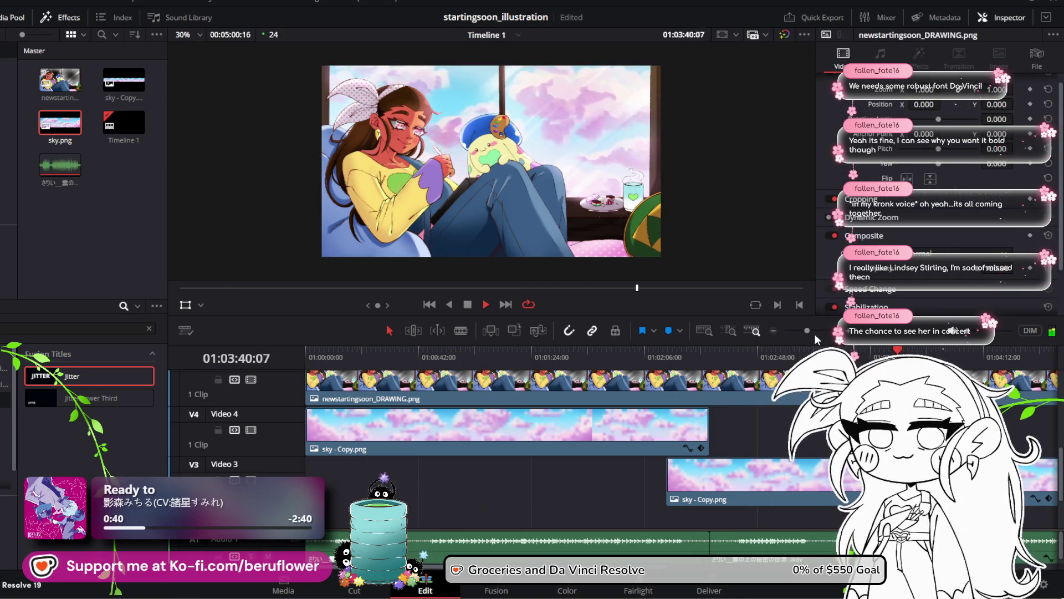
{"action": "left_click_drag", "start_coordinate": [807, 331], "coordinate": [803, 330]}
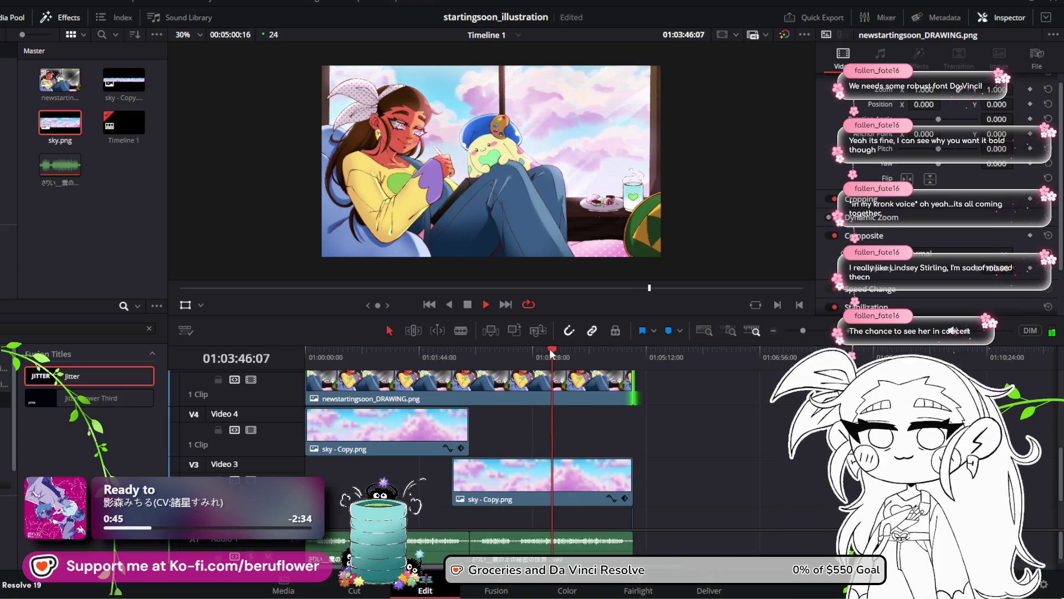
{"action": "left_click_drag", "start_coordinate": [550, 348], "coordinate": [621, 351]}
{"action": "key", "text": "space"}
{"action": "key", "text": "space"}
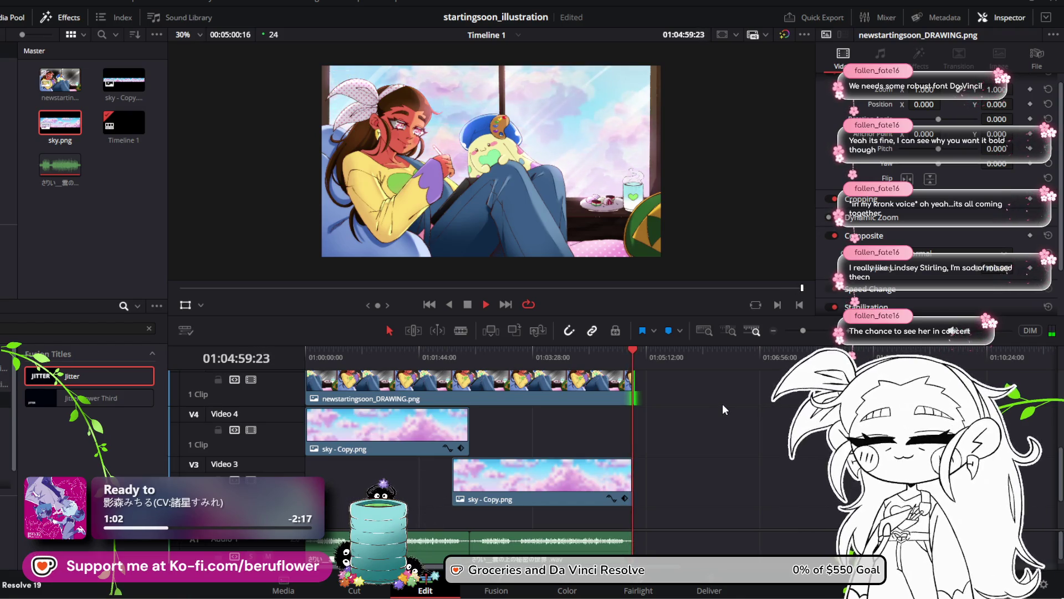
{"action": "left_click", "coordinate": [468, 305]}
Delete the trailing Jitter title clips on Video 6
{"action": "scroll", "coordinate": [655, 439], "scroll_direction": "up", "scroll_amount": 3}
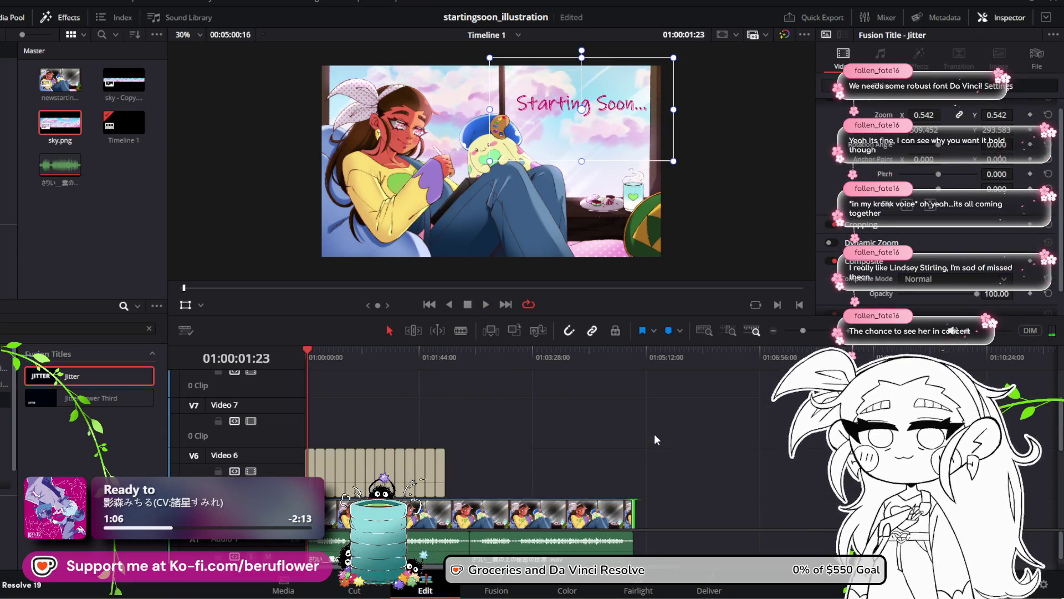
{"action": "mouse_move", "coordinate": [458, 403]}
{"action": "left_mouse_down"}
{"action": "mouse_move", "coordinate": [296, 408]}
{"action": "mouse_move", "coordinate": [321, 411]}
{"action": "left_mouse_up"}
{"action": "key", "text": "Delete"}
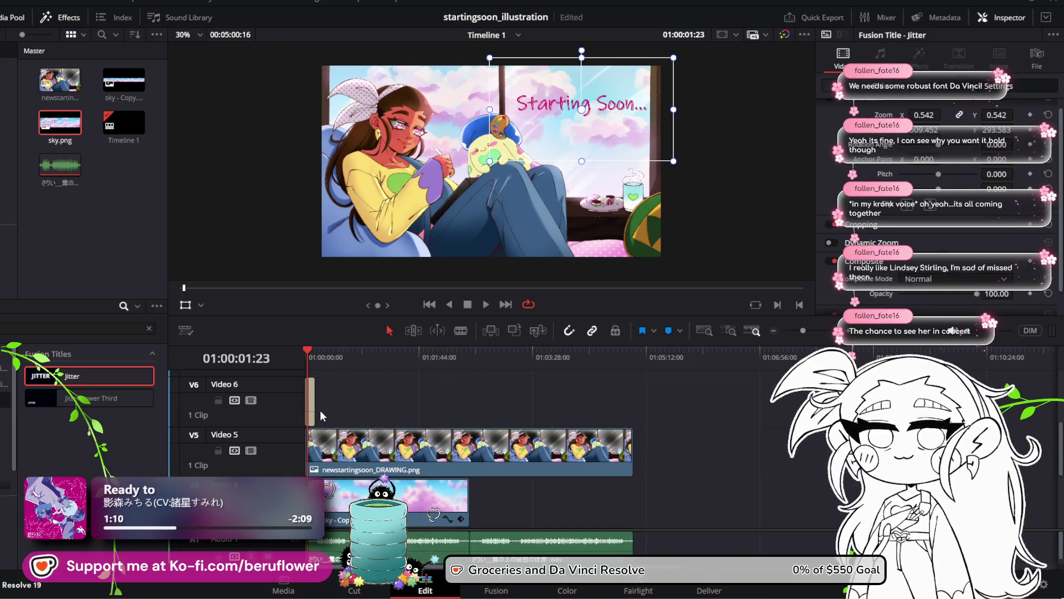
Trim the remaining Jitter title clip to under two seconds and preview it from the start
{"action": "left_click_drag", "start_coordinate": [803, 331], "coordinate": [816, 331]}
{"action": "left_click", "coordinate": [366, 388]}
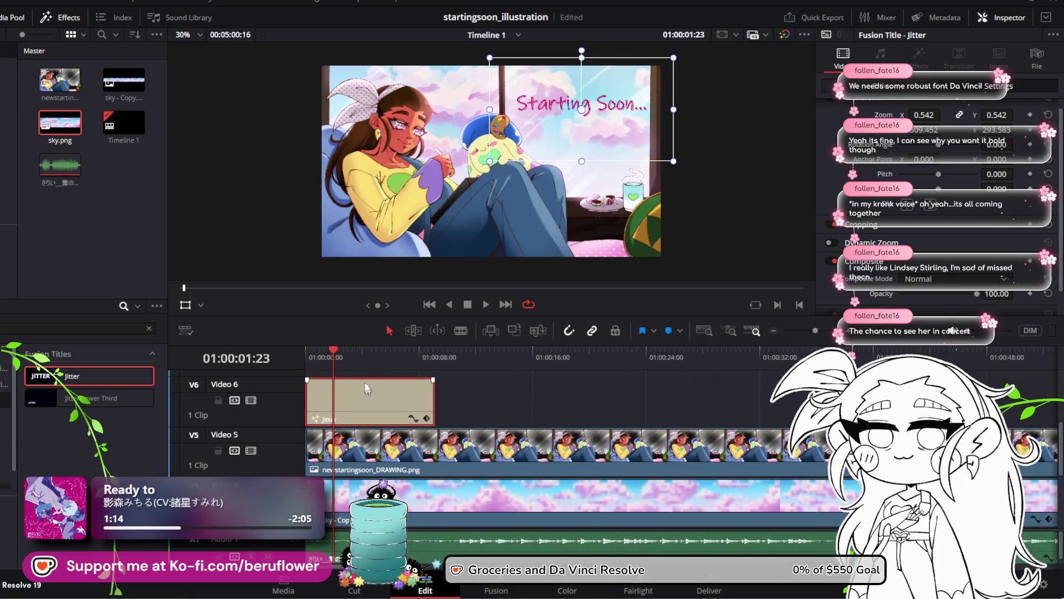
{"action": "mouse_move", "coordinate": [338, 348]}
{"action": "left_mouse_down"}
{"action": "mouse_move", "coordinate": [299, 353]}
{"action": "mouse_move", "coordinate": [370, 375]}
{"action": "mouse_move", "coordinate": [346, 377]}
{"action": "left_mouse_up"}
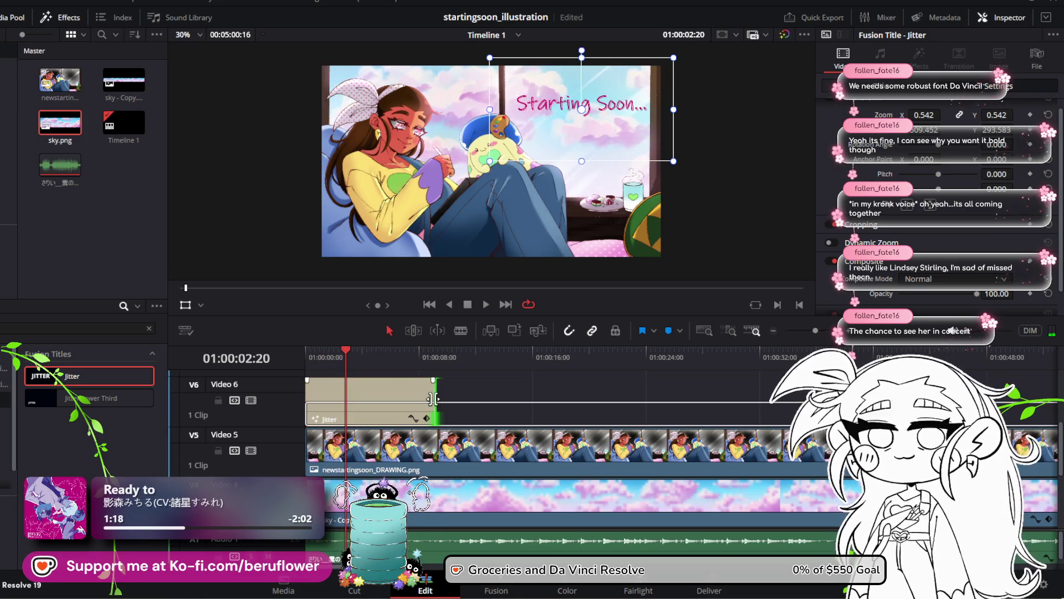
{"action": "left_click_drag", "start_coordinate": [435, 399], "coordinate": [464, 398]}
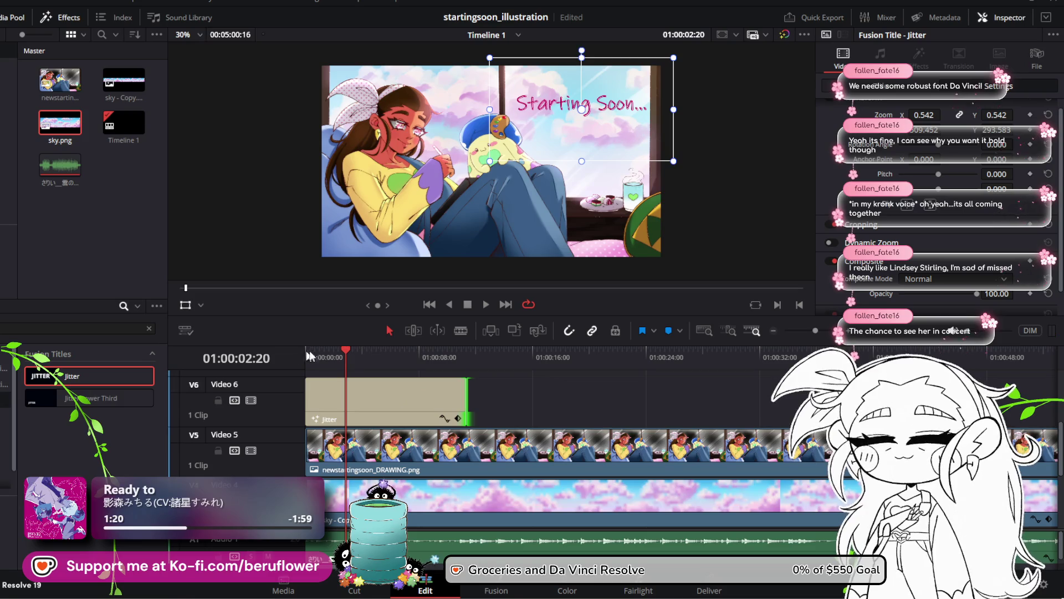
{"action": "left_click_drag", "start_coordinate": [348, 350], "coordinate": [298, 352]}
{"action": "left_click", "coordinate": [486, 304]}
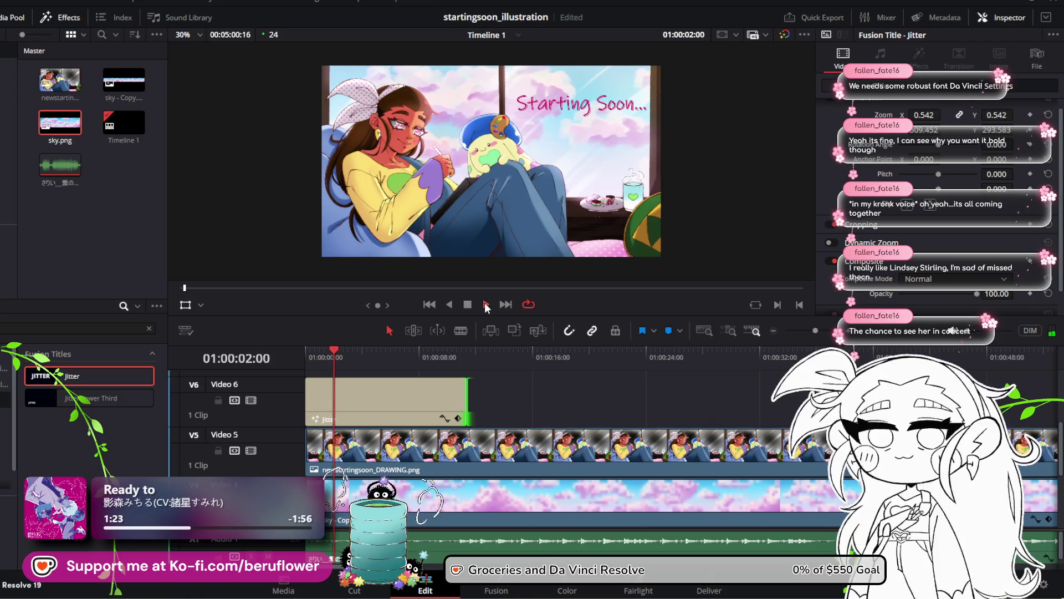
{"action": "left_click", "coordinate": [487, 305]}
{"action": "left_click_drag", "start_coordinate": [461, 392], "coordinate": [328, 397]}
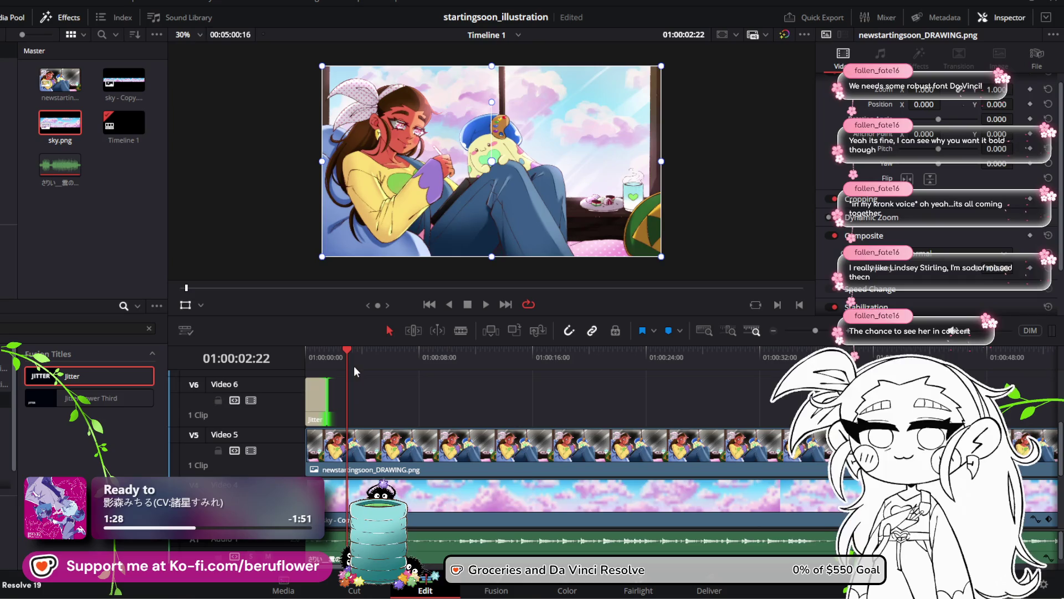
{"action": "key", "text": "Home"}
{"action": "left_click", "coordinate": [484, 305]}
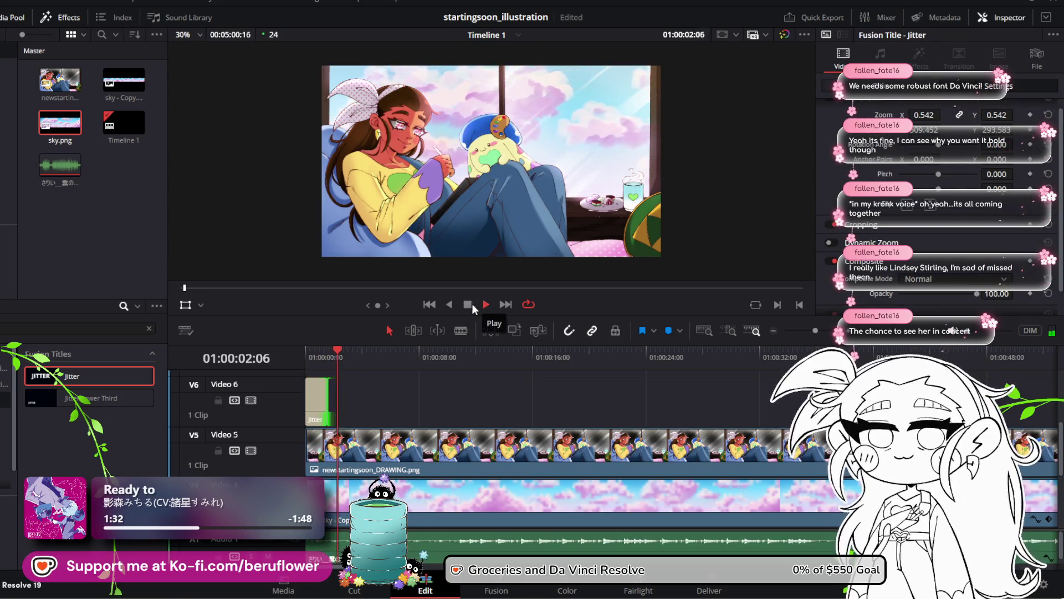
Lengthen the Jitter clip by a few frames and preview the title animation
{"action": "left_click", "coordinate": [468, 304]}
{"action": "left_click_drag", "start_coordinate": [331, 395], "coordinate": [337, 395]}
{"action": "left_click", "coordinate": [429, 304]}
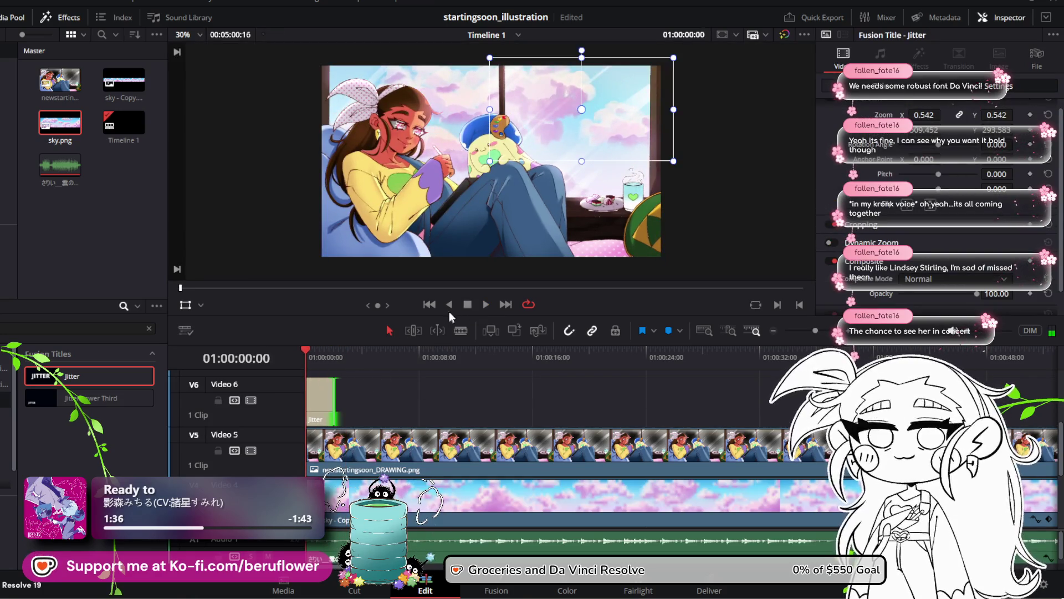
{"action": "left_click", "coordinate": [487, 304]}
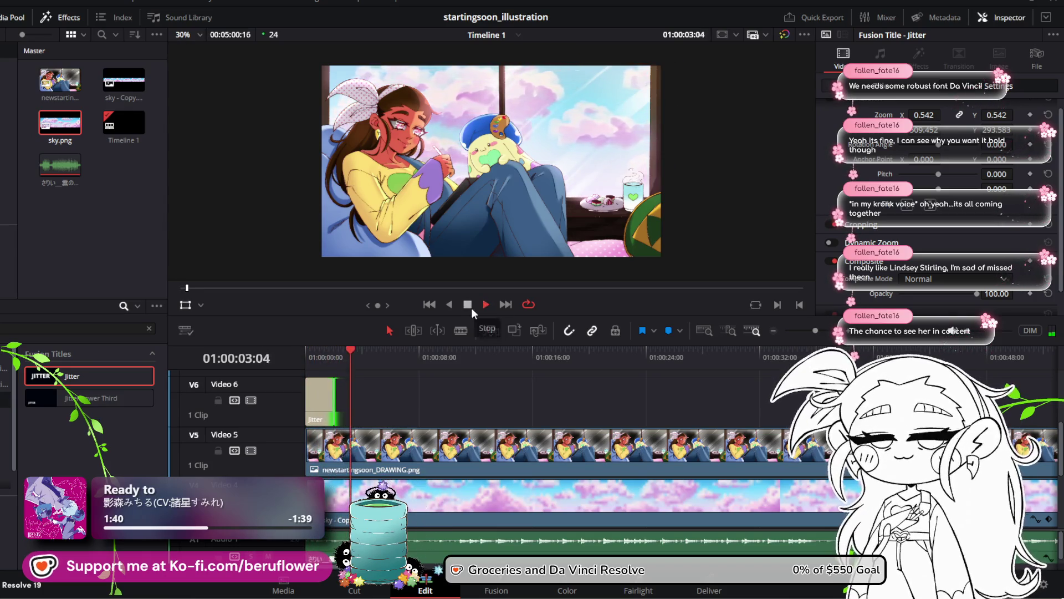
{"action": "left_click", "coordinate": [468, 305]}
Extend the Jitter clip a bit more, preview again, and select the clip
{"action": "left_click_drag", "start_coordinate": [333, 396], "coordinate": [344, 396]}
{"action": "left_click_drag", "start_coordinate": [353, 353], "coordinate": [299, 356]}
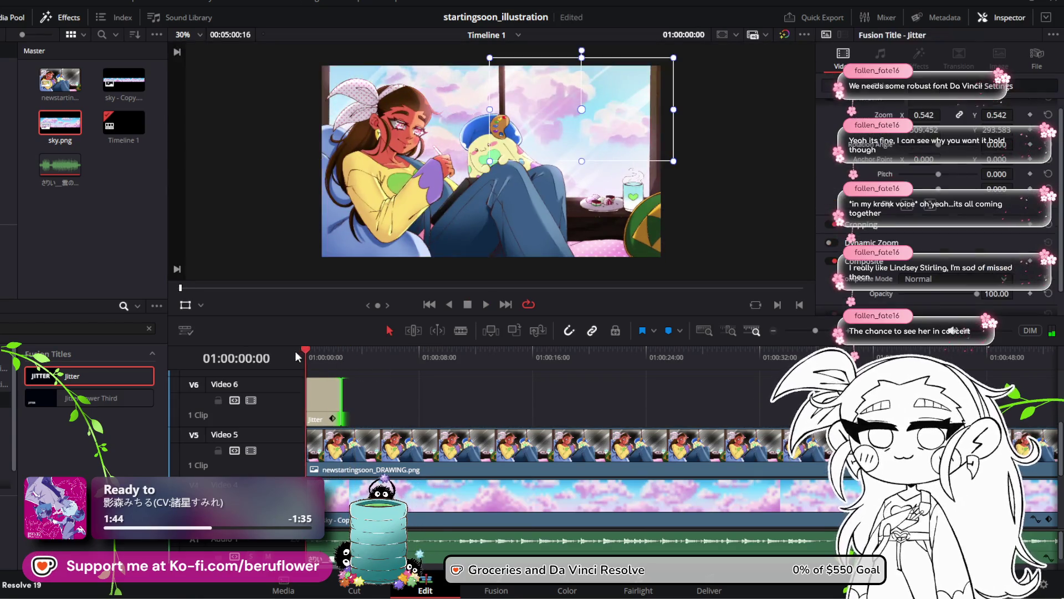
{"action": "left_click", "coordinate": [486, 304]}
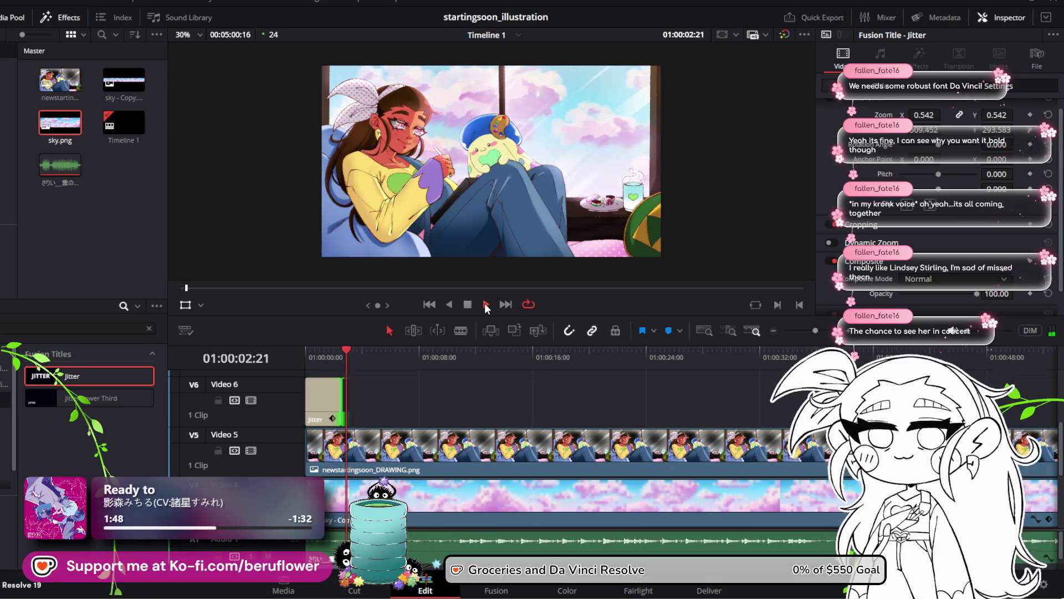
{"action": "key", "text": "space"}
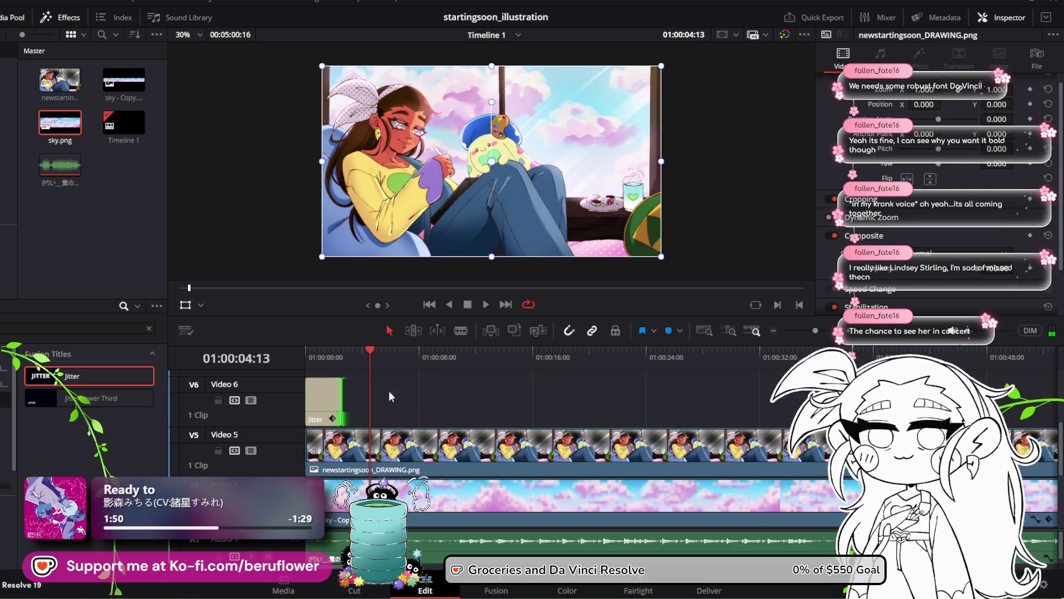
{"action": "left_click", "coordinate": [318, 401]}
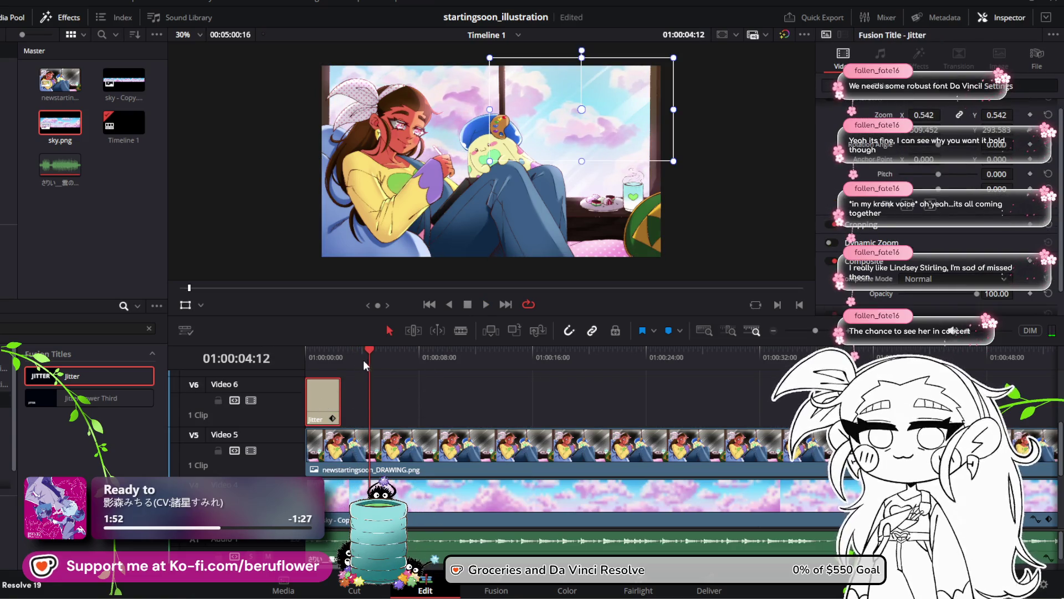
{"action": "left_click", "coordinate": [360, 351]}
{"action": "left_click_drag", "start_coordinate": [360, 351], "coordinate": [342, 354]}
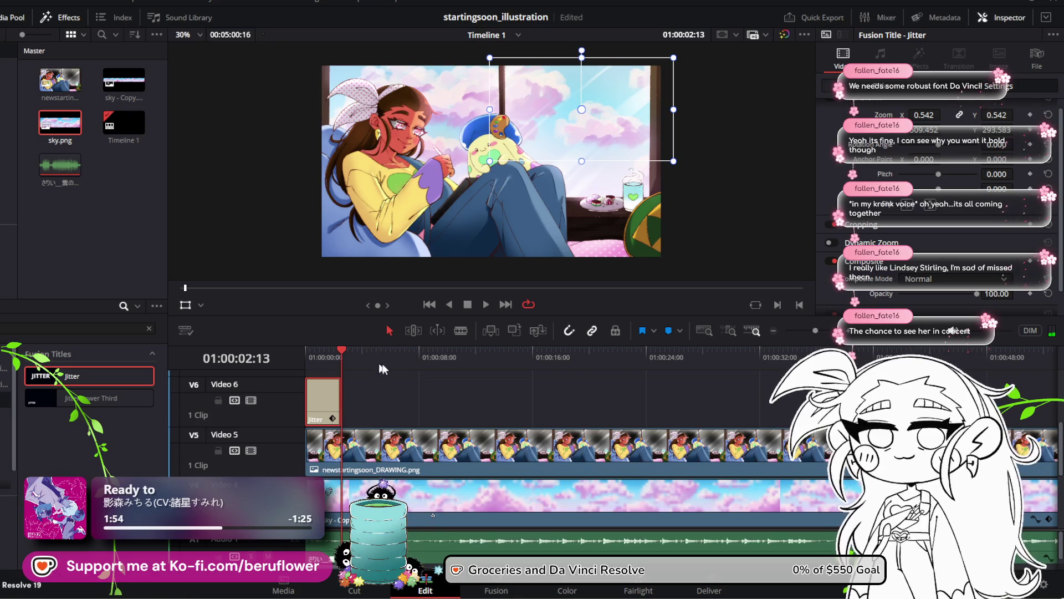
{"action": "left_click_drag", "start_coordinate": [808, 333], "coordinate": [805, 331]}
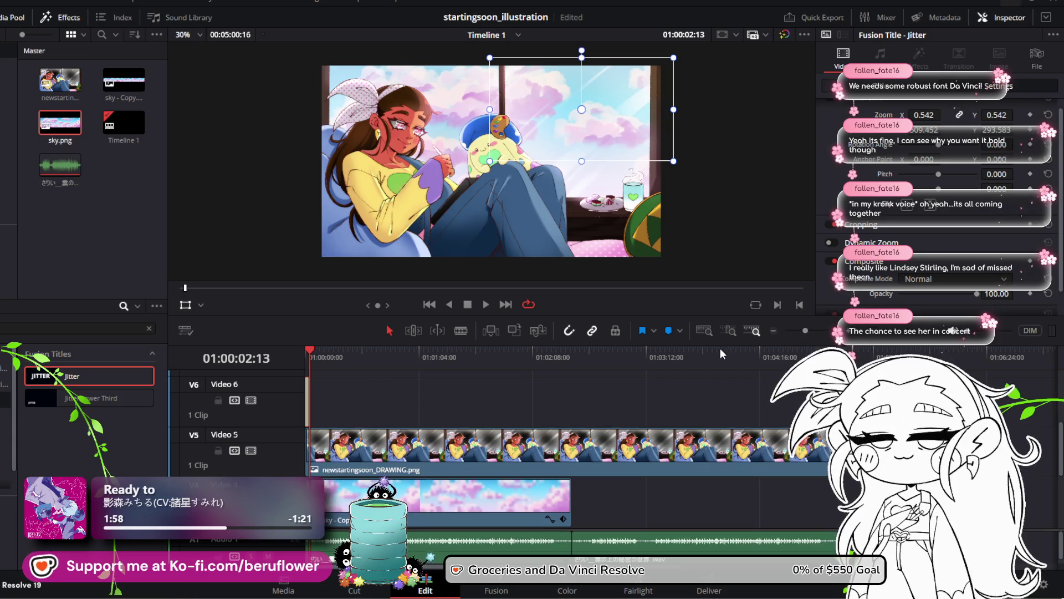
Paste 118 Jitter title copies end to end along Video 6, then select them all
{"action": "key", "text": "Down"}
{"action": "key", "text": "F12"}
{"action": "key", "text": "F12"}
{"action": "key", "text": "F12"}
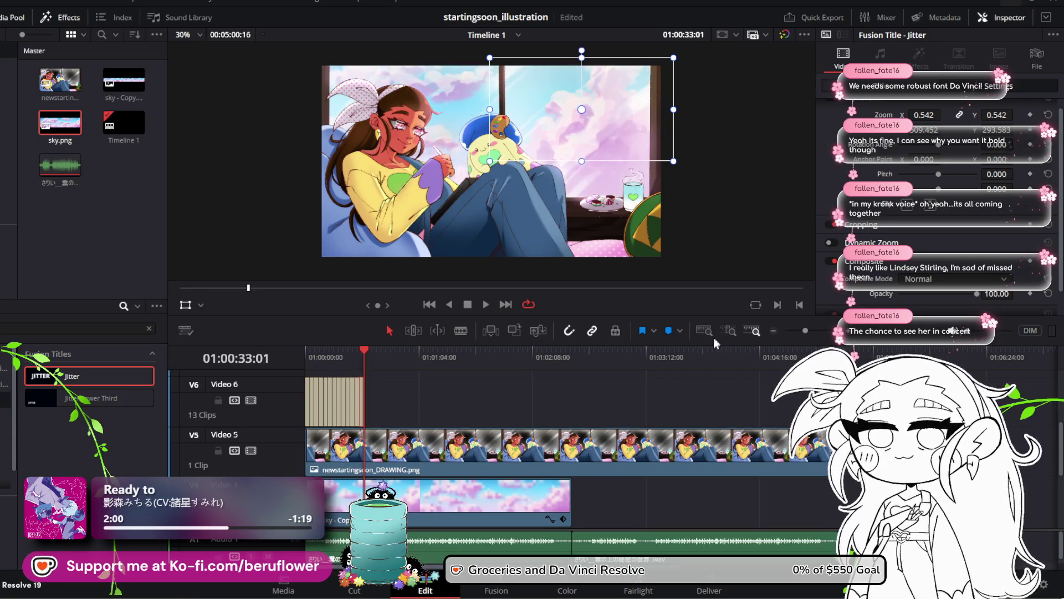
{"action": "key", "text": "F12"}
{"action": "key", "text": "F12"}
{"action": "key", "text": "F12"}
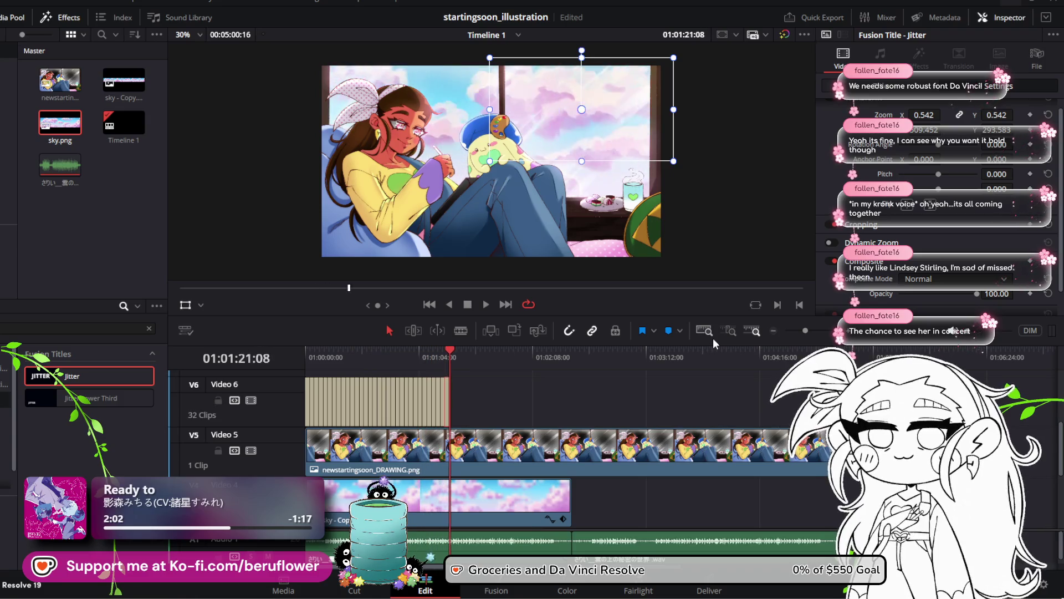
{"action": "key", "text": "F12"}
{"action": "key", "text": "F12"}
{"action": "key", "text": "F12"}
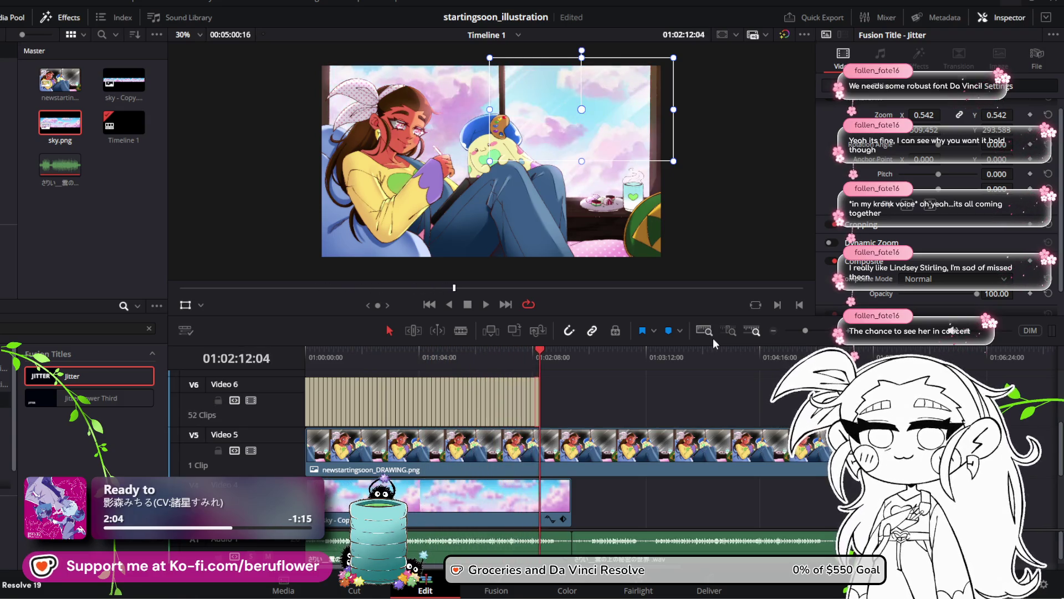
{"action": "key", "text": "F12"}
{"action": "key", "text": "F12"}
{"action": "key", "text": "F12"}
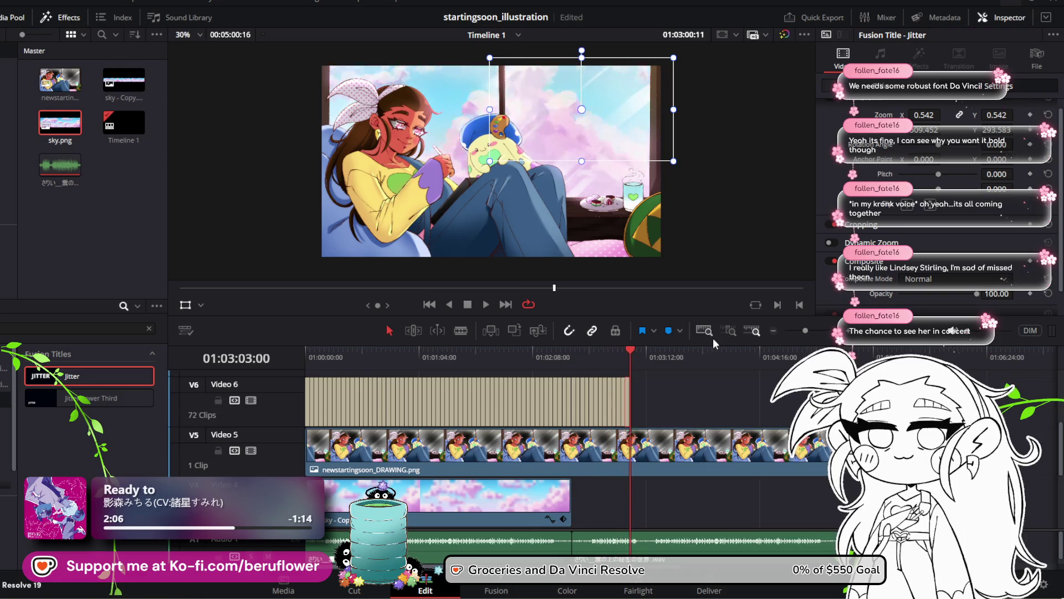
{"action": "key", "text": "F12"}
{"action": "key", "text": "F12"}
{"action": "key", "text": "F12"}
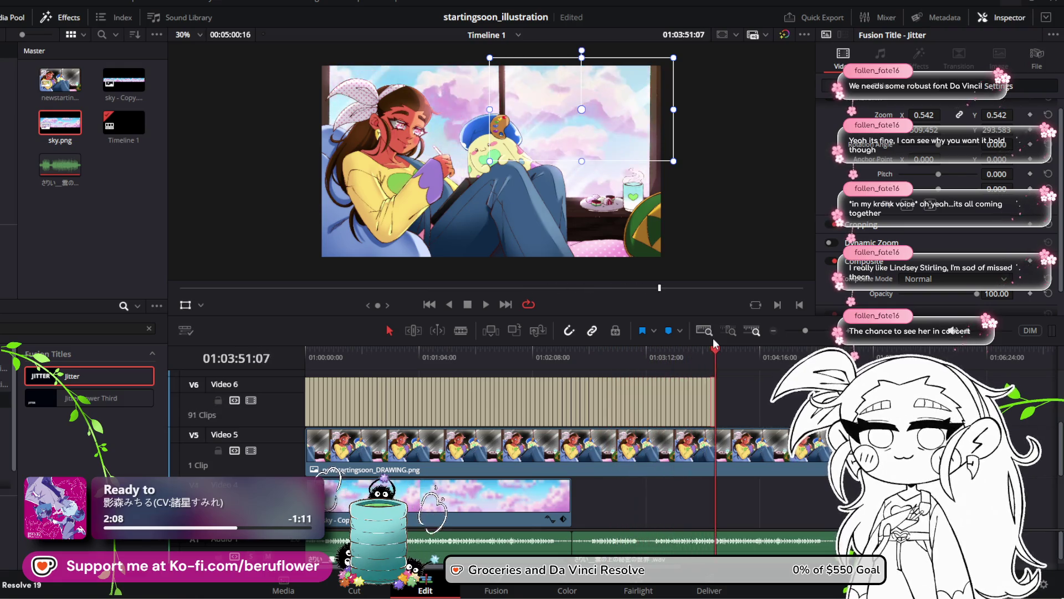
{"action": "key", "text": "F12"}
{"action": "key", "text": "F12"}
{"action": "key", "text": "F12"}
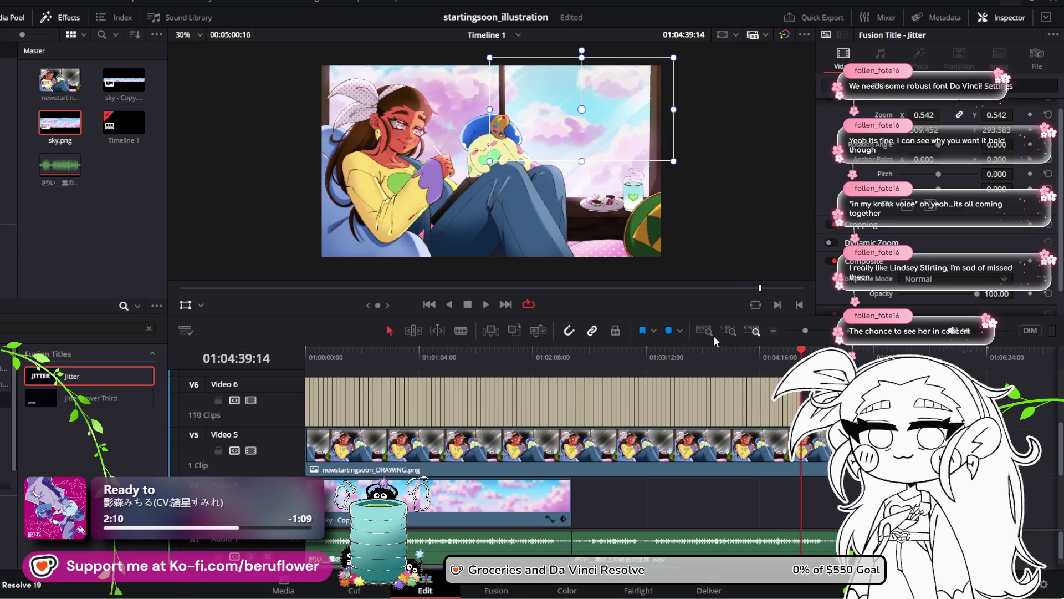
{"action": "key", "text": "F12"}
{"action": "key", "text": "F12"}
{"action": "key", "text": "F12"}
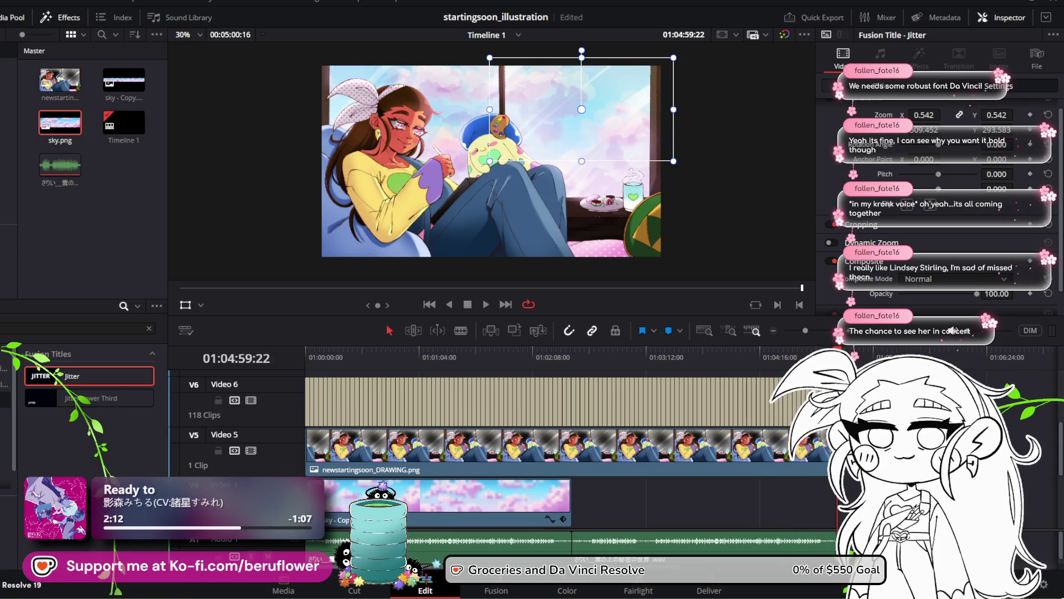
{"action": "left_click", "coordinate": [282, 390]}
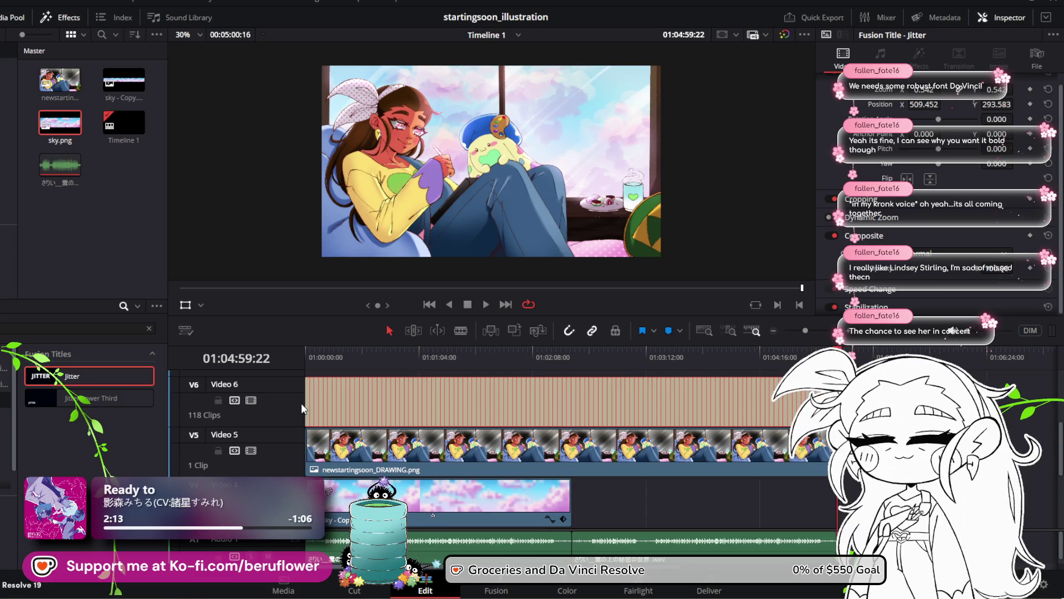
Merge the Video 6 title copies into a compound clip named 'txt' and play it from the start
{"action": "right_click", "coordinate": [310, 400]}
{"action": "left_click", "coordinate": [361, 135]}
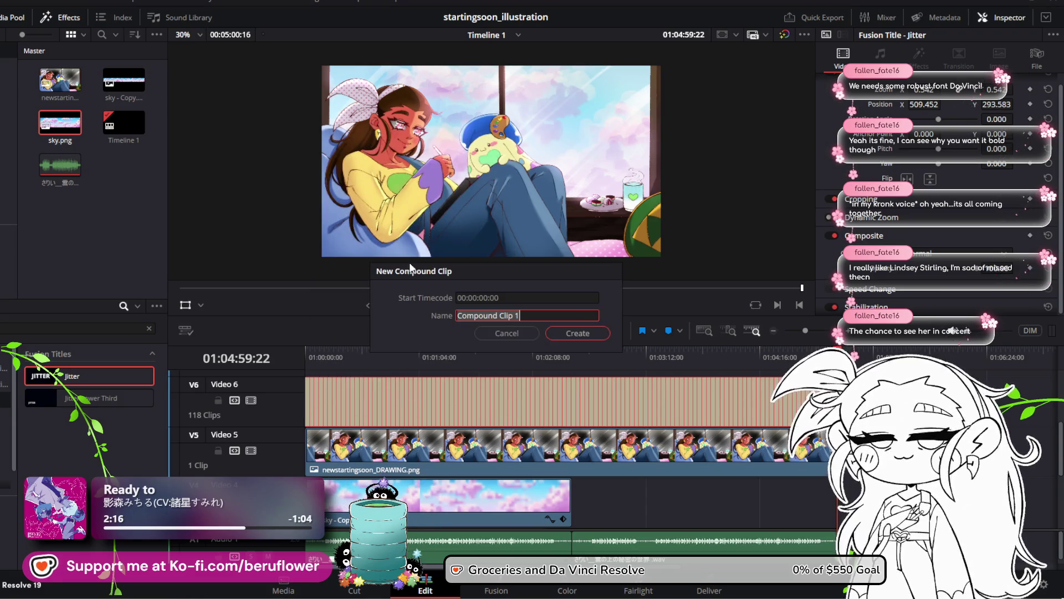
{"action": "type", "text": "s"}
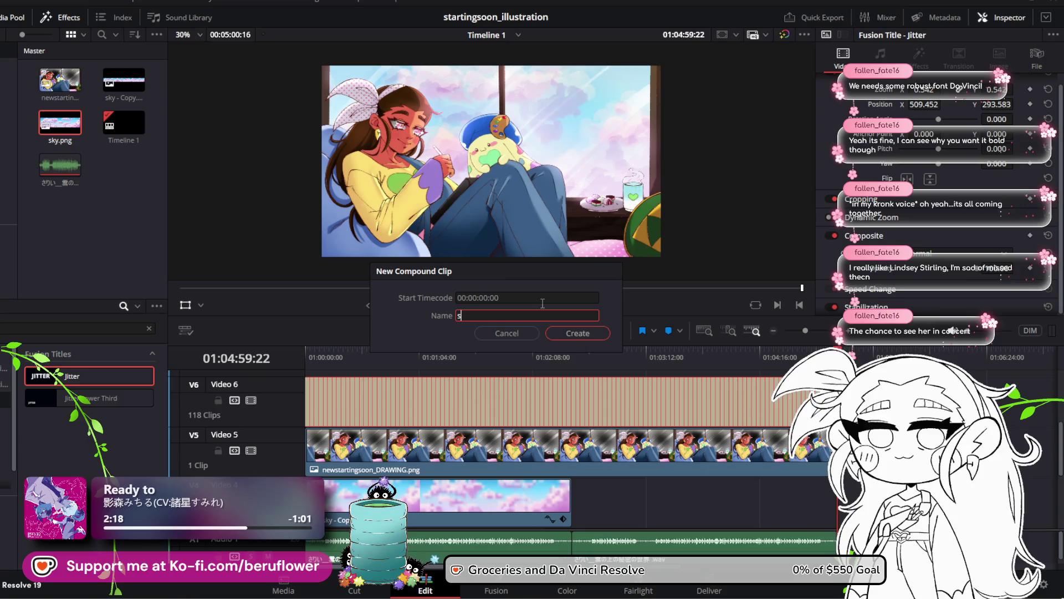
{"action": "type", "text": "xt"}
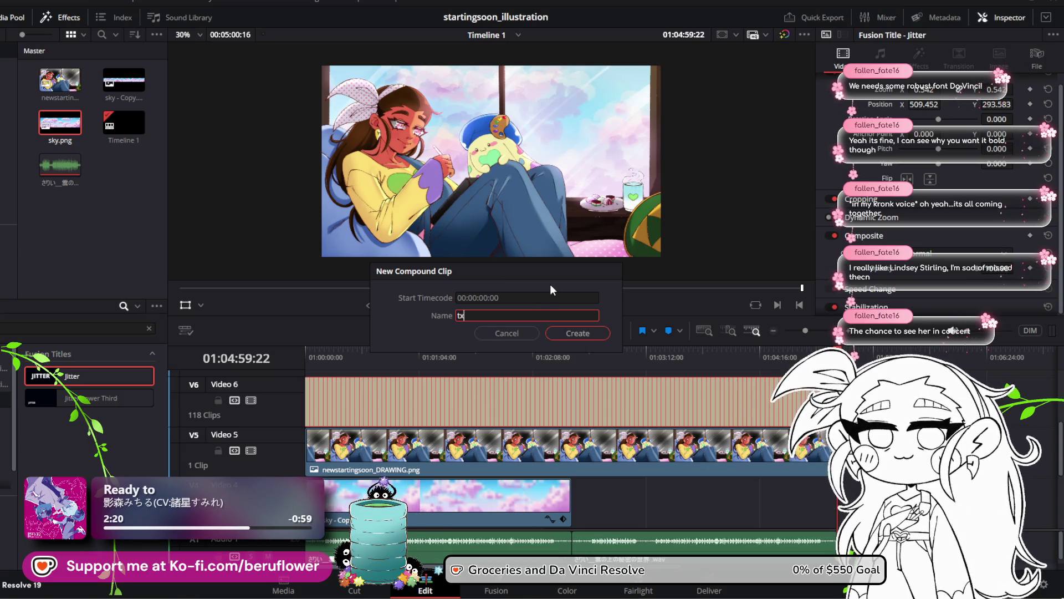
{"action": "left_click", "coordinate": [577, 333]}
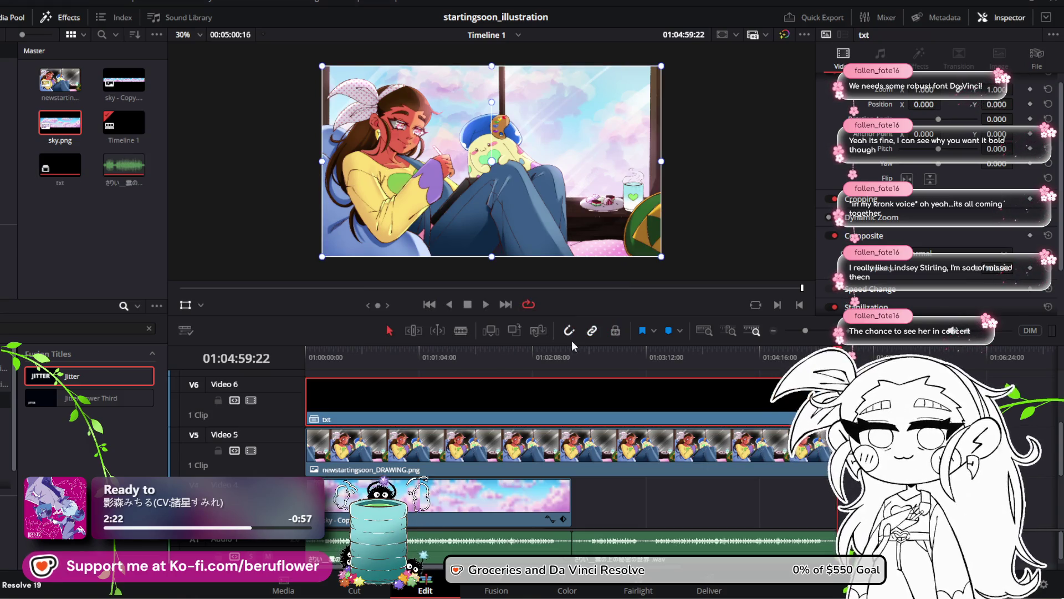
{"action": "left_click_drag", "start_coordinate": [388, 357], "coordinate": [308, 356]}
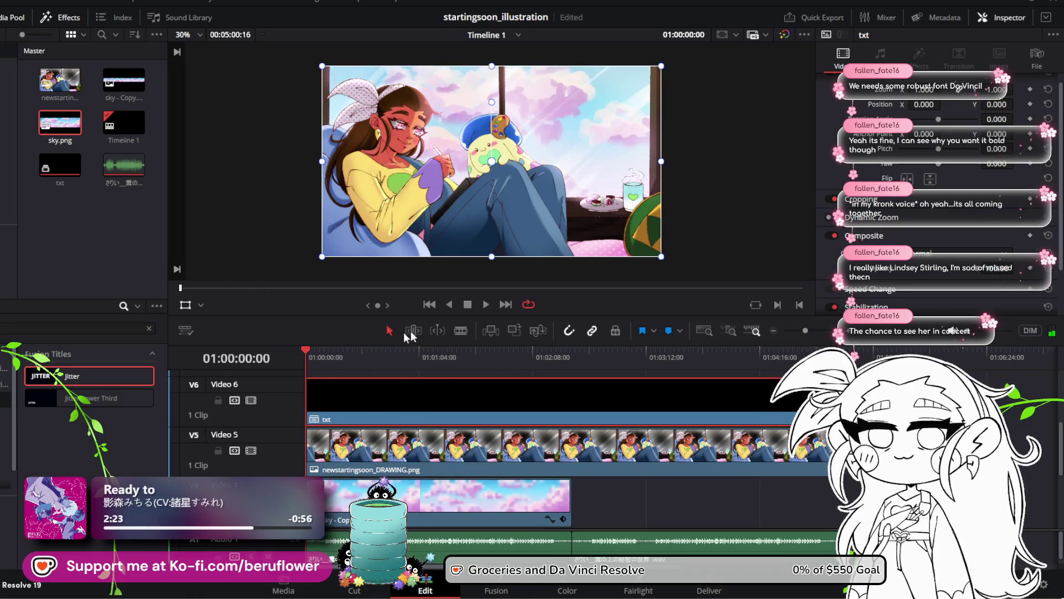
{"action": "left_click", "coordinate": [485, 304]}
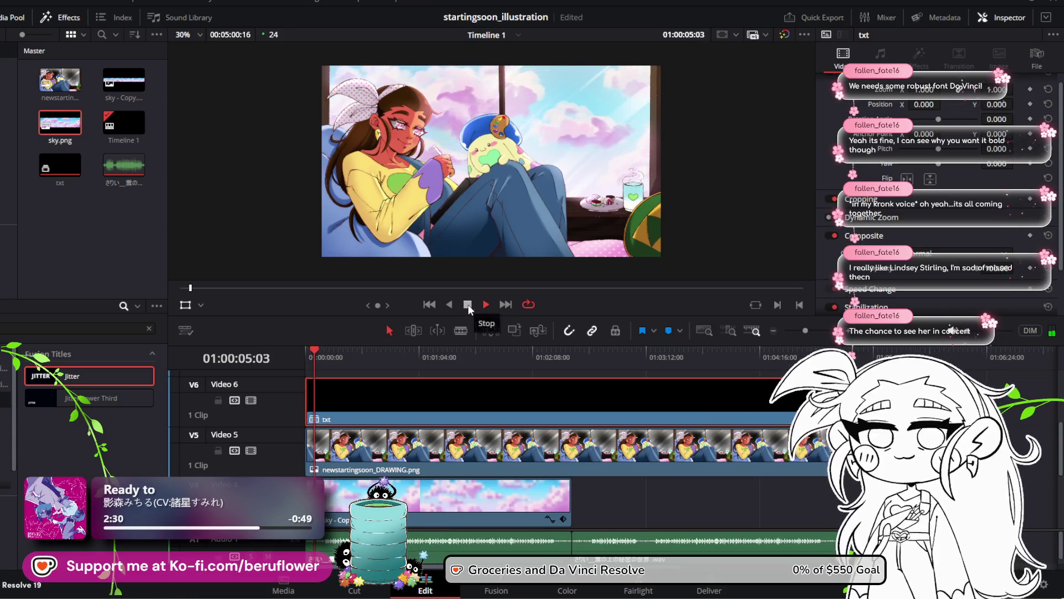
Undo the compound clip and delete the leftover Jitter title copies on Video 6
{"action": "left_click", "coordinate": [467, 304]}
{"action": "key", "text": "ctrl+z"}
{"action": "key", "text": "ctrl+z"}
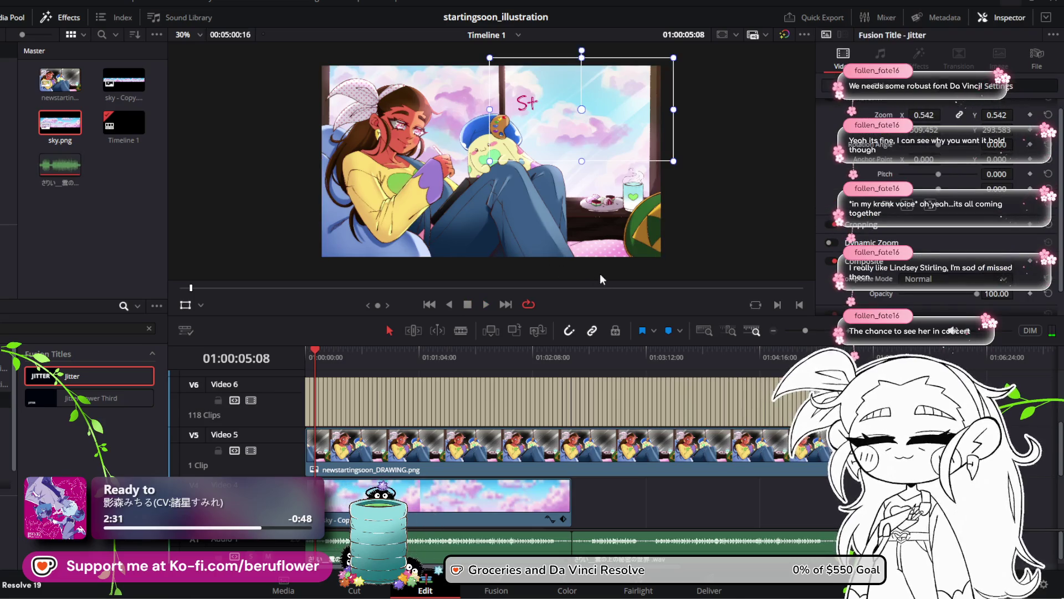
{"action": "key", "text": "ctrl+z"}
{"action": "key", "text": "ctrl+z"}
{"action": "key", "text": "ctrl+z"}
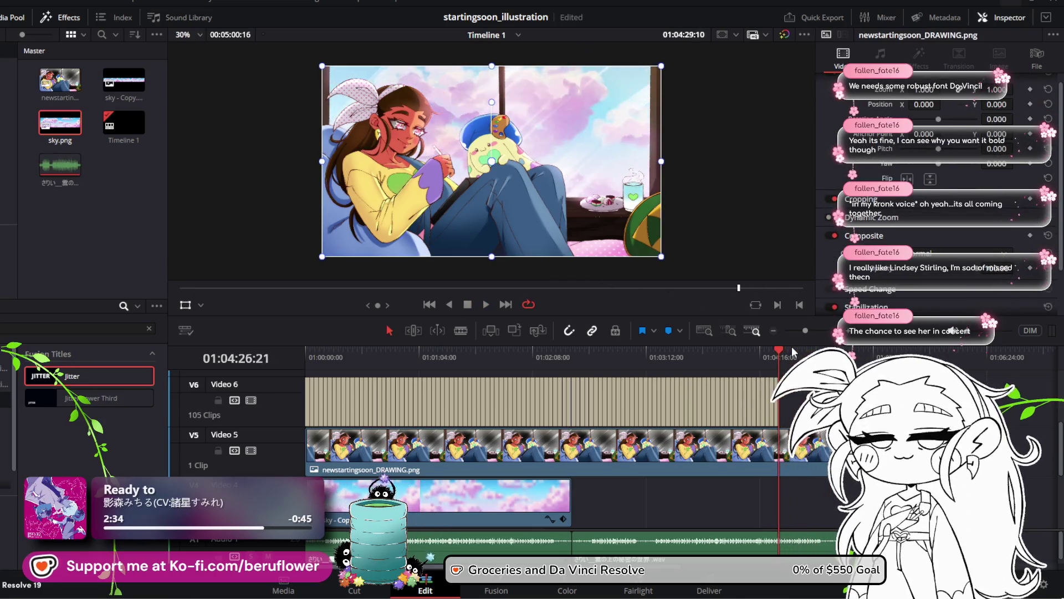
{"action": "key", "text": "ctrl+z"}
{"action": "key", "text": "ctrl+z"}
{"action": "key", "text": "ctrl+z"}
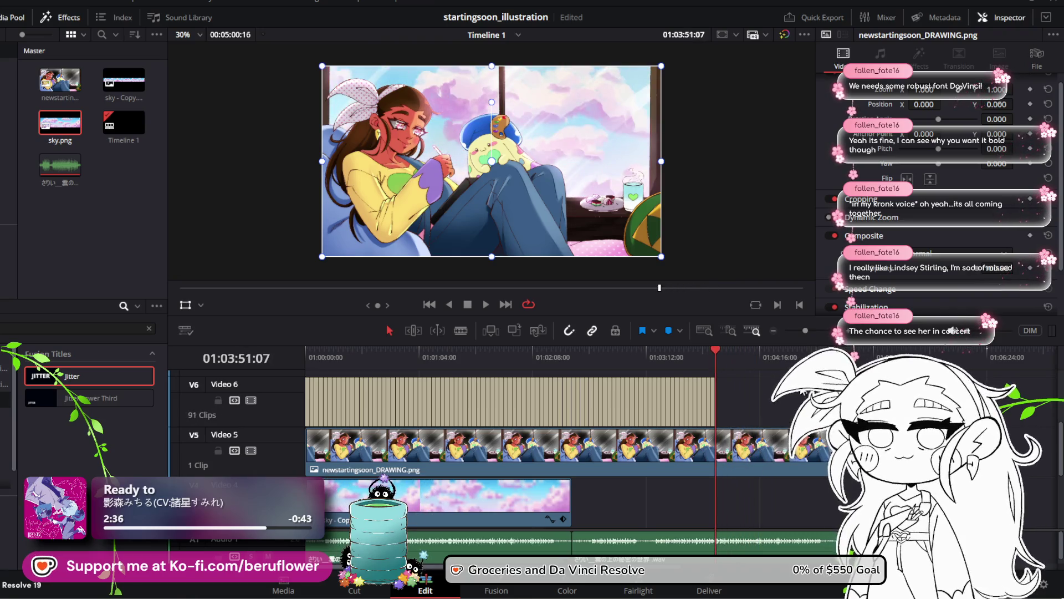
{"action": "left_click_drag", "start_coordinate": [787, 391], "coordinate": [310, 398]}
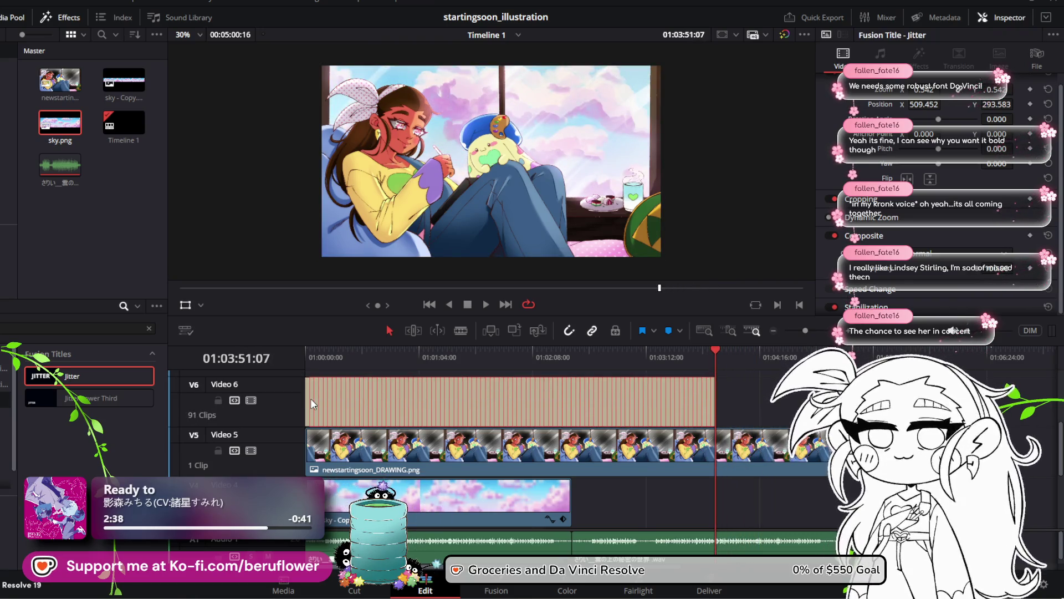
{"action": "key", "text": "Delete"}
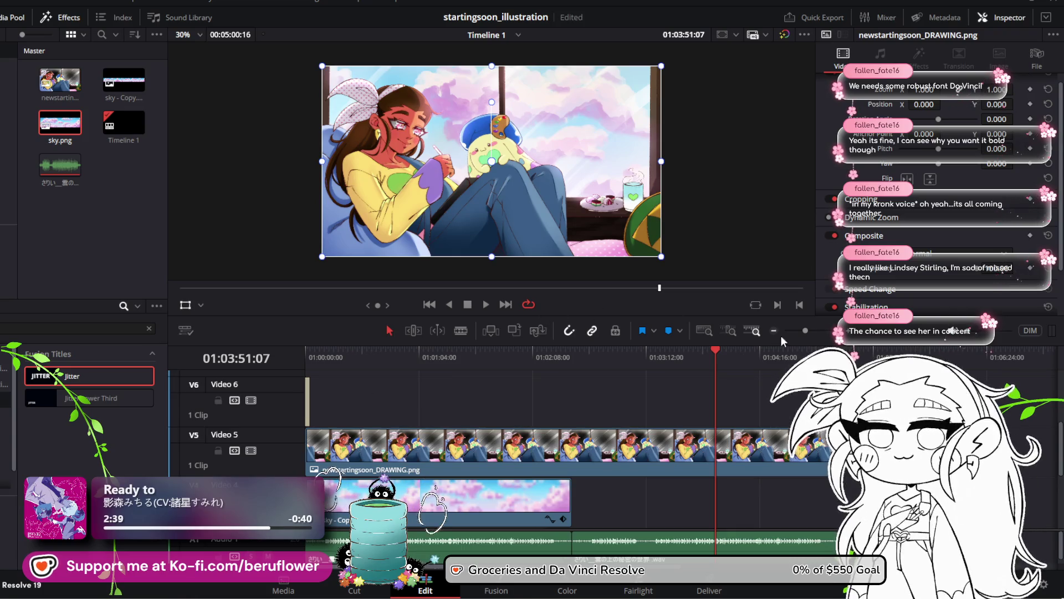
Zoom in on the lone Jitter clip with the playhead back at the timeline start
{"action": "left_click", "coordinate": [819, 332]}
{"action": "left_click_drag", "start_coordinate": [808, 335], "coordinate": [803, 336]}
{"action": "left_click", "coordinate": [349, 353]}
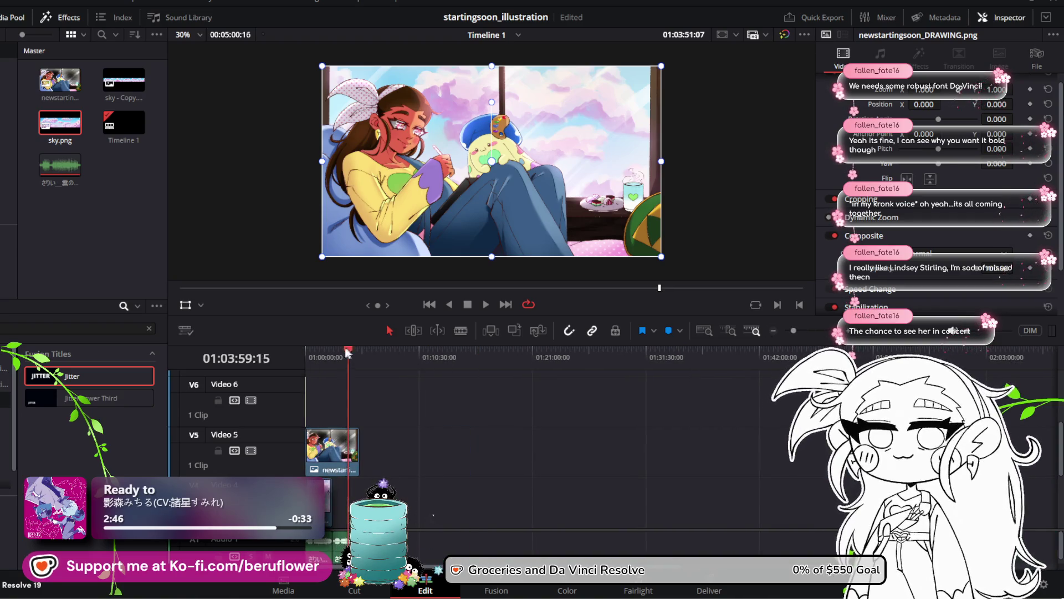
{"action": "left_click_drag", "start_coordinate": [349, 353], "coordinate": [274, 354]}
{"action": "left_click_drag", "start_coordinate": [794, 331], "coordinate": [823, 332]}
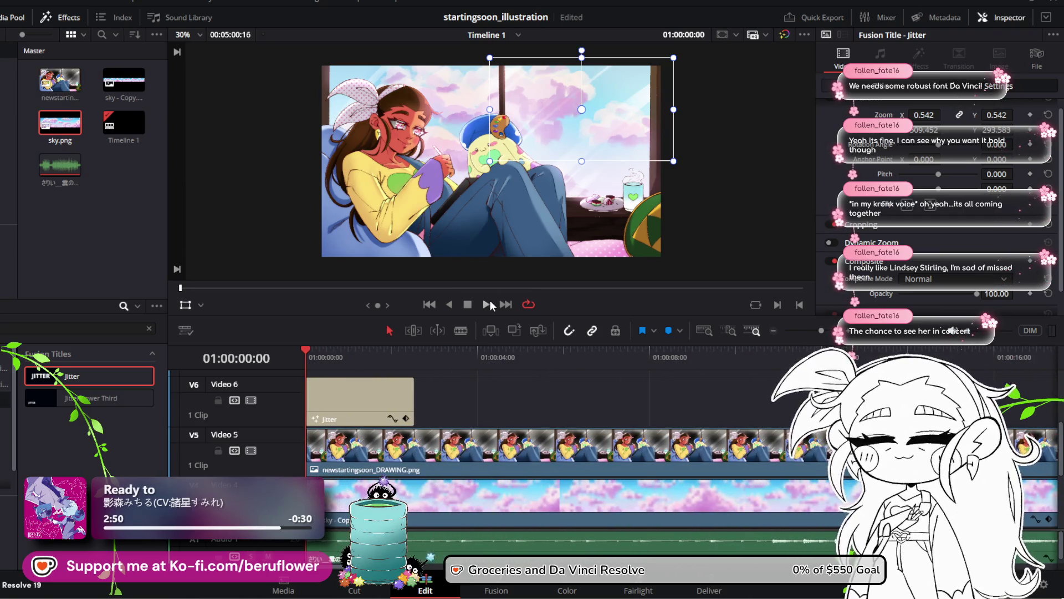
Extend the Jitter title to about five seconds, ending near 01:00:05:08, and replay it
{"action": "left_click", "coordinate": [488, 303]}
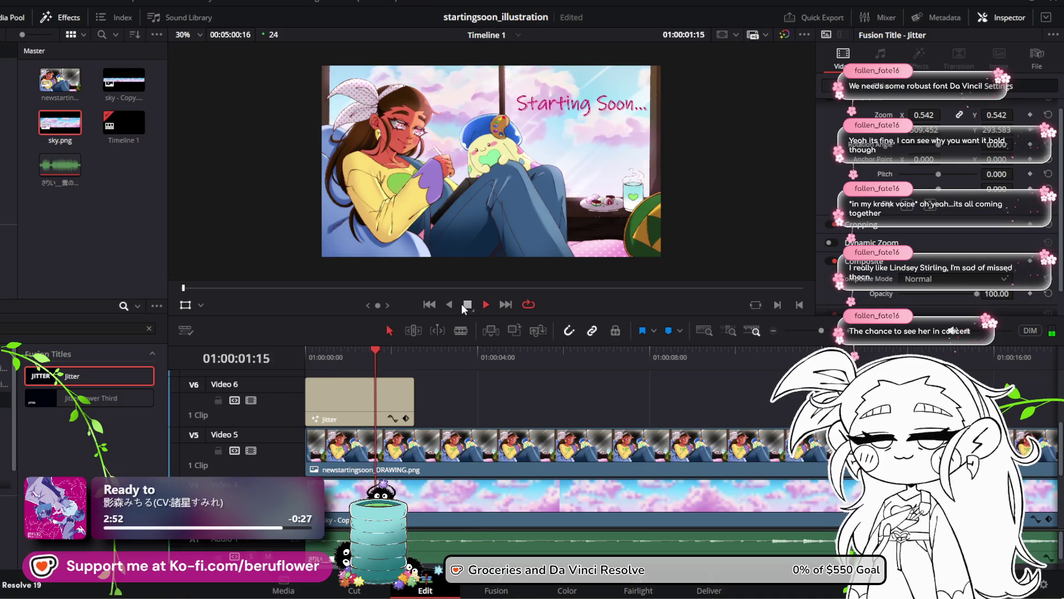
{"action": "left_click", "coordinate": [464, 306]}
{"action": "left_click_drag", "start_coordinate": [416, 391], "coordinate": [530, 392]}
{"action": "left_click_drag", "start_coordinate": [378, 351], "coordinate": [279, 369]}
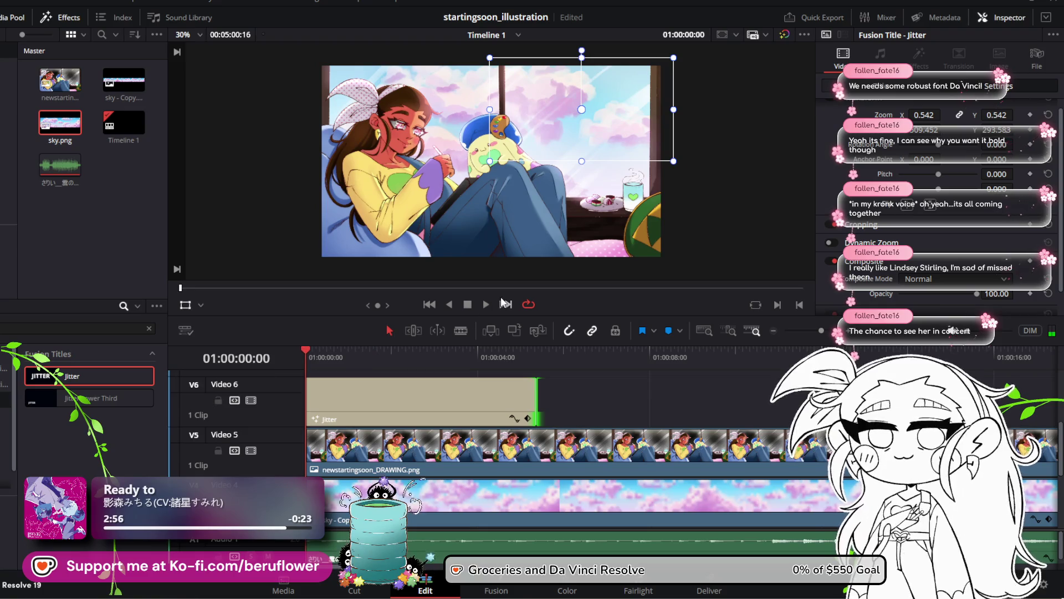
{"action": "left_click", "coordinate": [483, 304]}
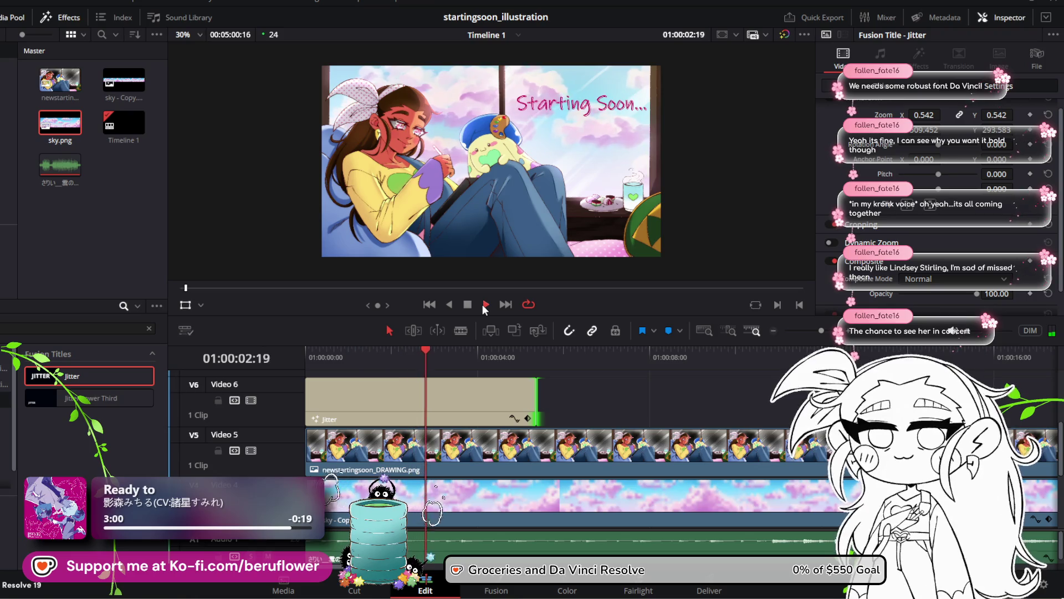
{"action": "left_click", "coordinate": [485, 306]}
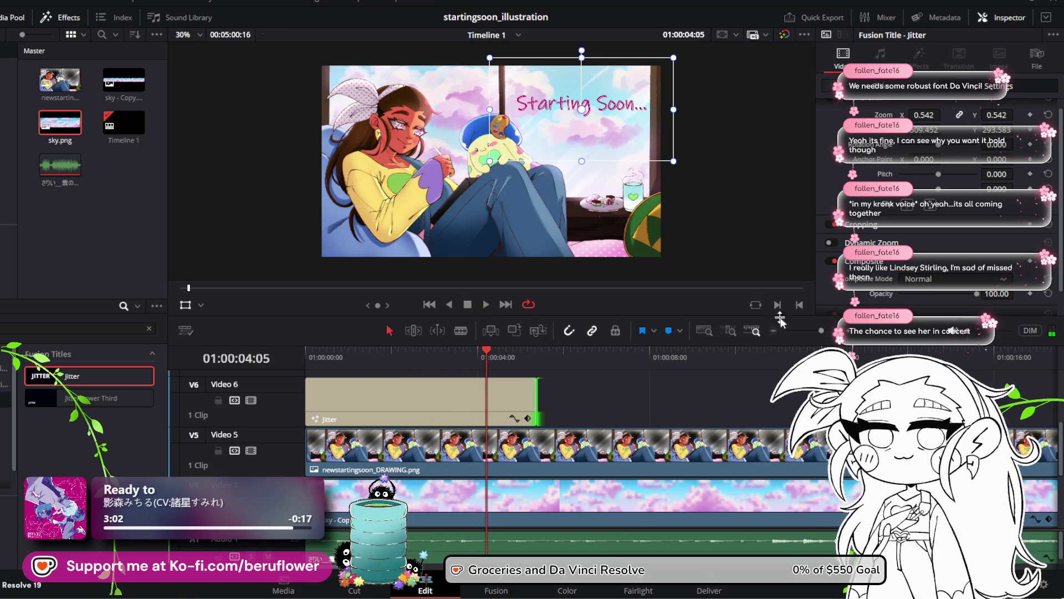
{"action": "mouse_move", "coordinate": [494, 353]}
{"action": "left_mouse_down"}
{"action": "mouse_move", "coordinate": [537, 350]}
{"action": "mouse_move", "coordinate": [294, 348]}
{"action": "left_mouse_up"}
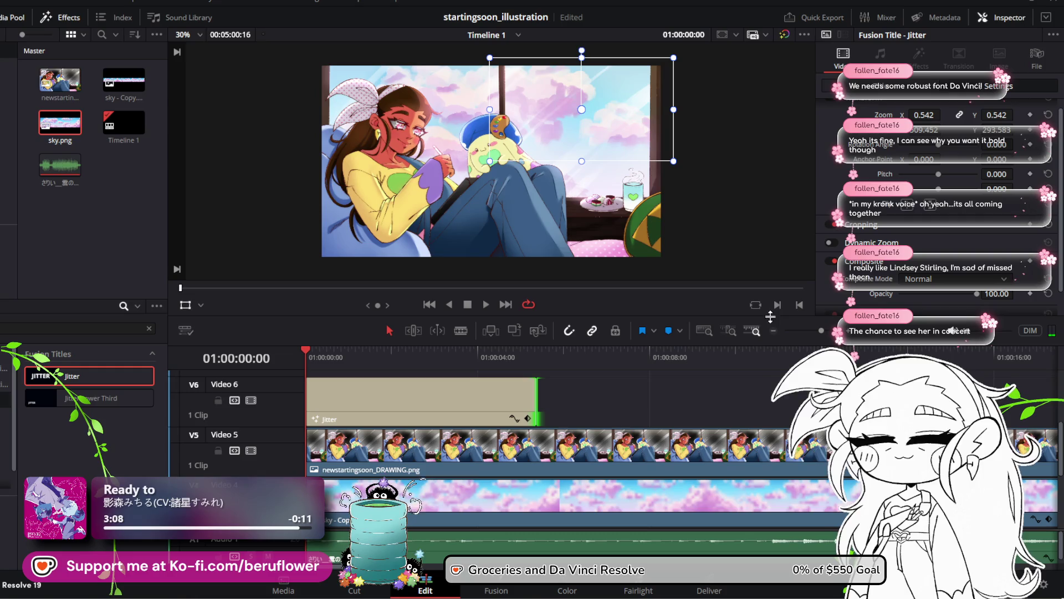
{"action": "left_click", "coordinate": [484, 305]}
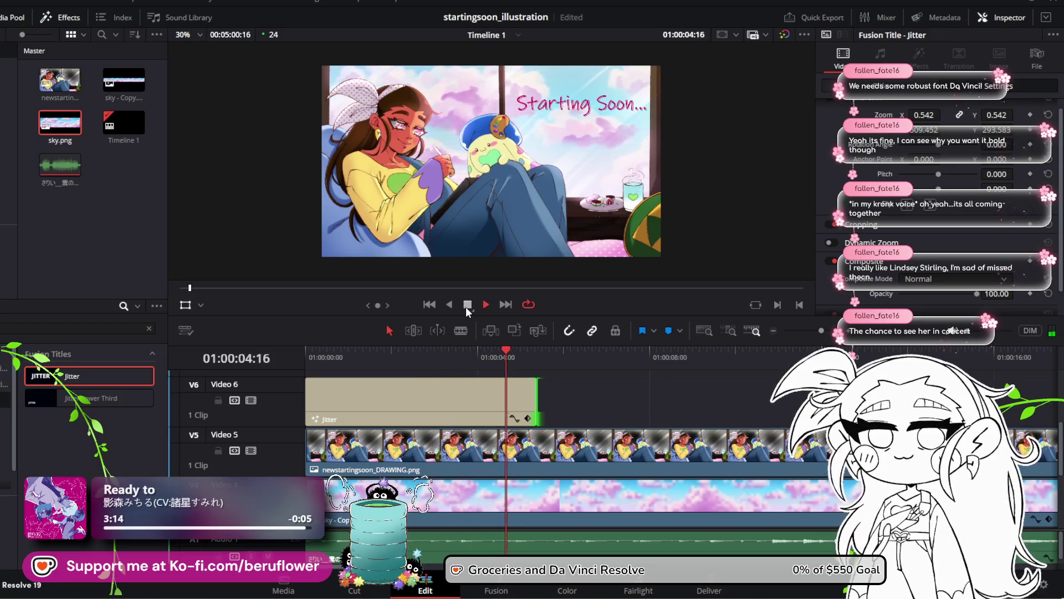
{"action": "left_click", "coordinate": [466, 307]}
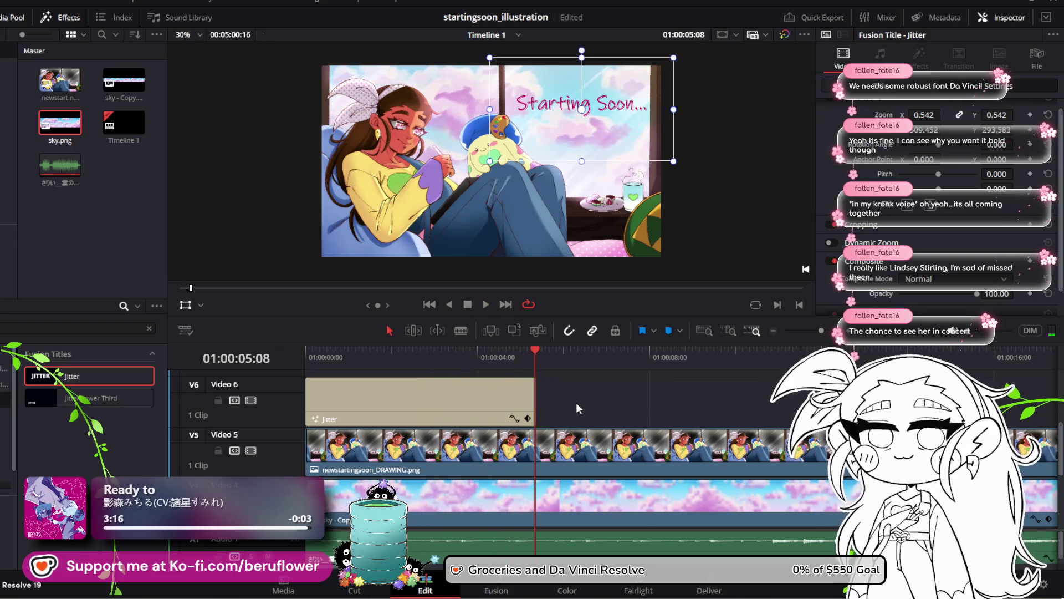
{"action": "left_click", "coordinate": [814, 331]}
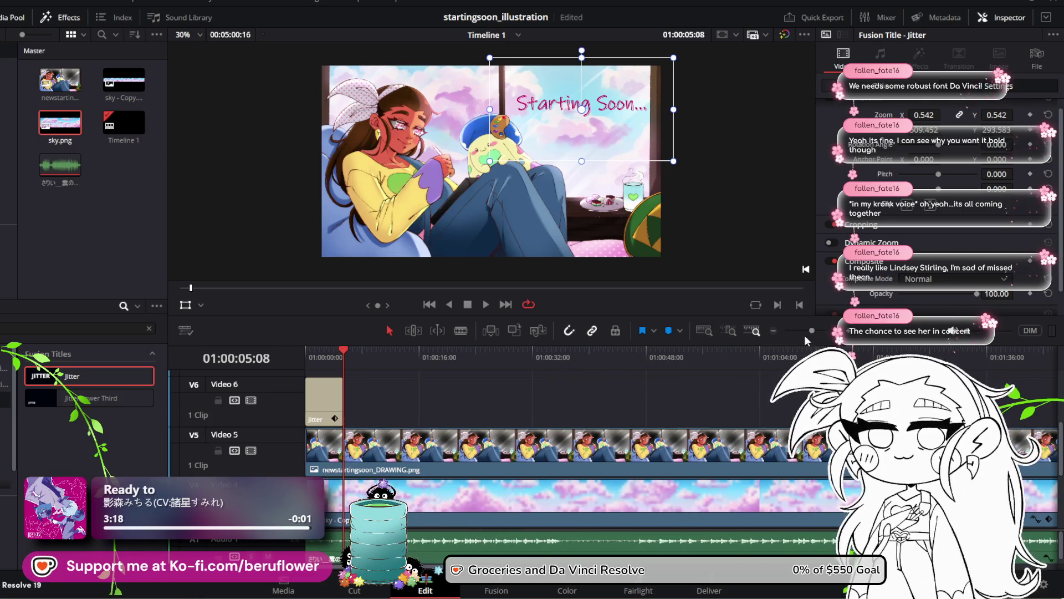
Paste Jitter title copies to 55 along Video 6, removing the overhanging one, then select them
{"action": "left_click", "coordinate": [802, 331]}
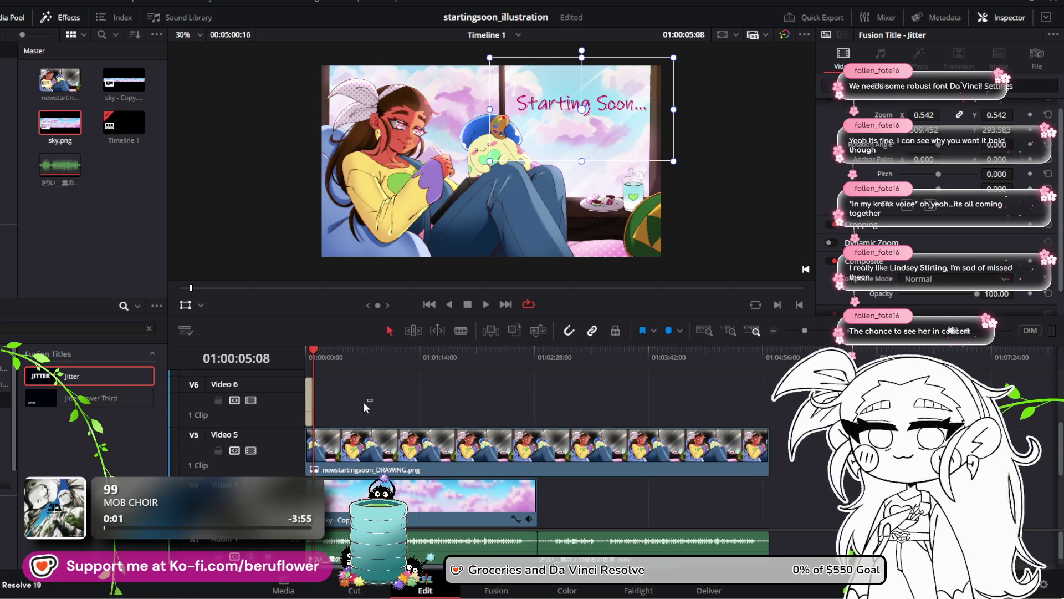
{"action": "left_click_drag", "start_coordinate": [373, 398], "coordinate": [309, 405]}
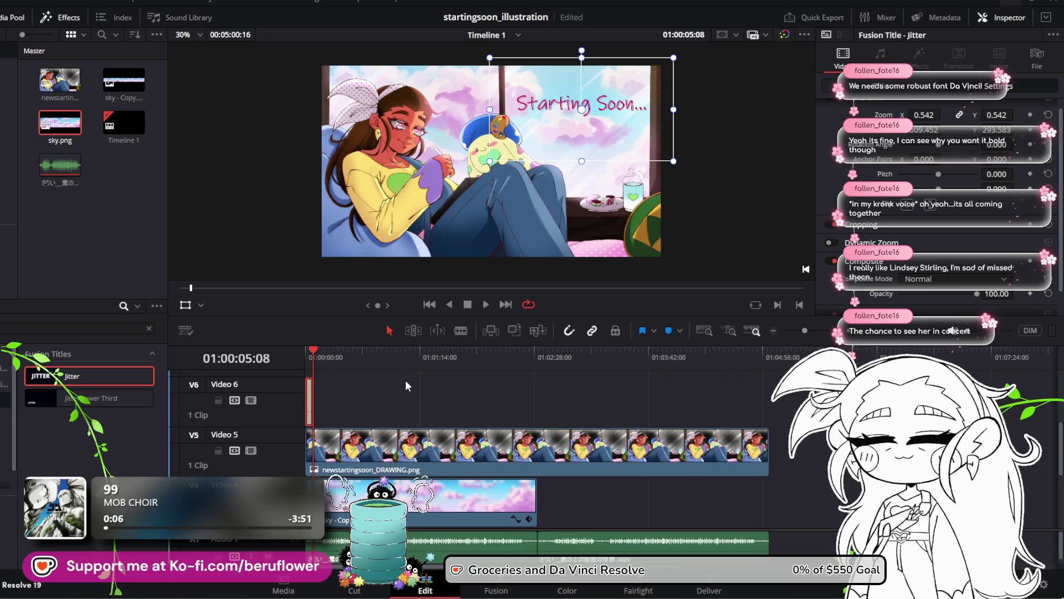
{"action": "key", "text": "ctrl+v"}
{"action": "key", "text": "ctrl+v"}
{"action": "key", "text": "ctrl+v"}
{"action": "key", "text": "ctrl+v"}
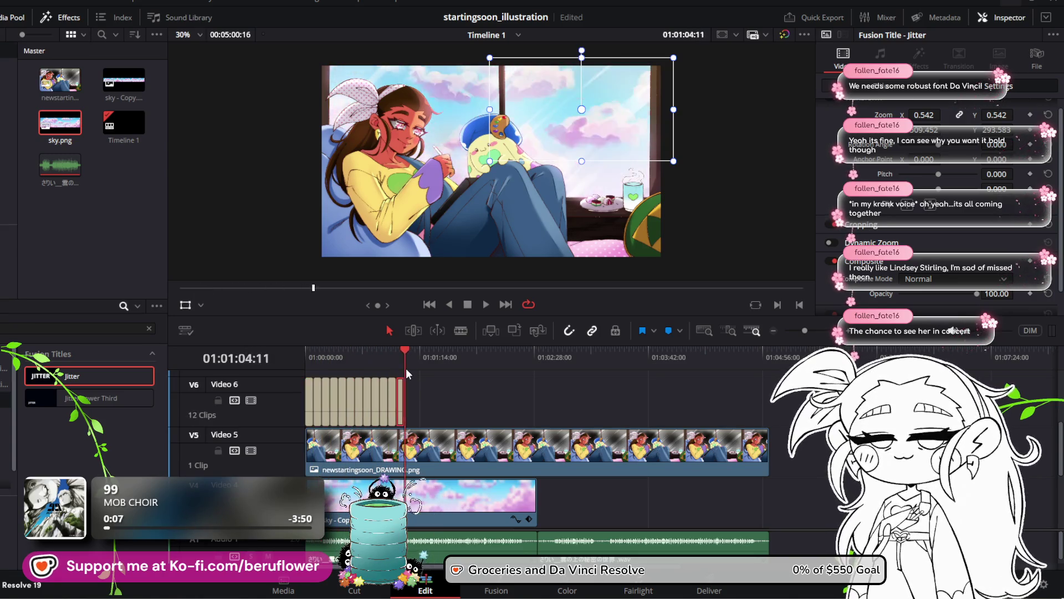
{"action": "key", "text": "ctrl+v"}
{"action": "key", "text": "ctrl+v"}
{"action": "key", "text": "ctrl+v"}
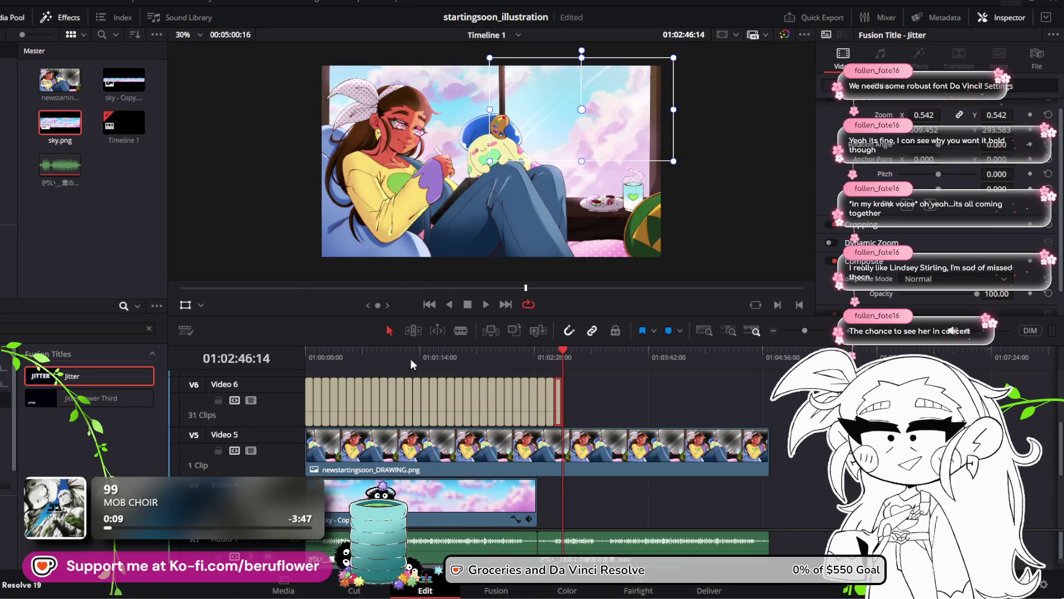
{"action": "key", "text": "ctrl+v"}
{"action": "key", "text": "ctrl+v"}
{"action": "key", "text": "ctrl+v"}
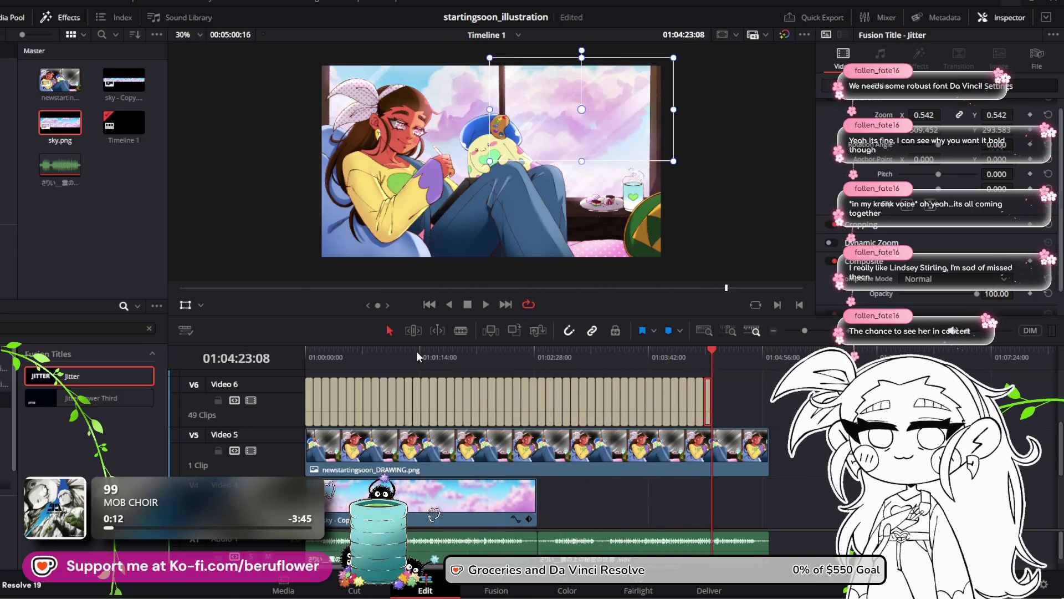
{"action": "key", "text": "ctrl+v"}
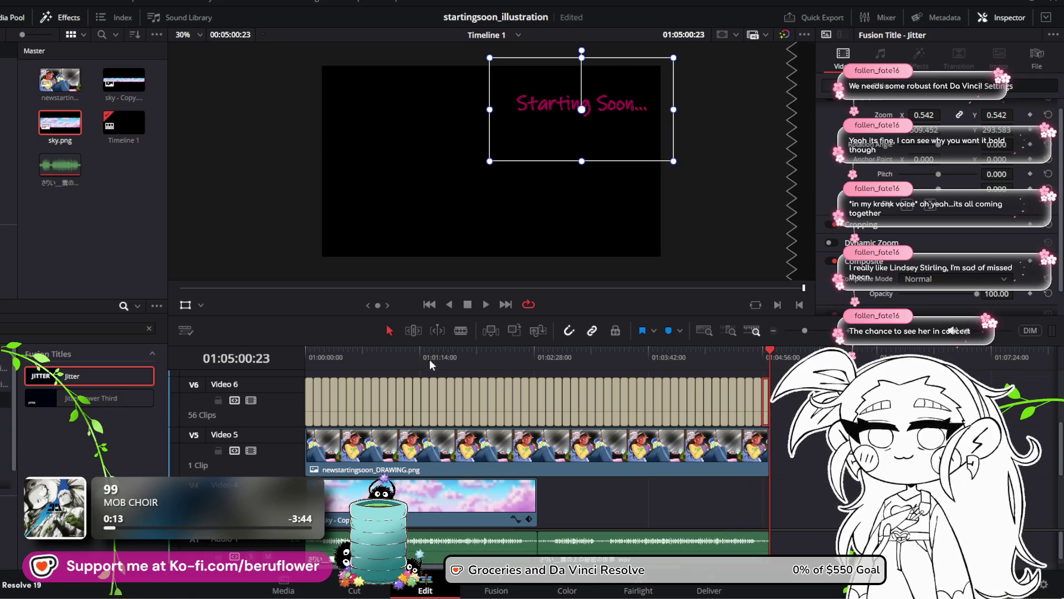
{"action": "key", "text": "ctrl+z"}
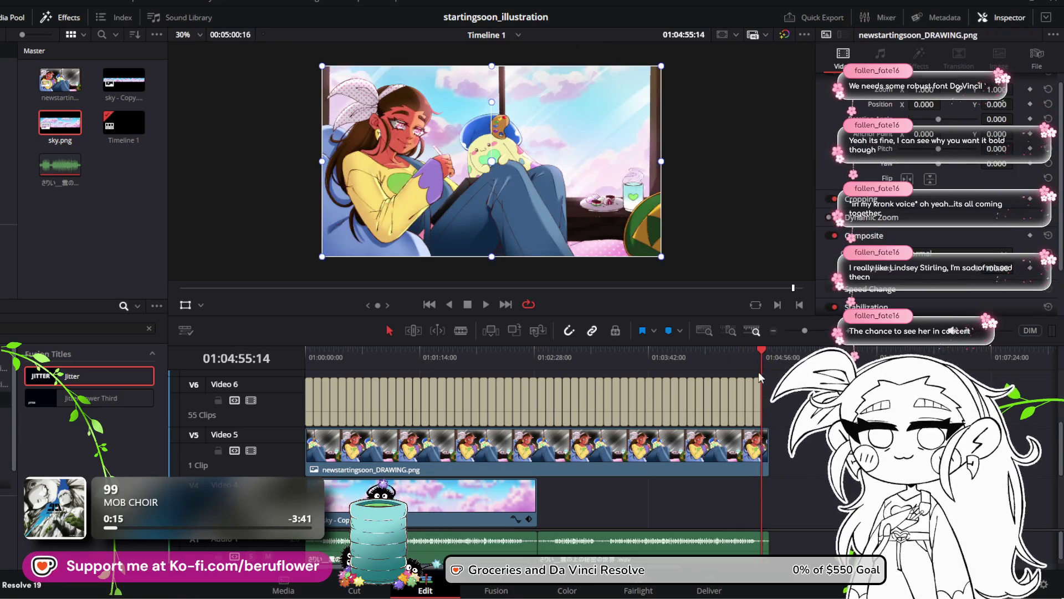
{"action": "left_click_drag", "start_coordinate": [766, 404], "coordinate": [307, 402]}
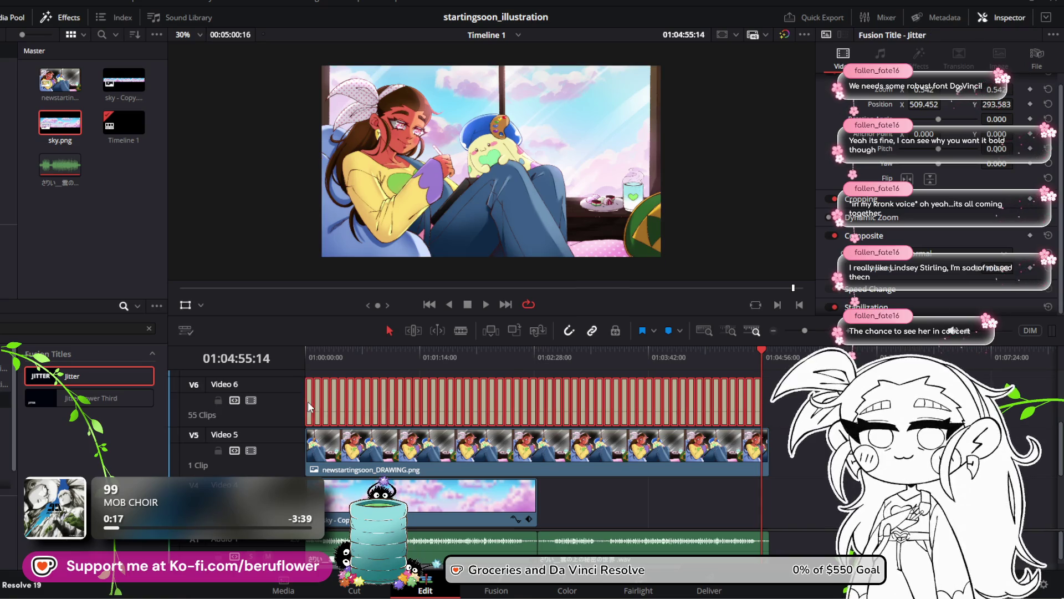
Combine the selected Jitter copies into Compound Clip 1 and slide it later on the timeline
{"action": "right_click", "coordinate": [307, 401]}
{"action": "left_click", "coordinate": [385, 136]}
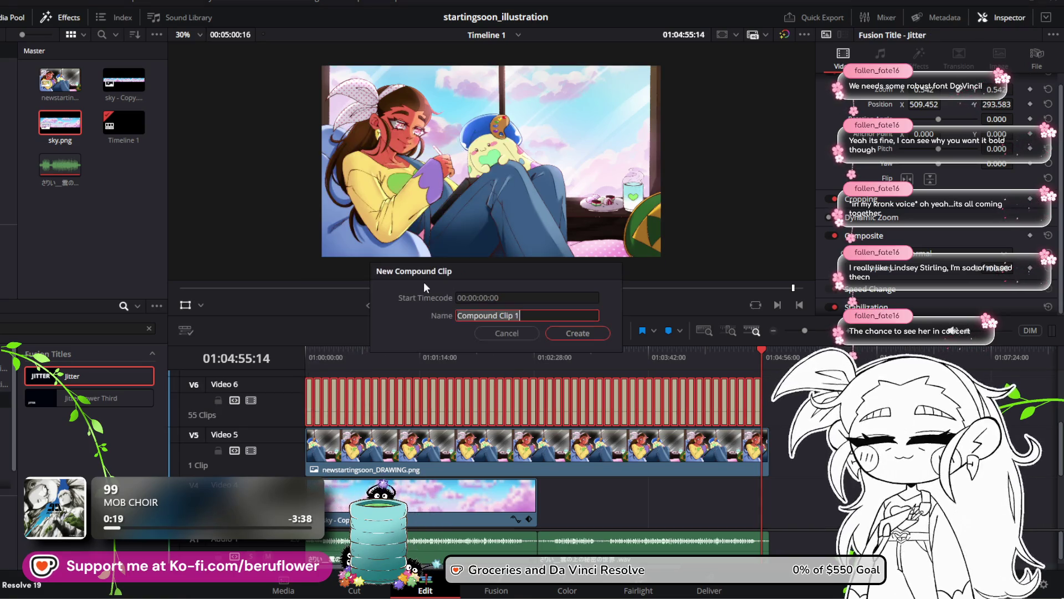
{"action": "left_click", "coordinate": [540, 336]}
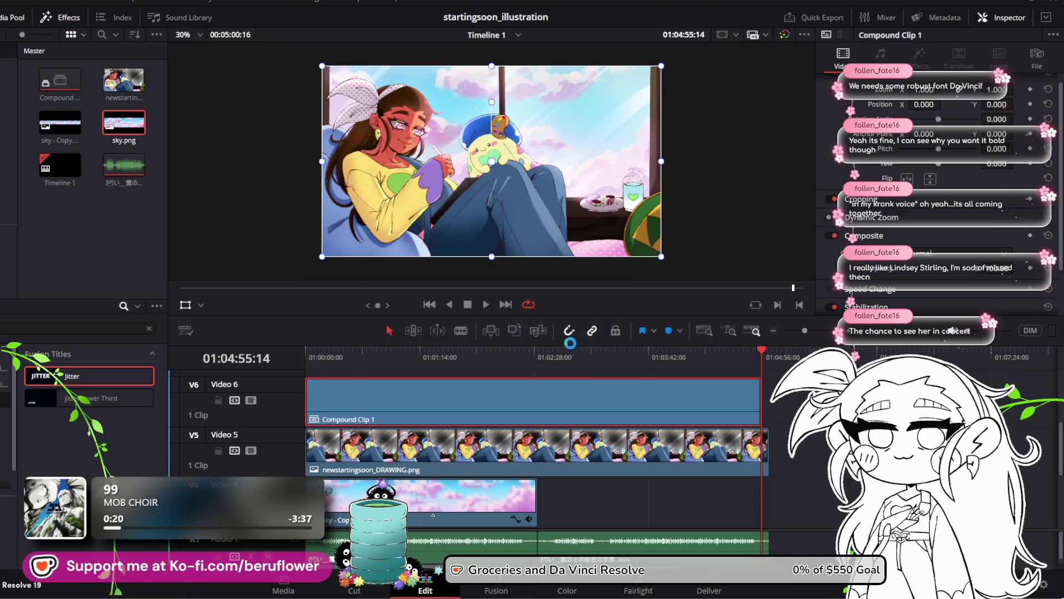
{"action": "left_click", "coordinate": [765, 402]}
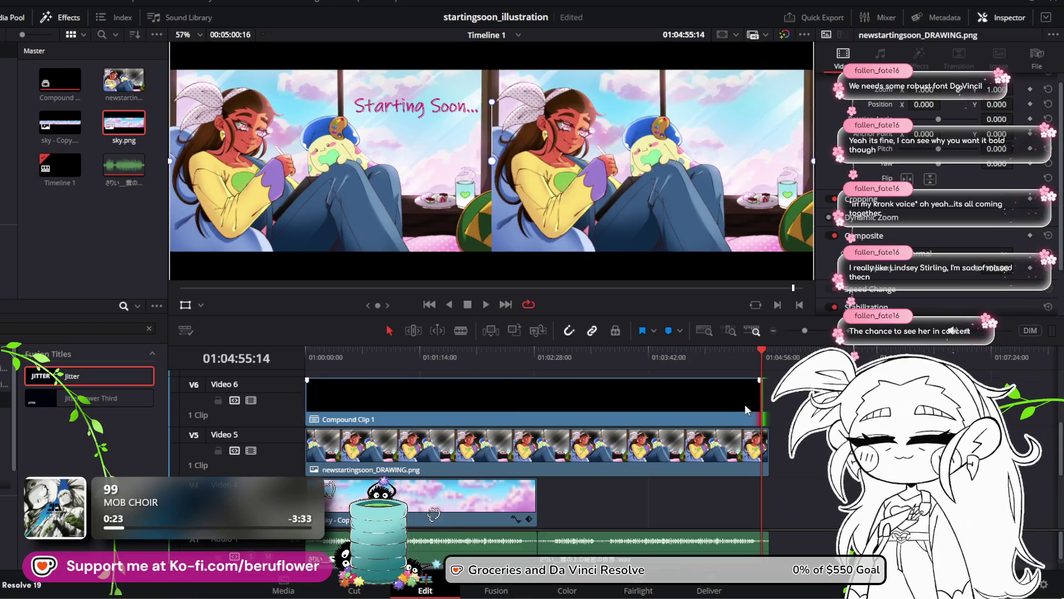
{"action": "left_click", "coordinate": [650, 422]}
{"action": "left_click_drag", "start_coordinate": [654, 422], "coordinate": [654, 426]}
{"action": "key", "text": "Home"}
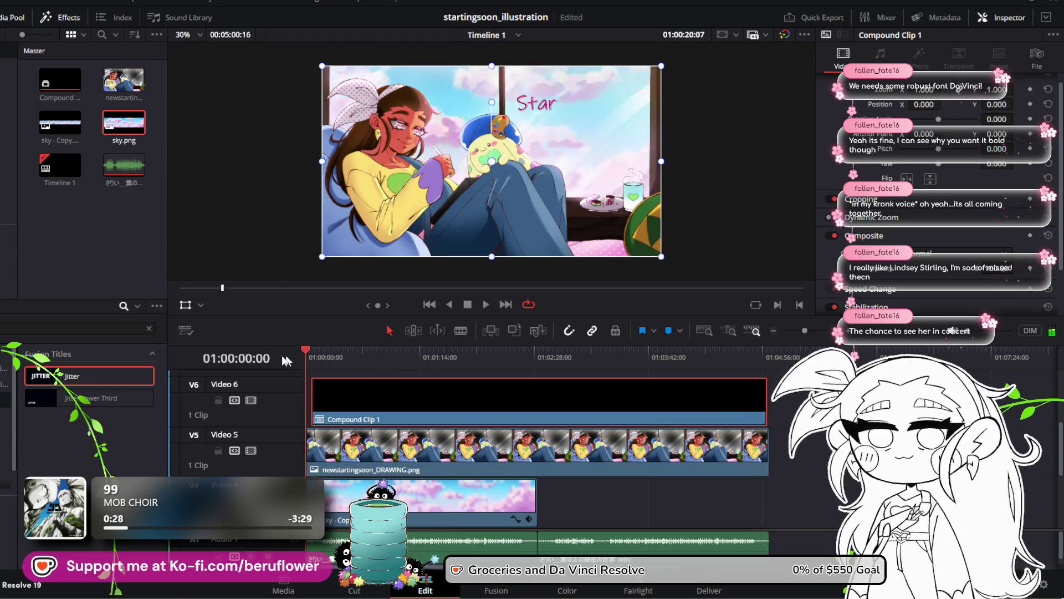
{"action": "left_click", "coordinate": [485, 307]}
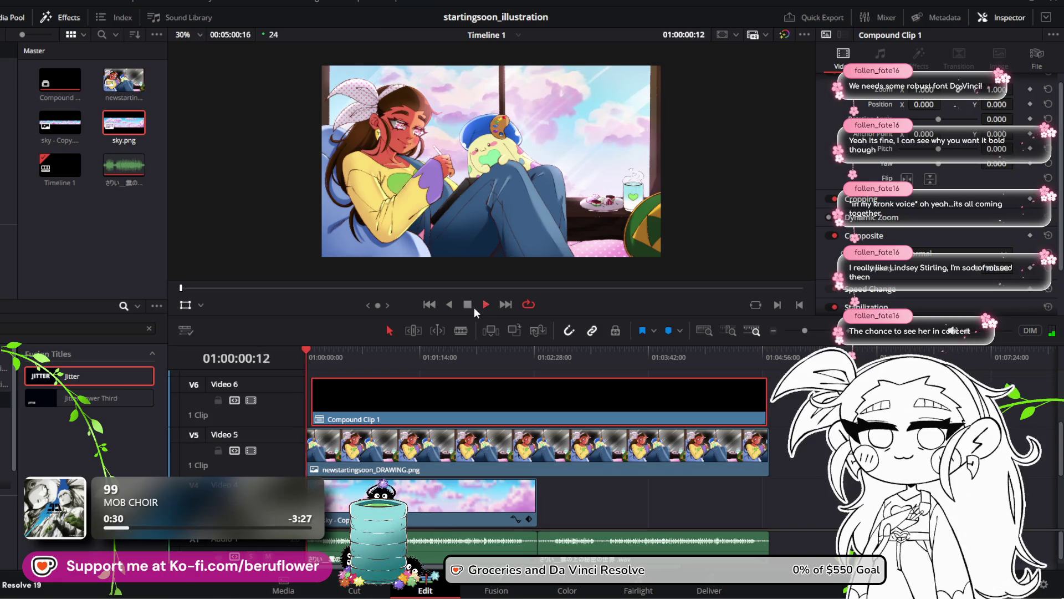
Move Compound Clip 1 back to the start, preview it, then undo the compound clip
{"action": "left_click_drag", "start_coordinate": [461, 391], "coordinate": [458, 392]}
{"action": "left_click", "coordinate": [300, 360]}
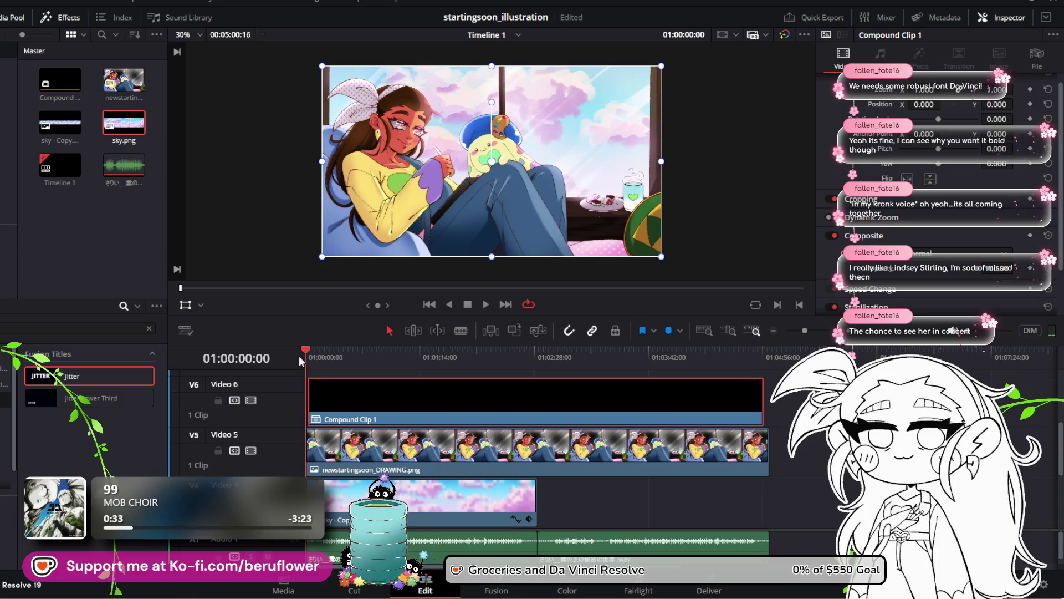
{"action": "left_click", "coordinate": [486, 305]}
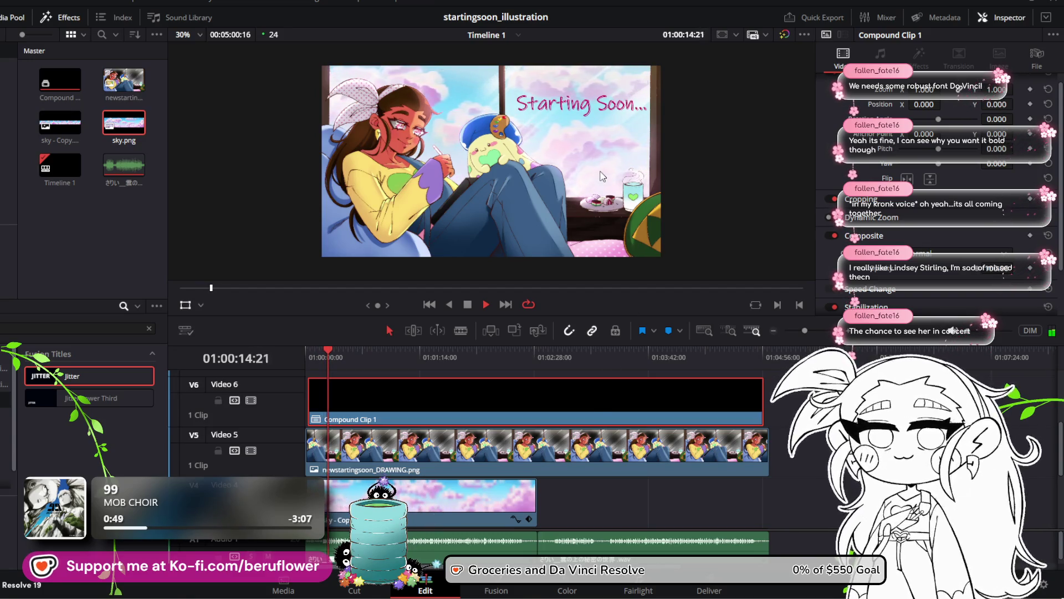
{"action": "scroll", "coordinate": [626, 125], "scroll_direction": "up", "scroll_amount": 2}
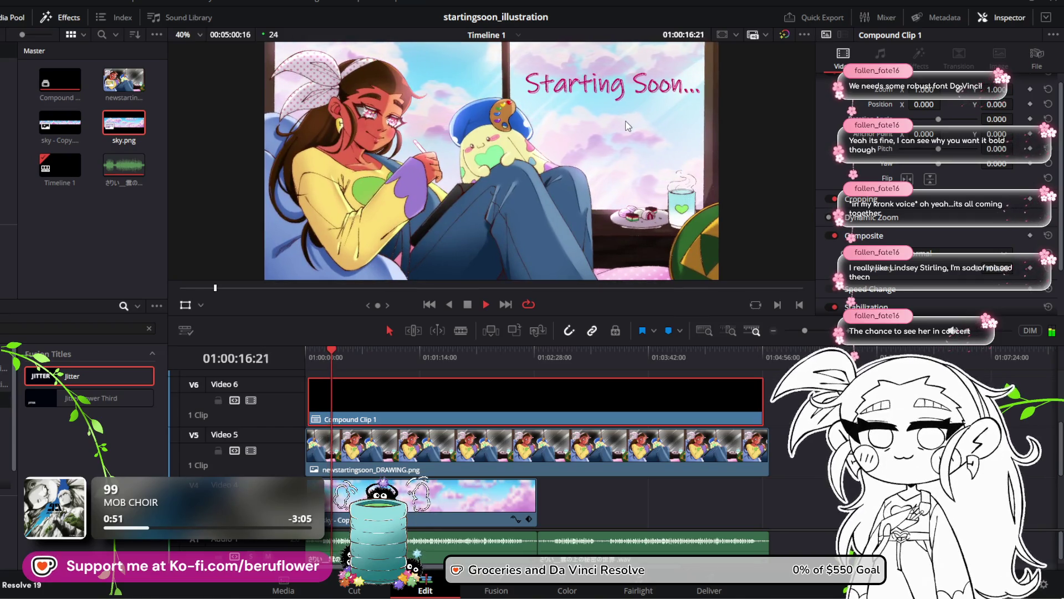
{"action": "scroll", "coordinate": [626, 125], "scroll_direction": "down", "scroll_amount": 1}
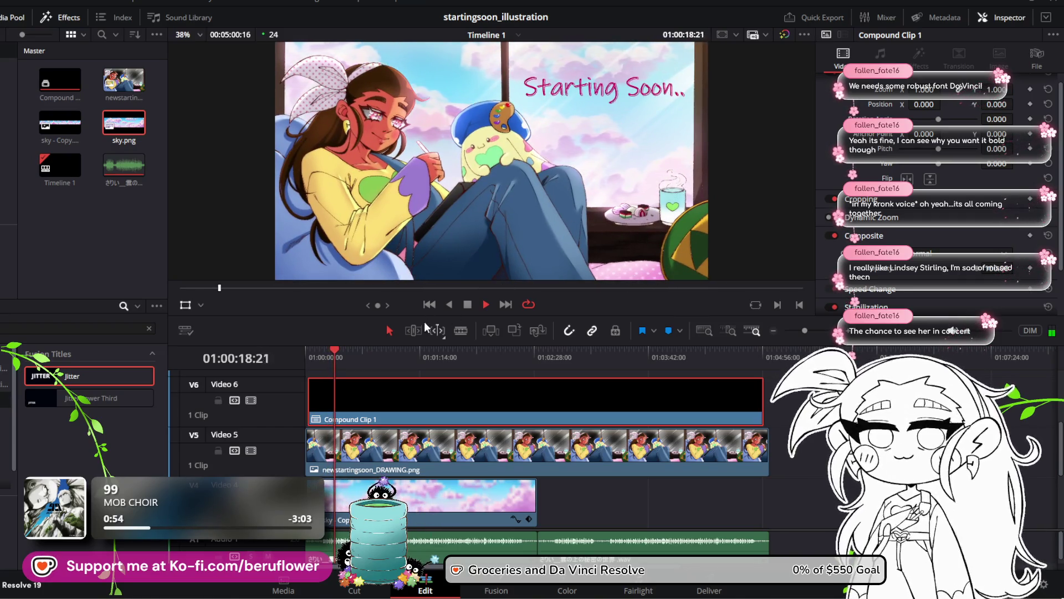
{"action": "left_click", "coordinate": [470, 304]}
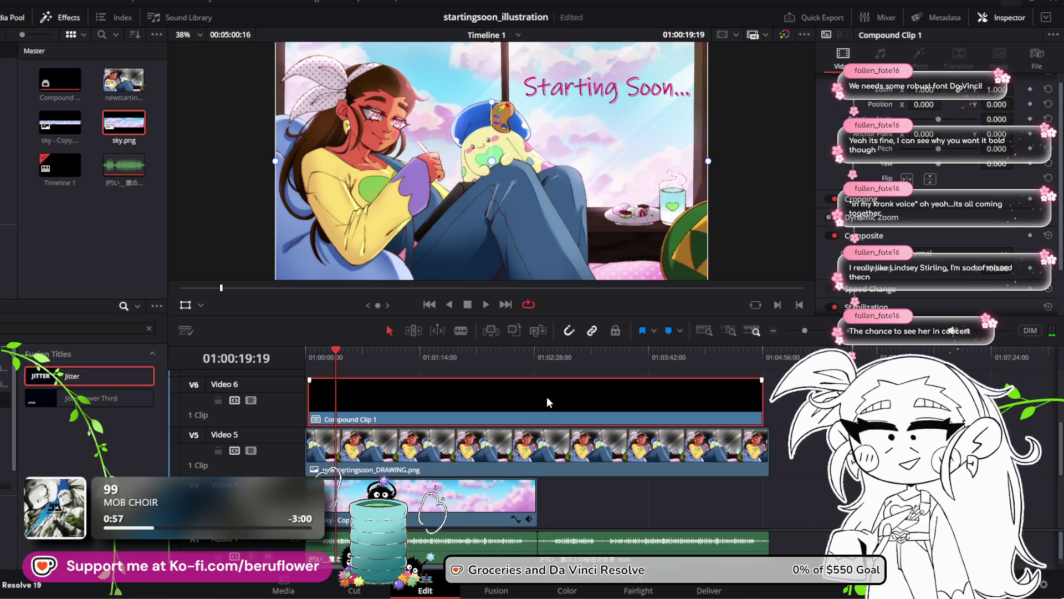
{"action": "key", "text": "ctrl+z"}
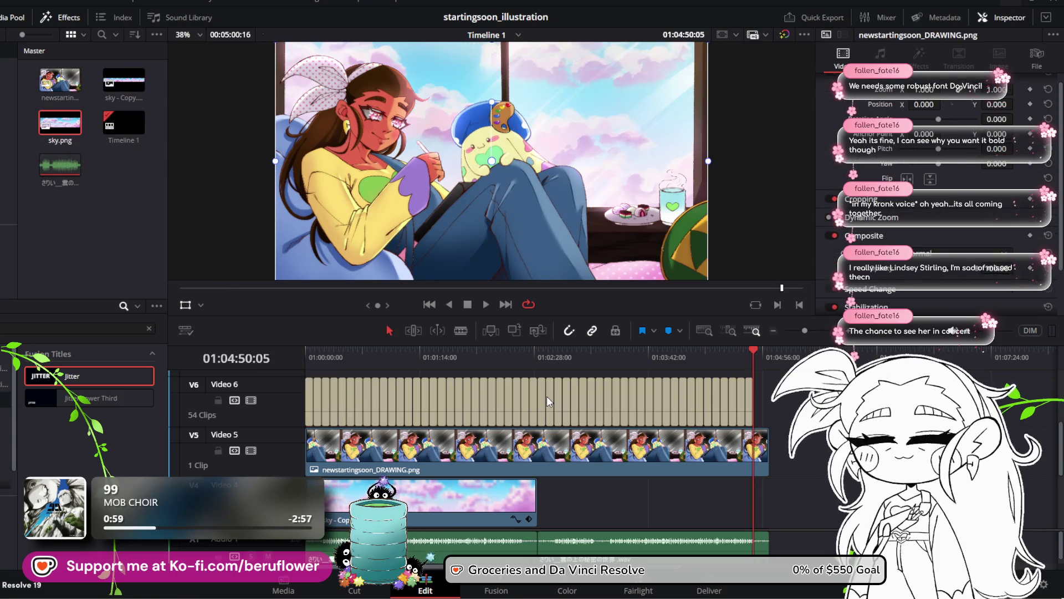
Delete every Jitter title copy on Video 6 except the first
{"action": "left_click_drag", "start_coordinate": [717, 413], "coordinate": [321, 424]}
{"action": "key", "text": "Delete"}
{"action": "left_click", "coordinate": [310, 413]}
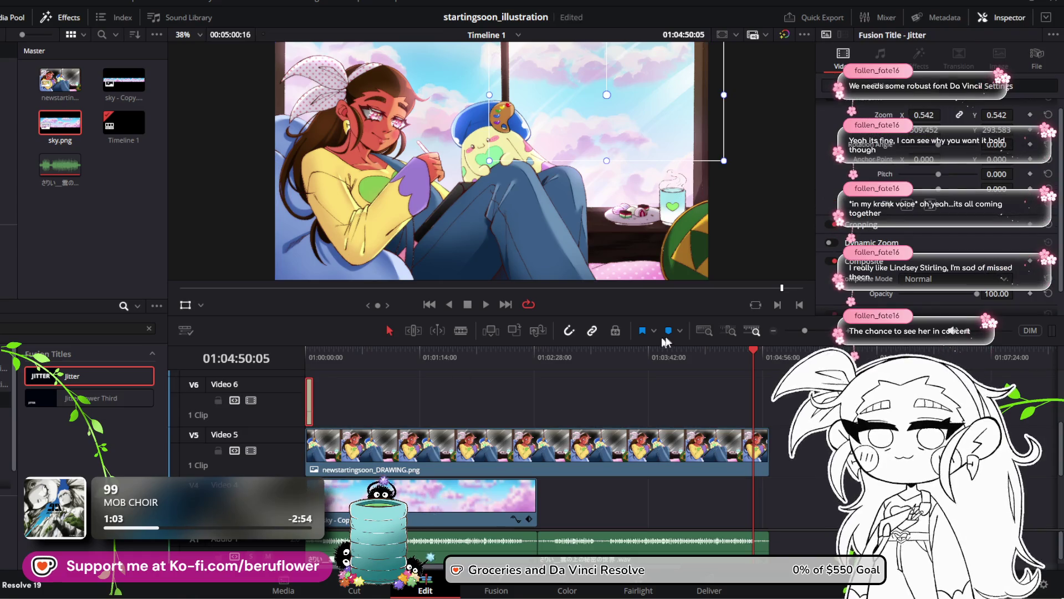
{"action": "left_click_drag", "start_coordinate": [358, 350], "coordinate": [317, 351]}
Lengthen the Jitter clip toward seven seconds and preview the title
{"action": "left_click", "coordinate": [819, 330]}
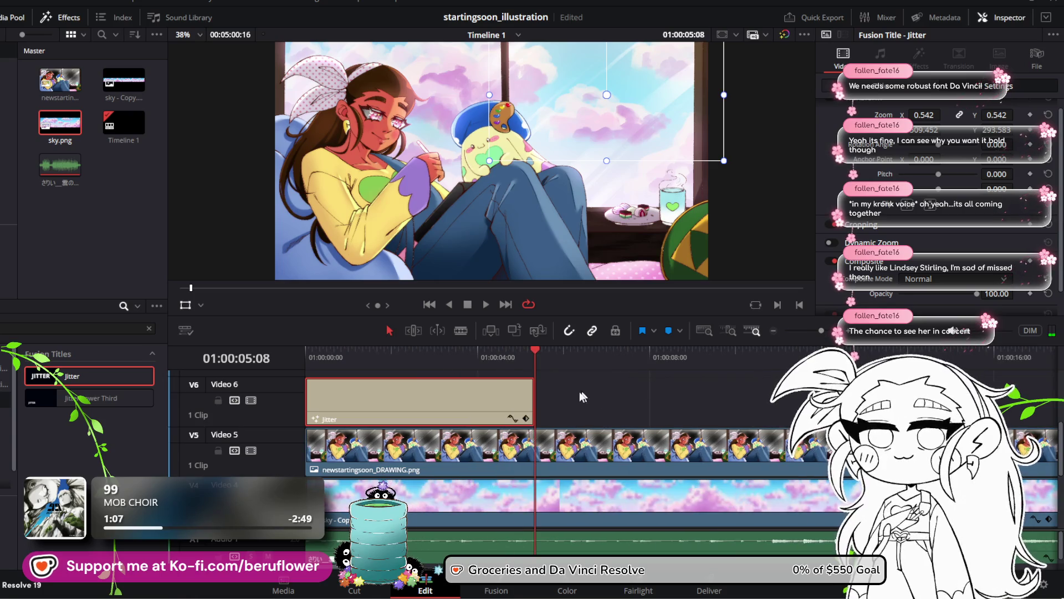
{"action": "left_click_drag", "start_coordinate": [537, 350], "coordinate": [648, 351]}
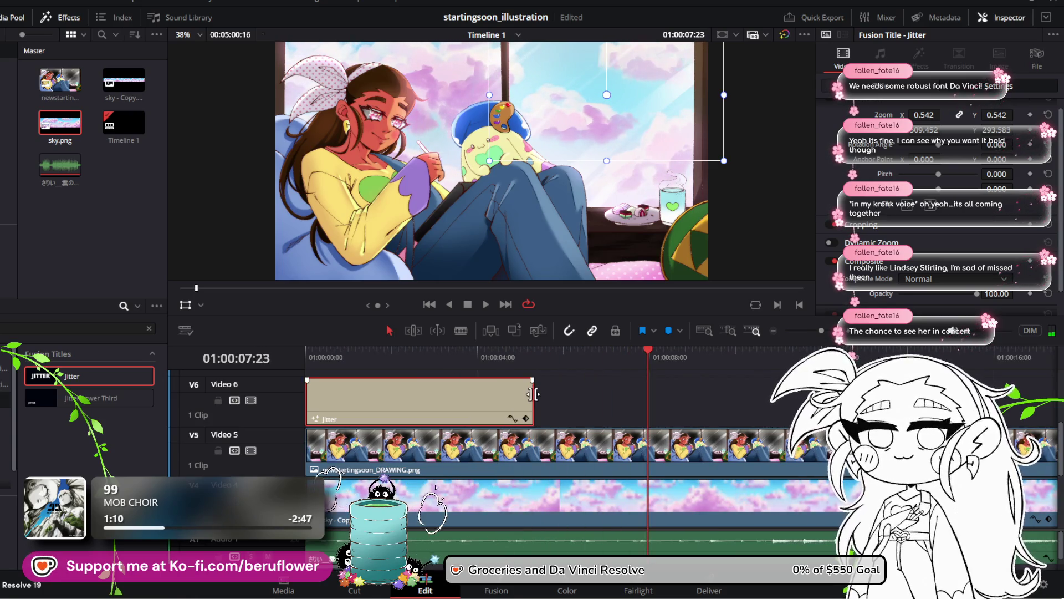
{"action": "left_click_drag", "start_coordinate": [533, 394], "coordinate": [568, 394]}
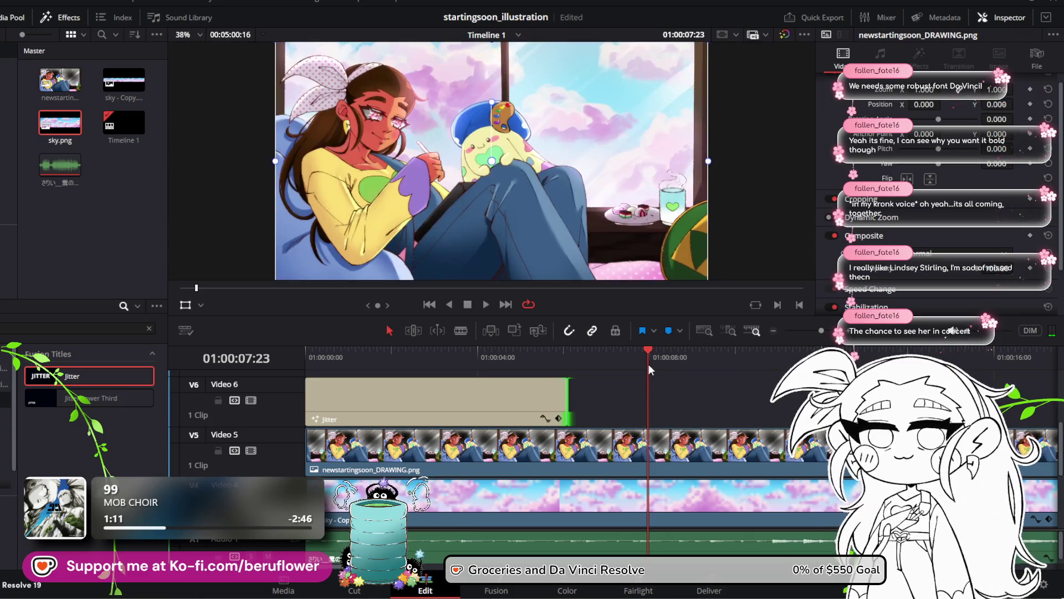
{"action": "mouse_move", "coordinate": [647, 348]}
{"action": "left_mouse_down"}
{"action": "mouse_move", "coordinate": [424, 351]}
{"action": "mouse_move", "coordinate": [266, 370]}
{"action": "left_mouse_up"}
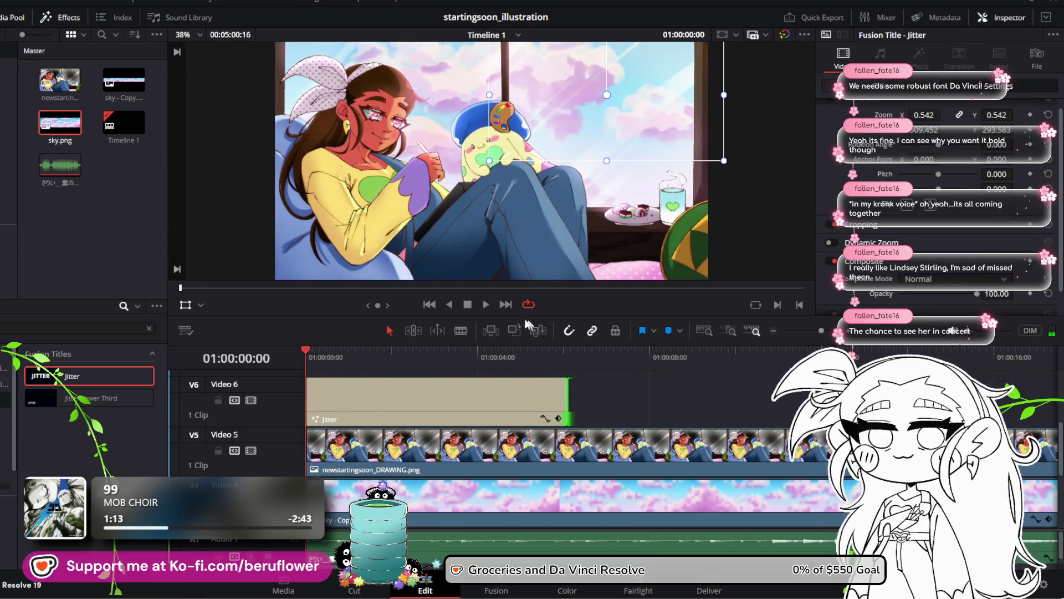
{"action": "left_click", "coordinate": [484, 306]}
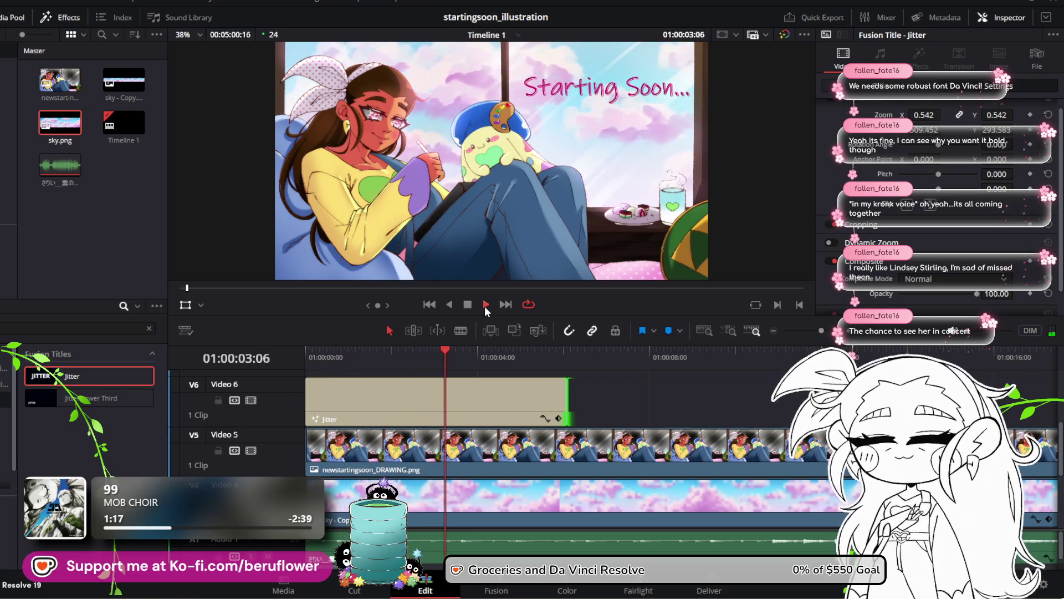
{"action": "key", "text": "space"}
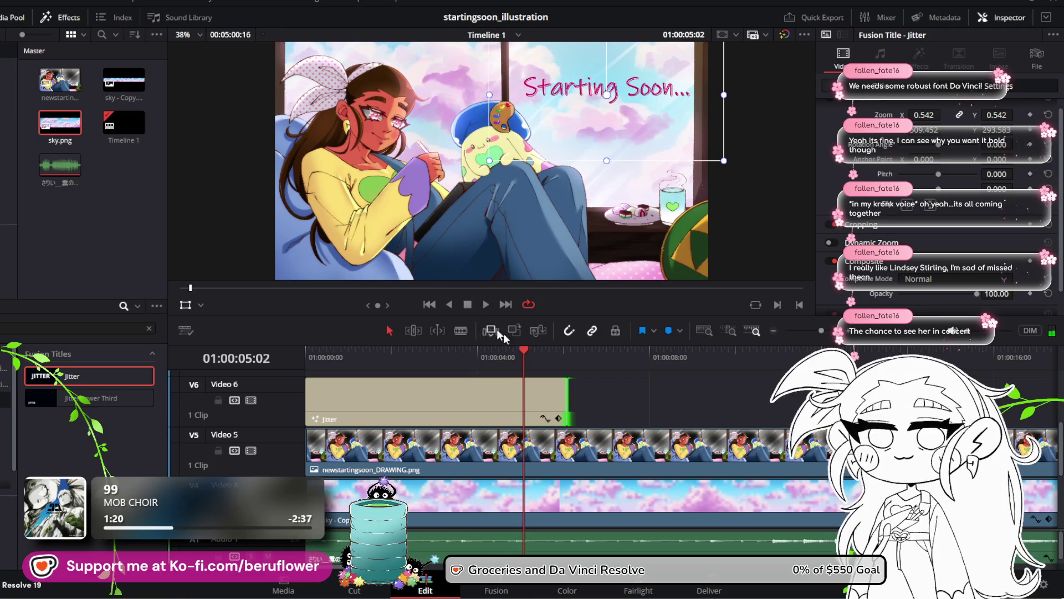
Extend the Jitter clip's end to 7:00 and play the title through
{"action": "left_click_drag", "start_coordinate": [532, 351], "coordinate": [633, 379]}
{"action": "left_click_drag", "start_coordinate": [566, 392], "coordinate": [589, 392]}
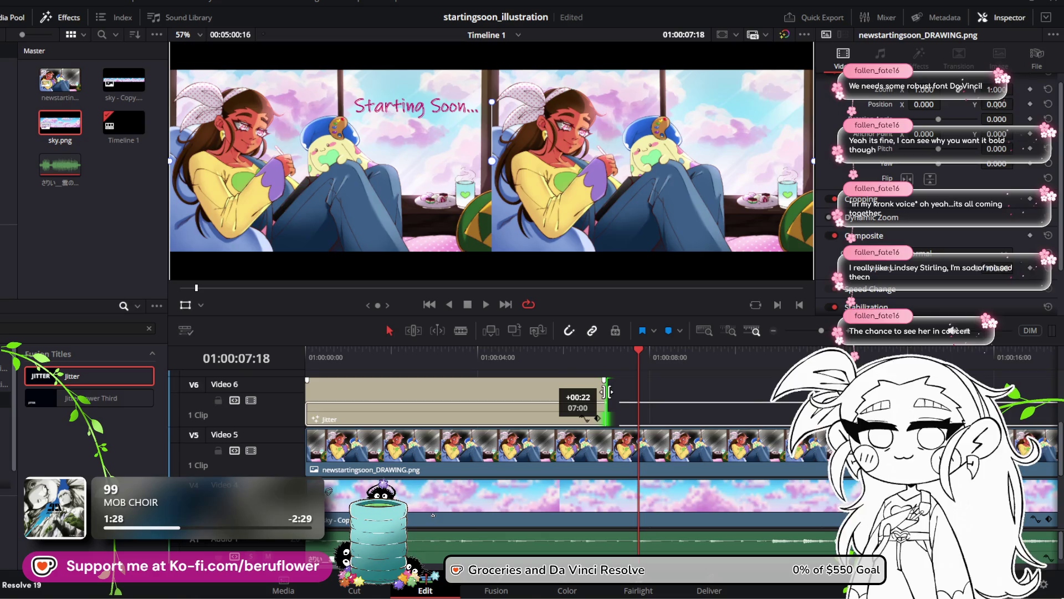
{"action": "left_click_drag", "start_coordinate": [608, 391], "coordinate": [608, 392]}
{"action": "left_click_drag", "start_coordinate": [641, 351], "coordinate": [307, 370]}
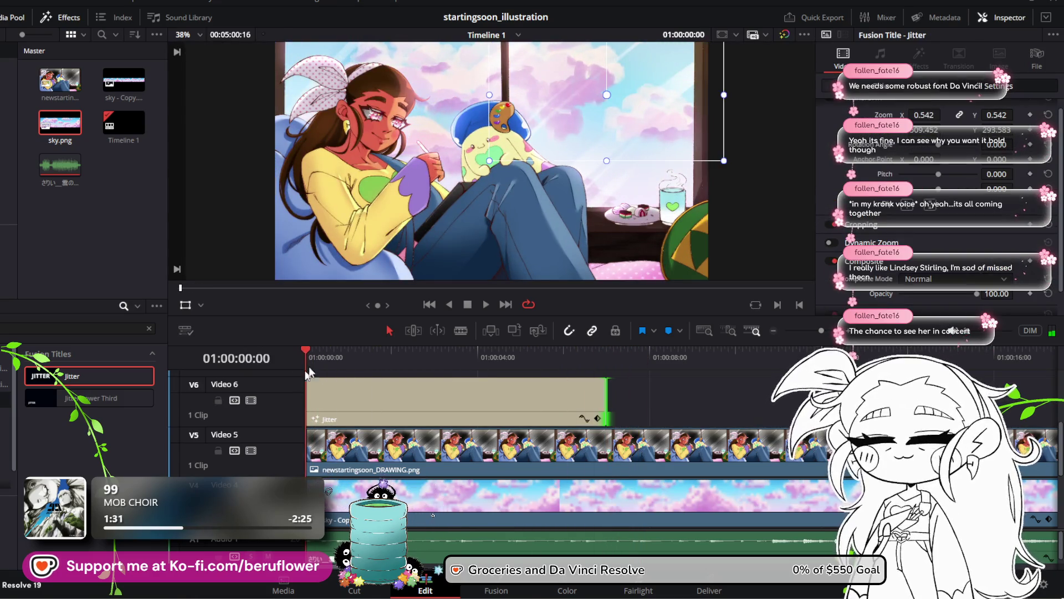
{"action": "left_click", "coordinate": [487, 305]}
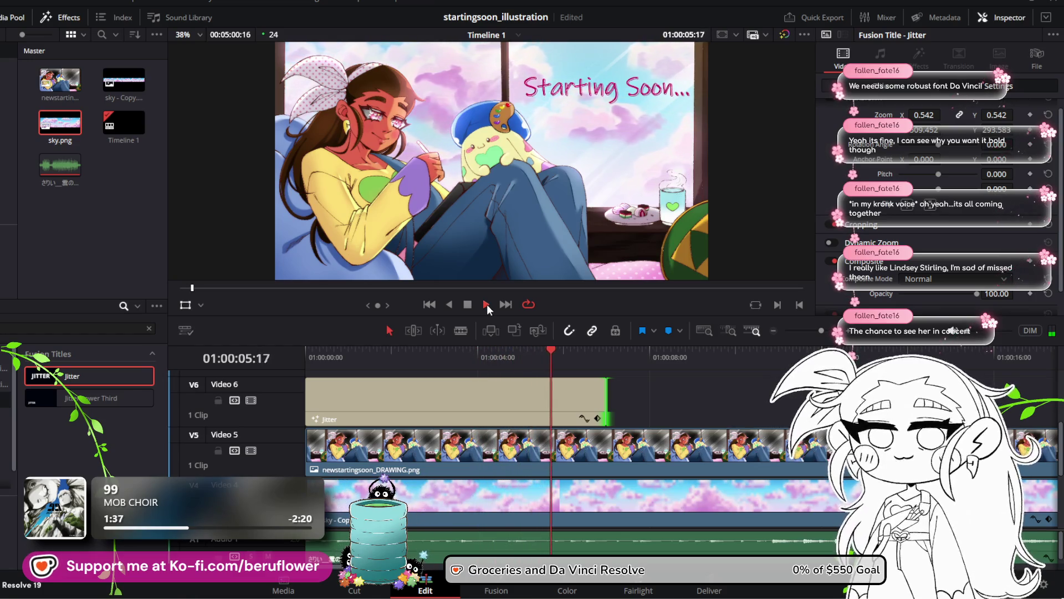
{"action": "left_click", "coordinate": [474, 305]}
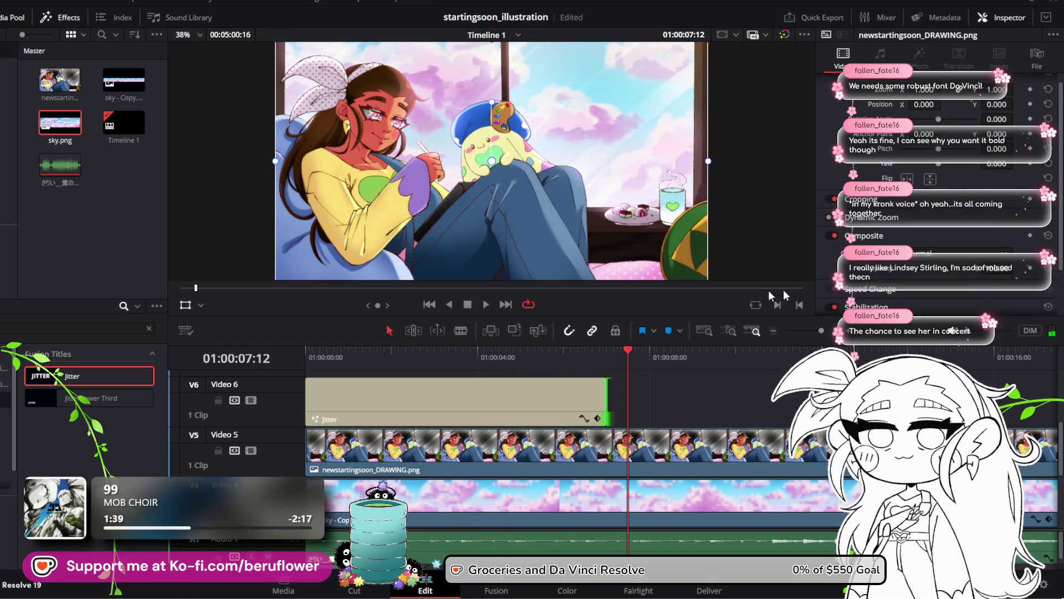
{"action": "scroll", "coordinate": [863, 282], "scroll_direction": "down", "scroll_amount": 2}
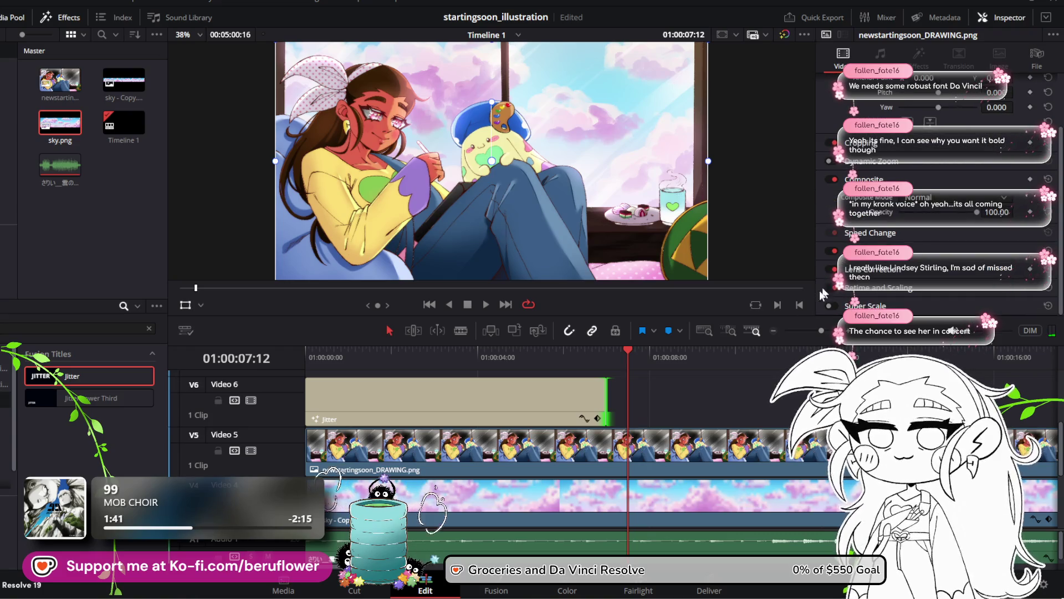
{"action": "left_click", "coordinate": [584, 399]}
{"action": "scroll", "coordinate": [850, 266], "scroll_direction": "up", "scroll_amount": 2}
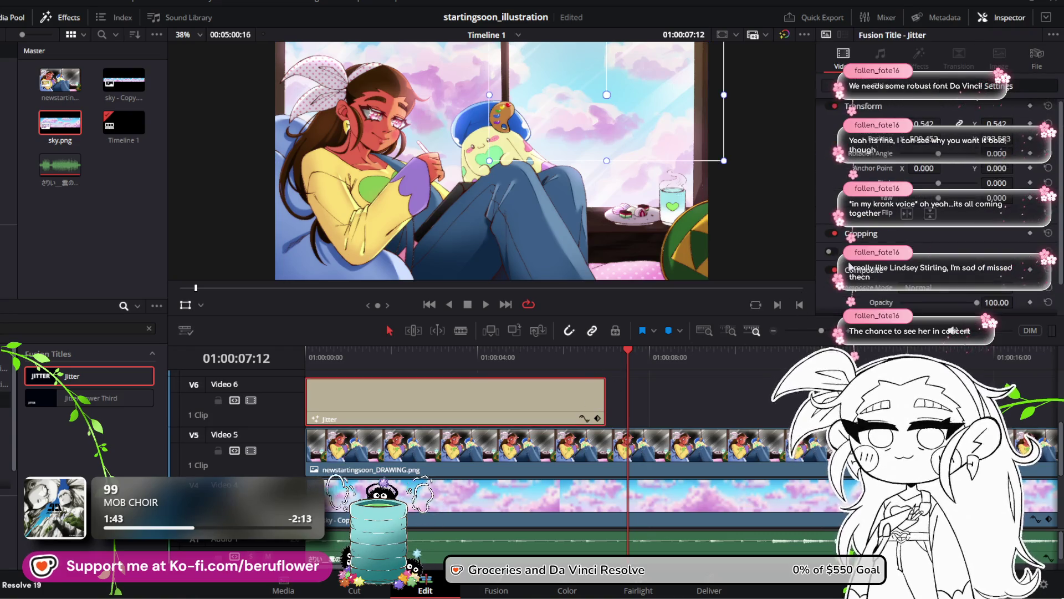
Lower the Jitter Speed to about 4.6 and preview the seven-second title
{"action": "scroll", "coordinate": [851, 277], "scroll_direction": "up", "scroll_amount": 5}
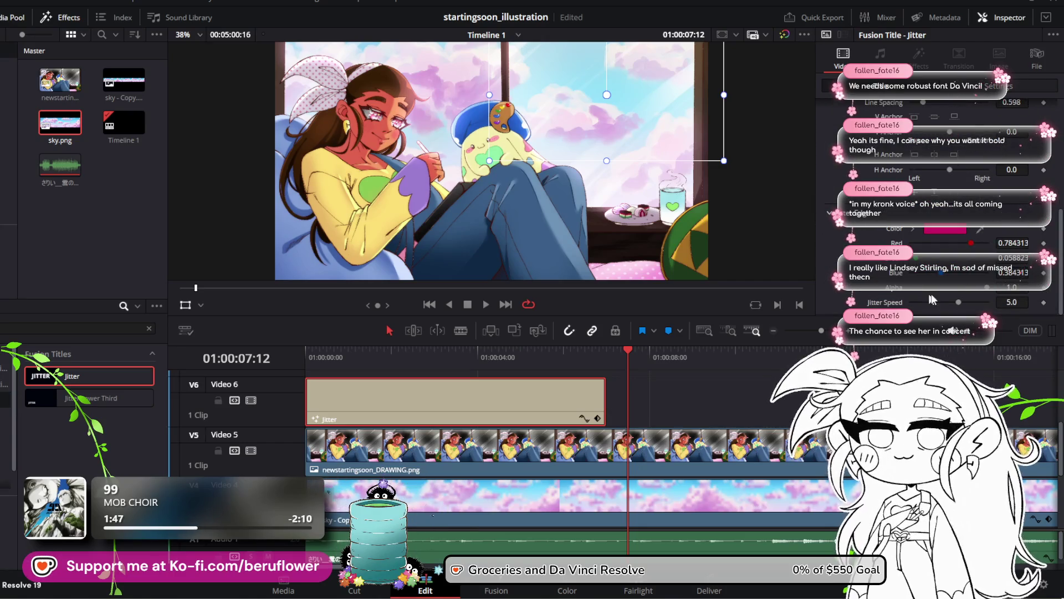
{"action": "left_click_drag", "start_coordinate": [960, 302], "coordinate": [956, 301]}
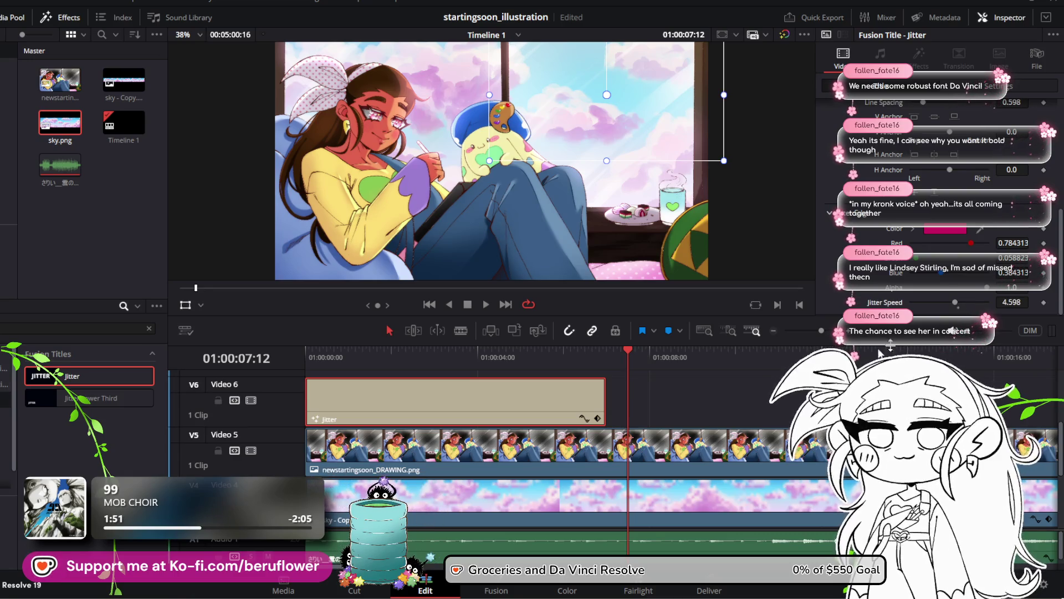
{"action": "left_click_drag", "start_coordinate": [627, 354], "coordinate": [307, 354]}
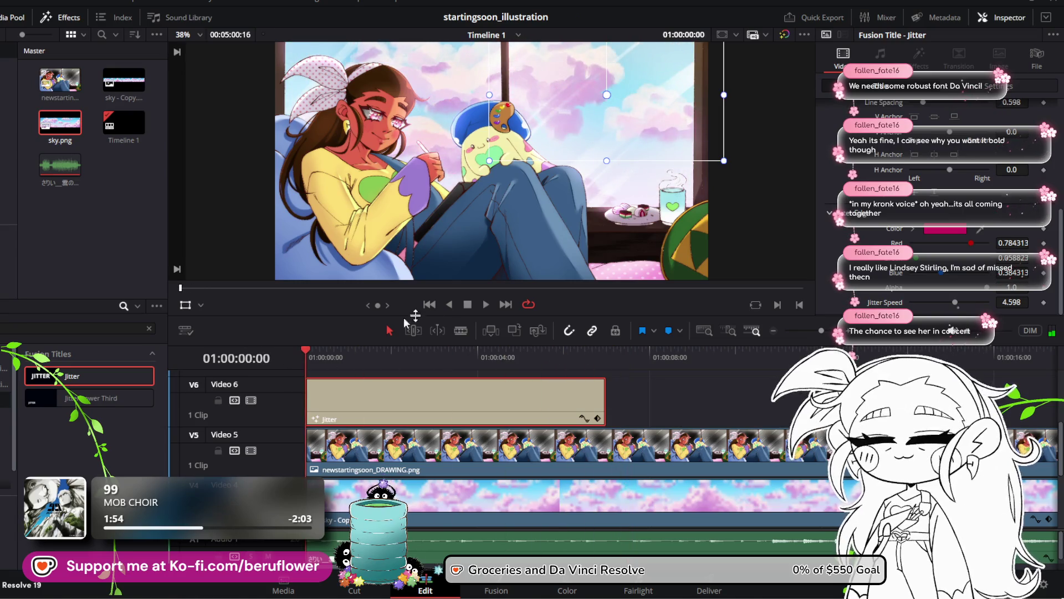
{"action": "left_click", "coordinate": [485, 304]}
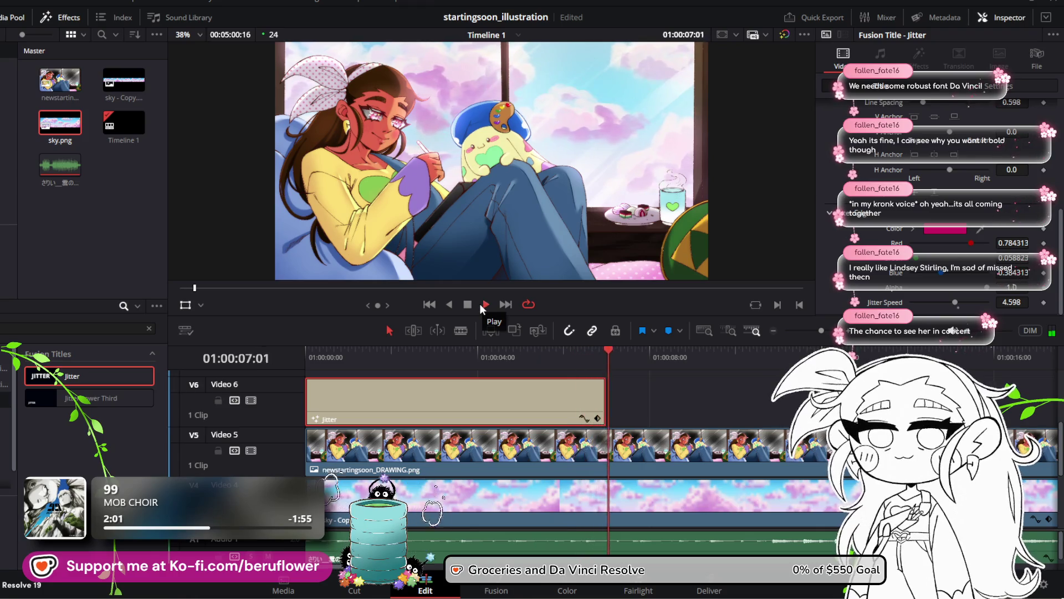
{"action": "left_click", "coordinate": [471, 311]}
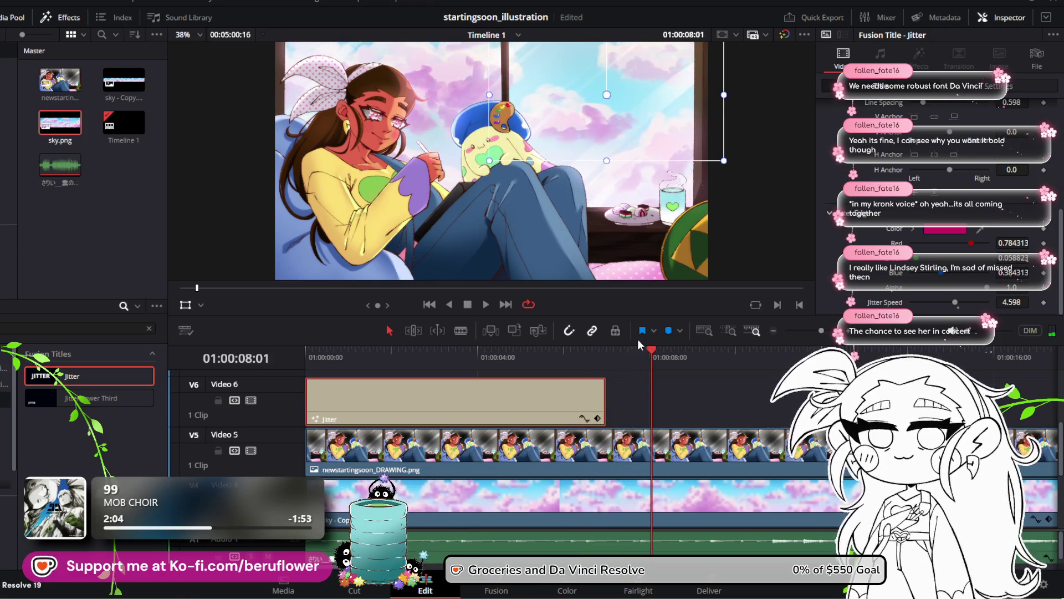
{"action": "left_click_drag", "start_coordinate": [649, 352], "coordinate": [606, 359]}
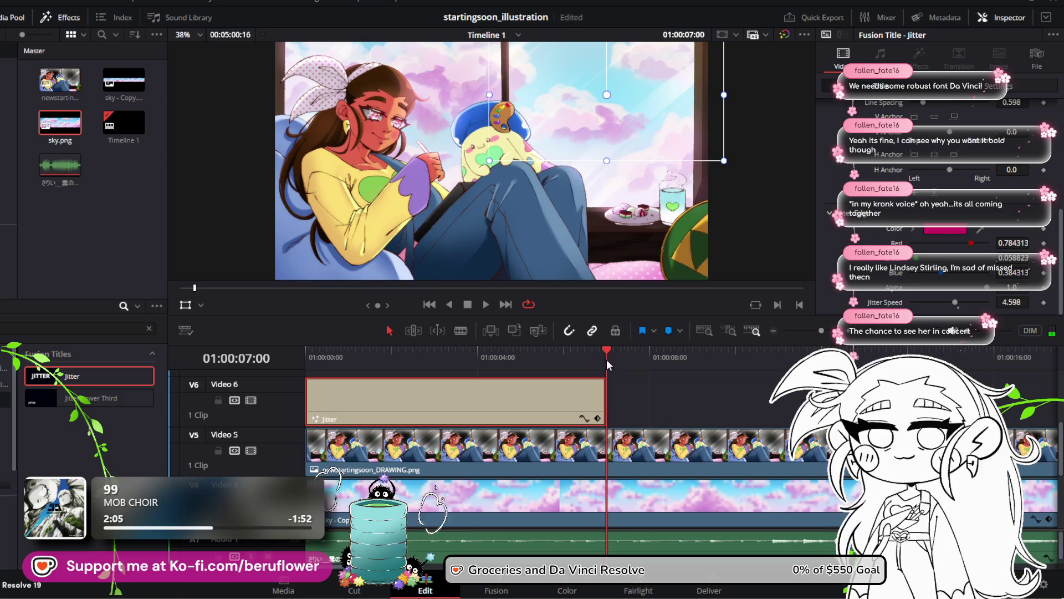
{"action": "left_click", "coordinate": [812, 329]}
Paste Jitter title copies along Video 6, remove the overhanging last one, and select all 42
{"action": "left_click_drag", "start_coordinate": [813, 328], "coordinate": [808, 331]}
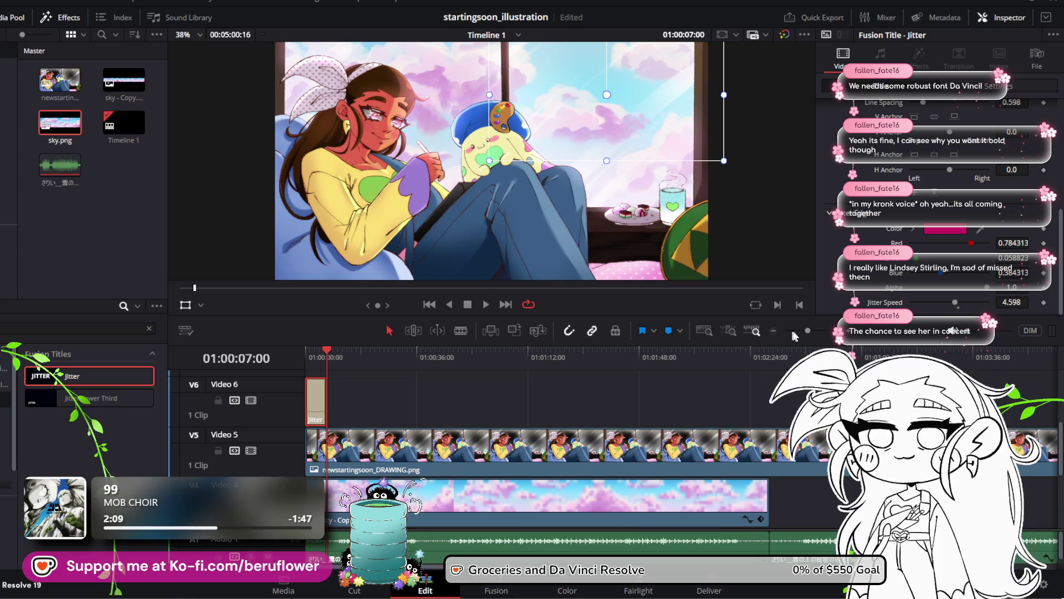
{"action": "left_click", "coordinate": [800, 329]}
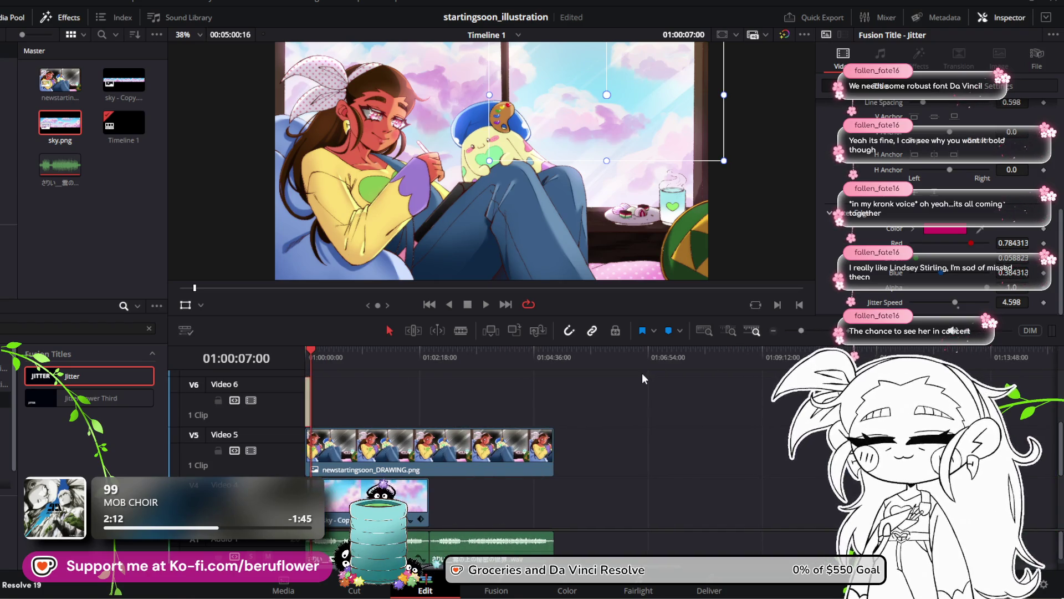
{"action": "key", "text": "l"}
{"action": "key", "text": "l"}
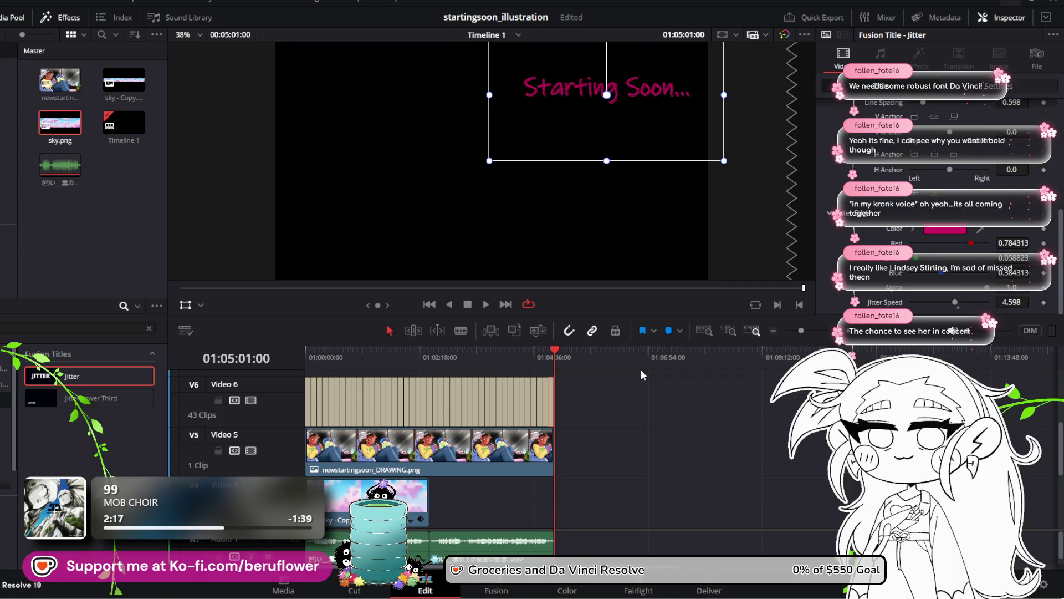
{"action": "left_click", "coordinate": [525, 459]}
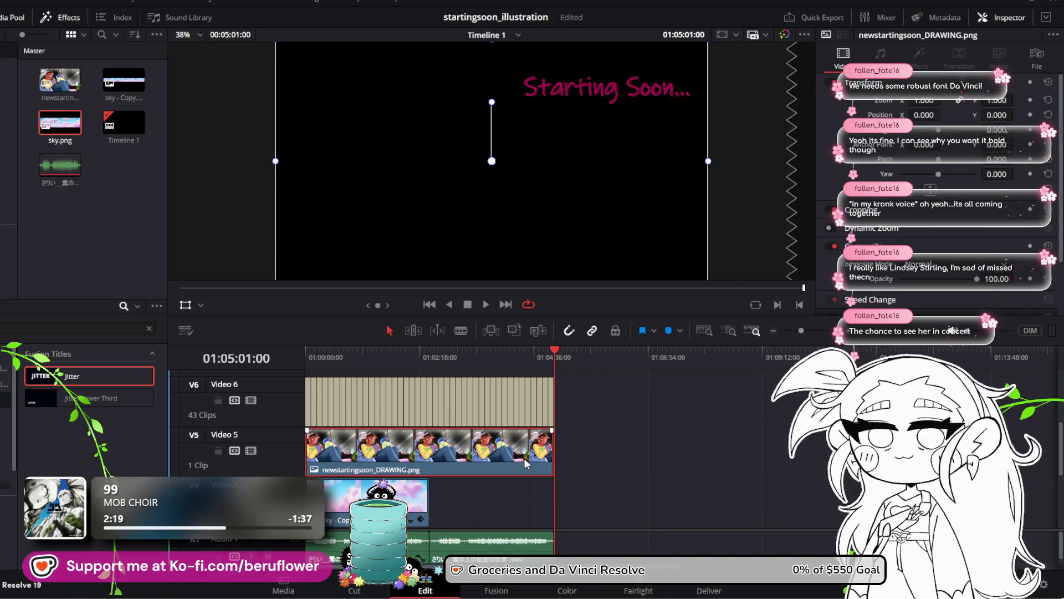
{"action": "key", "text": "ctrl+z"}
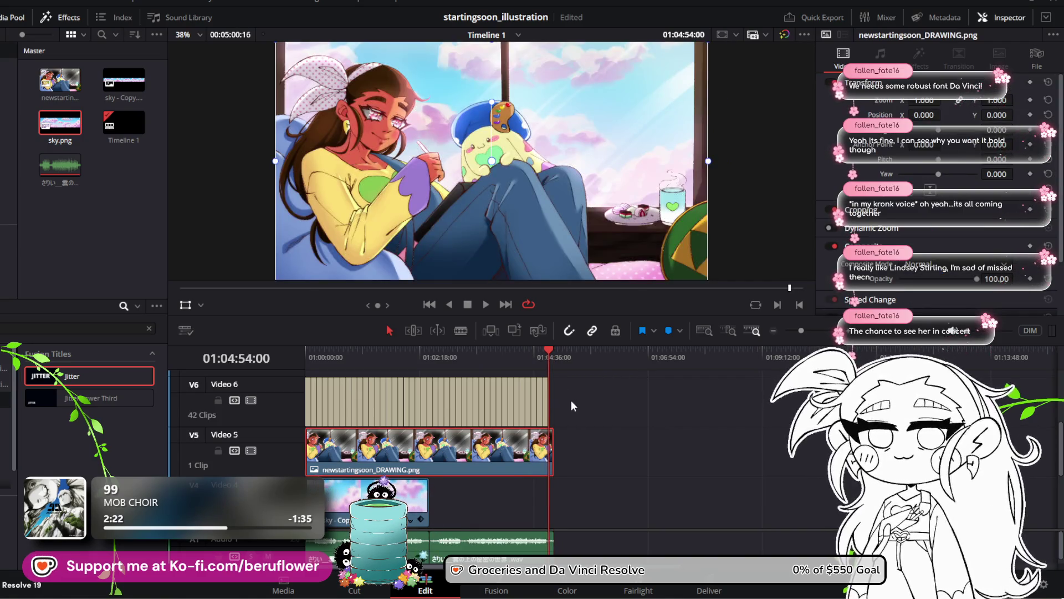
{"action": "mouse_move", "coordinate": [571, 400]}
{"action": "left_mouse_down"}
{"action": "mouse_move", "coordinate": [335, 417]}
{"action": "mouse_move", "coordinate": [314, 404]}
{"action": "left_mouse_up"}
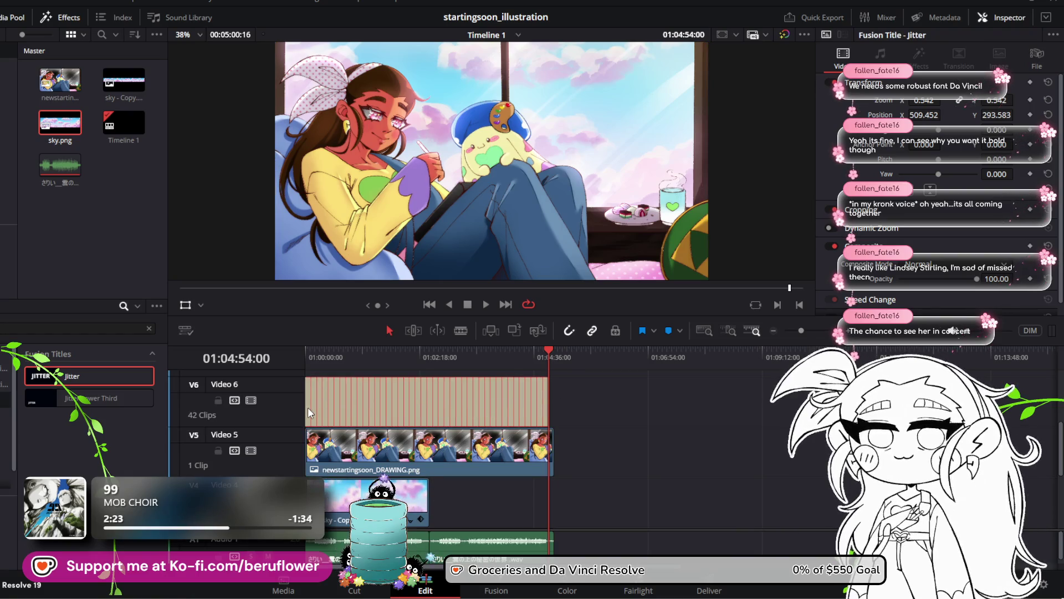
Combine the selected Jitter titles into Compound Clip 1 and play the timeline from the start
{"action": "right_click", "coordinate": [307, 407]}
{"action": "left_click", "coordinate": [389, 145]}
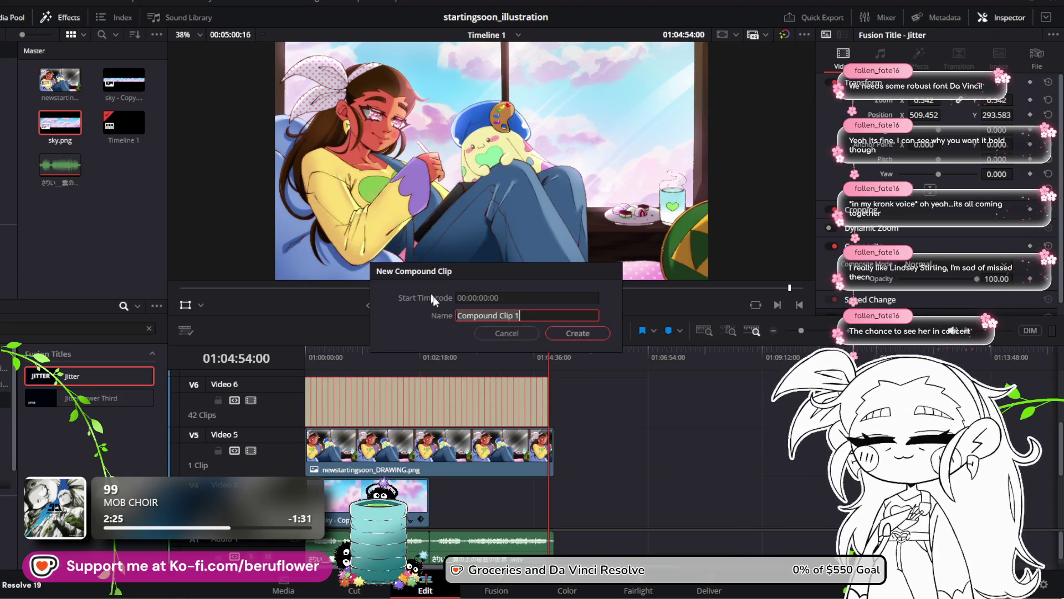
{"action": "left_click", "coordinate": [549, 334]}
{"action": "left_click_drag", "start_coordinate": [548, 351], "coordinate": [307, 355]}
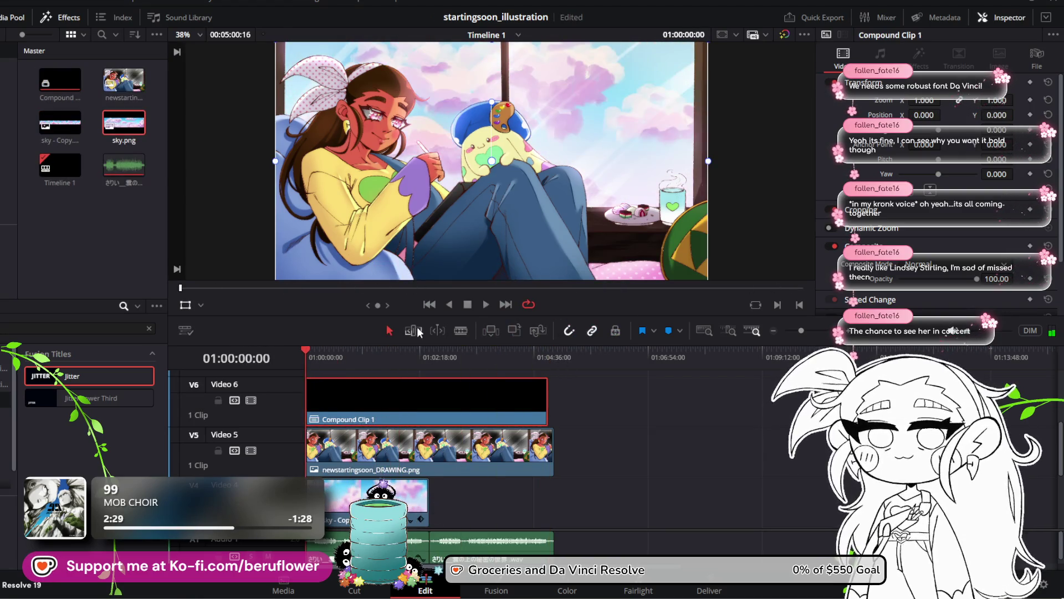
{"action": "left_click", "coordinate": [483, 304]}
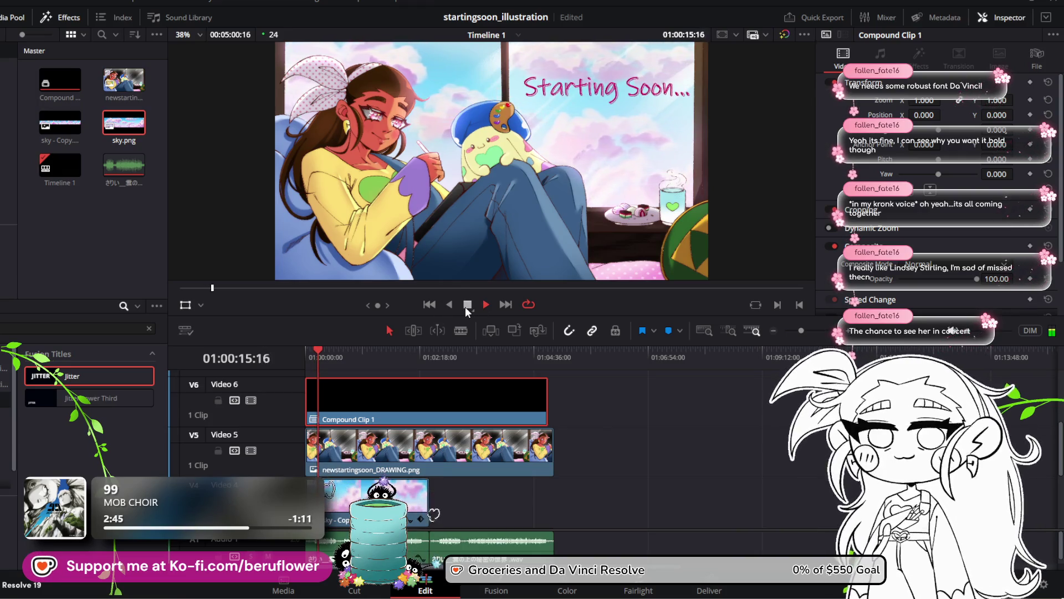
Shift Compound Clip 1 slightly later on Video 6 and play back to check the timing
{"action": "left_click", "coordinate": [468, 305]}
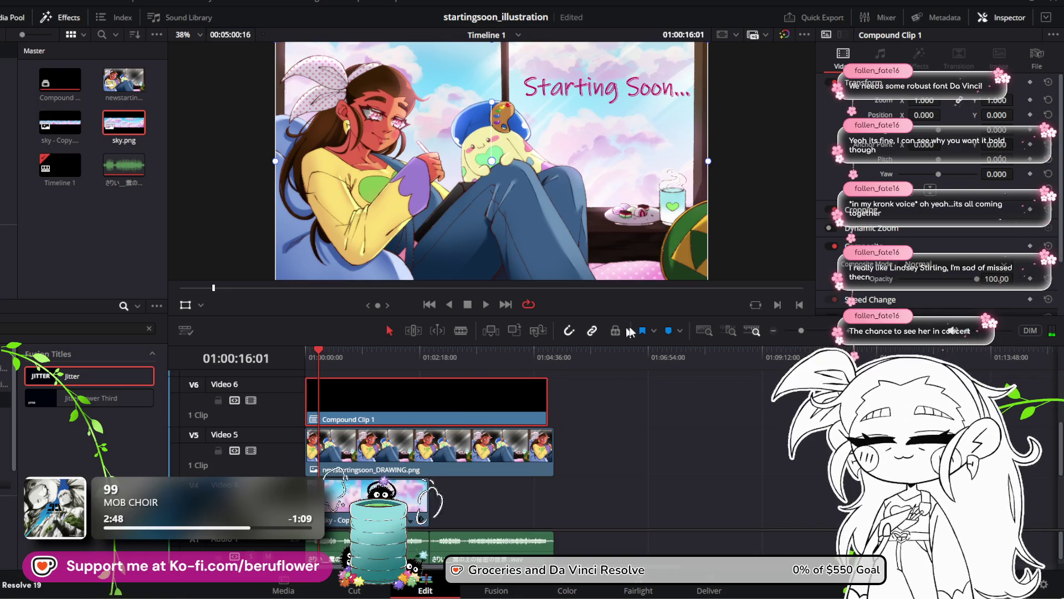
{"action": "left_click_drag", "start_coordinate": [801, 331], "coordinate": [807, 331]}
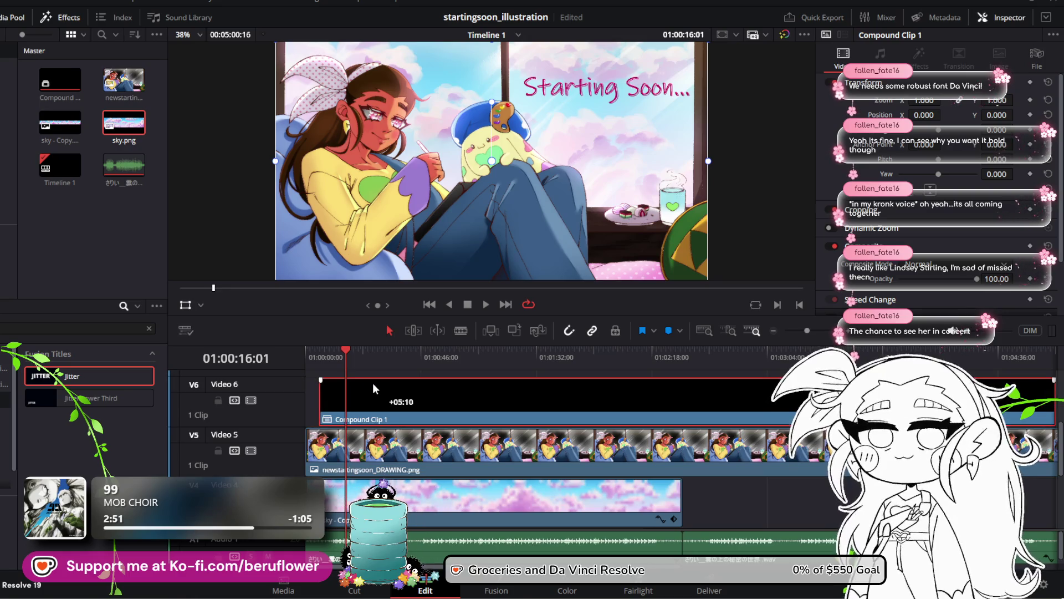
{"action": "left_click_drag", "start_coordinate": [371, 384], "coordinate": [378, 384]}
{"action": "left_click", "coordinate": [331, 357]}
{"action": "left_click_drag", "start_coordinate": [331, 356], "coordinate": [305, 357]}
{"action": "left_click", "coordinate": [484, 304]}
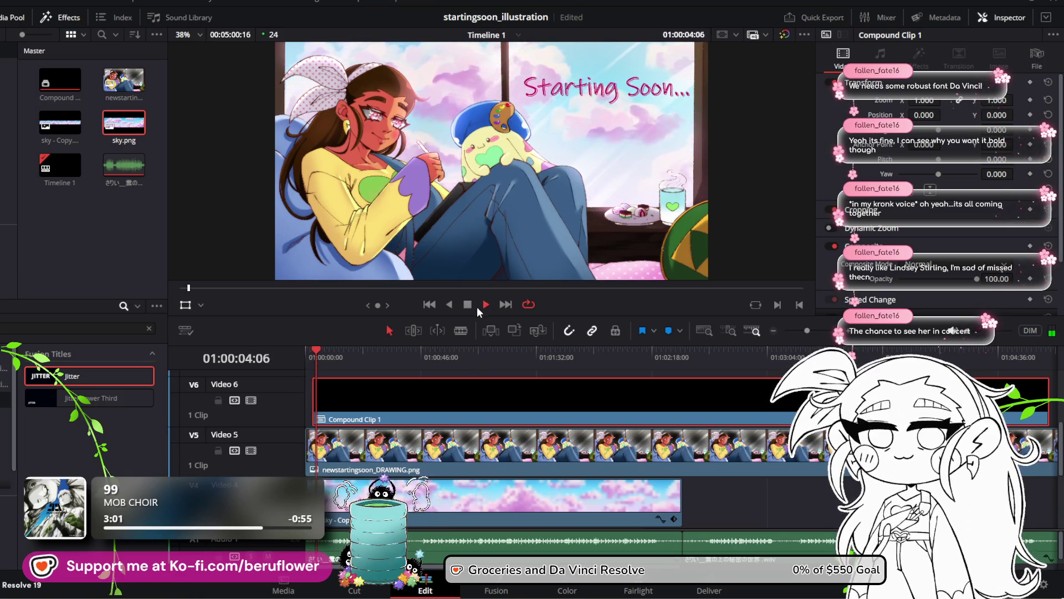
{"action": "key", "text": "space"}
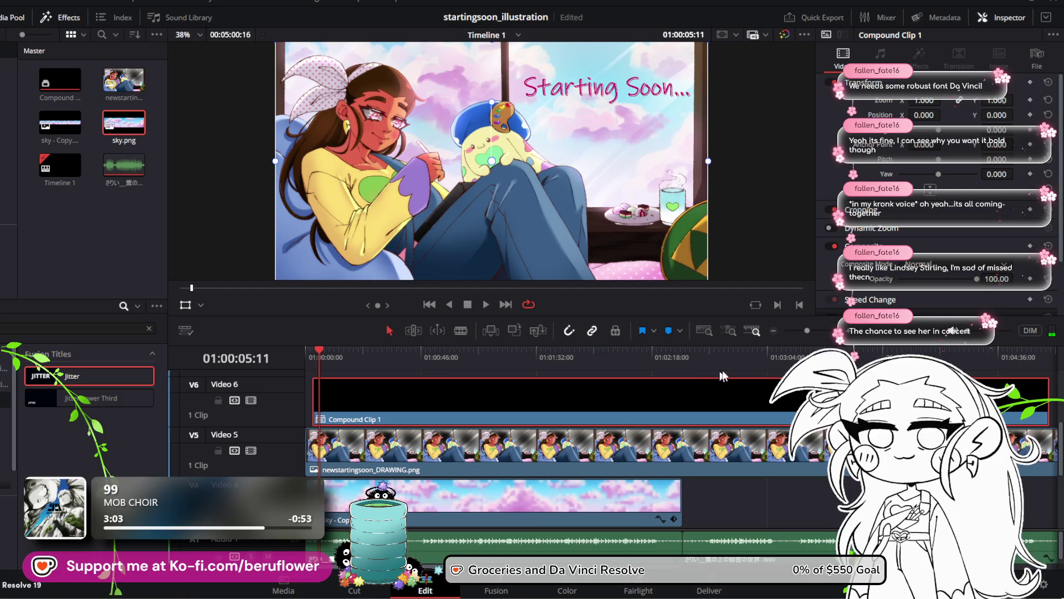
Move Compound Clip 1 earlier so the title starts about a second in, then replay
{"action": "left_click", "coordinate": [820, 332]}
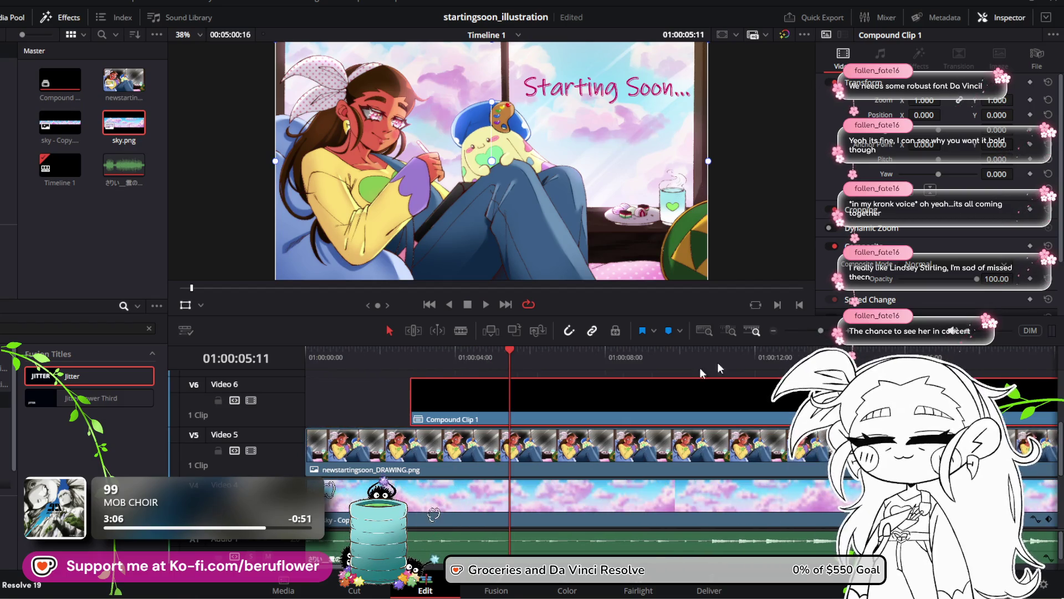
{"action": "left_click_drag", "start_coordinate": [457, 398], "coordinate": [422, 402]}
{"action": "left_click_drag", "start_coordinate": [373, 363], "coordinate": [272, 362]}
{"action": "left_click", "coordinate": [486, 305]}
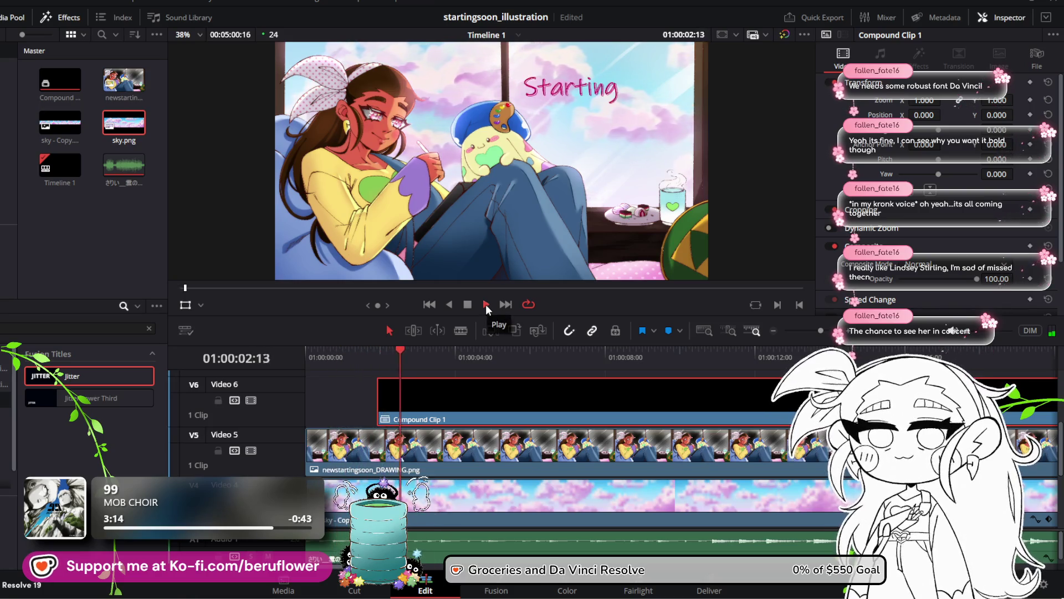
{"action": "left_click", "coordinate": [467, 304]}
{"action": "left_click_drag", "start_coordinate": [409, 386], "coordinate": [381, 388]}
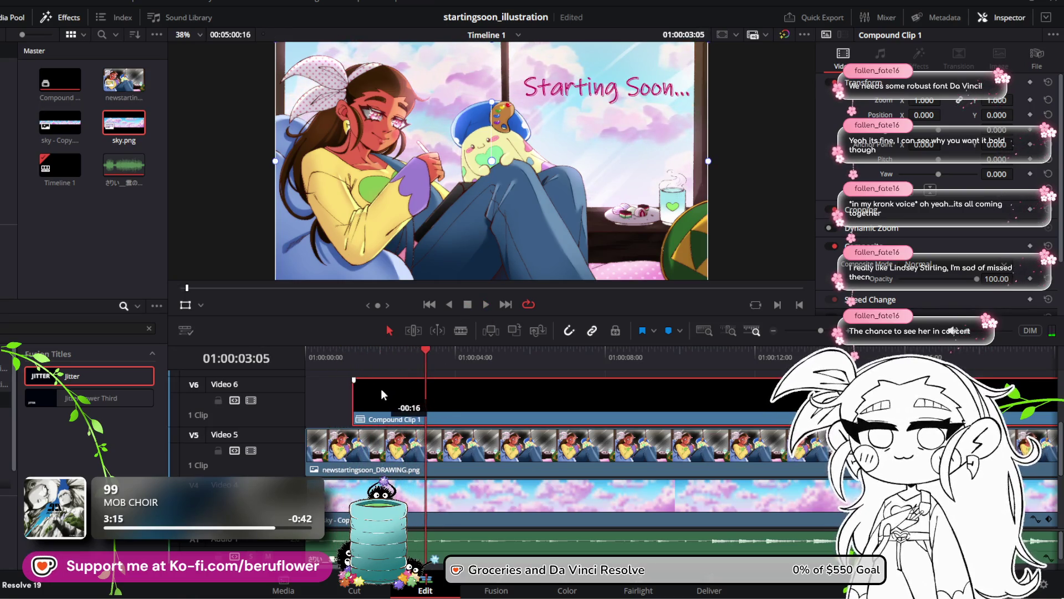
{"action": "left_click_drag", "start_coordinate": [363, 350], "coordinate": [321, 352]}
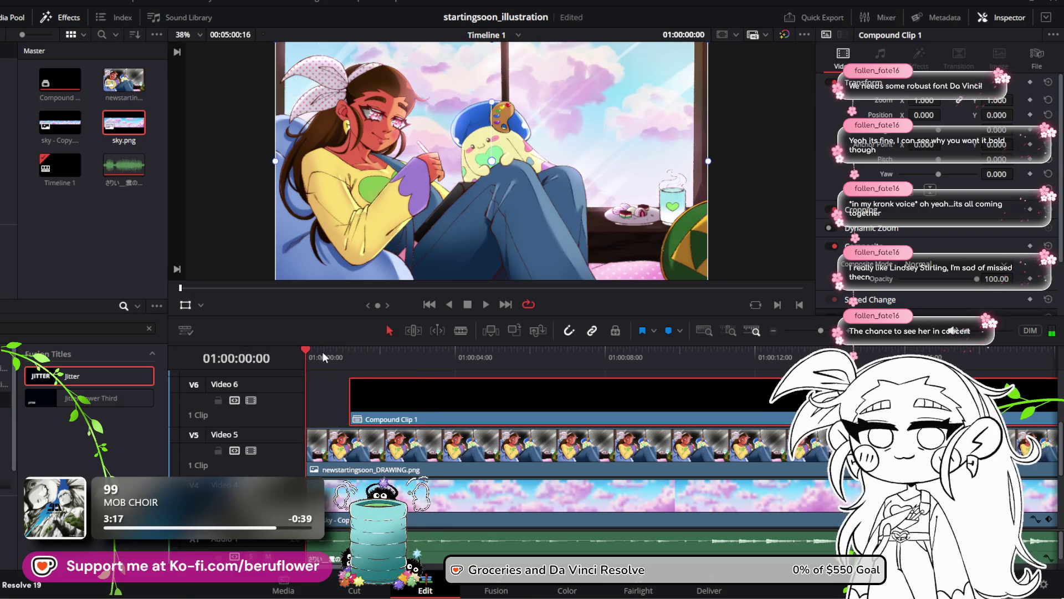
{"action": "left_click", "coordinate": [485, 305]}
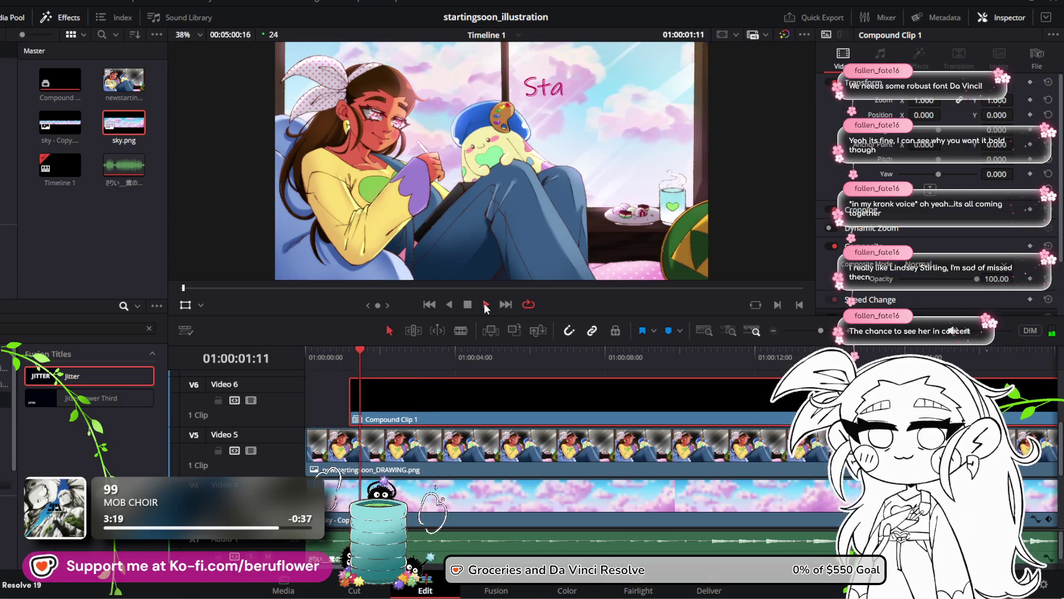
{"action": "key", "text": "space"}
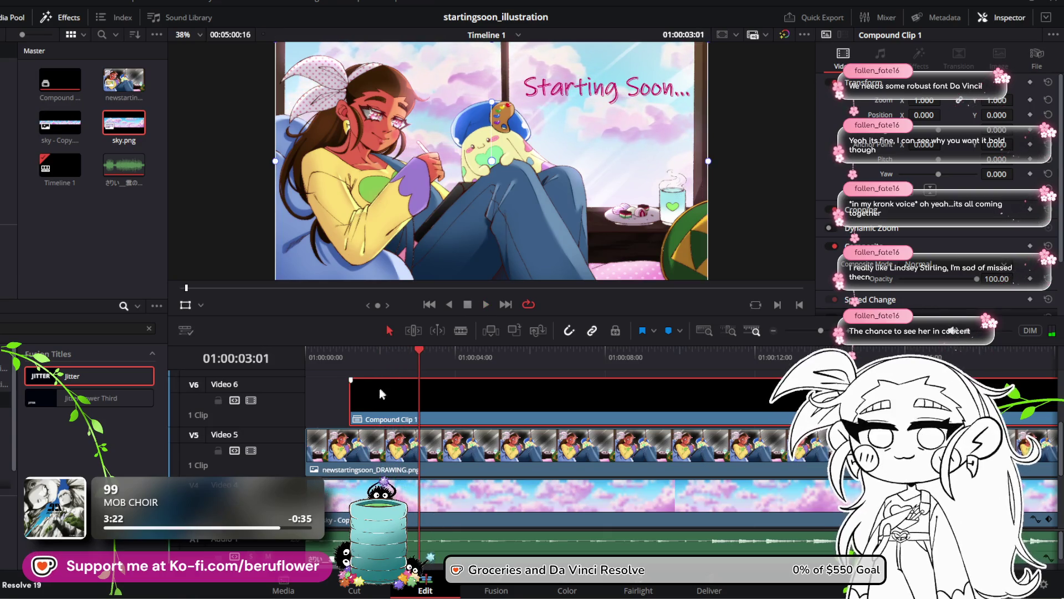
{"action": "left_click_drag", "start_coordinate": [365, 396], "coordinate": [355, 390]}
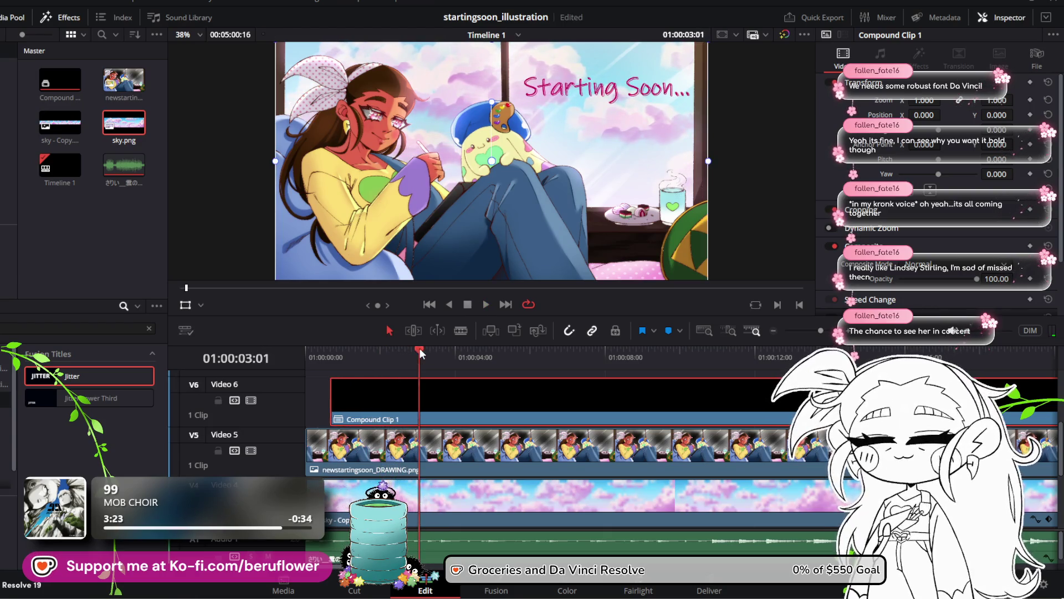
{"action": "left_click_drag", "start_coordinate": [421, 349], "coordinate": [291, 361]}
{"action": "left_click", "coordinate": [485, 304]}
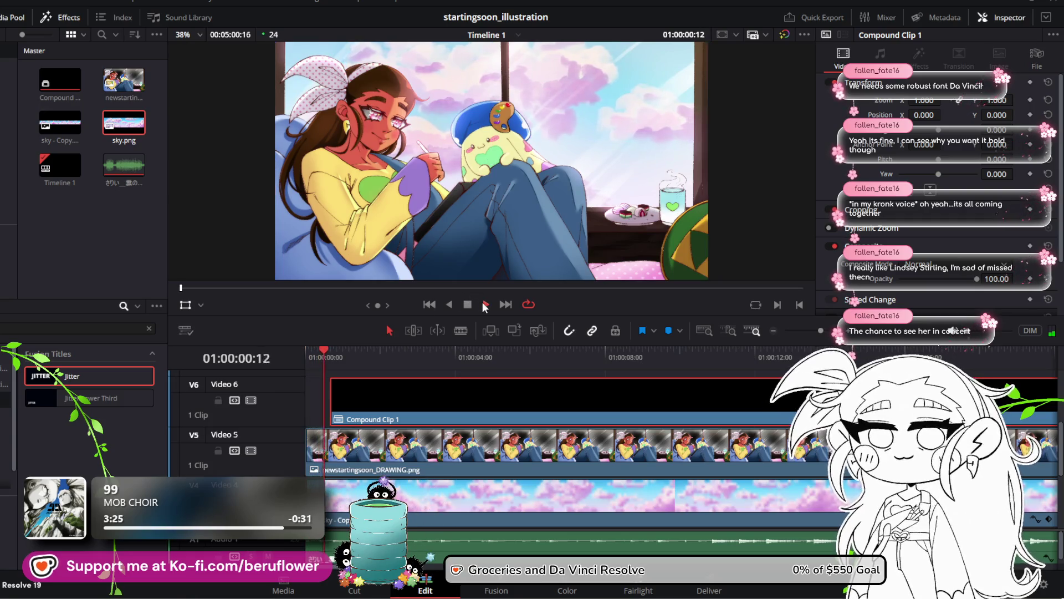
{"action": "scroll", "coordinate": [525, 202], "scroll_direction": "down", "scroll_amount": 1}
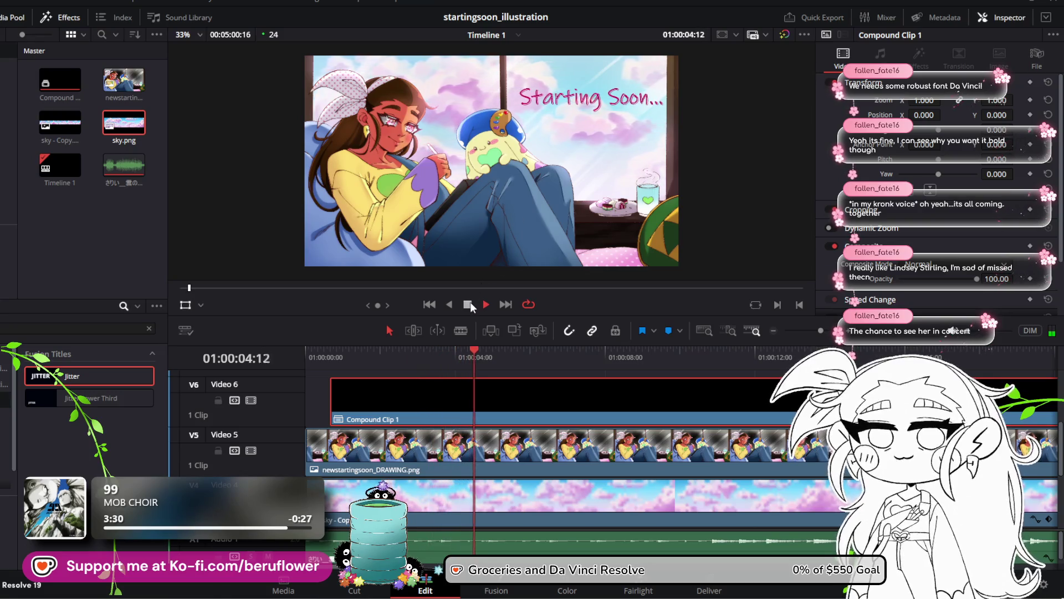
{"action": "key", "text": "space"}
{"action": "left_click_drag", "start_coordinate": [406, 411], "coordinate": [402, 413]}
{"action": "left_click_drag", "start_coordinate": [401, 358], "coordinate": [303, 375]}
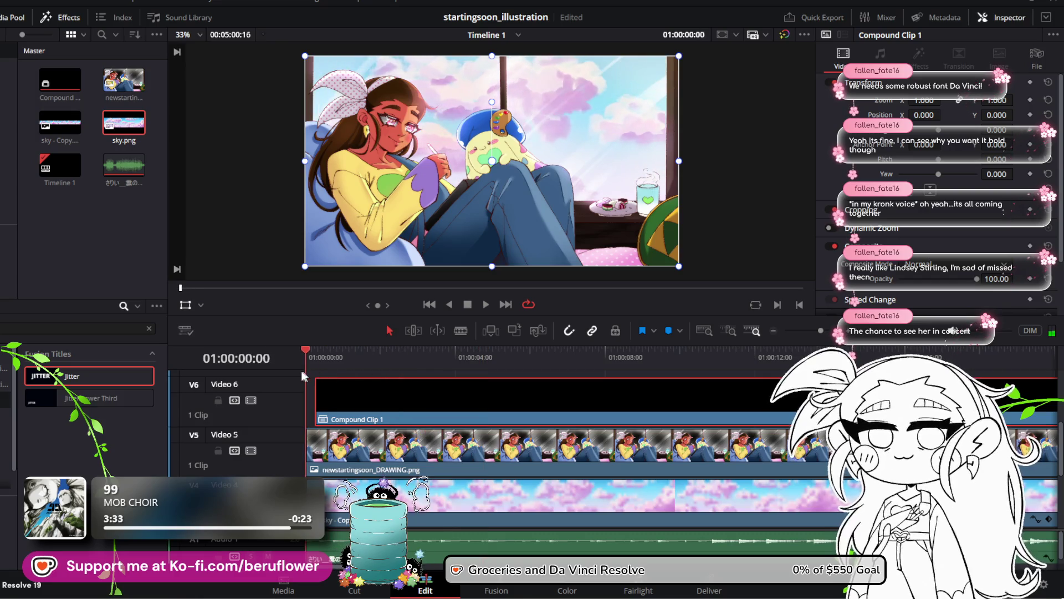
{"action": "left_click", "coordinate": [486, 304]}
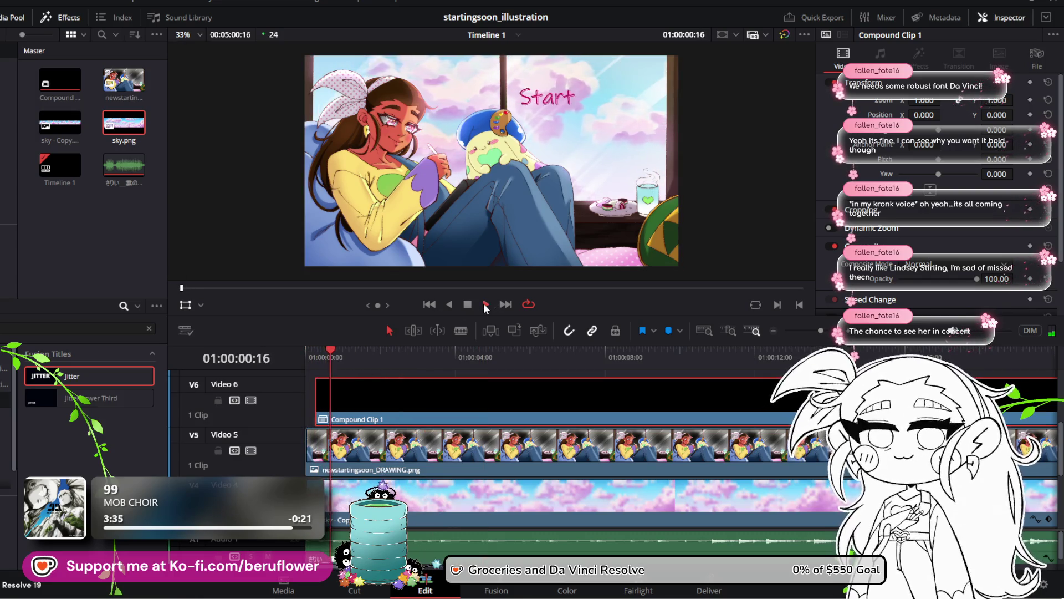
{"action": "scroll", "coordinate": [499, 186], "scroll_direction": "down", "scroll_amount": 1}
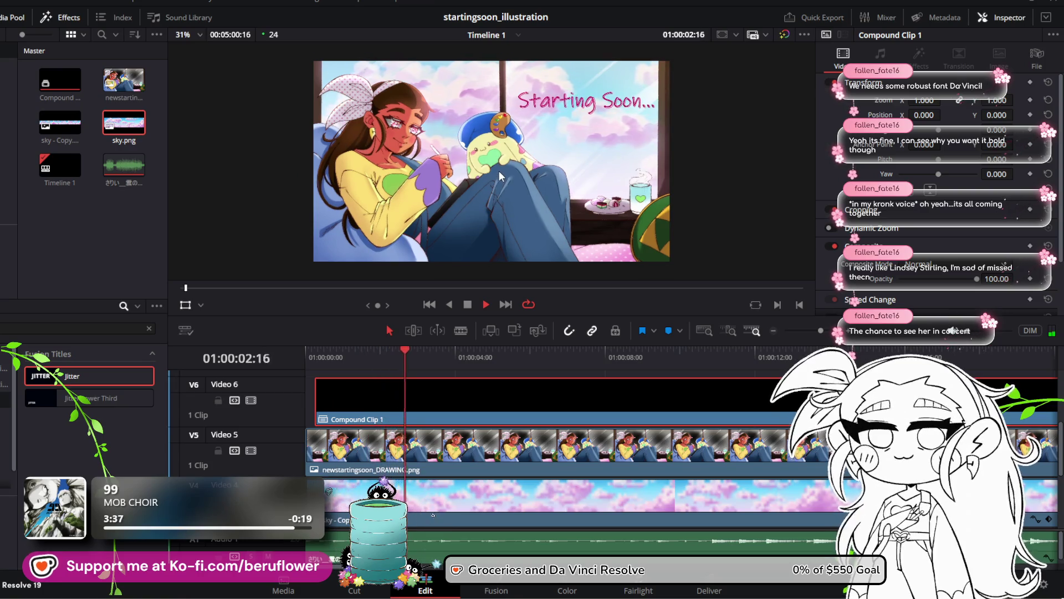
{"action": "scroll", "coordinate": [503, 180], "scroll_direction": "up", "scroll_amount": 1}
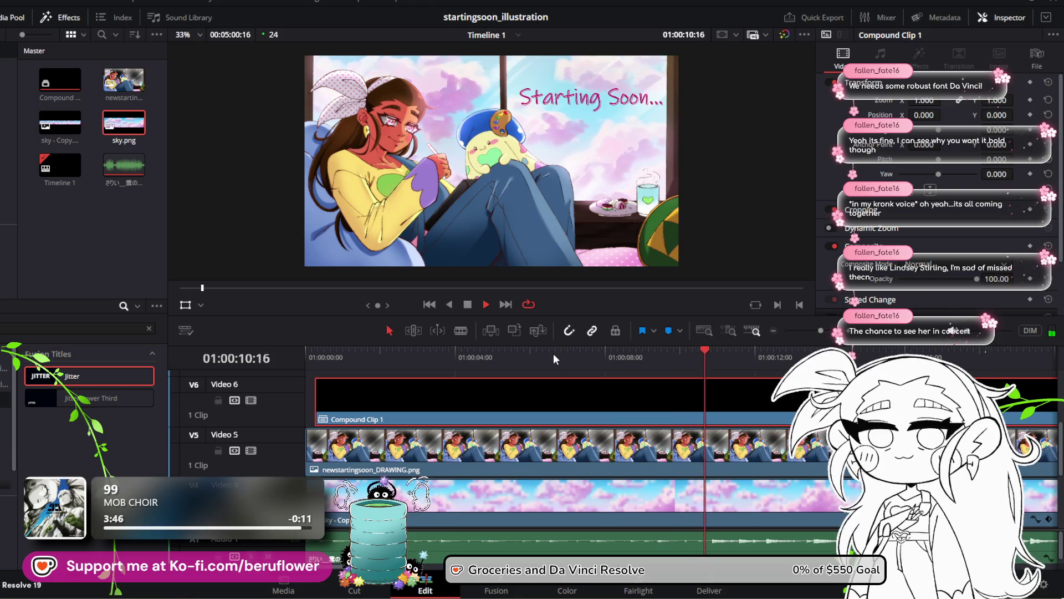
{"action": "mouse_move", "coordinate": [553, 354]}
{"action": "left_mouse_down"}
{"action": "mouse_move", "coordinate": [444, 374]}
{"action": "mouse_move", "coordinate": [291, 368]}
{"action": "left_mouse_up"}
{"action": "key", "text": "space"}
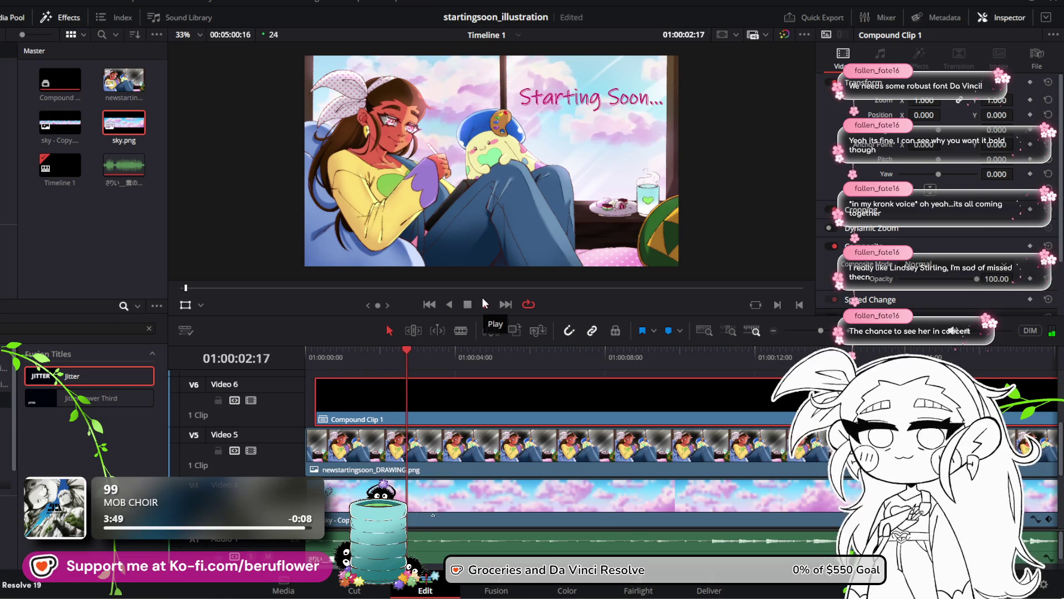
{"action": "left_click", "coordinate": [476, 304]}
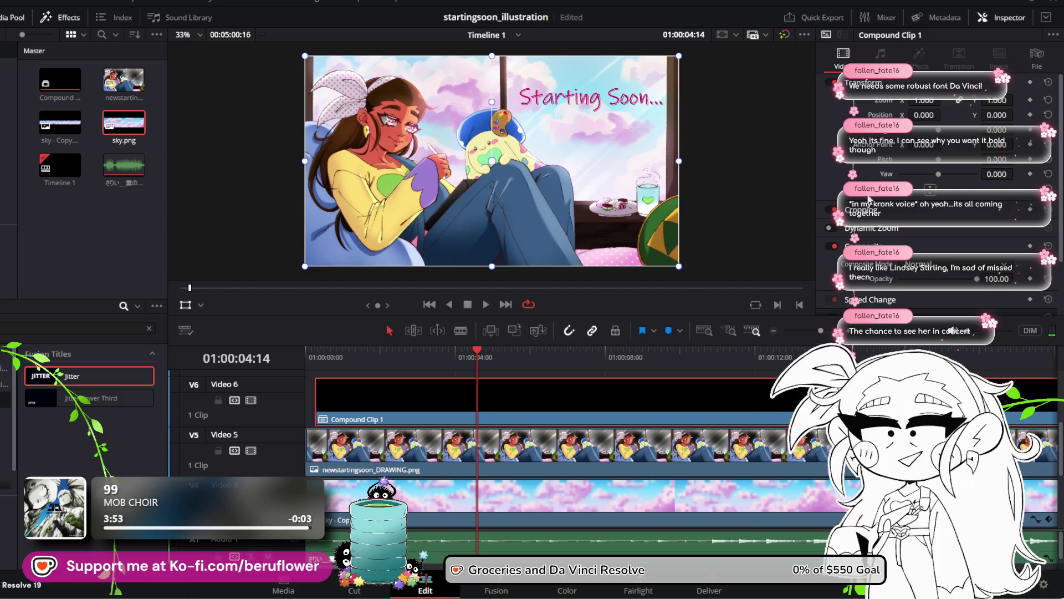
{"action": "scroll", "coordinate": [869, 200], "scroll_direction": "down", "scroll_amount": 2}
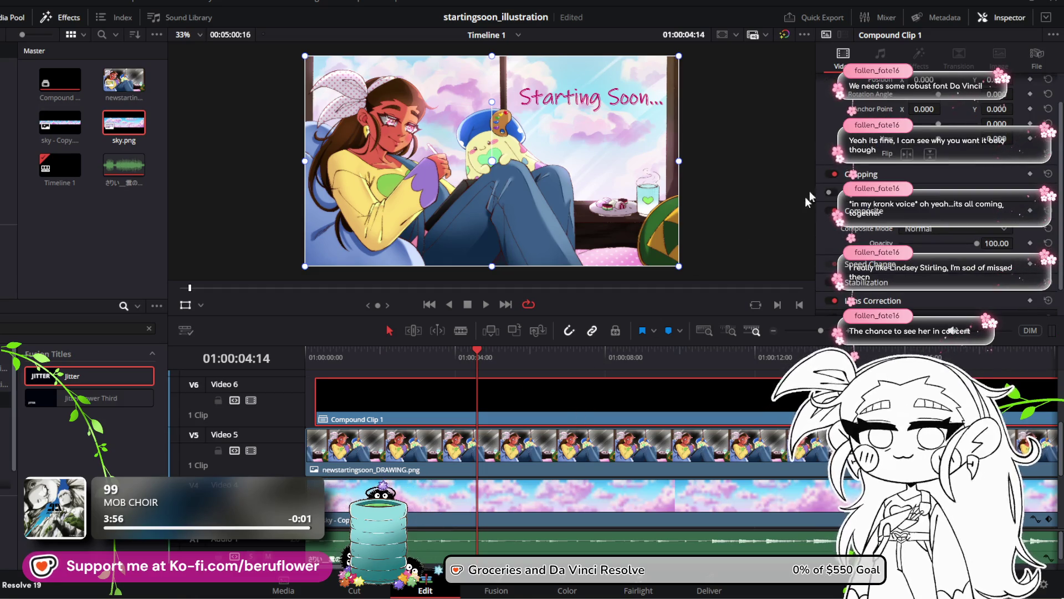
{"action": "scroll", "coordinate": [869, 200], "scroll_direction": "up", "scroll_amount": 2}
{"action": "scroll", "coordinate": [844, 180], "scroll_direction": "down", "scroll_amount": 4}
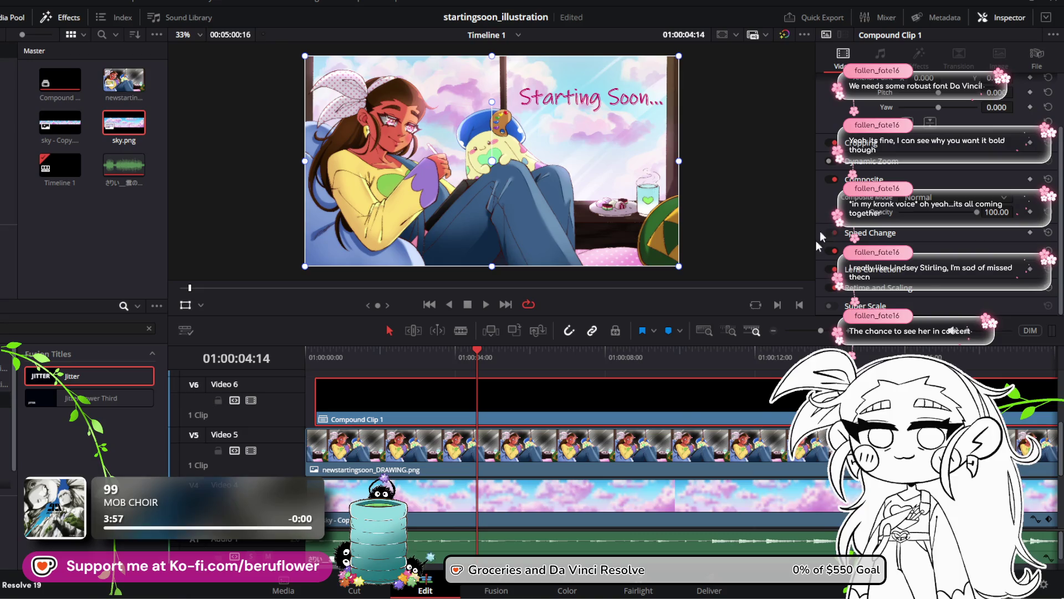
Scale Compound Clip 1 to 0.949 zoom and place it at X 24.300, Y 103.275
{"action": "scroll", "coordinate": [848, 108], "scroll_direction": "up", "scroll_amount": 4}
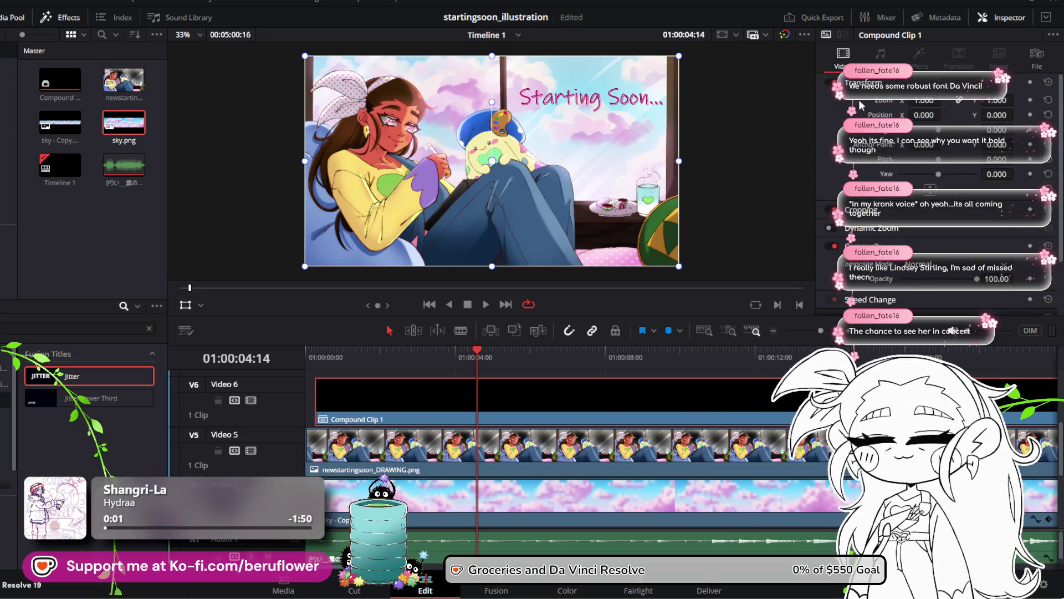
{"action": "left_click_drag", "start_coordinate": [557, 105], "coordinate": [554, 104]}
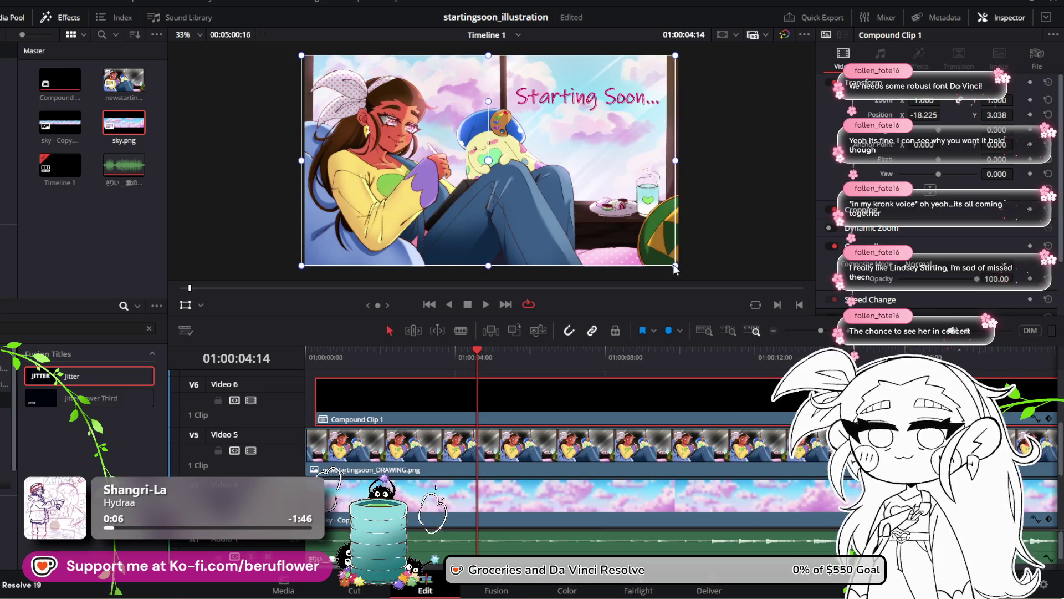
{"action": "left_click_drag", "start_coordinate": [675, 268], "coordinate": [673, 255]}
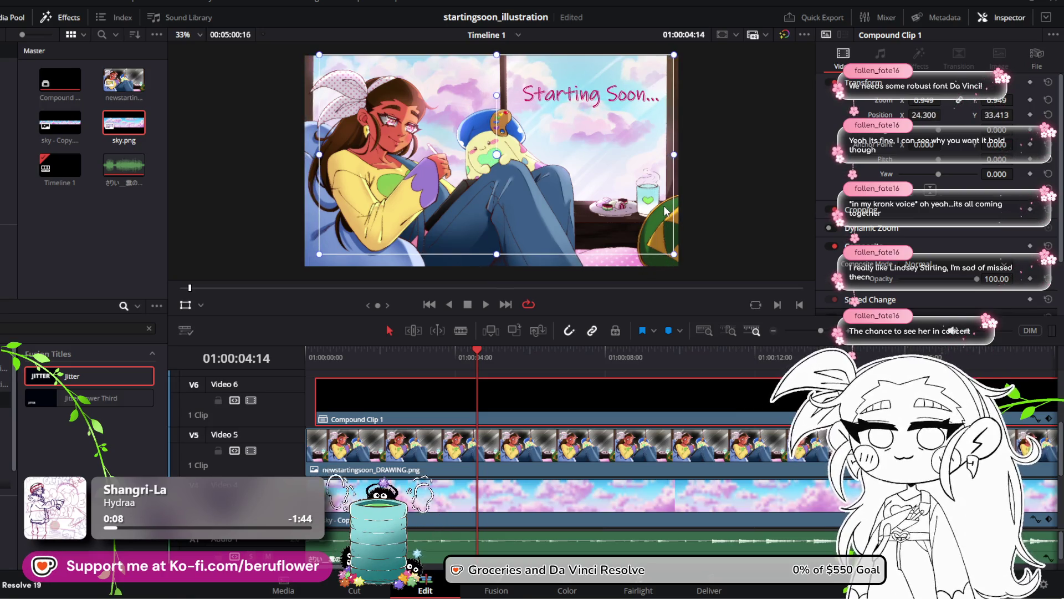
{"action": "left_click_drag", "start_coordinate": [666, 211], "coordinate": [666, 196]}
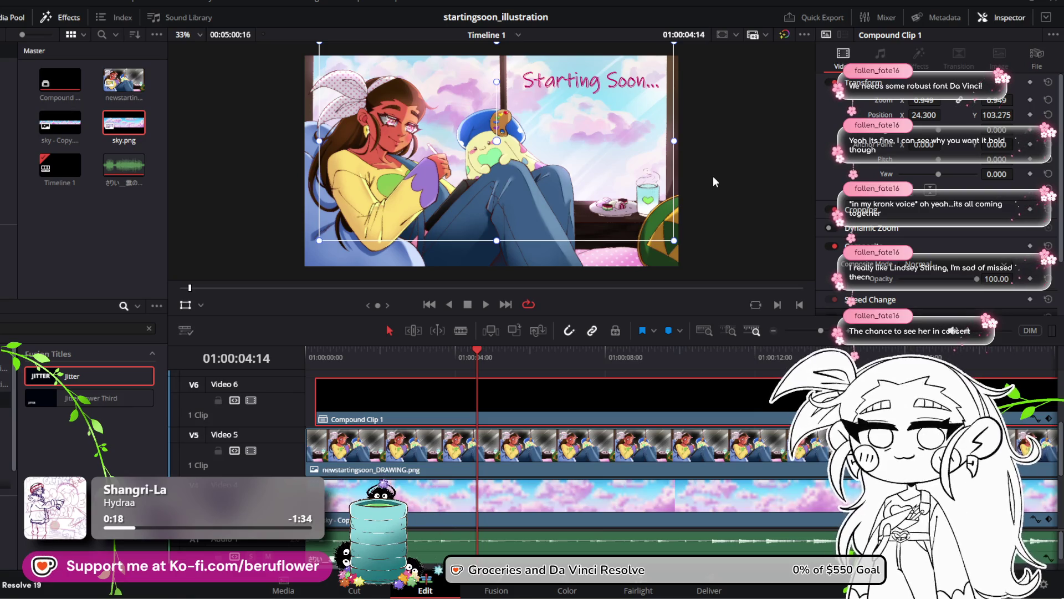
{"action": "left_click", "coordinate": [584, 467]}
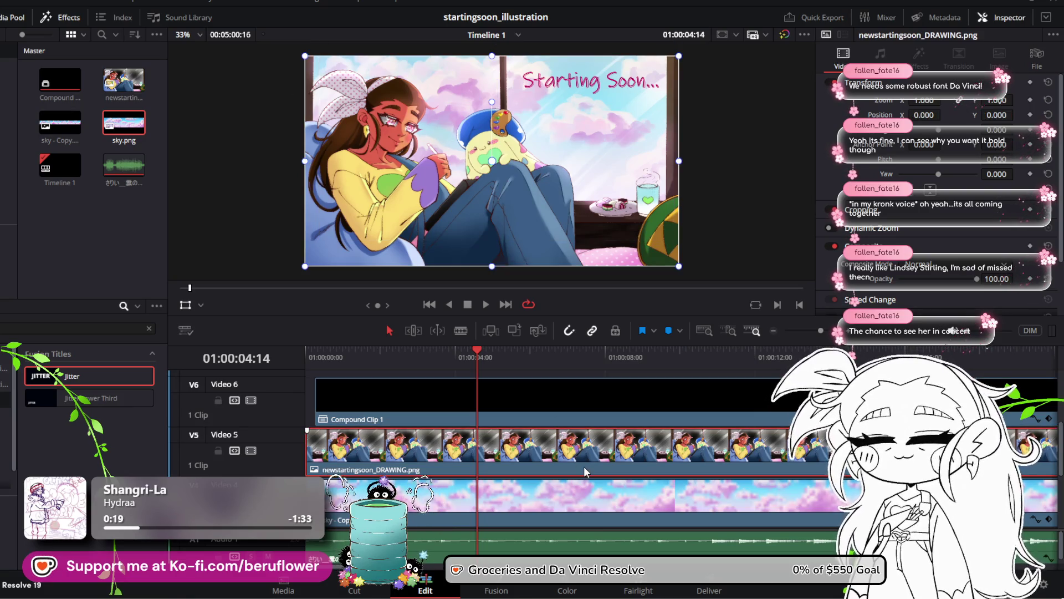
Play the Starting Soon animation from the beginning of the timeline
{"action": "key", "text": "Home"}
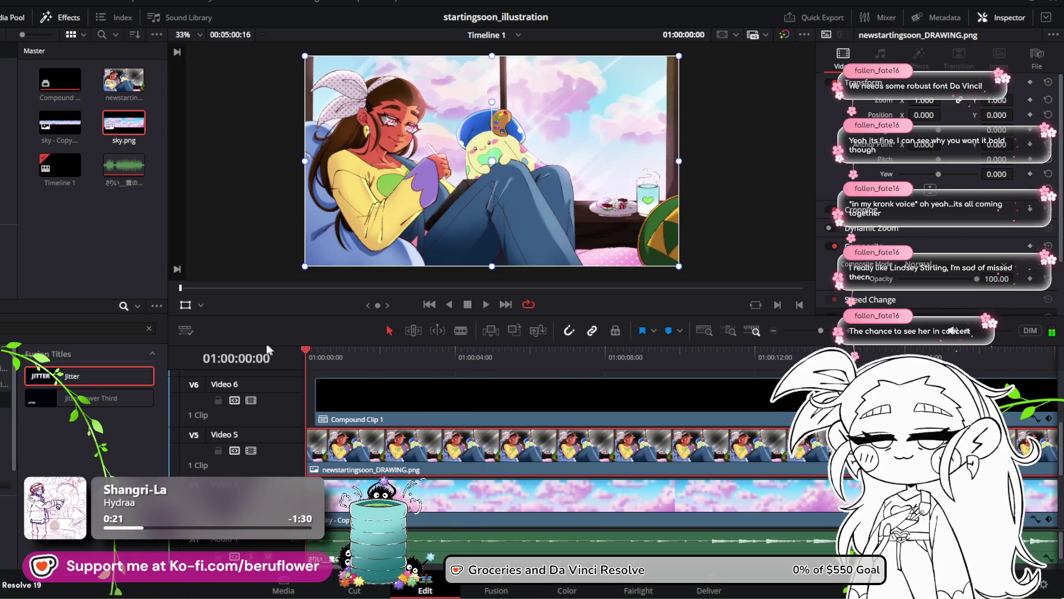
{"action": "left_click", "coordinate": [486, 305]}
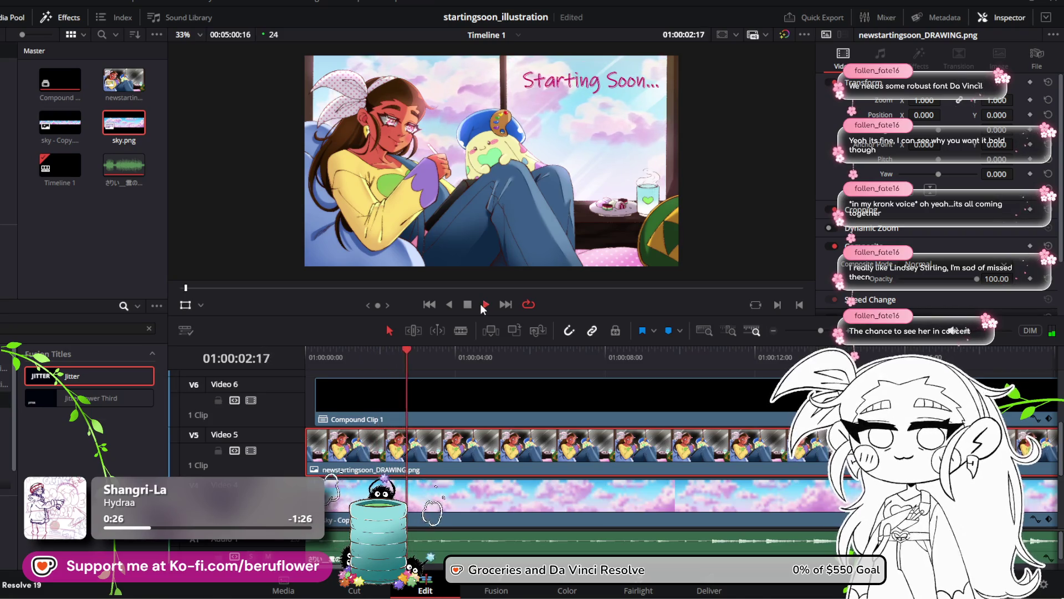
{"action": "key", "text": "space"}
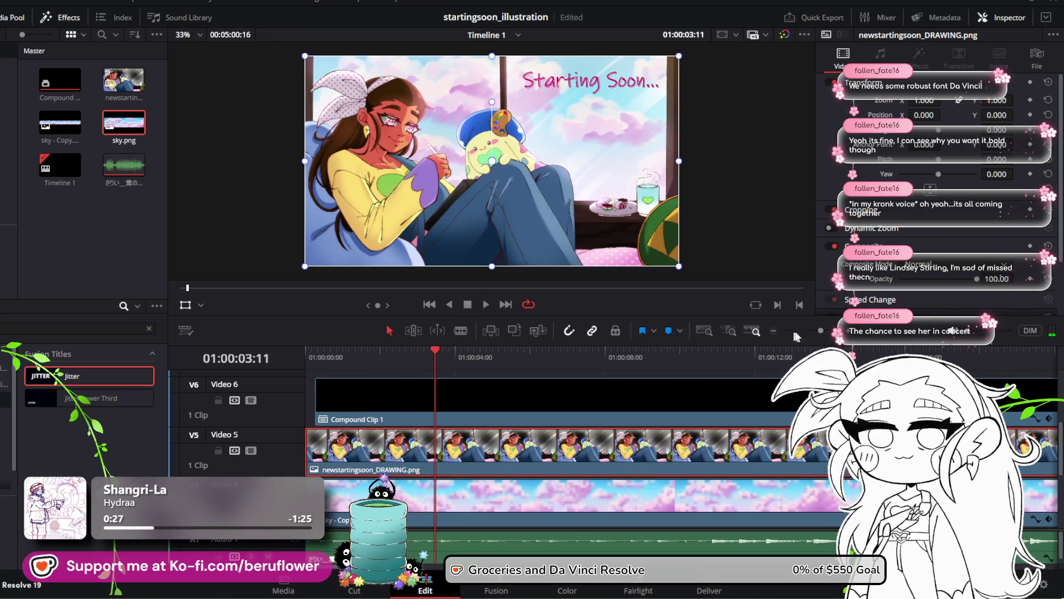
Play the ending, where the title stops a few seconds before the illustration, and select Compound Clip 1
{"action": "left_click_drag", "start_coordinate": [809, 331], "coordinate": [803, 331]}
{"action": "left_click_drag", "start_coordinate": [638, 368], "coordinate": [661, 360]}
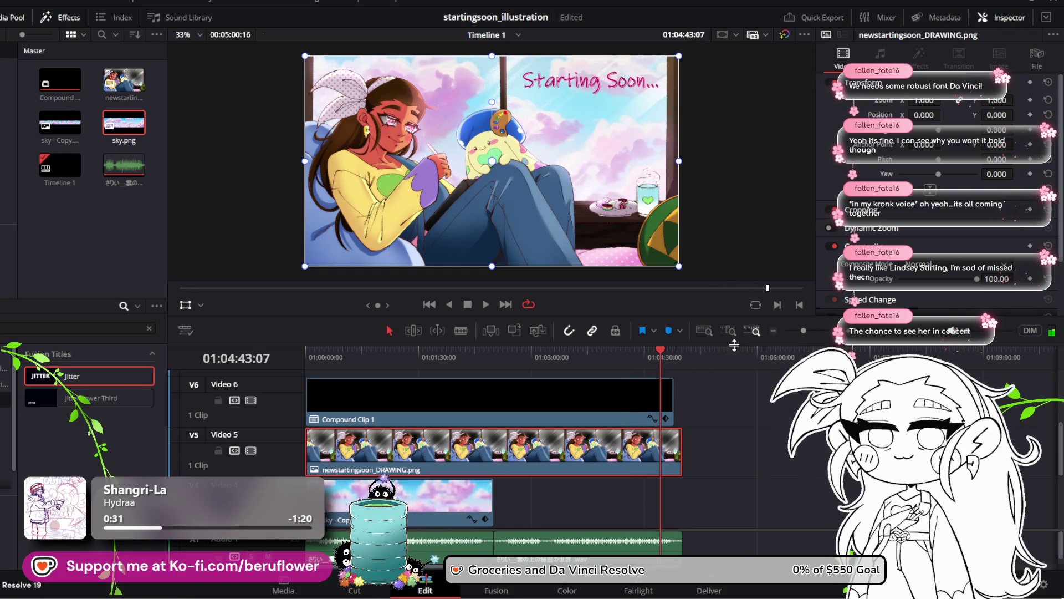
{"action": "left_click", "coordinate": [486, 305]}
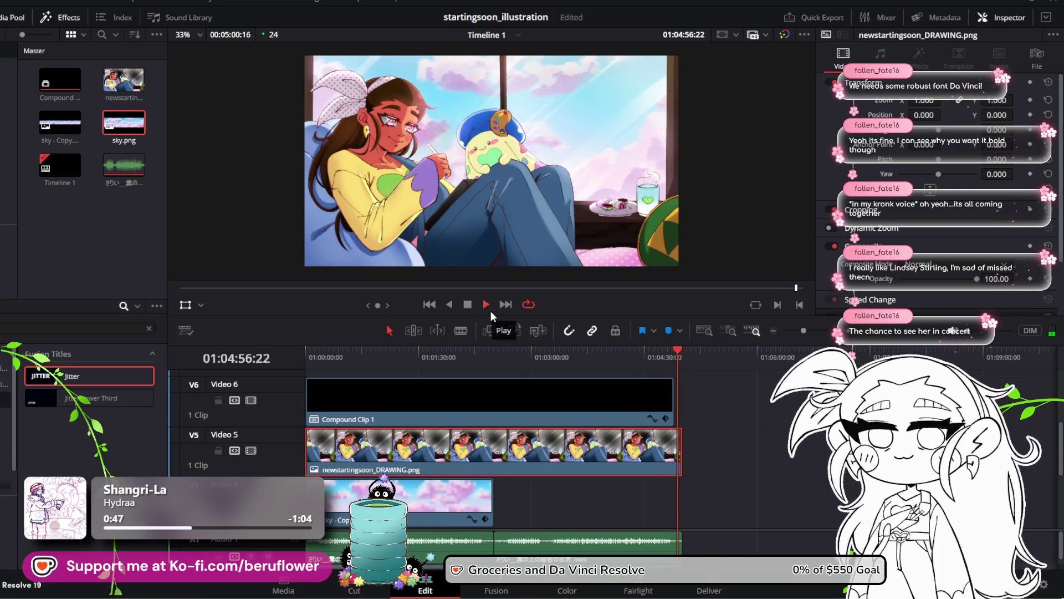
{"action": "left_click", "coordinate": [486, 304]}
{"action": "left_click", "coordinate": [615, 393]}
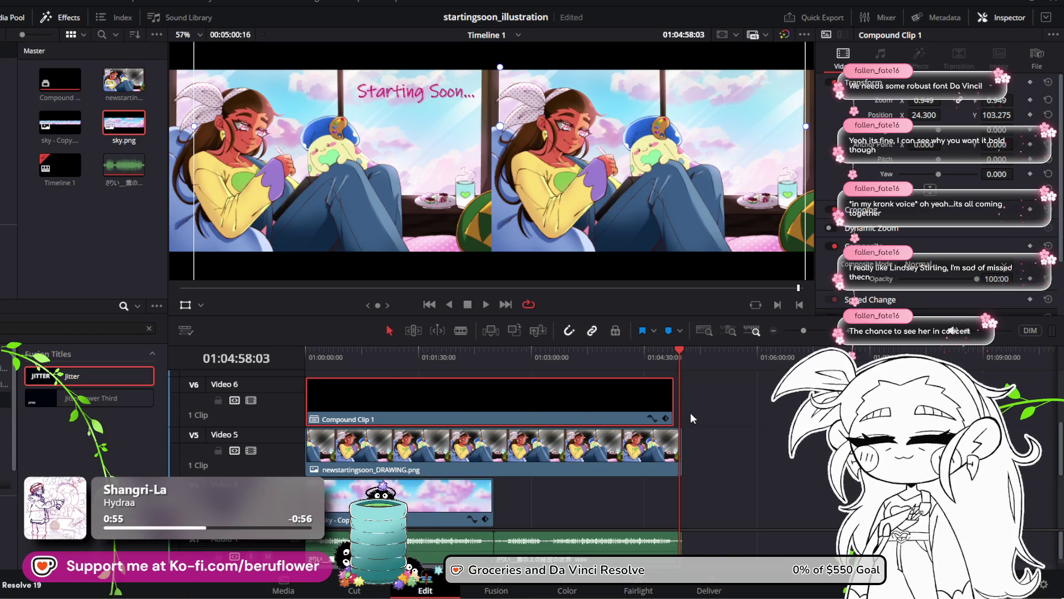
Add a Jitter Fusion Title on Video 6 directly after Compound Clip 1 and preview it
{"action": "key", "text": "F10"}
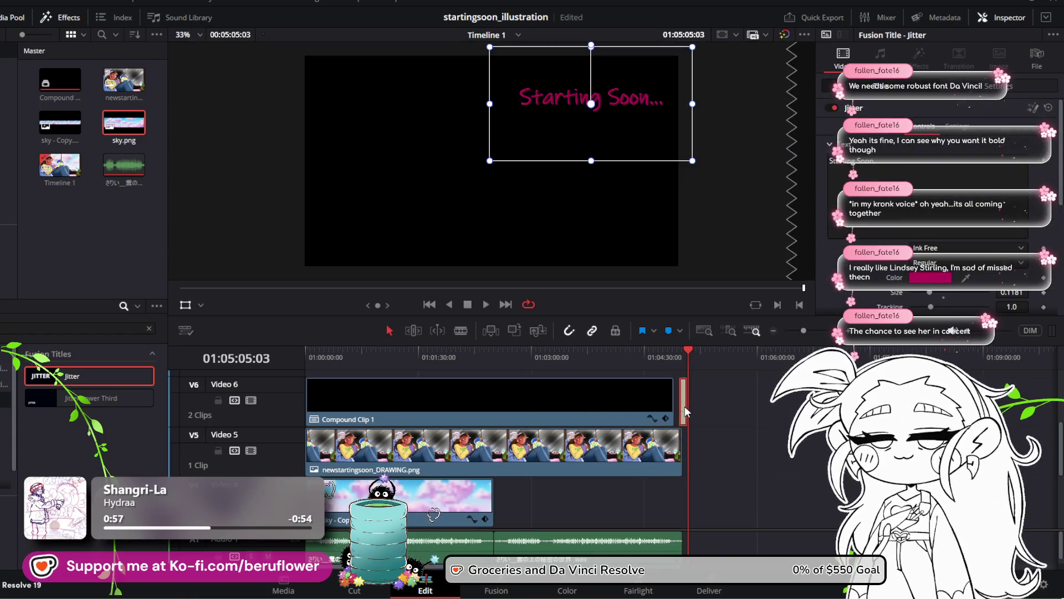
{"action": "left_click_drag", "start_coordinate": [679, 415], "coordinate": [679, 414]}
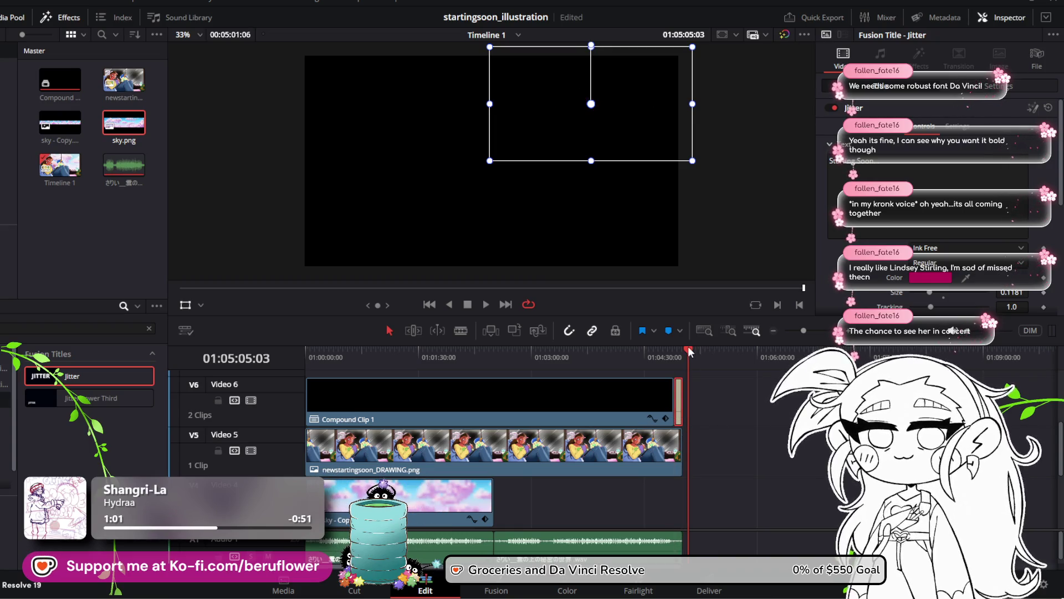
{"action": "left_click_drag", "start_coordinate": [691, 352], "coordinate": [682, 352]}
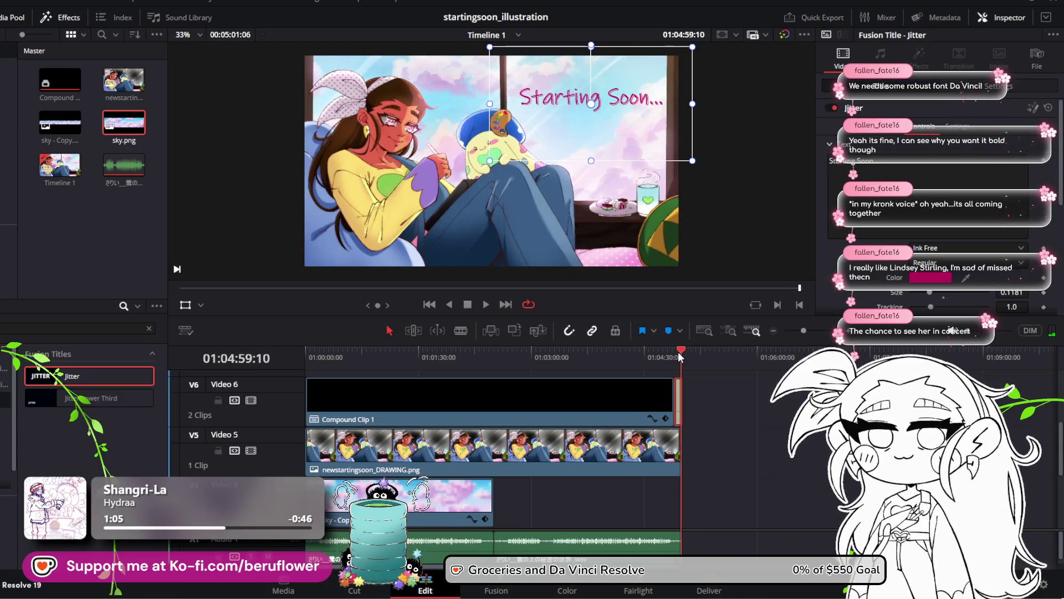
{"action": "scroll", "coordinate": [697, 406], "scroll_direction": "up", "scroll_amount": 2}
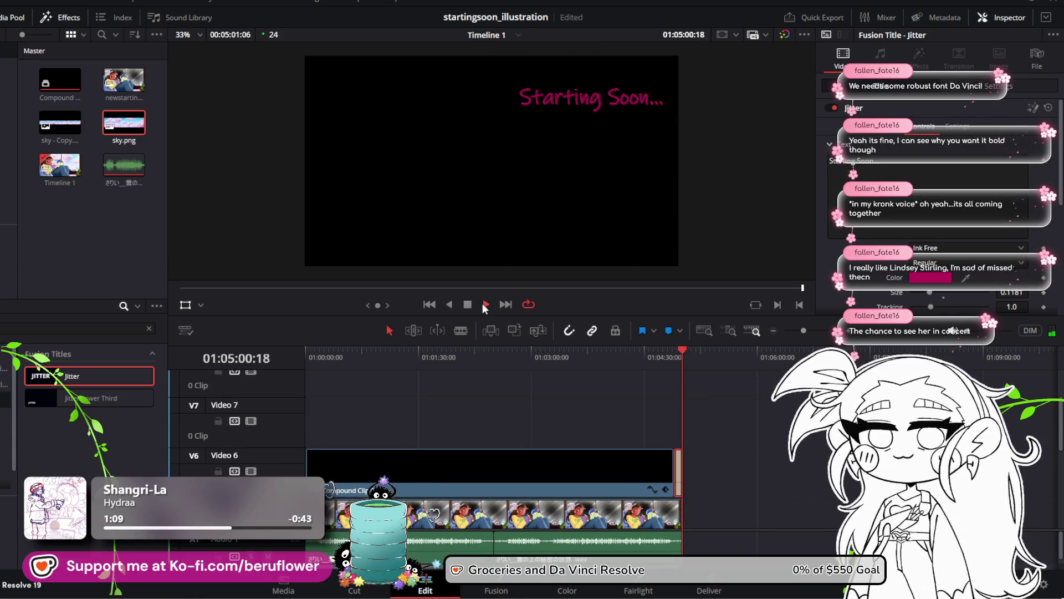
{"action": "left_click", "coordinate": [468, 305]}
Extend the drawing clip on Video 5 by 14 frames to cover the new title
{"action": "scroll", "coordinate": [494, 449], "scroll_direction": "down", "scroll_amount": 2}
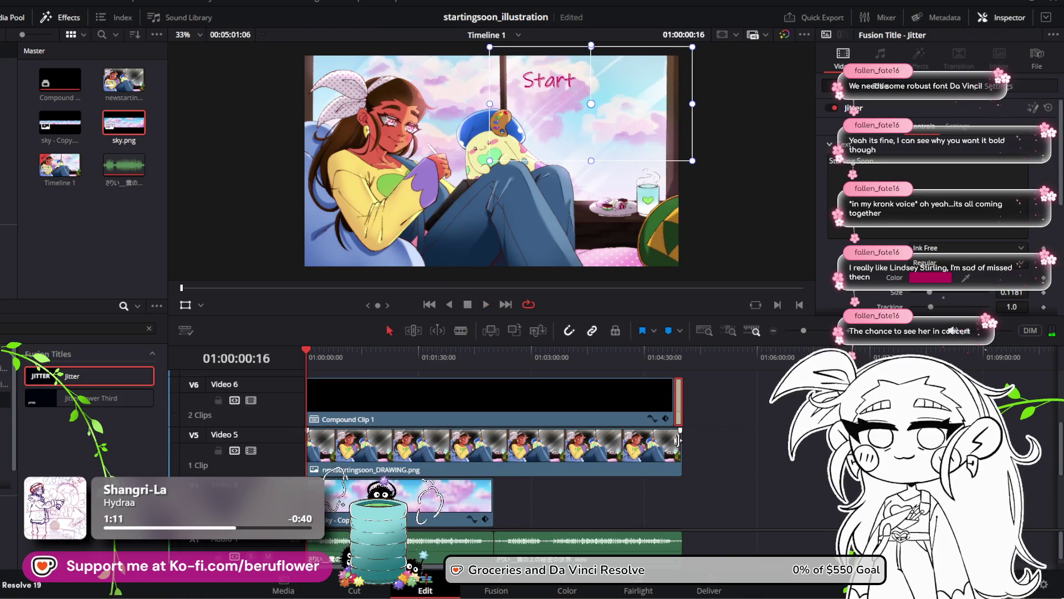
{"action": "left_click_drag", "start_coordinate": [673, 447], "coordinate": [686, 447]}
{"action": "scroll", "coordinate": [688, 452], "scroll_direction": "down", "scroll_amount": 3}
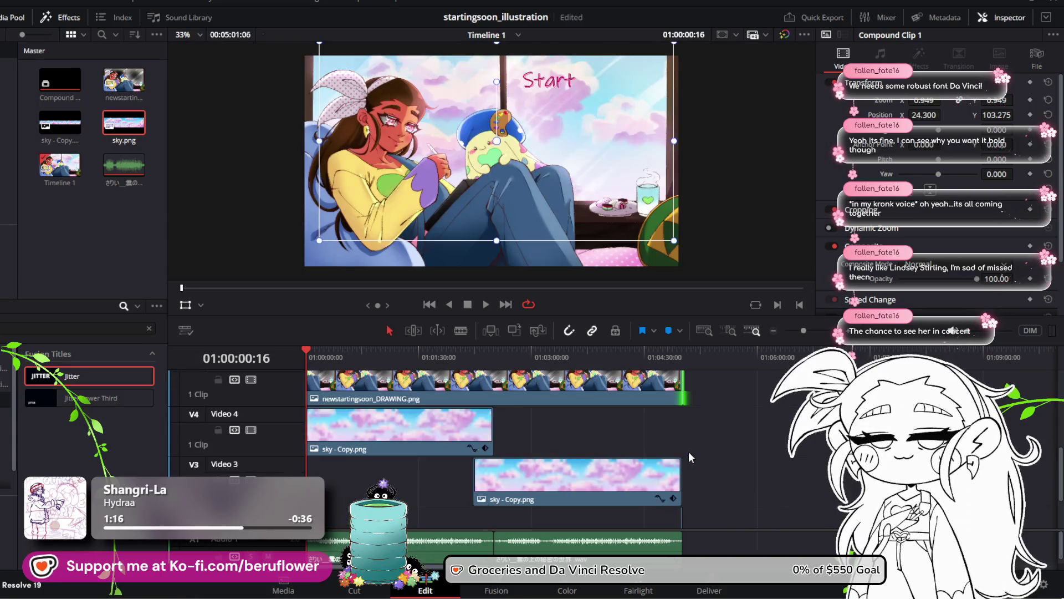
Jump to the end of the timeline and zoom in around the ending
{"action": "scroll", "coordinate": [689, 452], "scroll_direction": "up", "scroll_amount": 3}
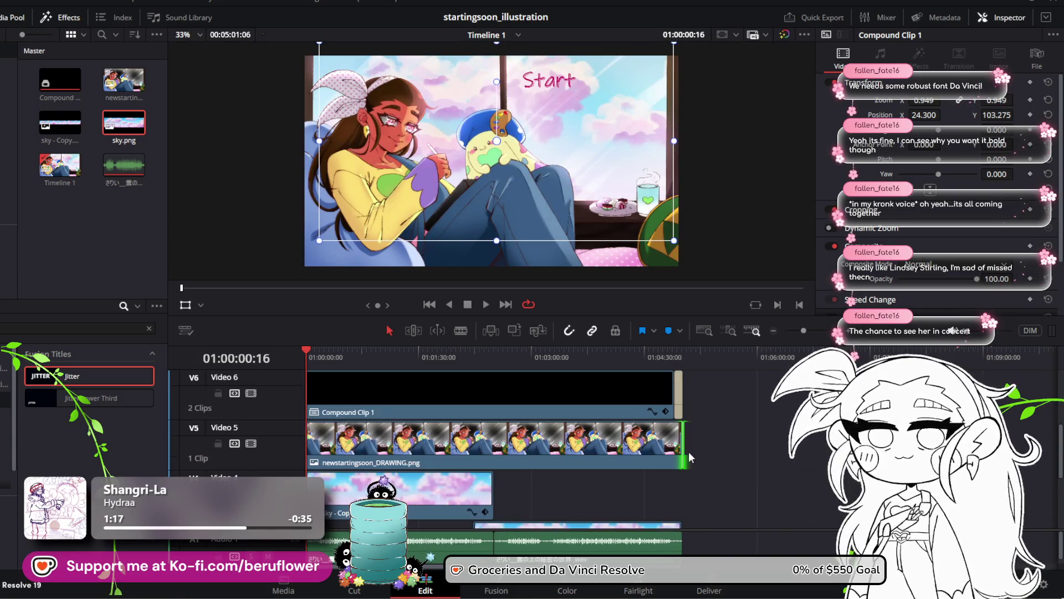
{"action": "scroll", "coordinate": [687, 464], "scroll_direction": "down", "scroll_amount": 1}
{"action": "left_click", "coordinate": [684, 357]}
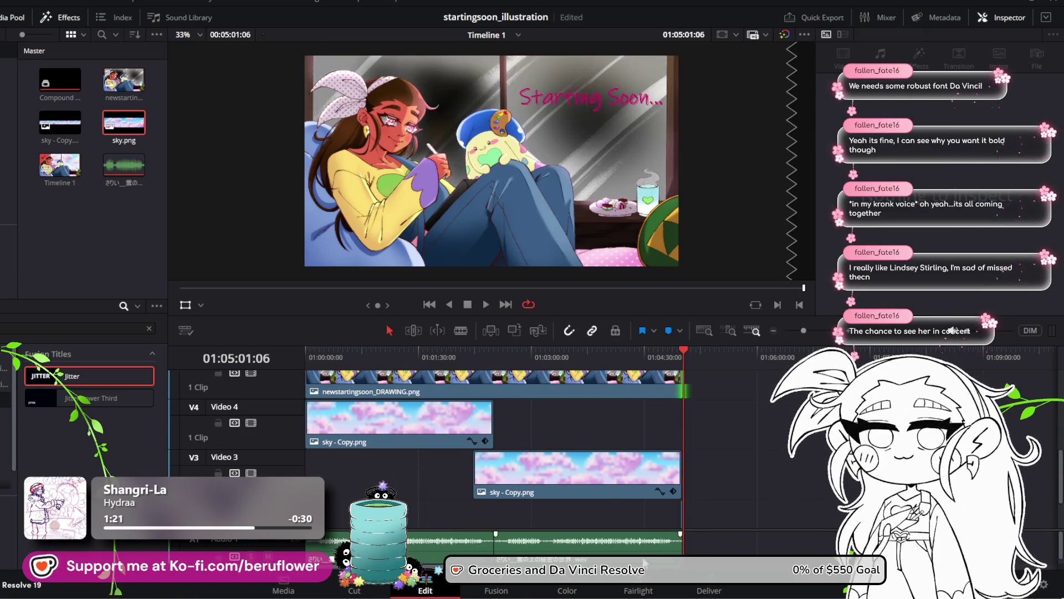
{"action": "scroll", "coordinate": [727, 421], "scroll_direction": "right", "scroll_amount": 1}
{"action": "scroll", "coordinate": [728, 421], "scroll_direction": "down", "scroll_amount": 3}
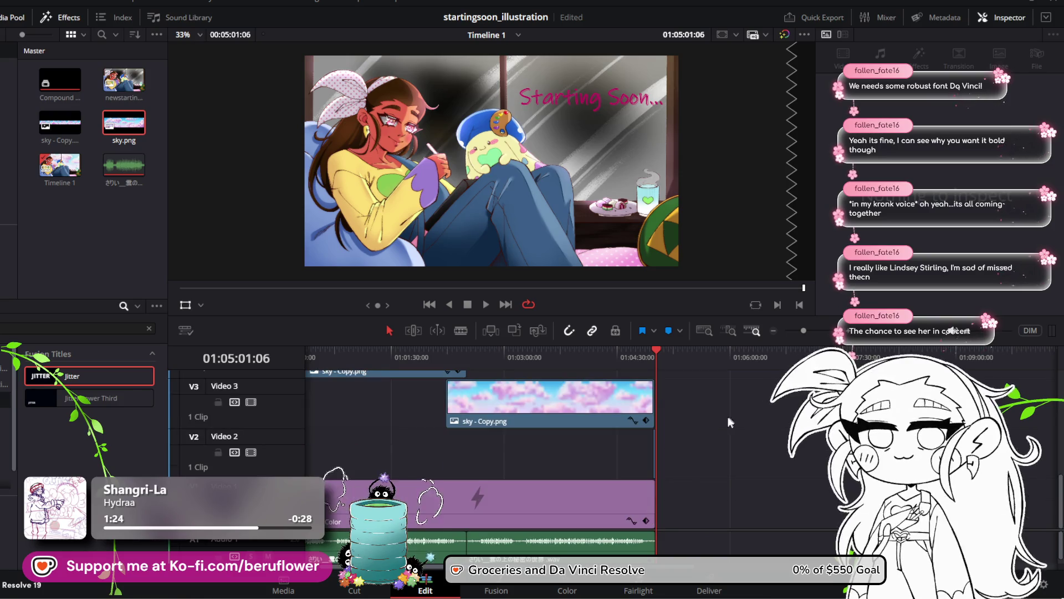
{"action": "left_click_drag", "start_coordinate": [810, 334], "coordinate": [826, 328]}
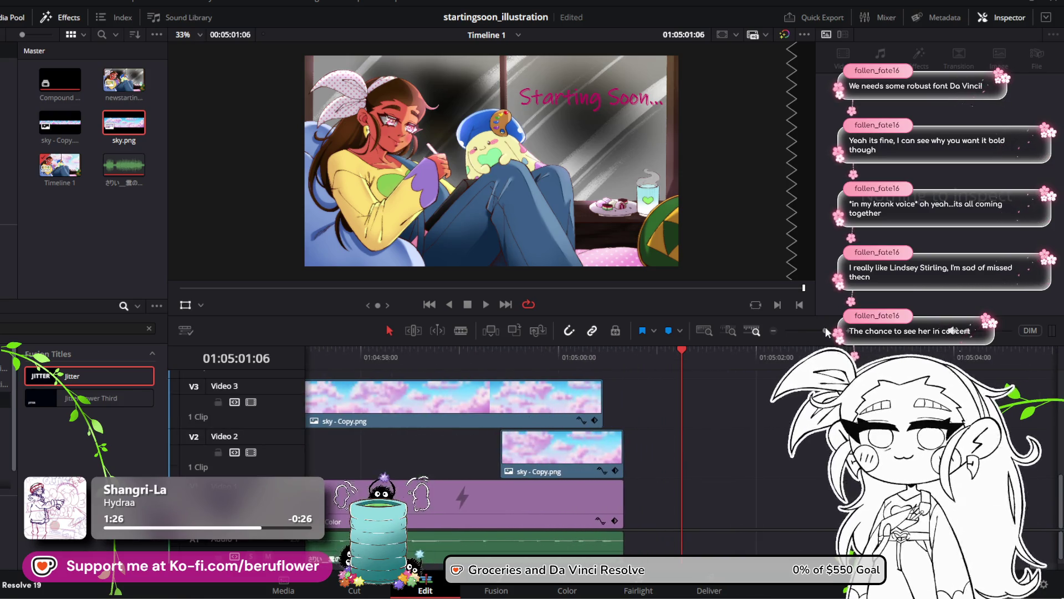
{"action": "scroll", "coordinate": [673, 434], "scroll_direction": "up", "scroll_amount": 4}
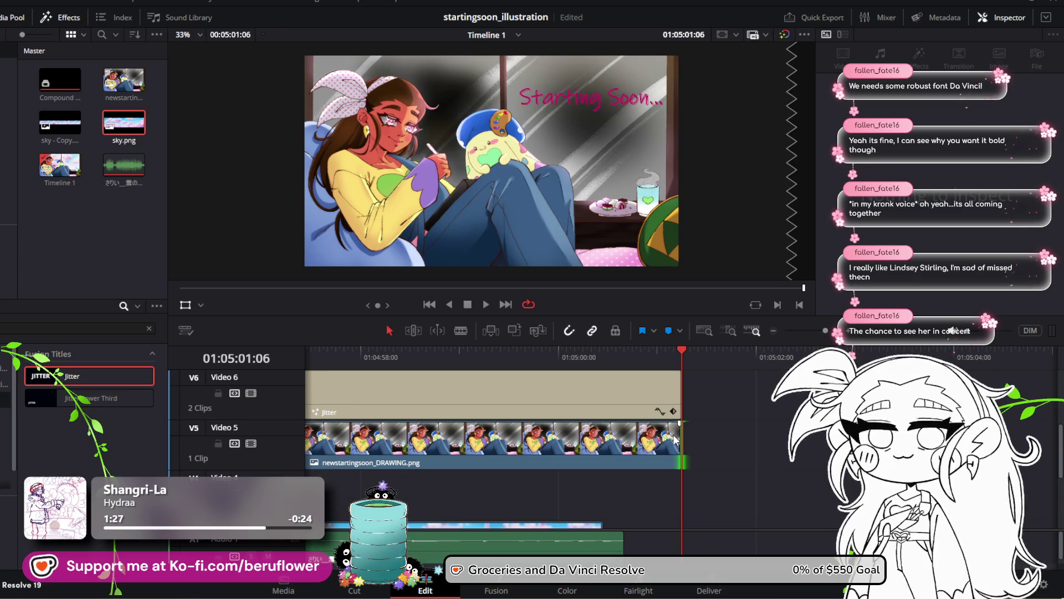
{"action": "scroll", "coordinate": [673, 434], "scroll_direction": "up", "scroll_amount": 2}
Place the playhead at 01:05:00:16 near the Jitter title's end
{"action": "left_click_drag", "start_coordinate": [678, 351], "coordinate": [641, 356]}
{"action": "scroll", "coordinate": [651, 425], "scroll_direction": "down", "scroll_amount": 4}
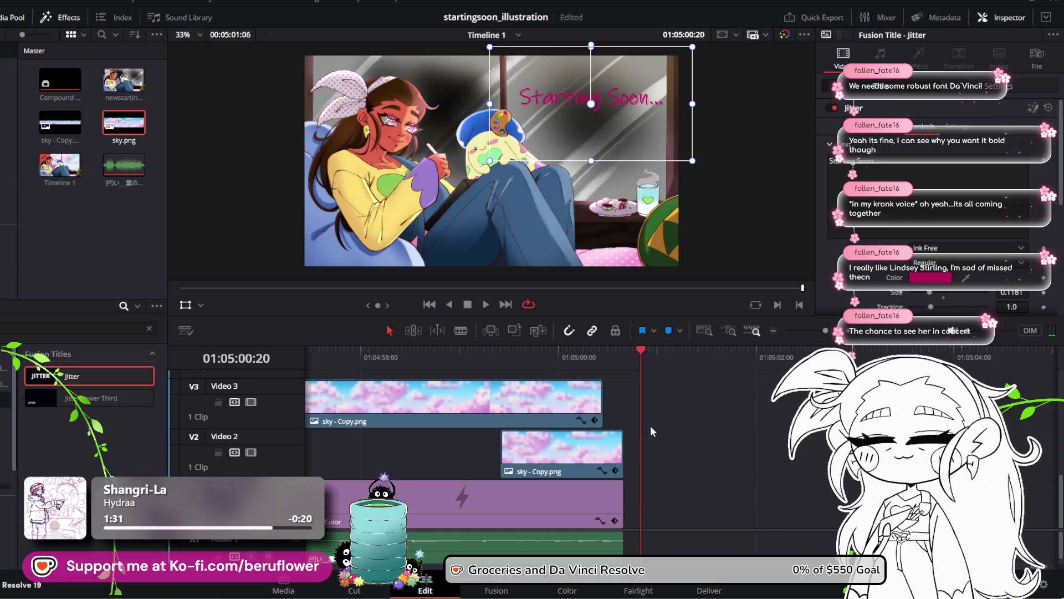
{"action": "scroll", "coordinate": [650, 425], "scroll_direction": "up", "scroll_amount": 2}
{"action": "scroll", "coordinate": [650, 424], "scroll_direction": "up", "scroll_amount": 3}
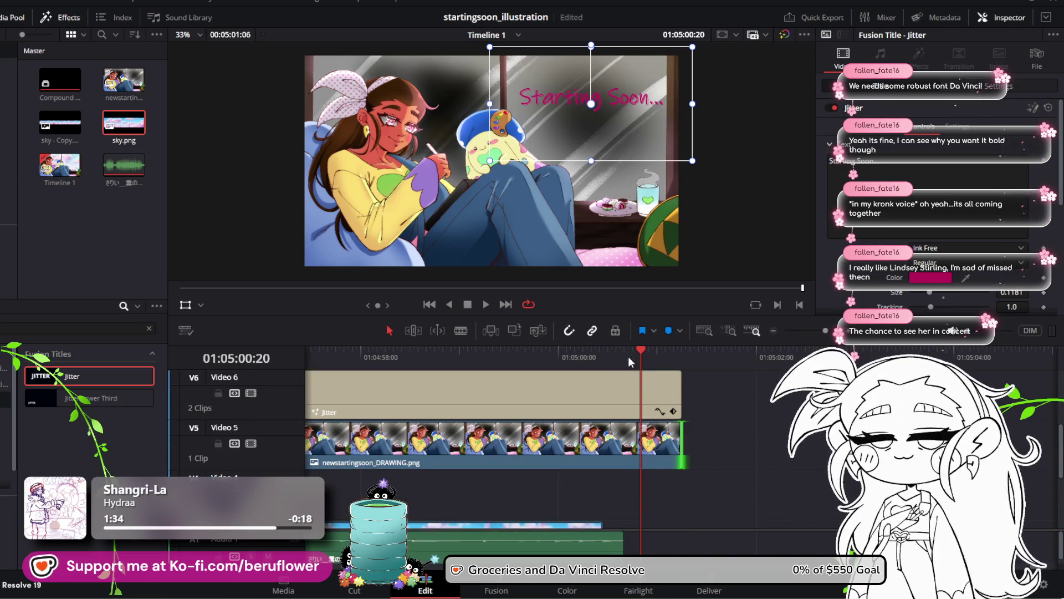
{"action": "left_click_drag", "start_coordinate": [642, 350], "coordinate": [627, 352]}
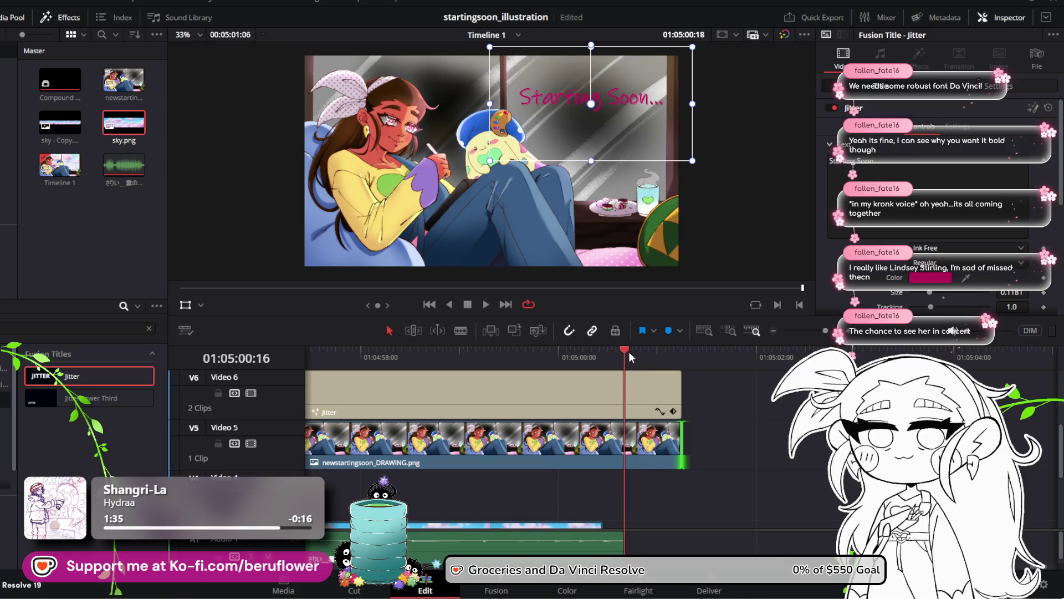
{"action": "scroll", "coordinate": [650, 411], "scroll_direction": "down", "scroll_amount": 3}
{"action": "scroll", "coordinate": [653, 414], "scroll_direction": "up", "scroll_amount": 3}
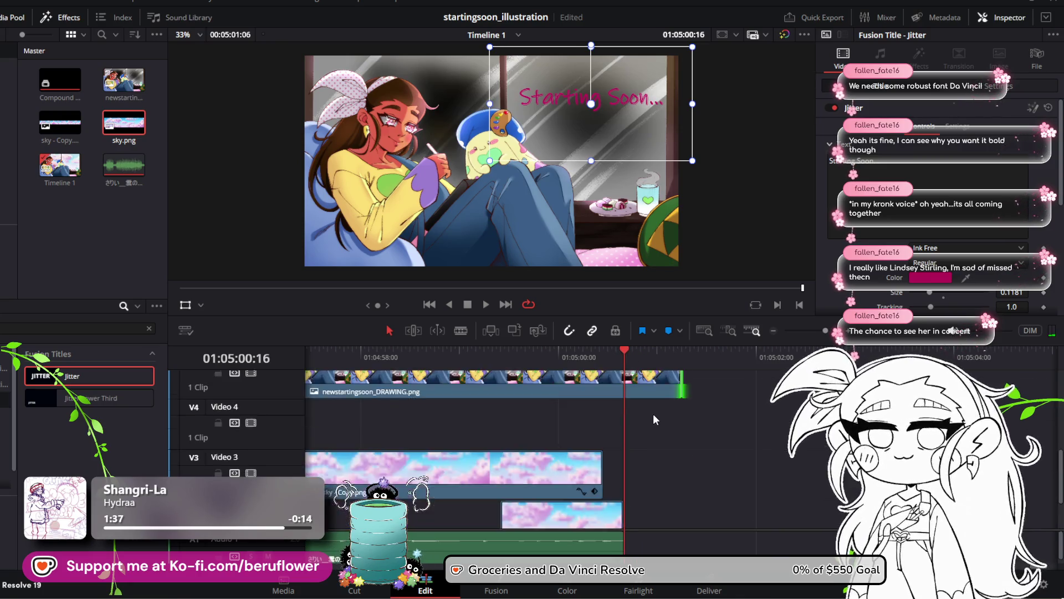
{"action": "scroll", "coordinate": [613, 403], "scroll_direction": "up", "scroll_amount": 2}
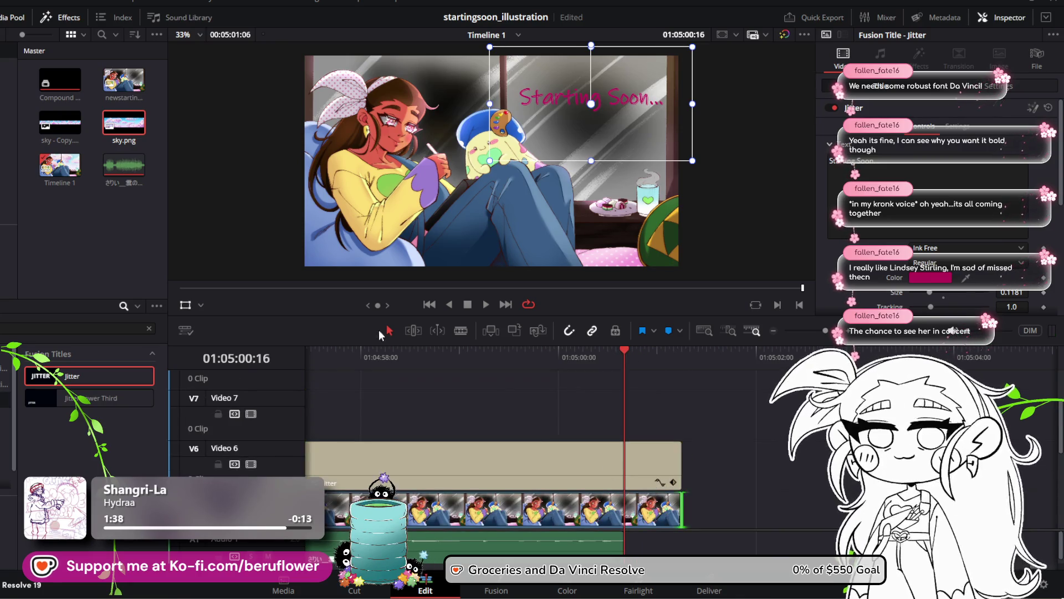
Delete the leftover Jitter piece past 01:05:00:16 on Video 6 and trim the clip end to the playhead
{"action": "left_click", "coordinate": [464, 332]}
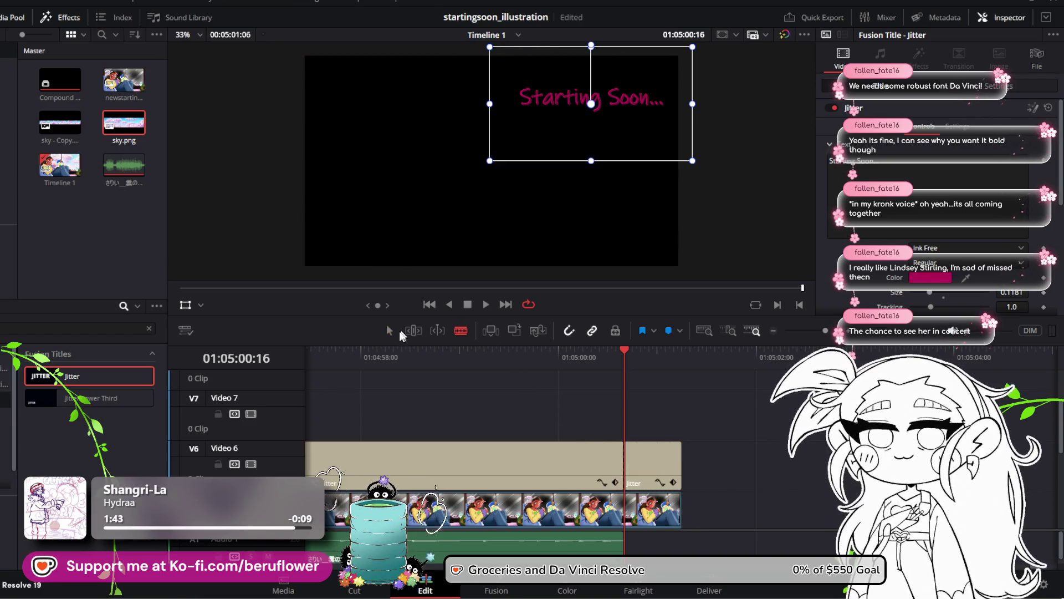
{"action": "left_click", "coordinate": [390, 331]}
{"action": "left_click", "coordinate": [675, 472]}
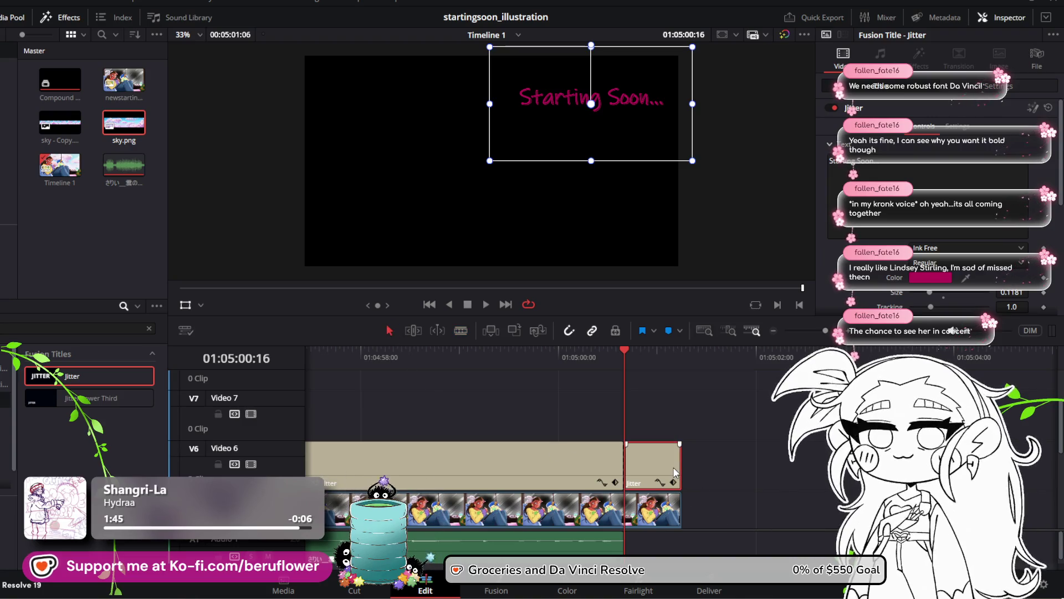
{"action": "key", "text": "Delete"}
{"action": "left_click_drag", "start_coordinate": [680, 509], "coordinate": [625, 509]}
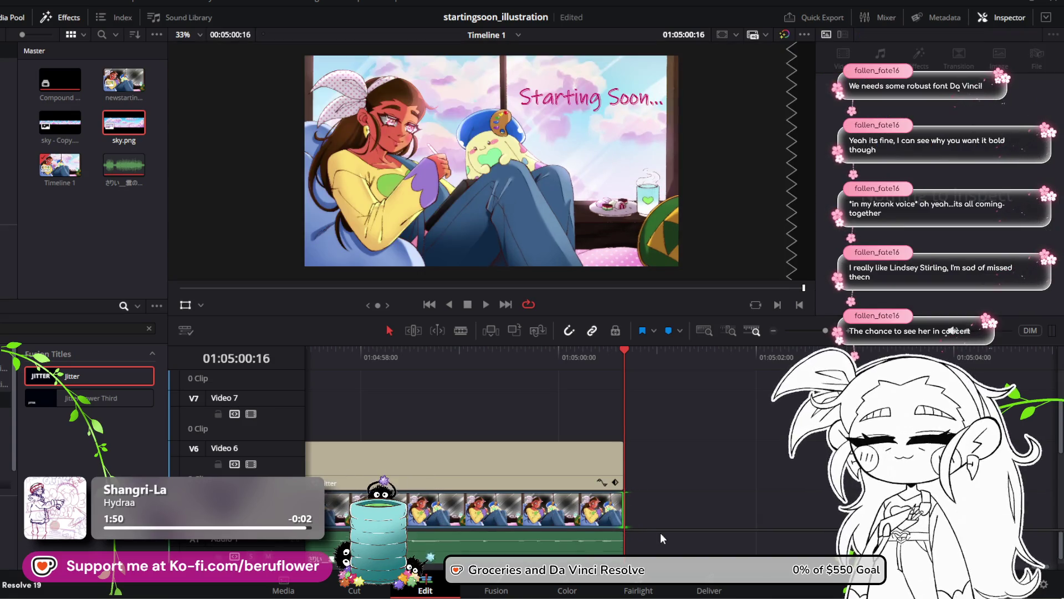
{"action": "scroll", "coordinate": [721, 482], "scroll_direction": "down", "scroll_amount": 5}
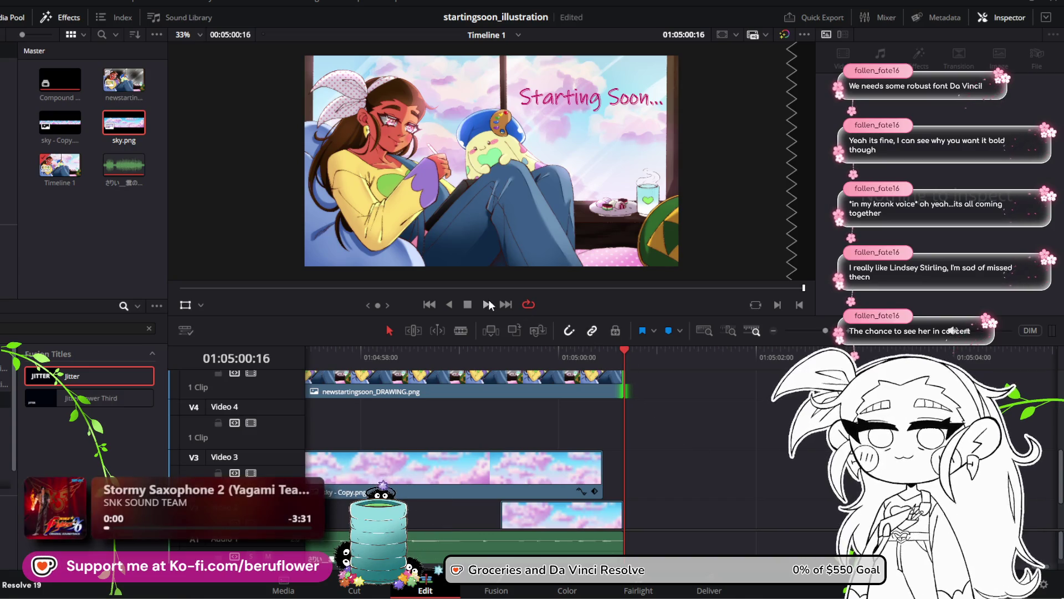
{"action": "left_click", "coordinate": [487, 302]}
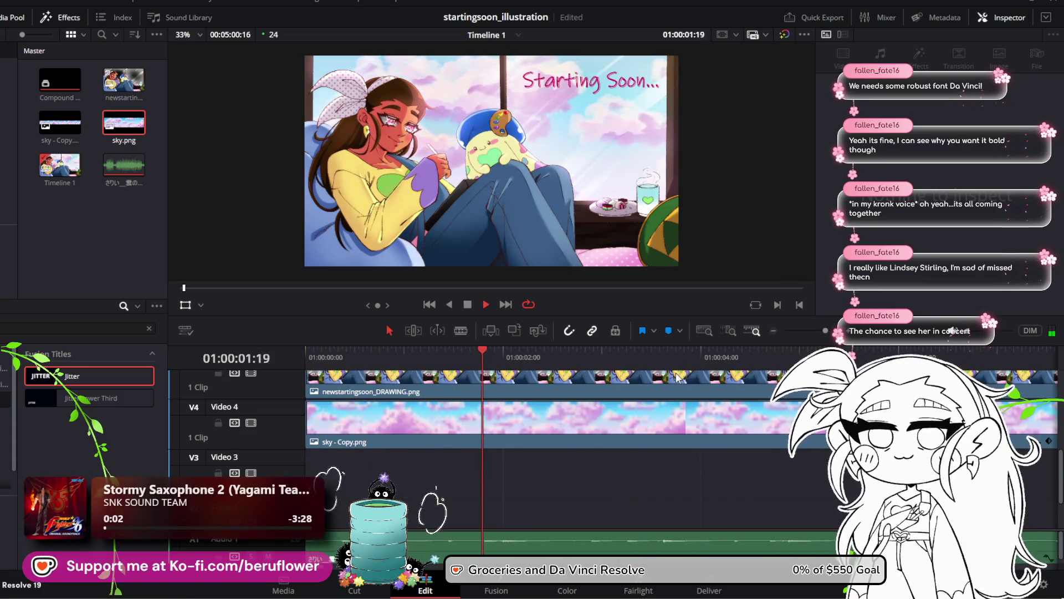
{"action": "scroll", "coordinate": [674, 406], "scroll_direction": "up", "scroll_amount": 3}
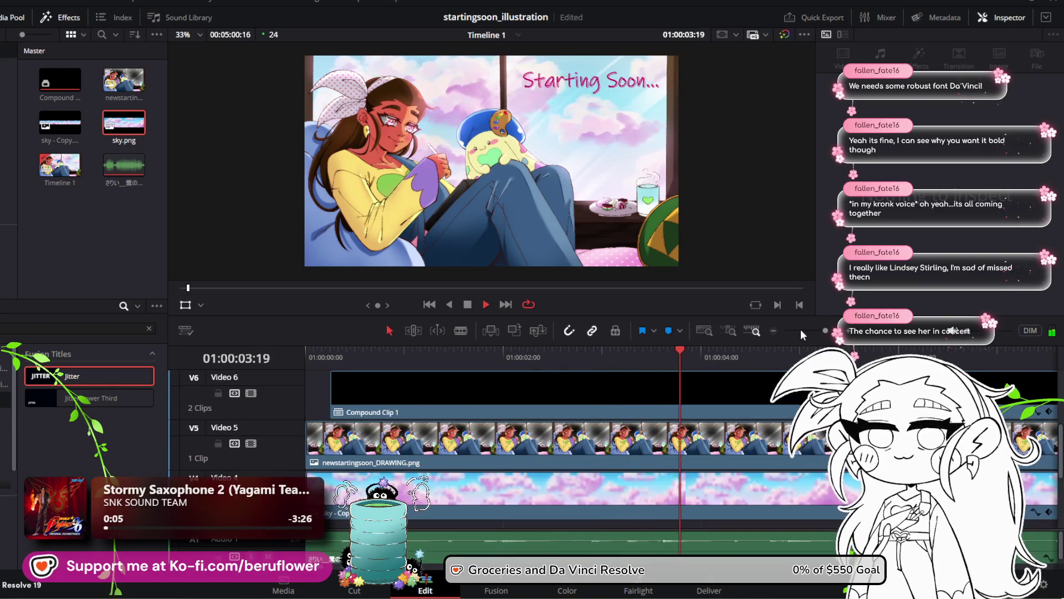
{"action": "left_click", "coordinate": [801, 330]}
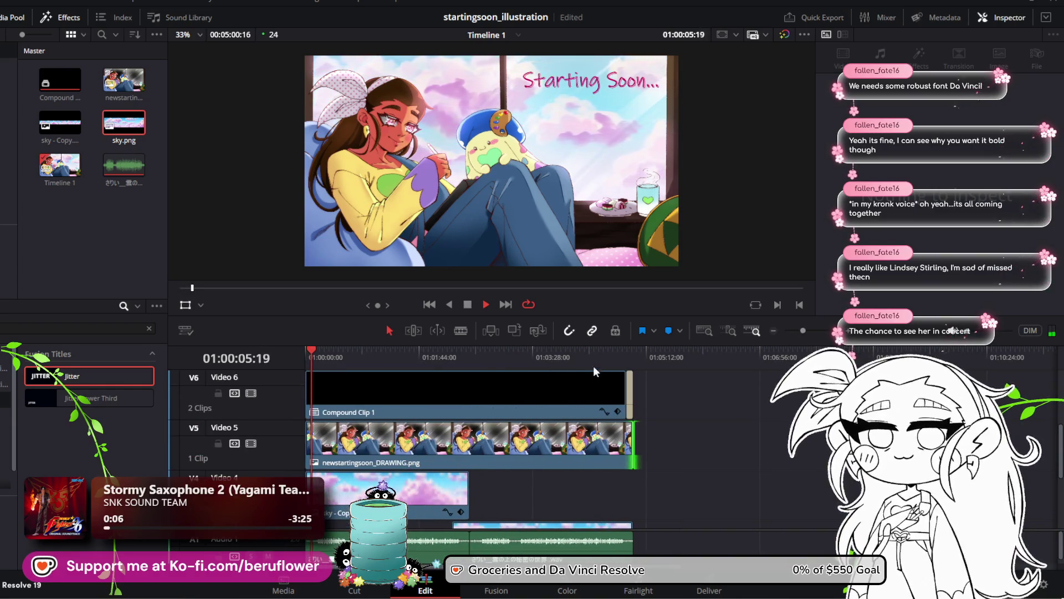
{"action": "left_click_drag", "start_coordinate": [600, 359], "coordinate": [624, 354]}
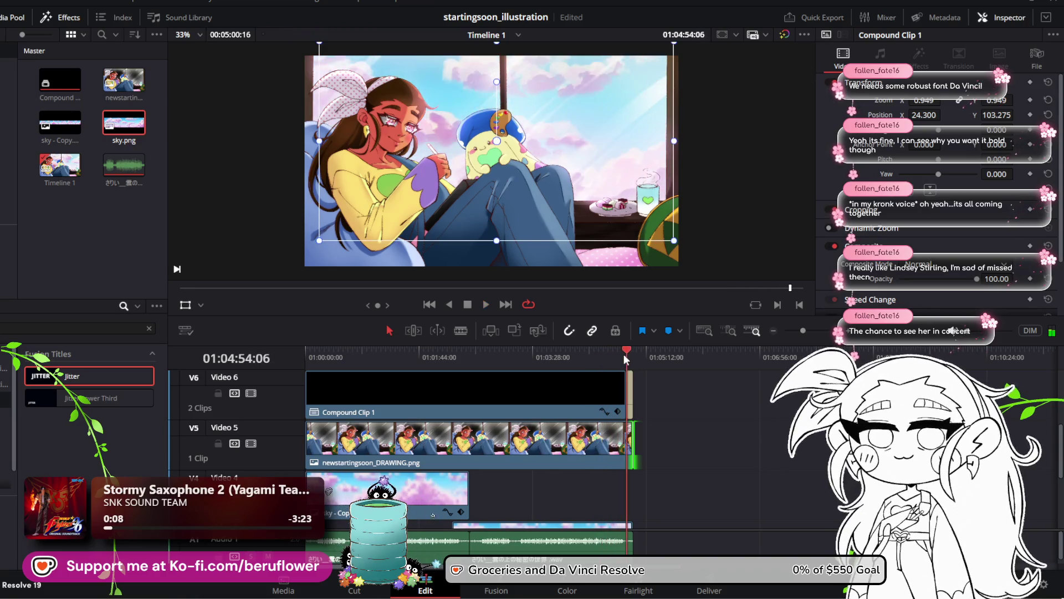
{"action": "left_click_drag", "start_coordinate": [628, 359], "coordinate": [604, 354]}
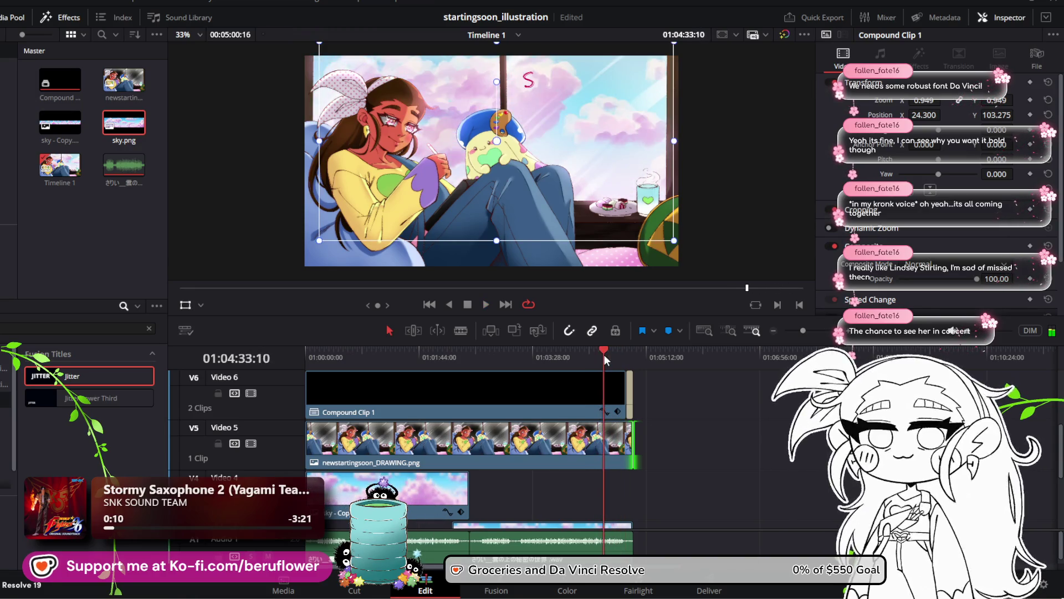
{"action": "key", "text": "space"}
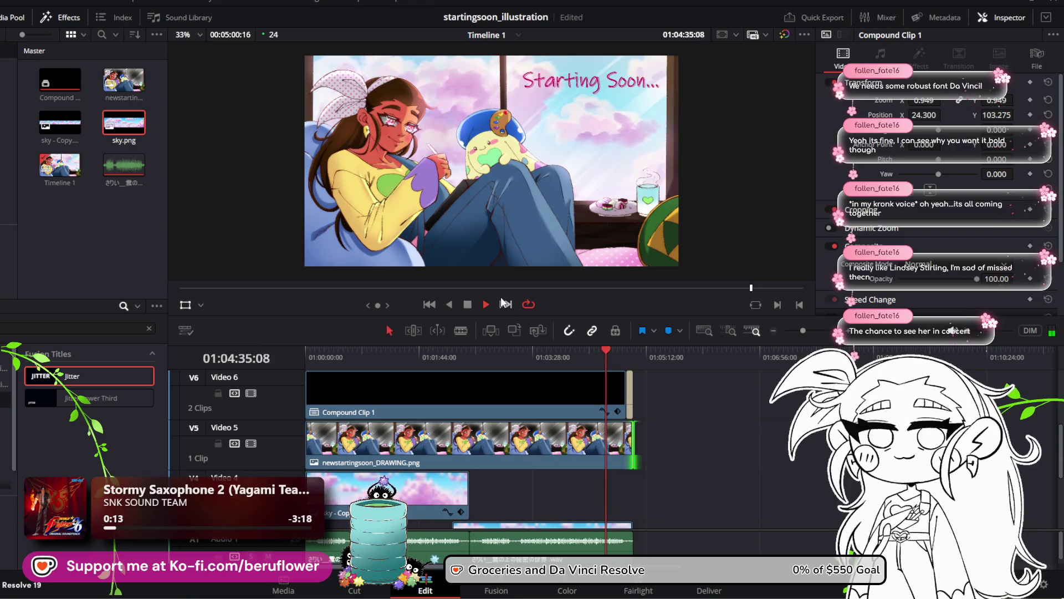
{"action": "key", "text": "space"}
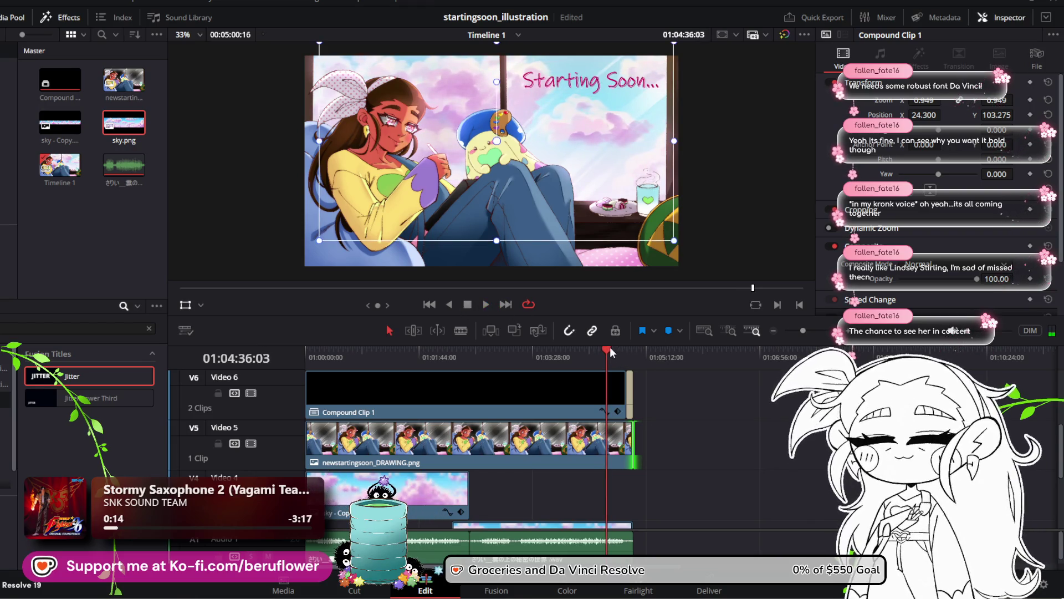
{"action": "left_click_drag", "start_coordinate": [610, 350], "coordinate": [626, 351]}
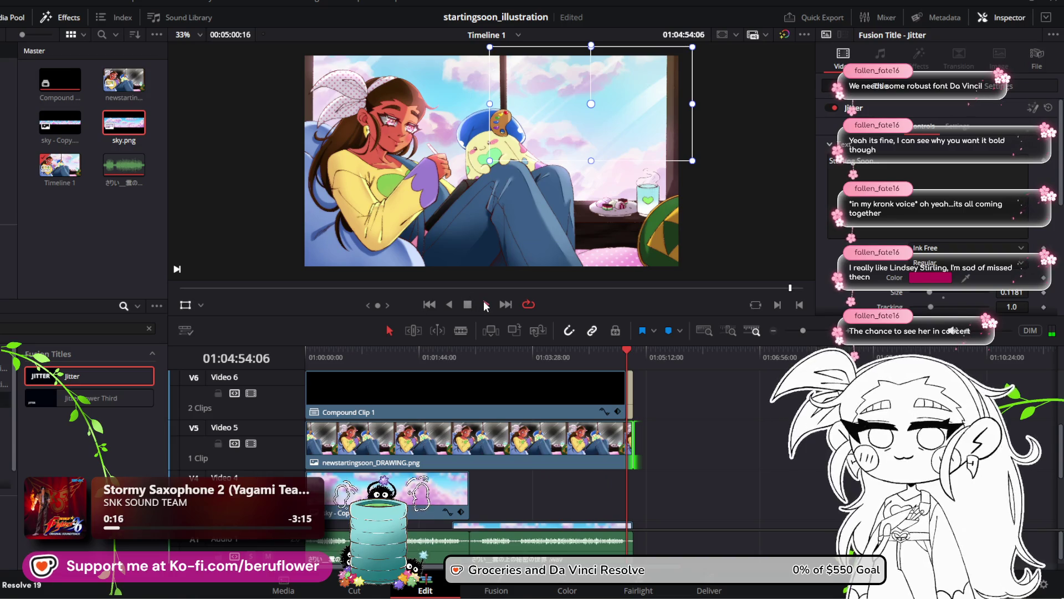
{"action": "left_click", "coordinate": [485, 305]}
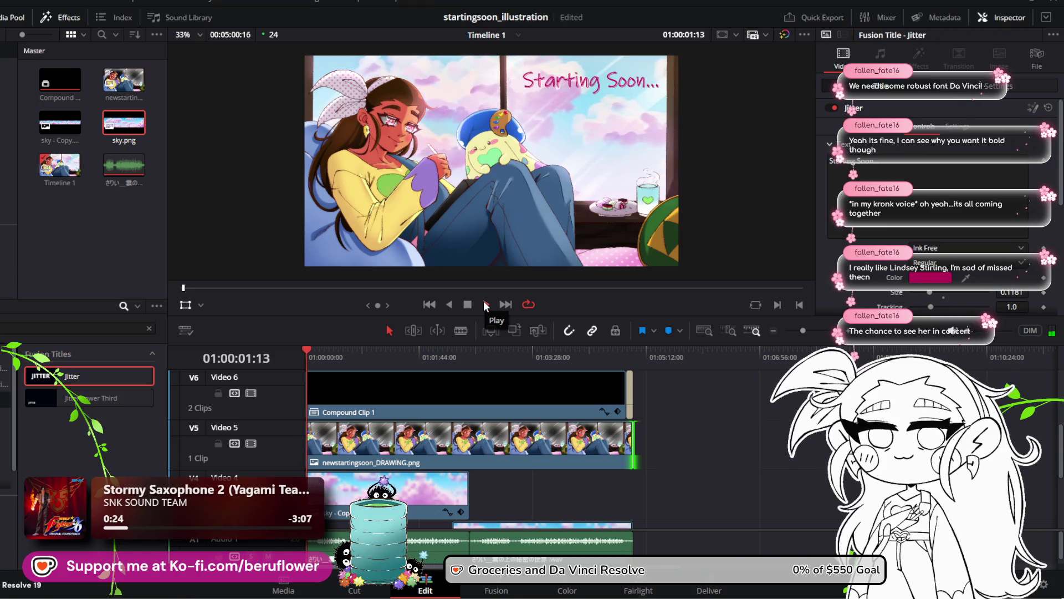
{"action": "left_click", "coordinate": [467, 305]}
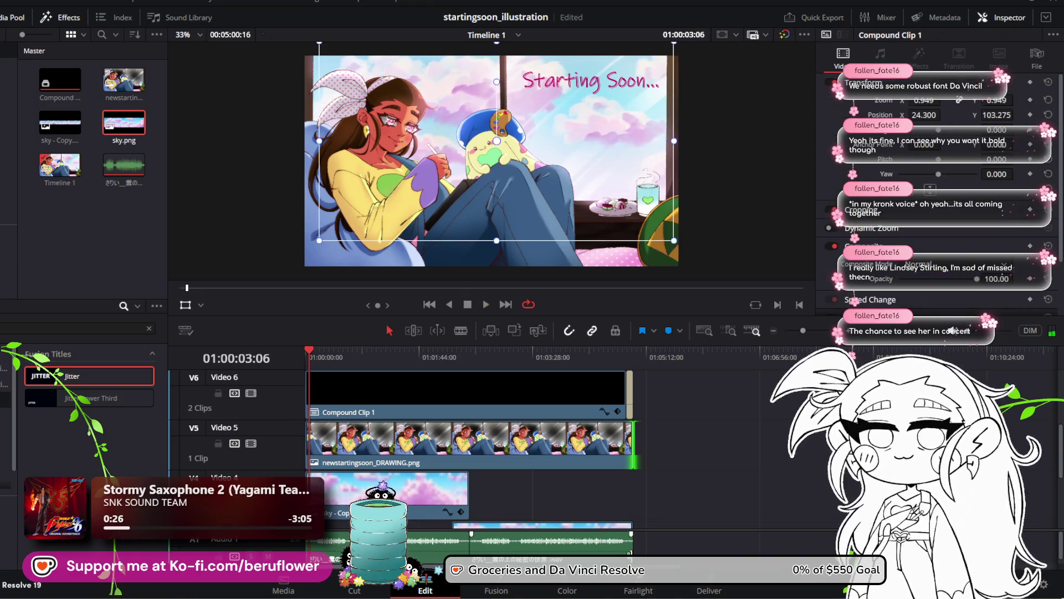
Select the background music clip on A1 and zoom the timeline out
{"action": "scroll", "coordinate": [787, 523], "scroll_direction": "down", "scroll_amount": 3}
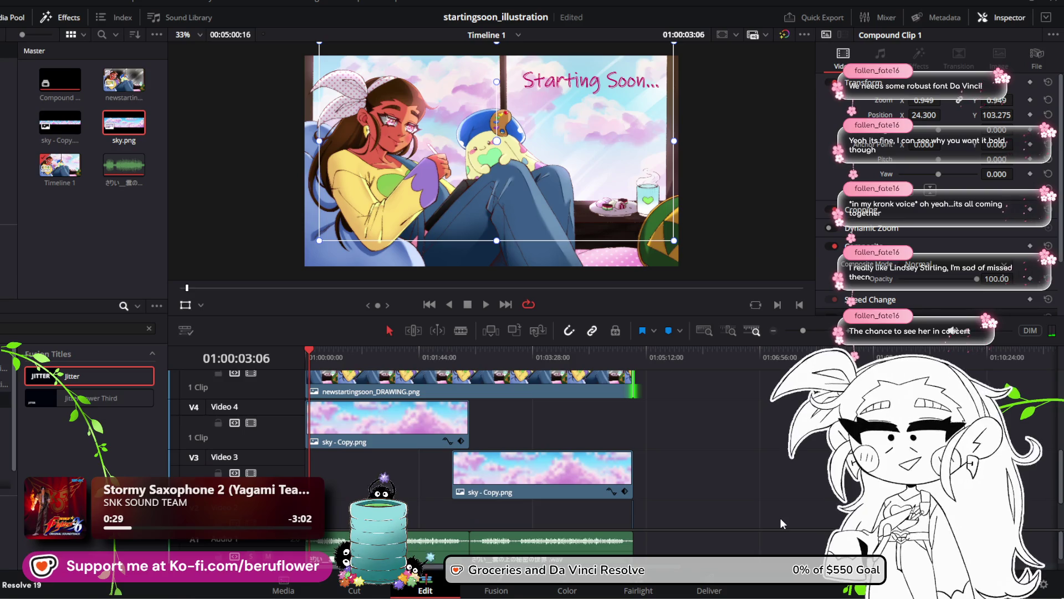
{"action": "scroll", "coordinate": [781, 517], "scroll_direction": "up", "scroll_amount": 3}
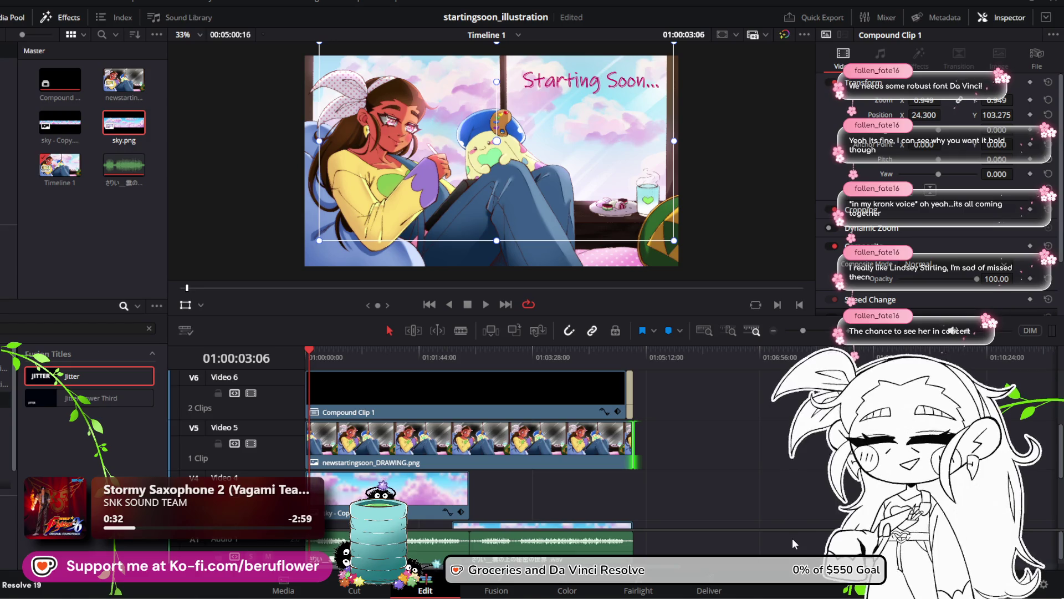
{"action": "scroll", "coordinate": [654, 518], "scroll_direction": "down", "scroll_amount": 3}
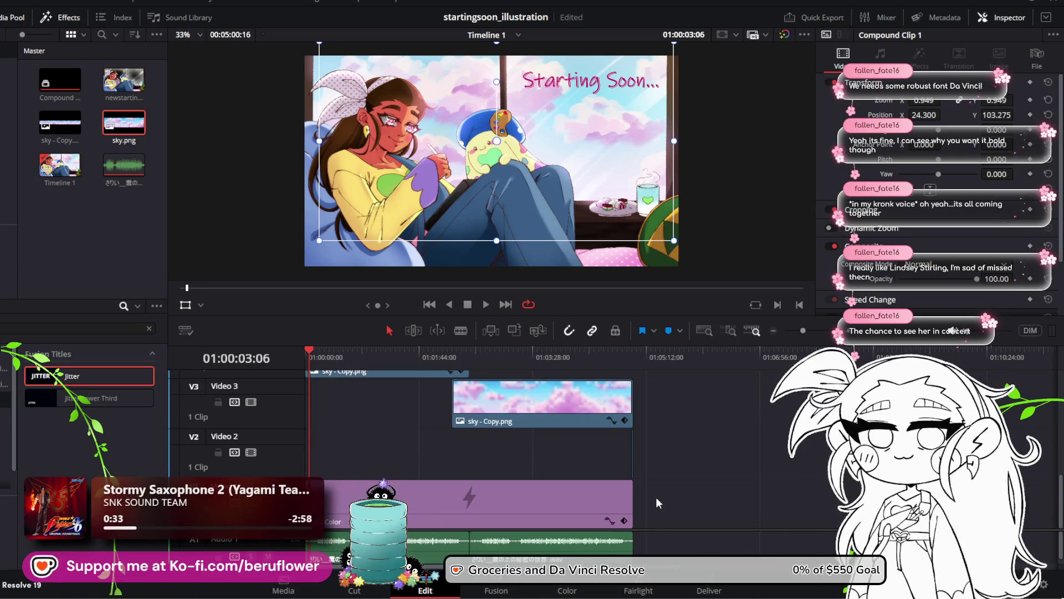
{"action": "left_click", "coordinate": [615, 540]}
{"action": "mouse_move", "coordinate": [996, 342]}
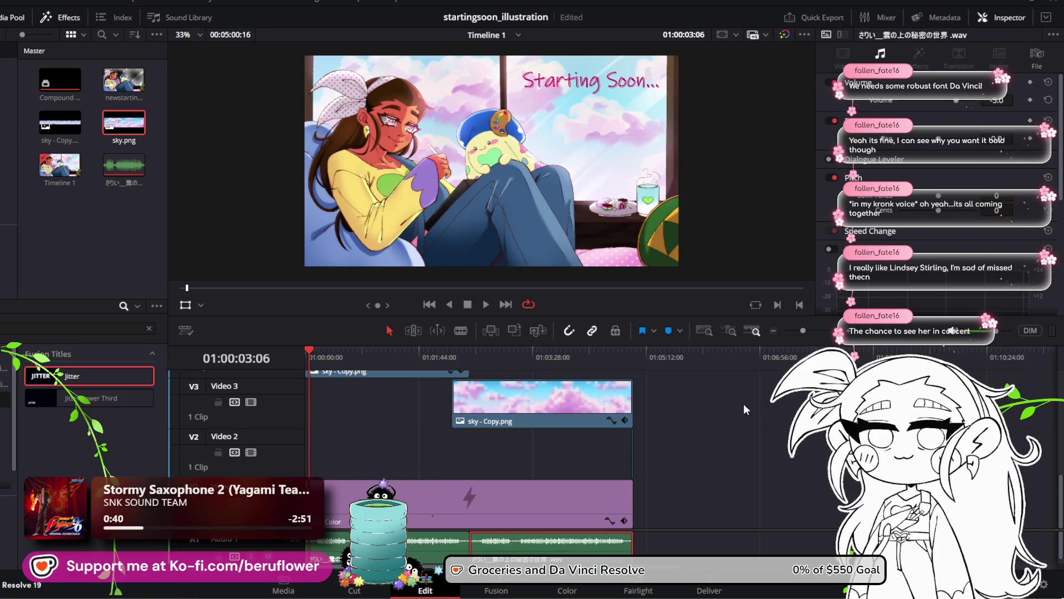
{"action": "scroll", "coordinate": [706, 424], "scroll_direction": "up", "scroll_amount": 3}
{"action": "scroll", "coordinate": [695, 424], "scroll_direction": "down", "scroll_amount": 3}
{"action": "scroll", "coordinate": [690, 422], "scroll_direction": "up", "scroll_amount": 4}
{"action": "scroll", "coordinate": [700, 365], "scroll_direction": "down", "scroll_amount": 1}
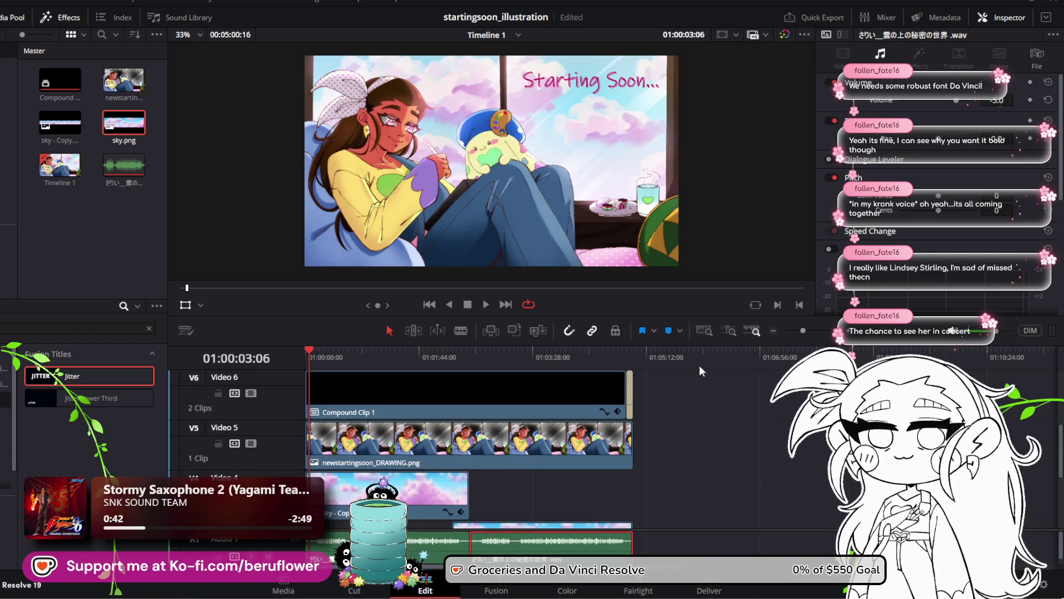
{"action": "left_click_drag", "start_coordinate": [803, 330], "coordinate": [804, 330]}
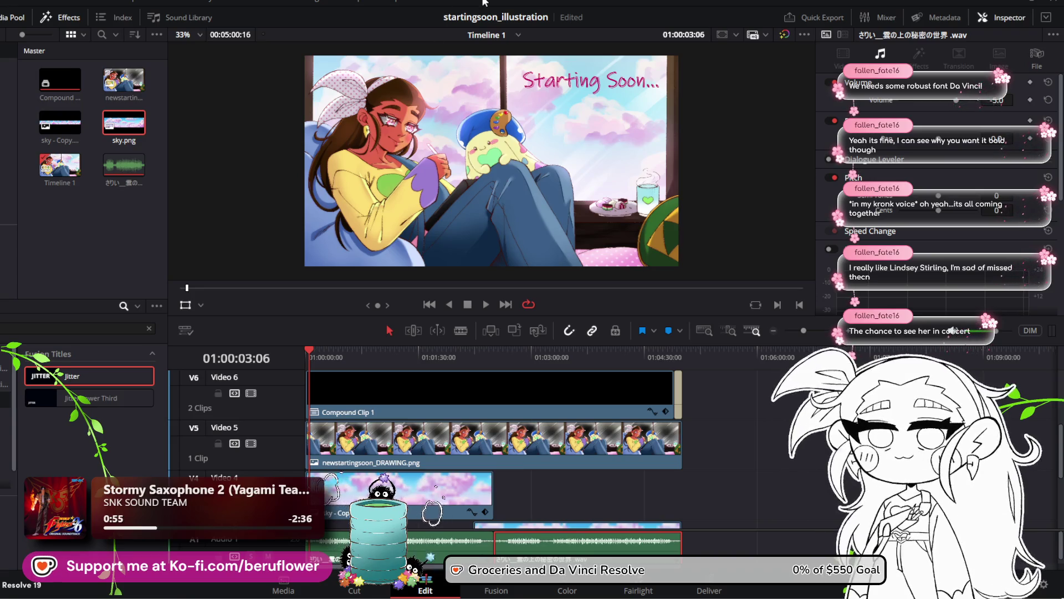
Save the startingsoon_illustration project and return to the timeline start
{"action": "key", "text": "ctrl+s"}
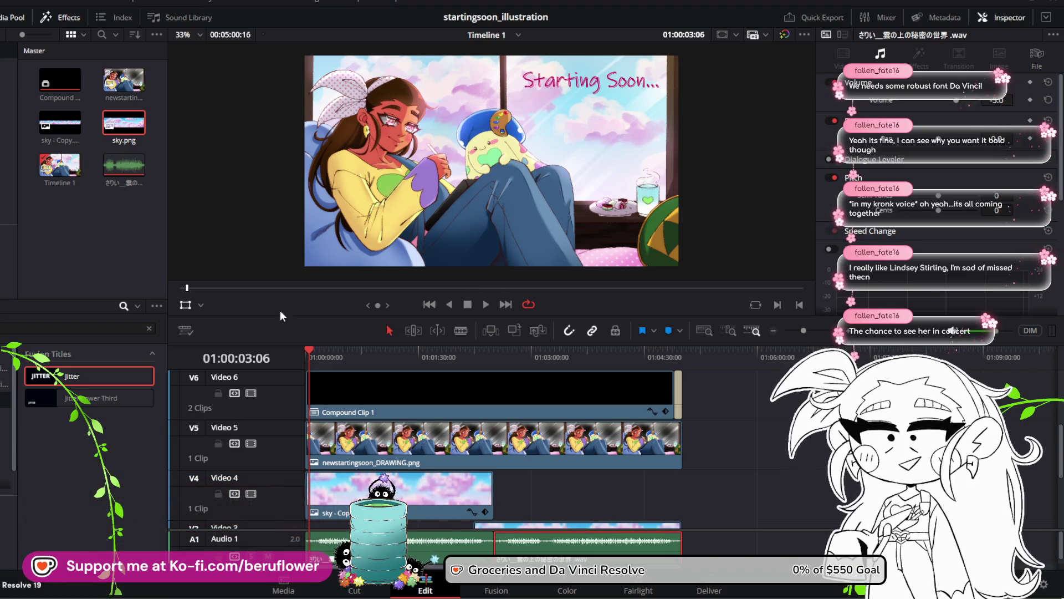
{"action": "left_click", "coordinate": [349, 356]}
{"action": "key", "text": "Home"}
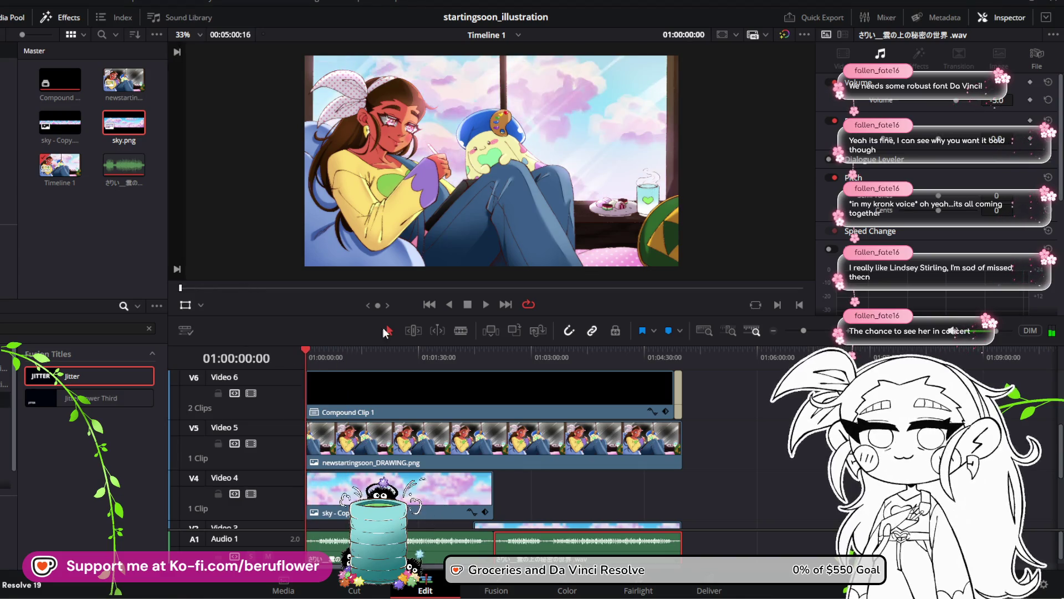
Play the finished animation through from the start, then switch to the Deliver page
{"action": "left_click", "coordinate": [481, 305]}
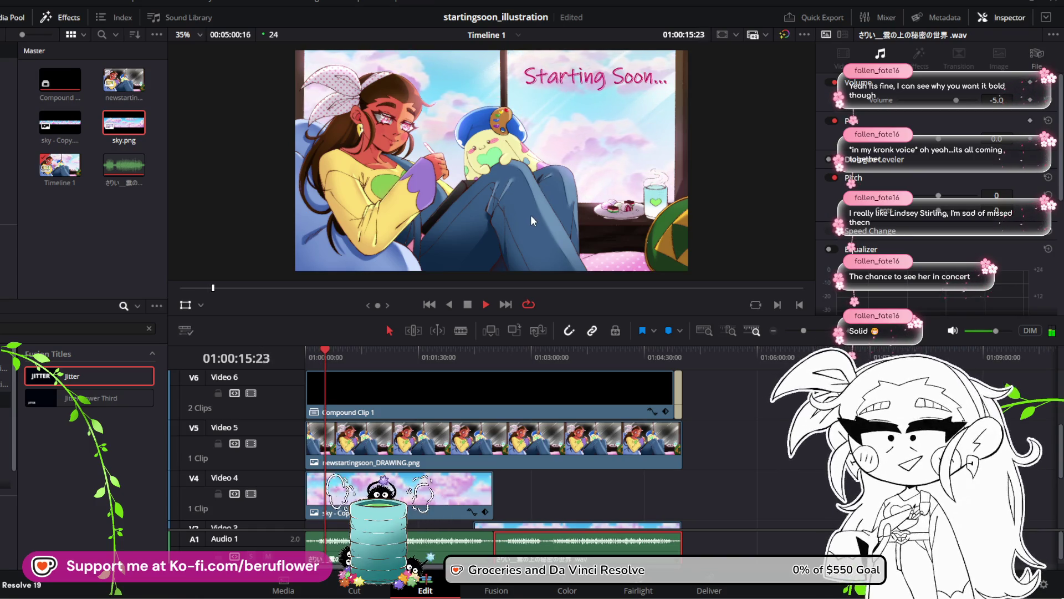
{"action": "left_click", "coordinate": [468, 304]}
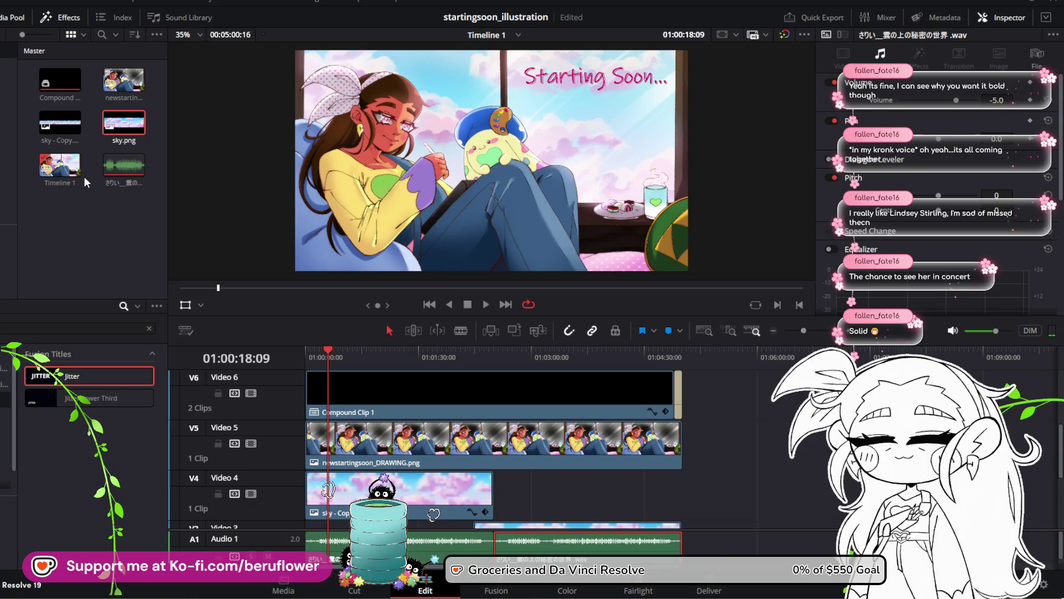
{"action": "scroll", "coordinate": [723, 467], "scroll_direction": "down", "scroll_amount": 4}
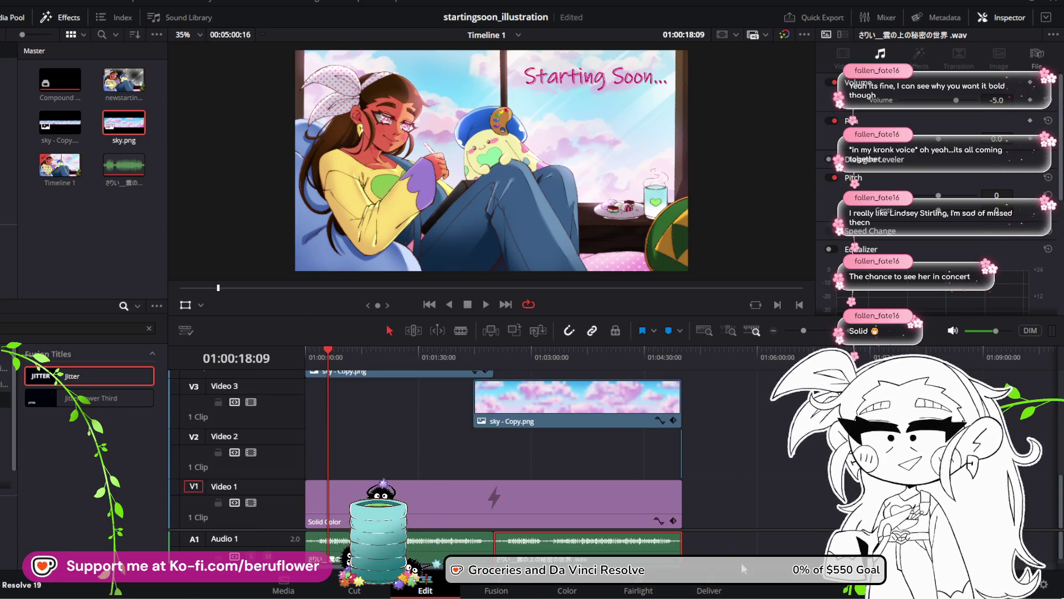
{"action": "left_click", "coordinate": [709, 591]}
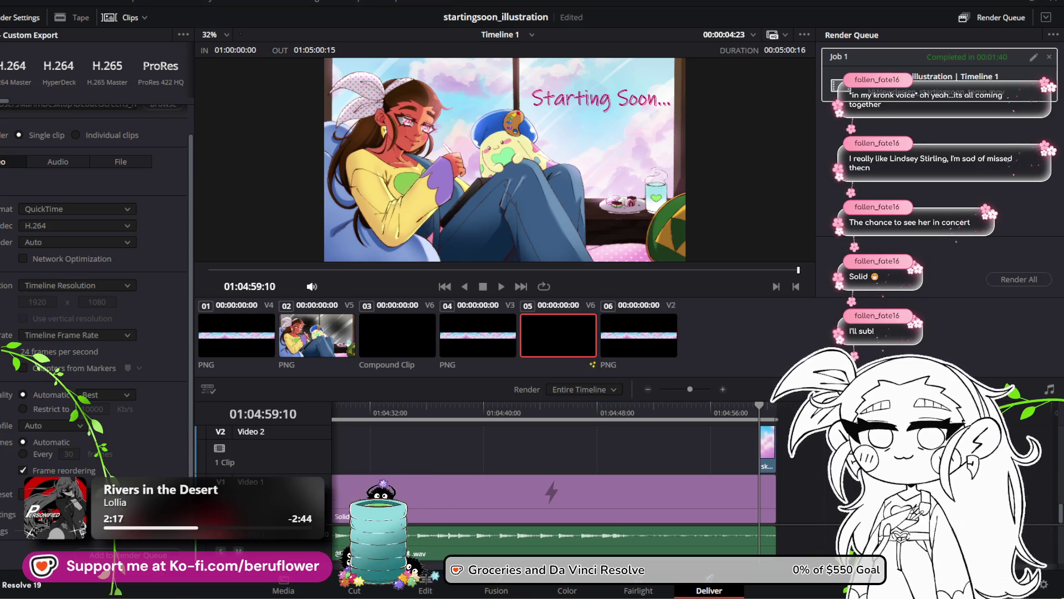
Open the project file options menu
{"action": "left_click", "coordinate": [34, 4]}
Open the recent brb_temp project
{"action": "mouse_move", "coordinate": [23, 4]}
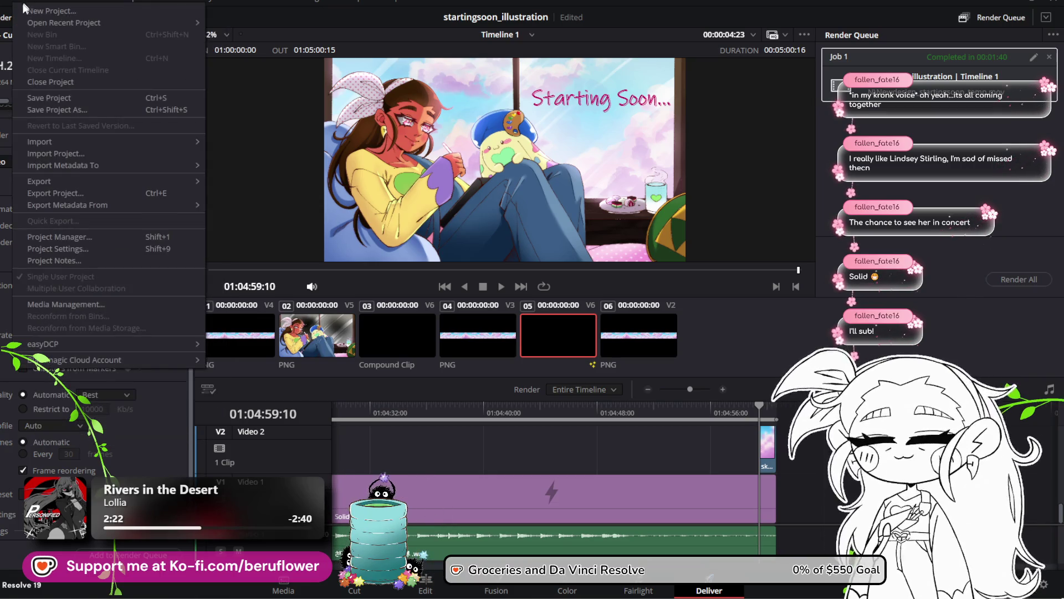
{"action": "mouse_move", "coordinate": [173, 21]}
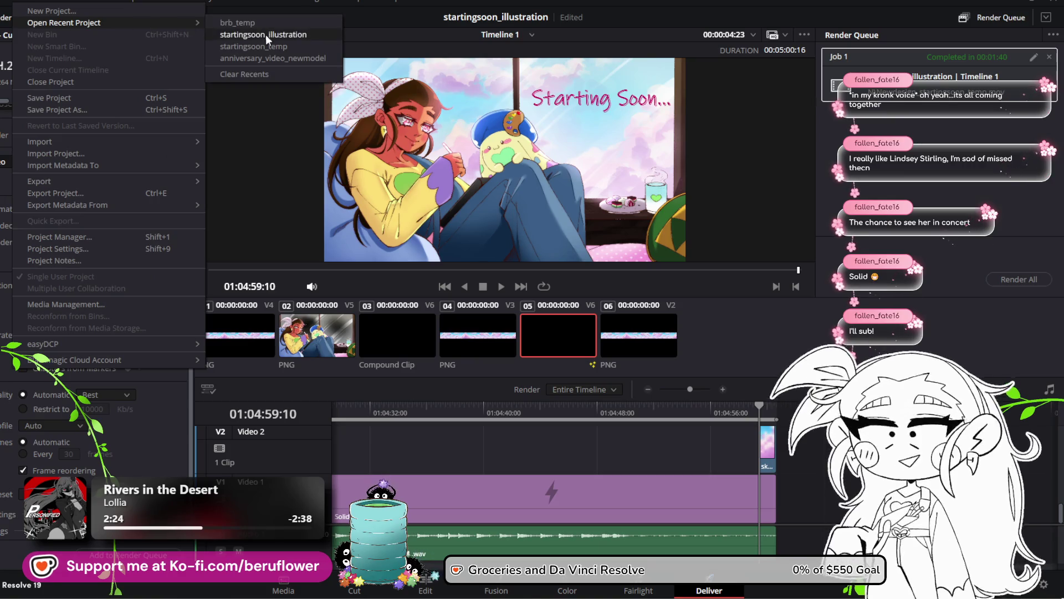
{"action": "left_click", "coordinate": [238, 22]}
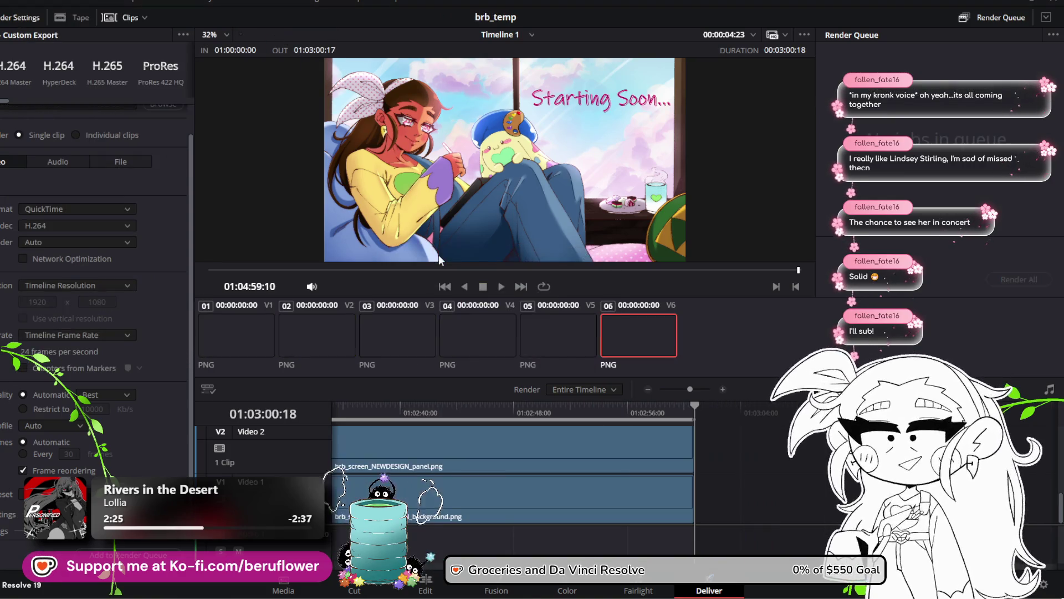
Preview graphics around 01:02:25:11, then return to the Edit page at the timeline start
{"action": "left_click", "coordinate": [485, 407]}
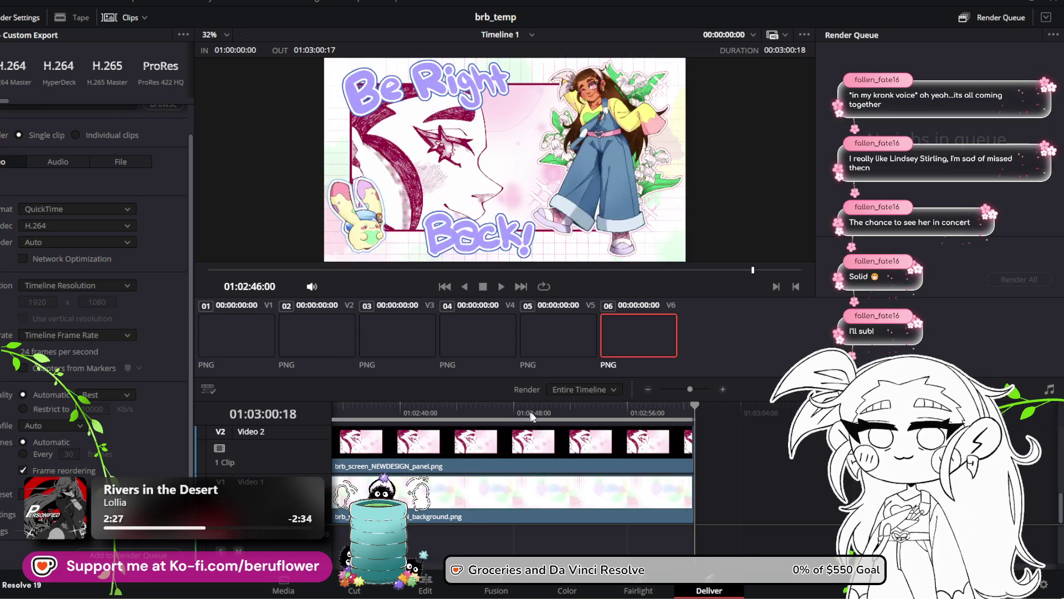
{"action": "left_click", "coordinate": [644, 408]}
{"action": "left_click_drag", "start_coordinate": [639, 409], "coordinate": [315, 388]}
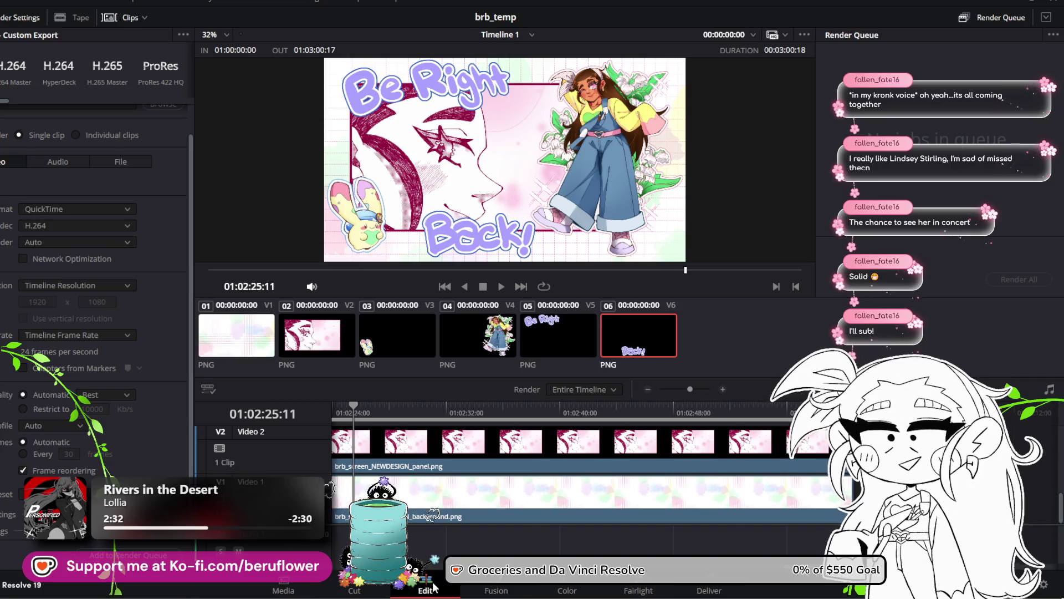
{"action": "left_click", "coordinate": [425, 585]}
{"action": "left_click_drag", "start_coordinate": [506, 355], "coordinate": [297, 348]}
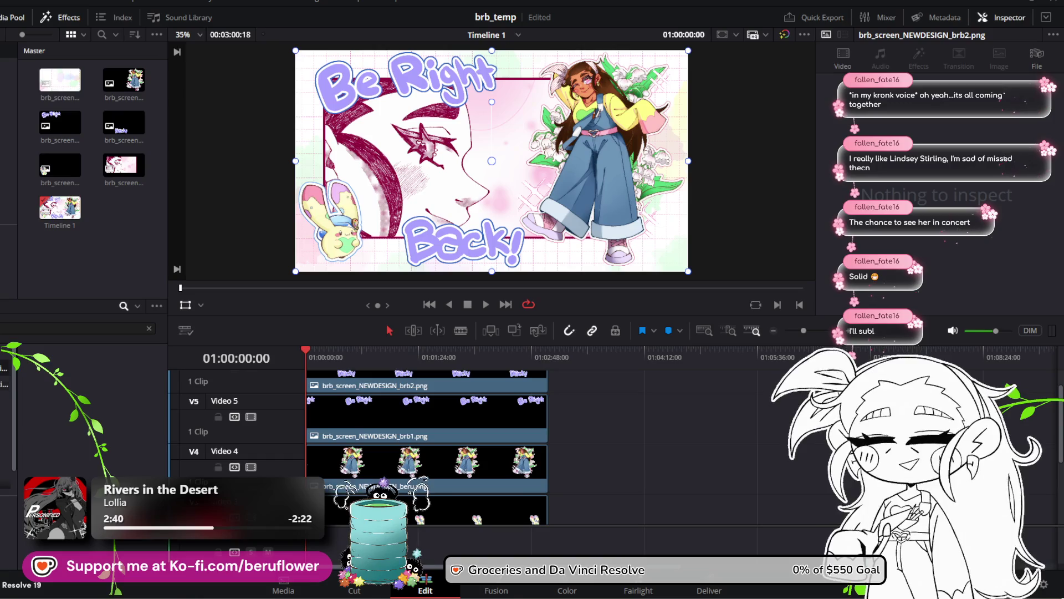
Select the beru clip on Video 4 and list all effects down to Paper Animator in Titles
{"action": "left_click", "coordinate": [344, 460]}
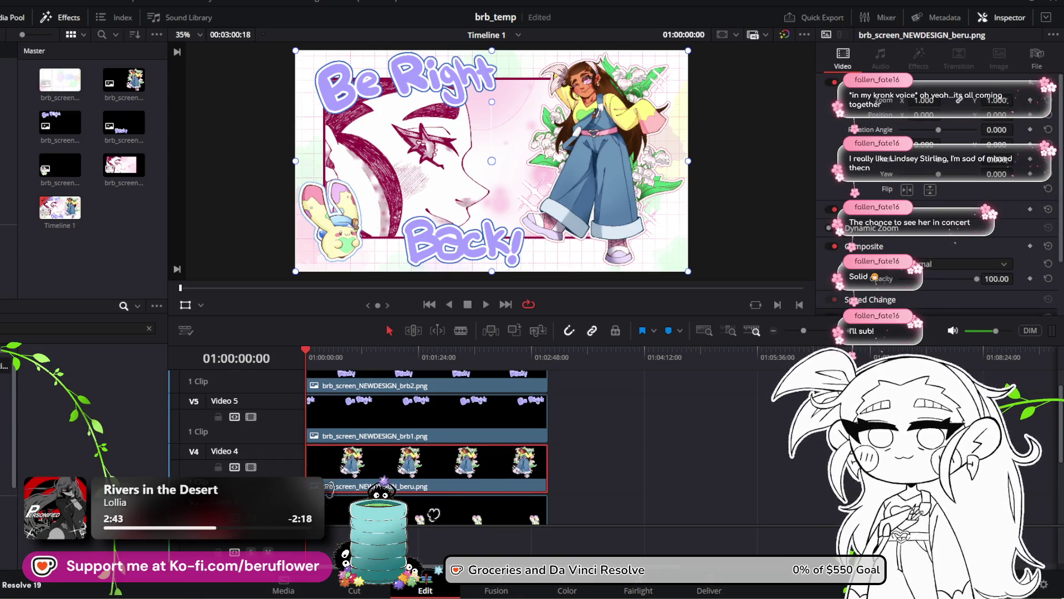
{"action": "left_click", "coordinate": [149, 329]}
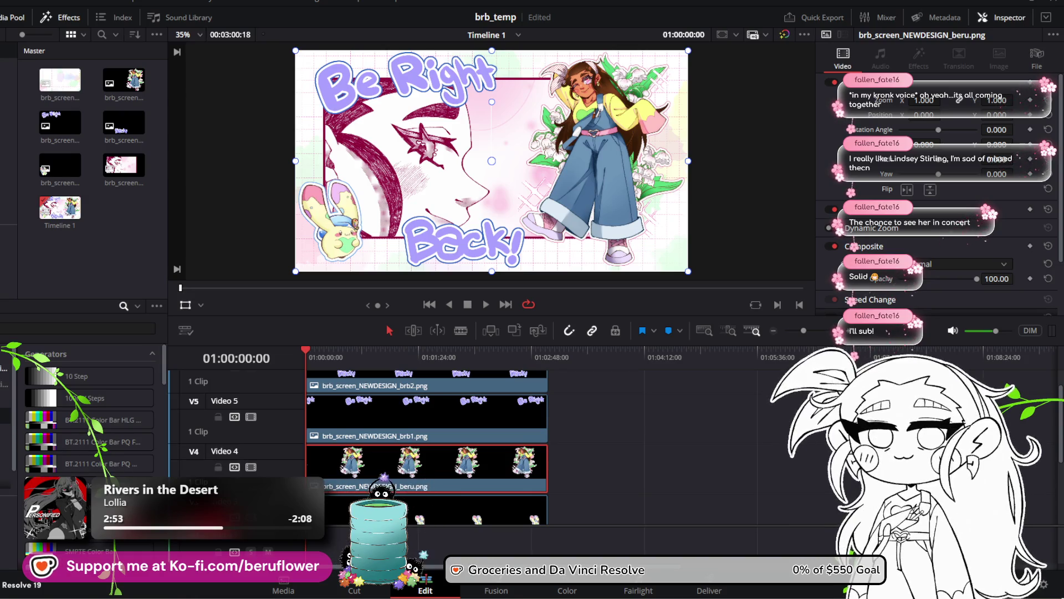
{"action": "scroll", "coordinate": [89, 416], "scroll_direction": "up", "scroll_amount": 10}
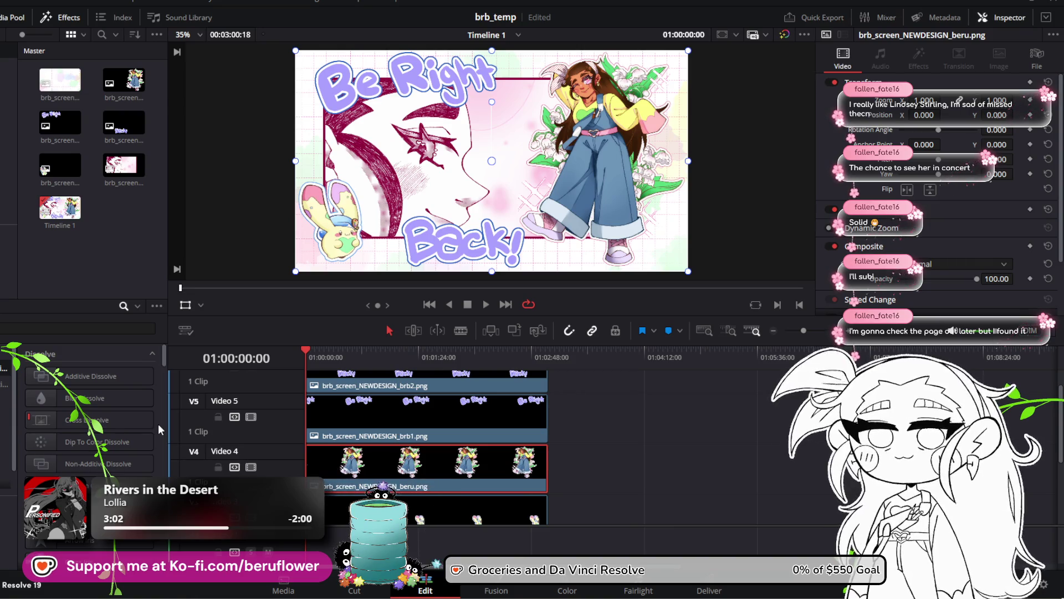
{"action": "scroll", "coordinate": [158, 424], "scroll_direction": "down", "scroll_amount": 5}
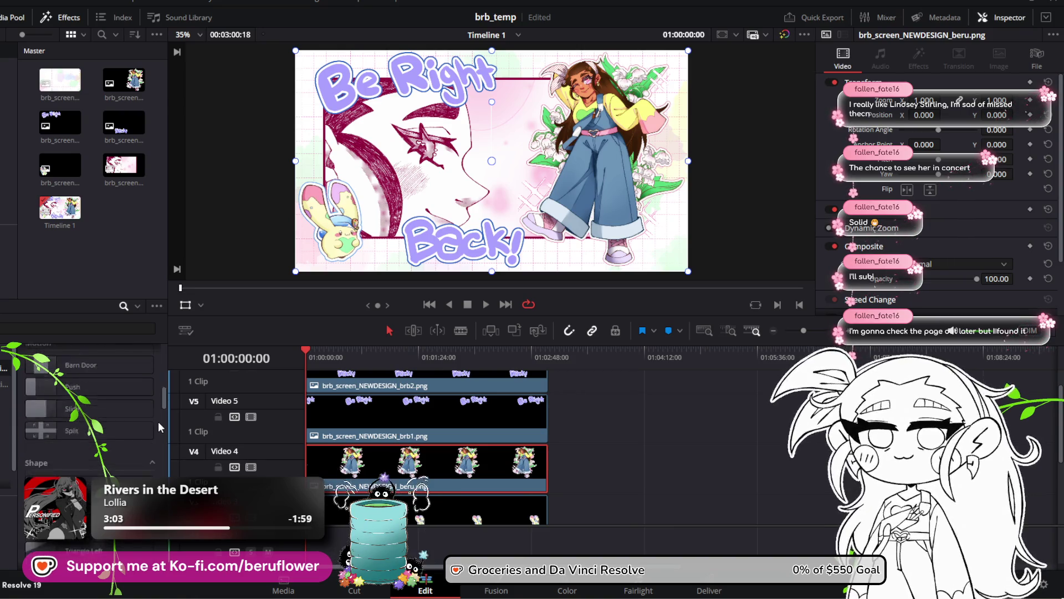
{"action": "scroll", "coordinate": [158, 422], "scroll_direction": "down", "scroll_amount": 8}
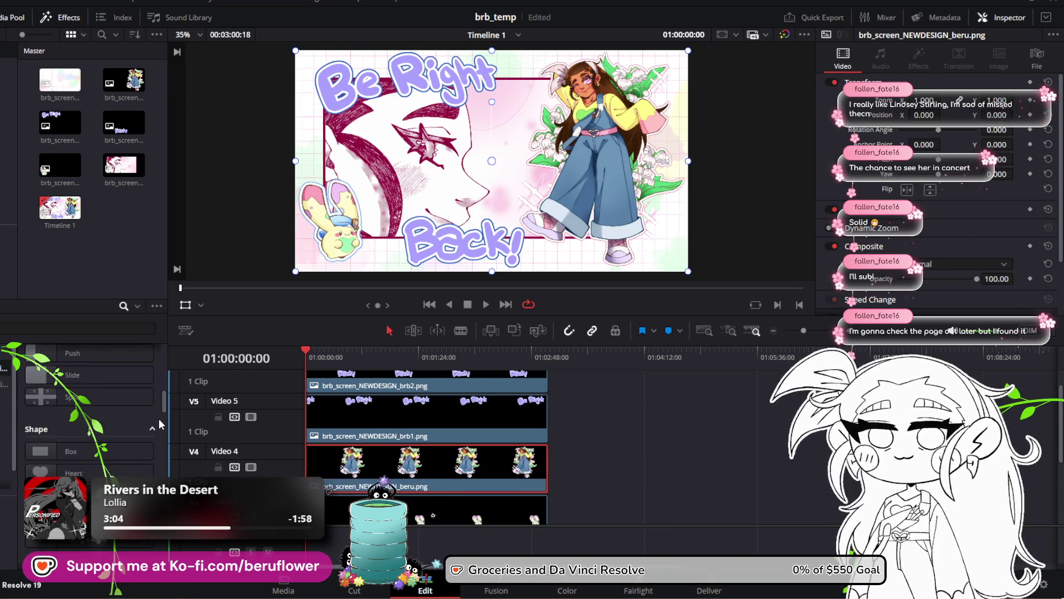
{"action": "scroll", "coordinate": [158, 417], "scroll_direction": "down", "scroll_amount": 5}
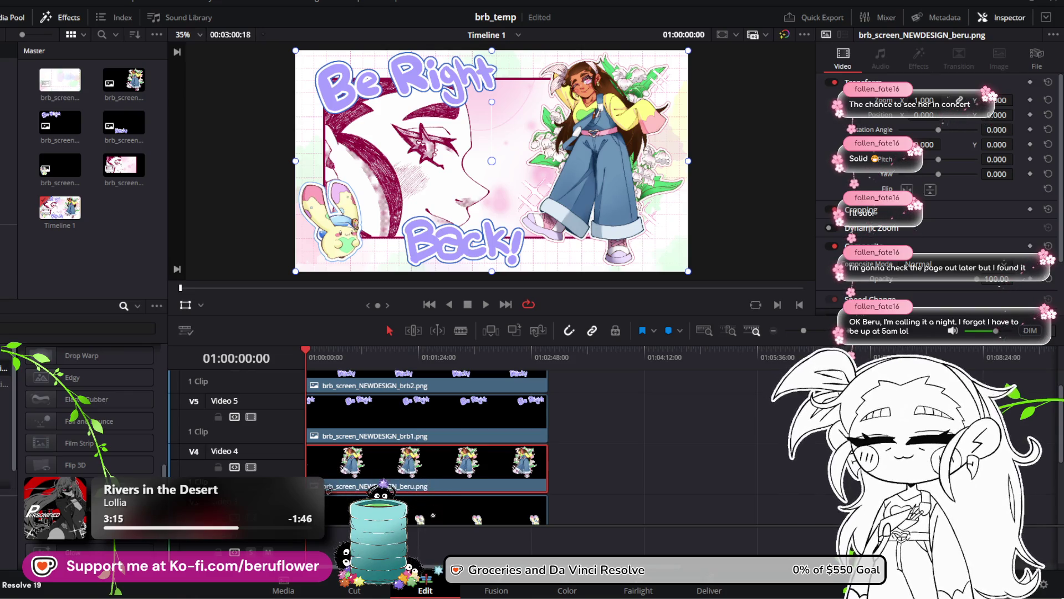
{"action": "scroll", "coordinate": [89, 415], "scroll_direction": "down", "scroll_amount": 5}
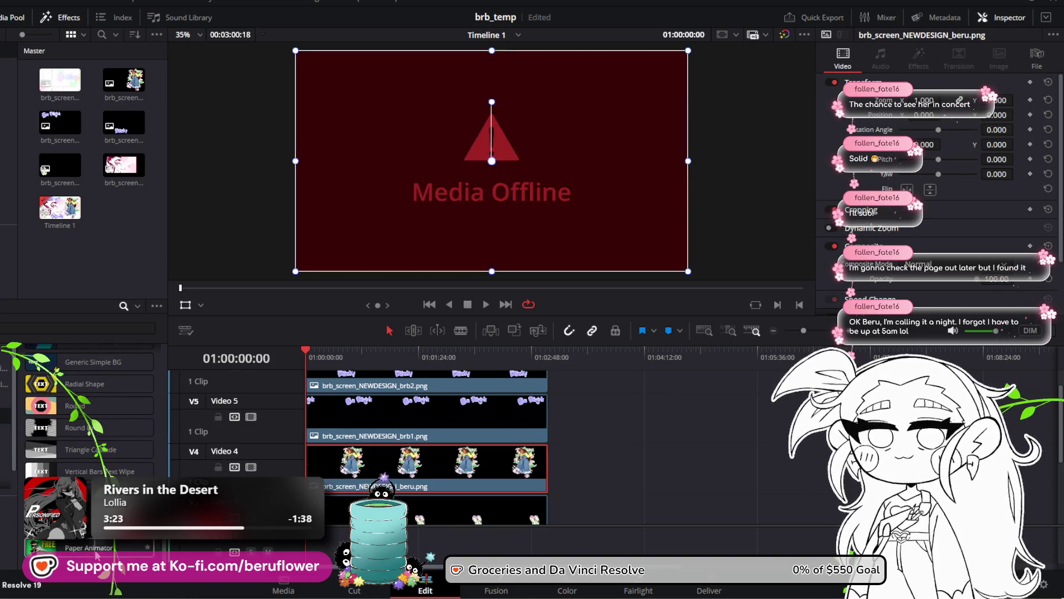
{"action": "mouse_move", "coordinate": [89, 548]}
{"action": "left_mouse_down"}
{"action": "mouse_move", "coordinate": [375, 472]}
{"action": "mouse_move", "coordinate": [299, 451]}
{"action": "left_mouse_up"}
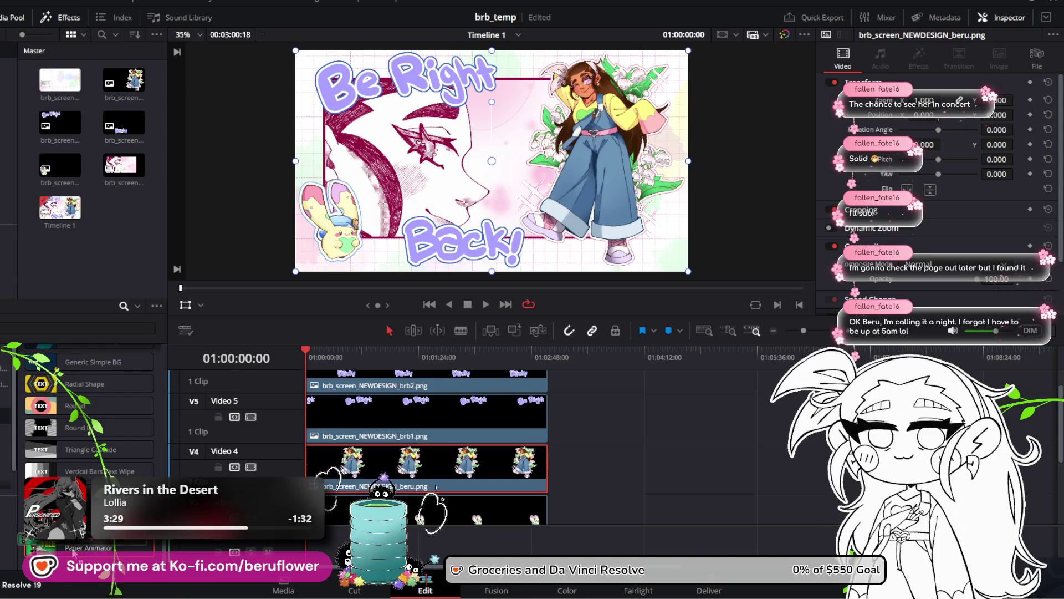
{"action": "mouse_move", "coordinate": [424, 471]}
{"action": "left_mouse_down"}
{"action": "mouse_move", "coordinate": [351, 486]}
{"action": "mouse_move", "coordinate": [357, 469]}
{"action": "left_mouse_up"}
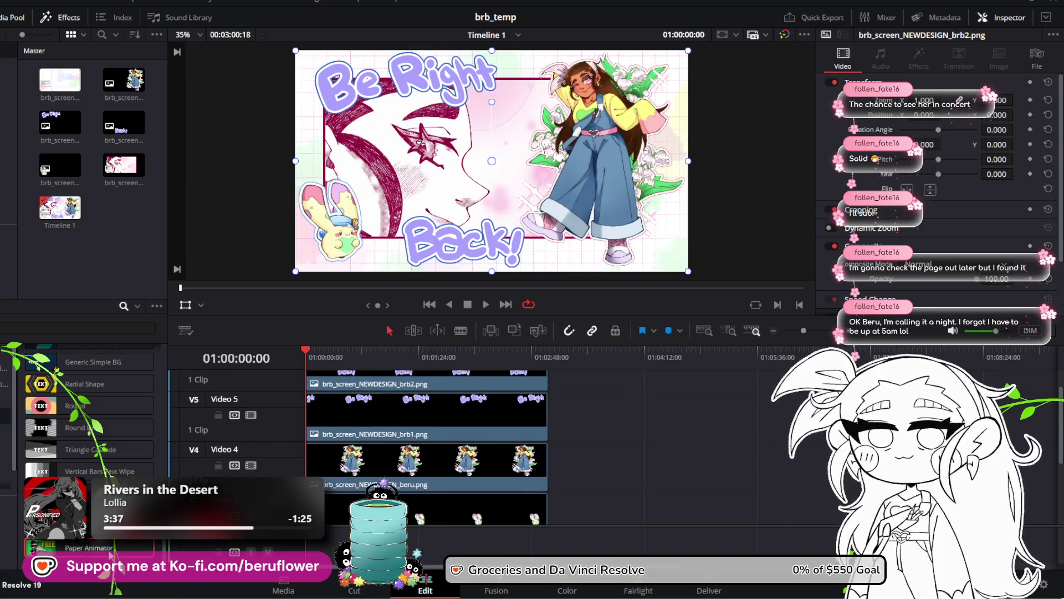
{"action": "scroll", "coordinate": [420, 471], "scroll_direction": "up", "scroll_amount": 1}
{"action": "left_click", "coordinate": [380, 390]}
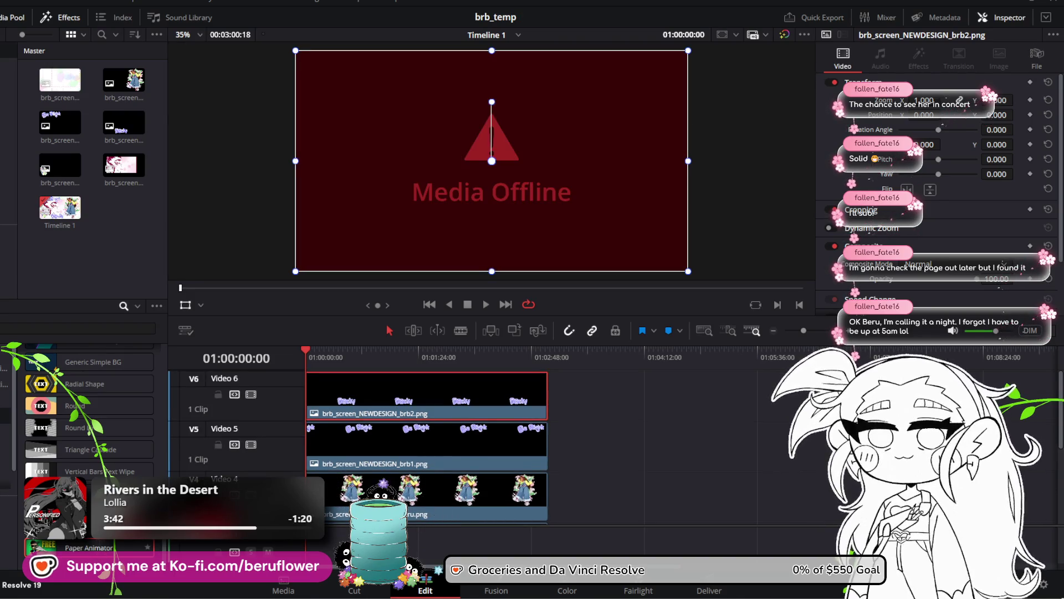
{"action": "mouse_move", "coordinate": [109, 546]}
{"action": "left_mouse_down"}
{"action": "mouse_move", "coordinate": [222, 438]}
{"action": "mouse_move", "coordinate": [368, 408]}
{"action": "left_mouse_up"}
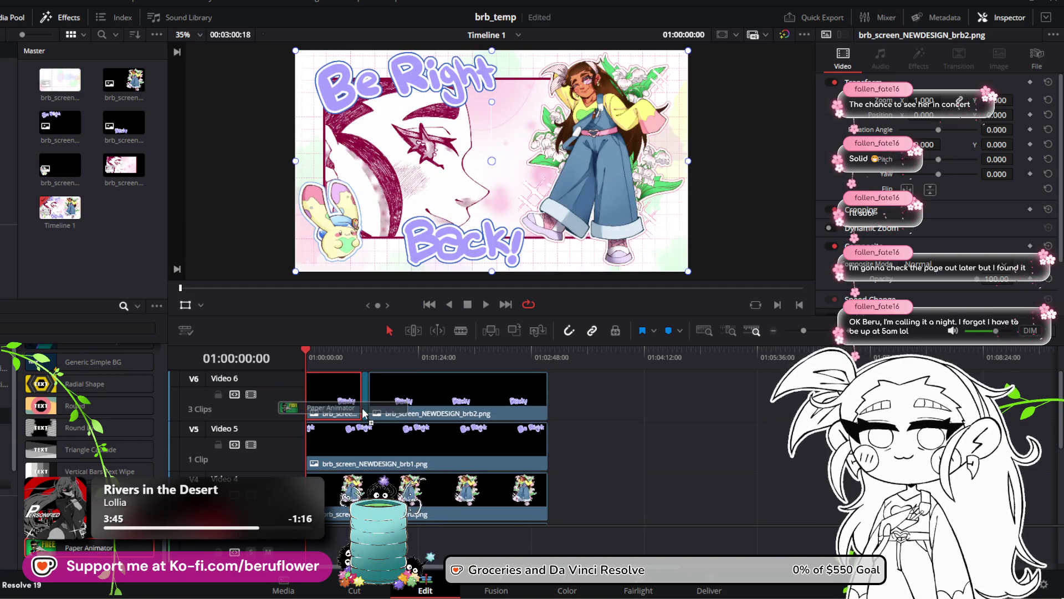
{"action": "mouse_move", "coordinate": [371, 360]}
{"action": "left_mouse_down"}
{"action": "mouse_move", "coordinate": [354, 359]}
{"action": "mouse_move", "coordinate": [364, 359]}
{"action": "left_mouse_up"}
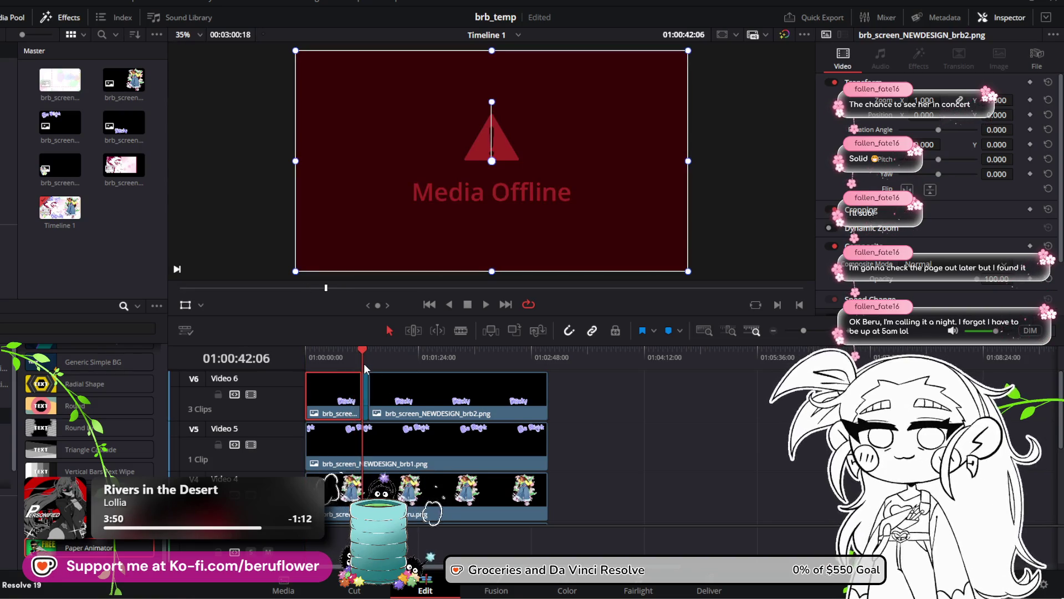
{"action": "key", "text": "ctrl+z"}
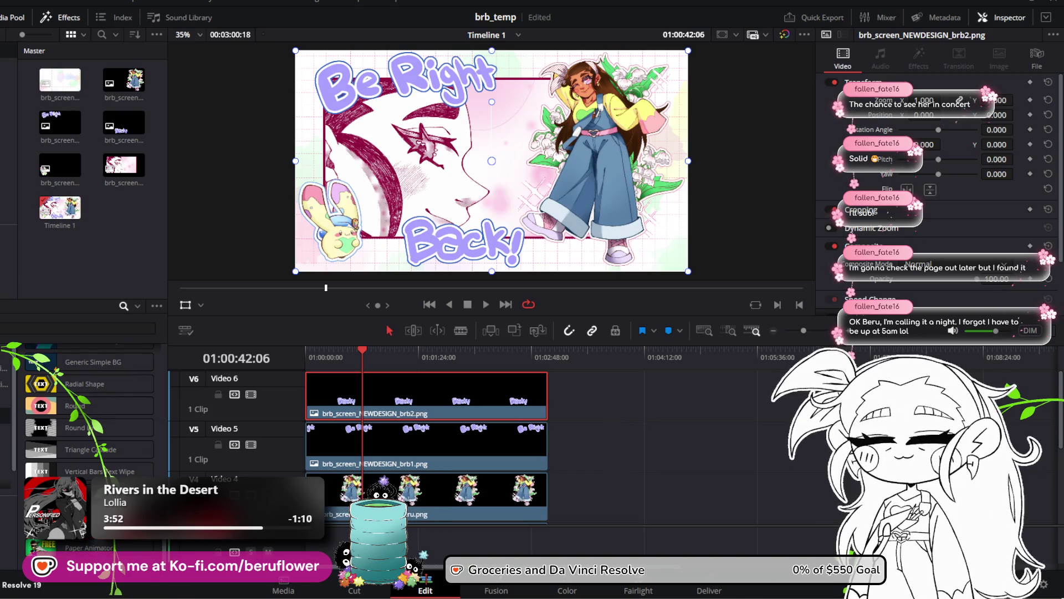
{"action": "left_click", "coordinate": [414, 468]}
{"action": "scroll", "coordinate": [422, 474], "scroll_direction": "down", "scroll_amount": 1}
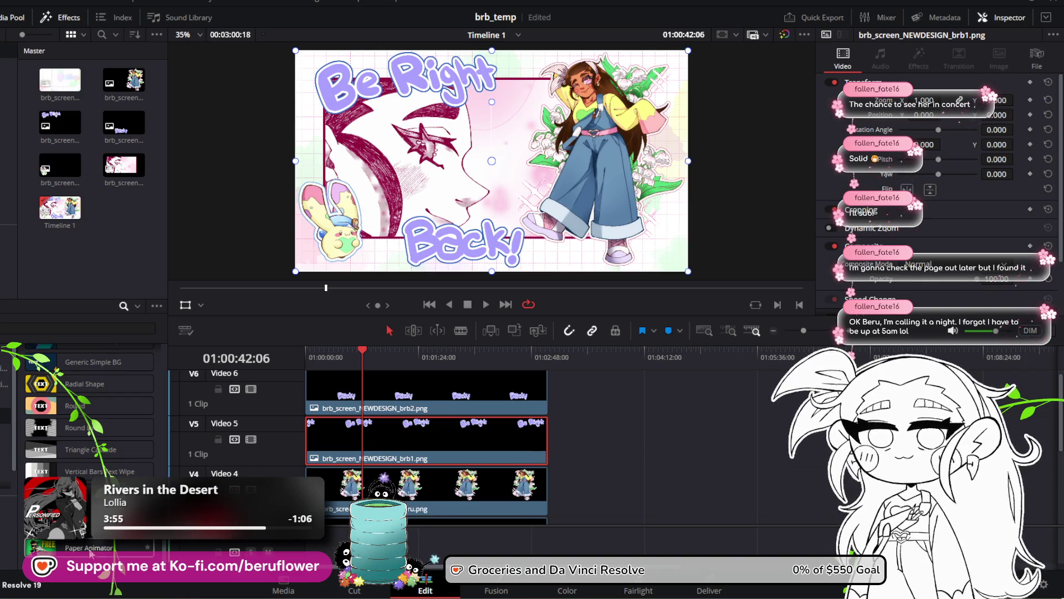
{"action": "scroll", "coordinate": [237, 540], "scroll_direction": "down", "scroll_amount": 3}
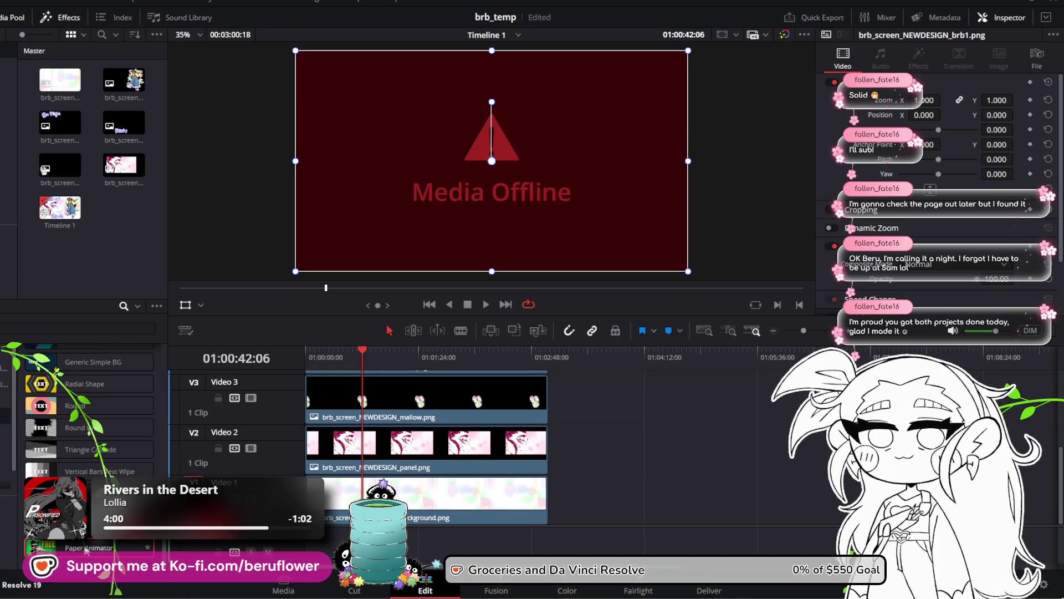
{"action": "key", "text": "Home"}
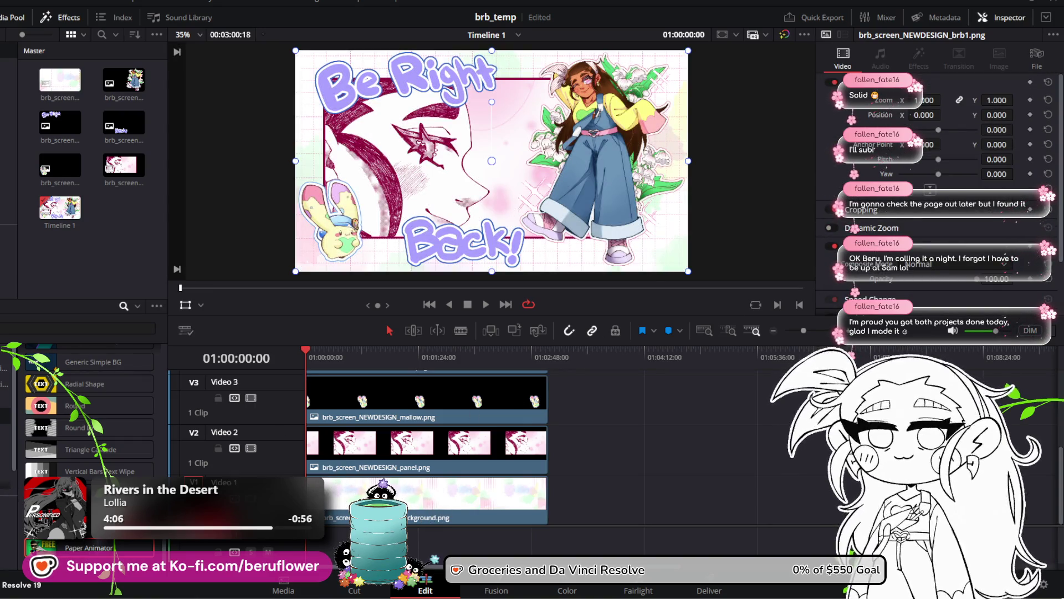
{"action": "scroll", "coordinate": [76, 375], "scroll_direction": "down", "scroll_amount": 4}
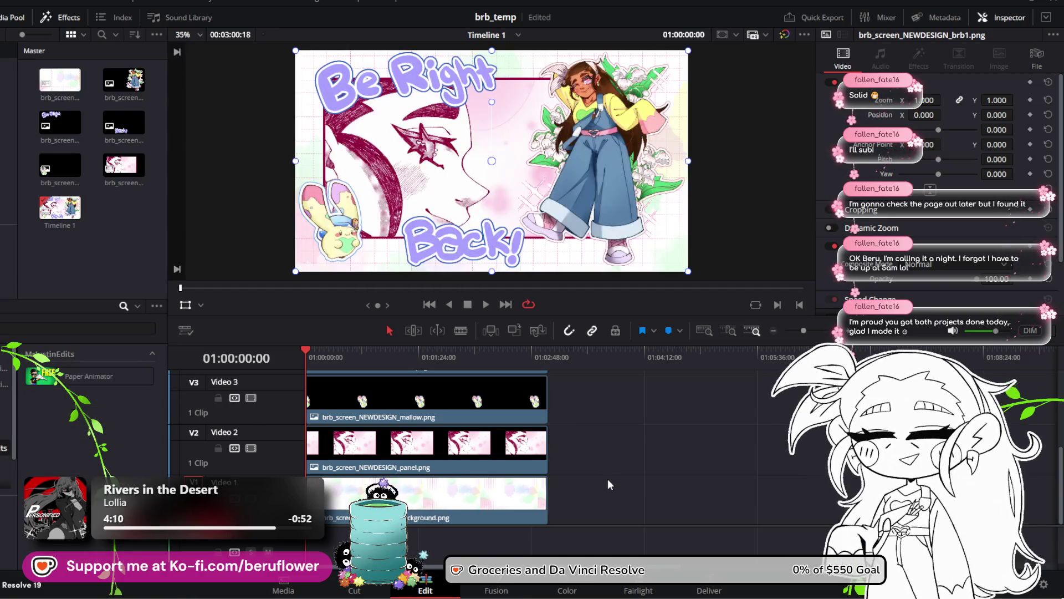
{"action": "scroll", "coordinate": [610, 482], "scroll_direction": "up", "scroll_amount": 3}
{"action": "left_click", "coordinate": [443, 394]}
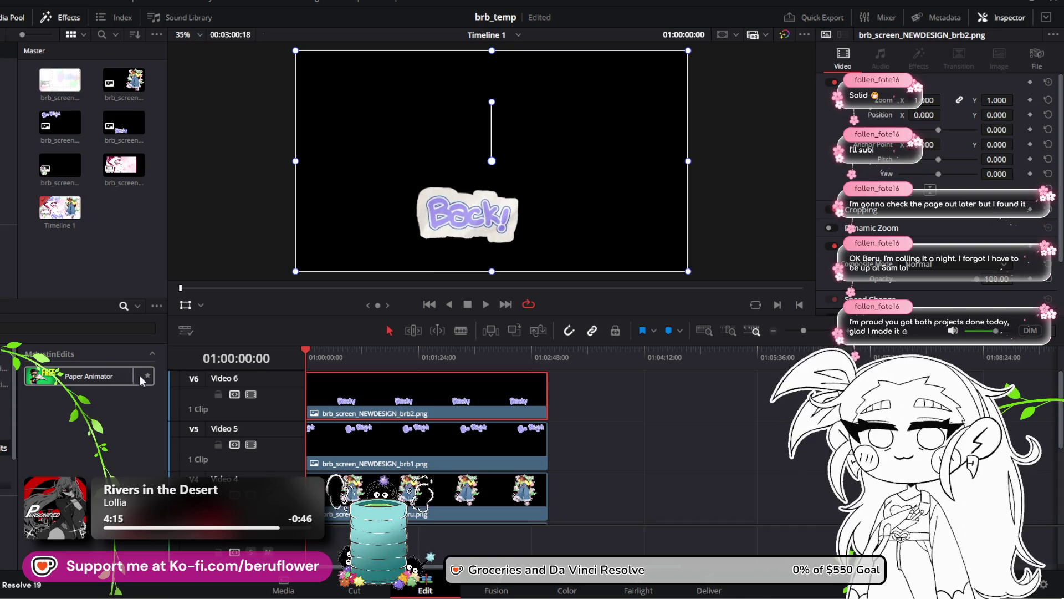
{"action": "scroll", "coordinate": [705, 440], "scroll_direction": "up", "scroll_amount": 2}
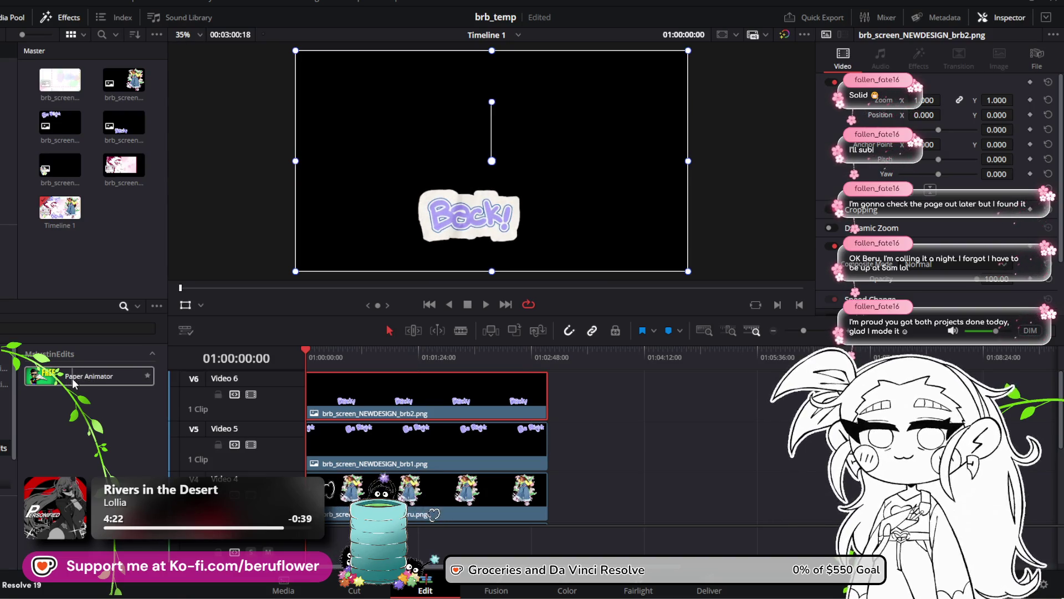
{"action": "left_click", "coordinate": [488, 499]}
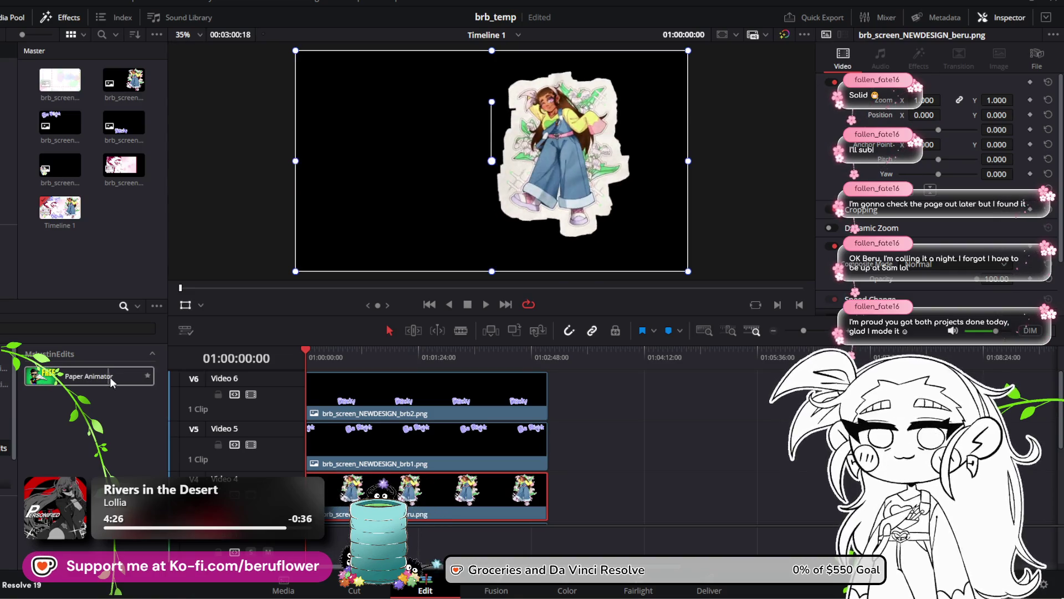
{"action": "scroll", "coordinate": [358, 457], "scroll_direction": "down", "scroll_amount": 3}
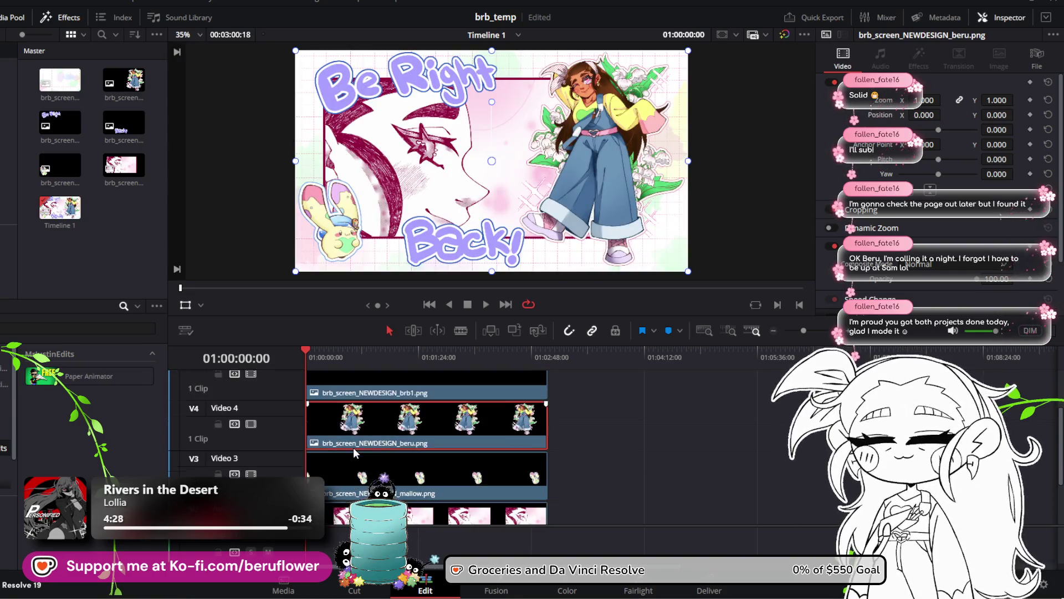
{"action": "left_click", "coordinate": [363, 463]}
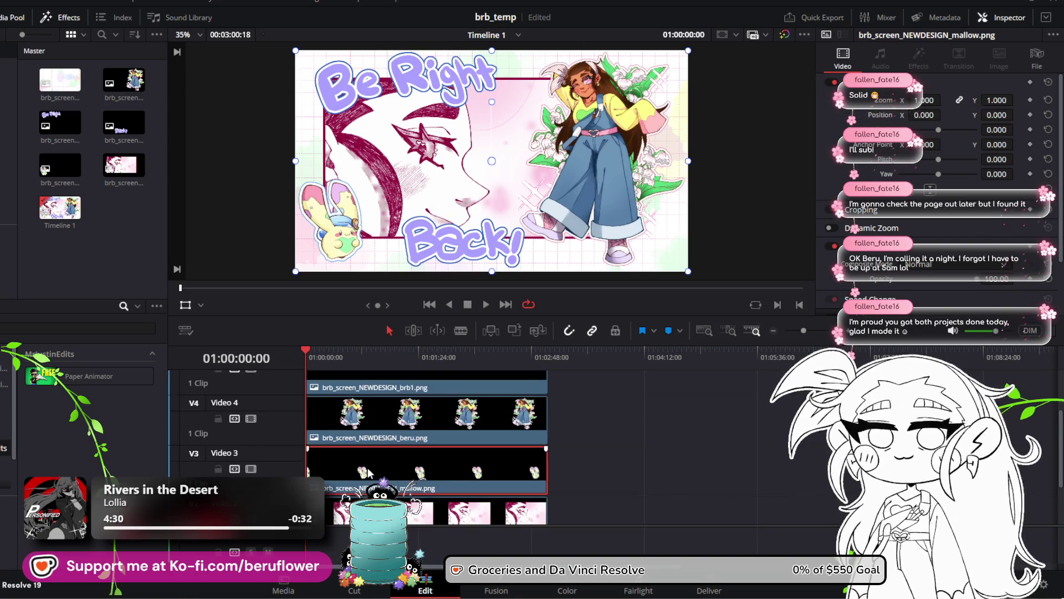
{"action": "double_click", "coordinate": [88, 376]}
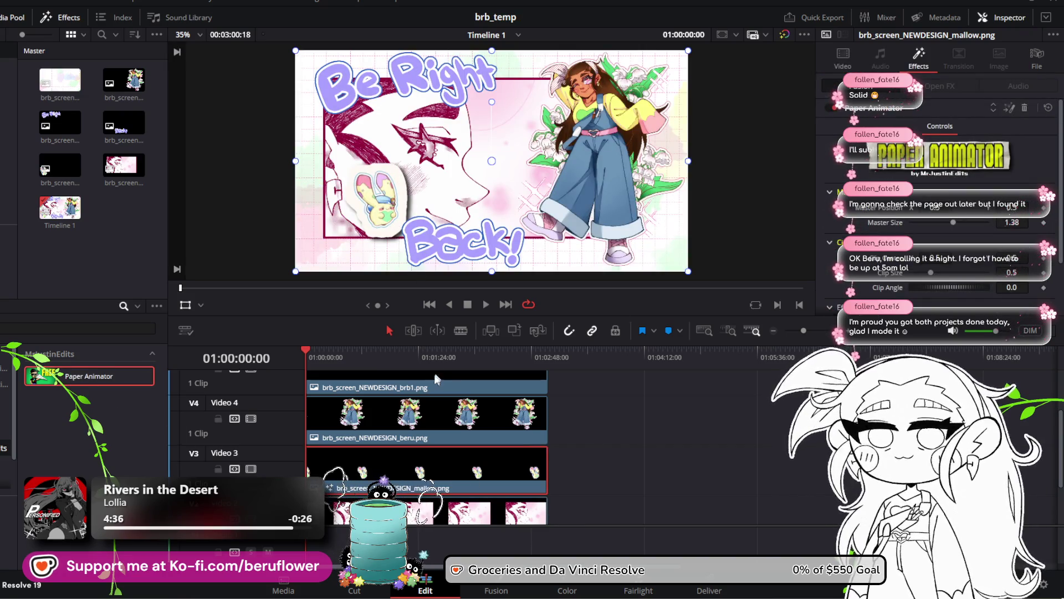
{"action": "left_click_drag", "start_coordinate": [313, 354], "coordinate": [394, 357]}
{"action": "key", "text": "Home"}
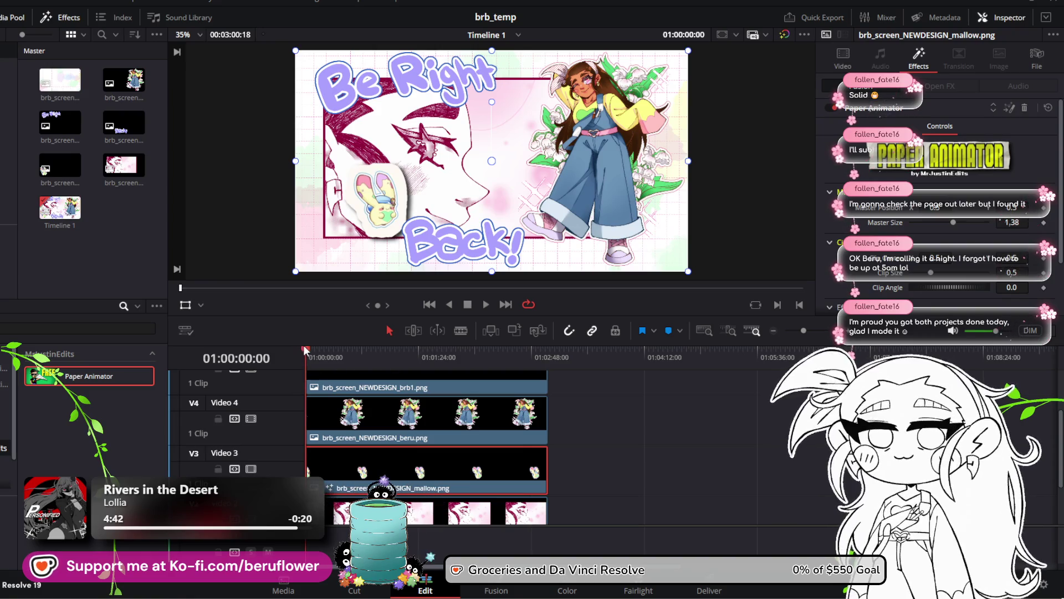
{"action": "mouse_move", "coordinate": [302, 351]}
{"action": "left_mouse_down"}
{"action": "mouse_move", "coordinate": [341, 351]}
{"action": "mouse_move", "coordinate": [305, 357]}
{"action": "left_mouse_up"}
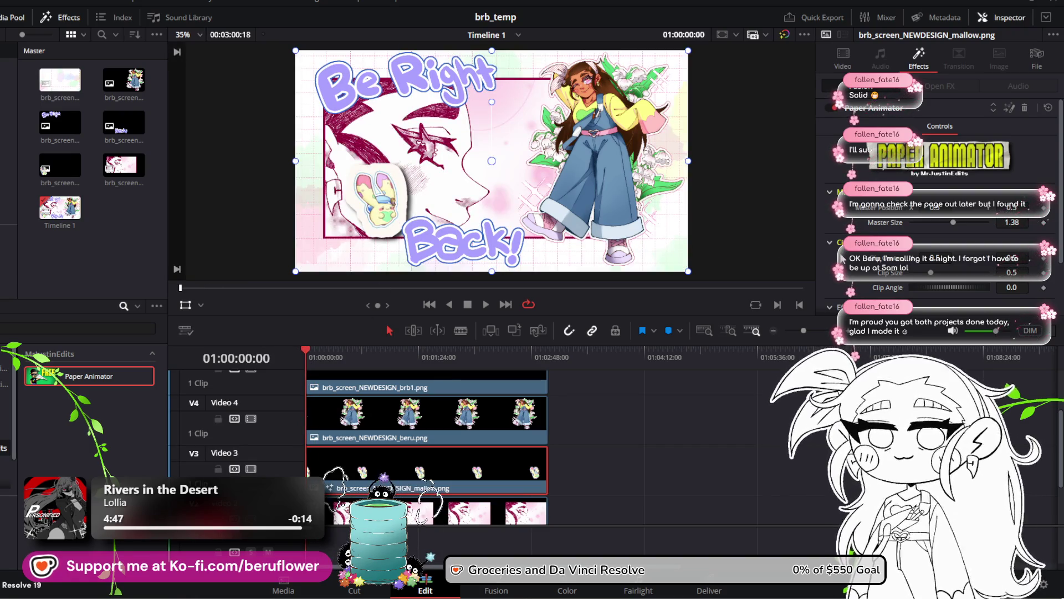
{"action": "scroll", "coordinate": [842, 258], "scroll_direction": "down", "scroll_amount": 2}
{"action": "scroll", "coordinate": [842, 258], "scroll_direction": "up", "scroll_amount": 2}
{"action": "scroll", "coordinate": [842, 257], "scroll_direction": "down", "scroll_amount": 2}
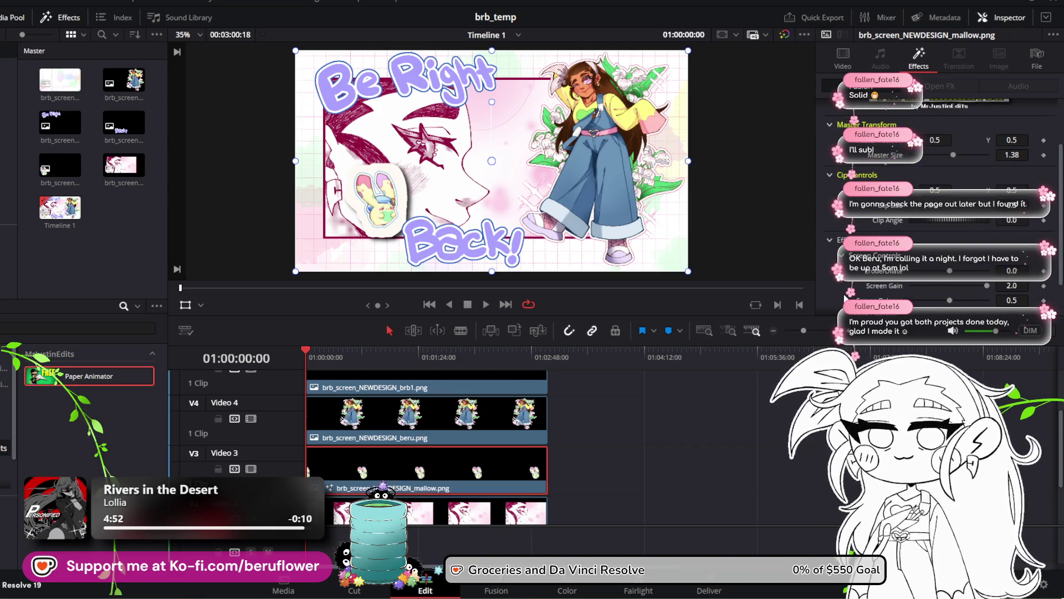
{"action": "scroll", "coordinate": [844, 299], "scroll_direction": "down", "scroll_amount": 1}
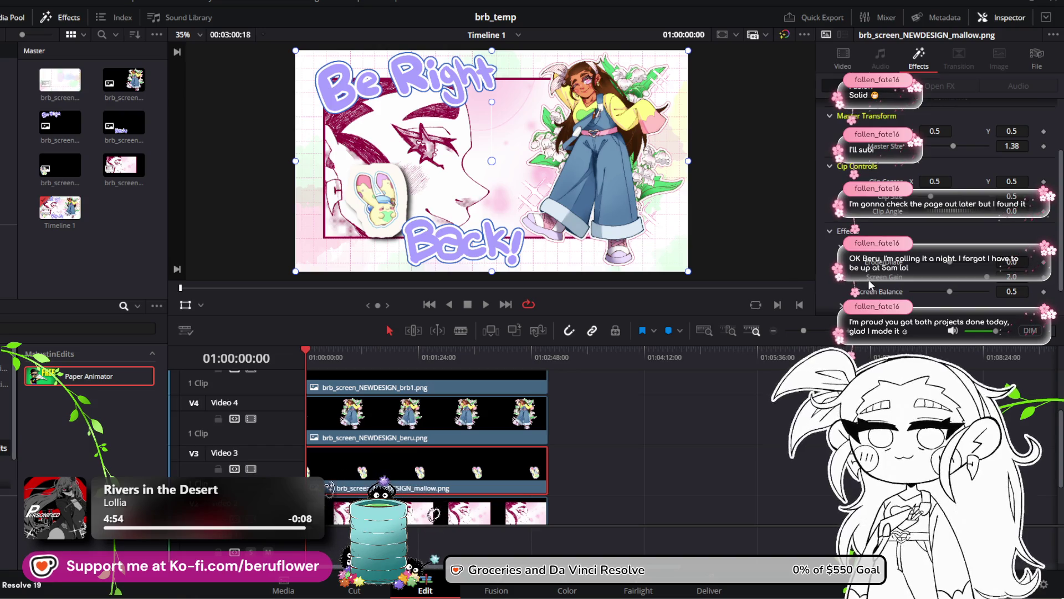
{"action": "scroll", "coordinate": [870, 284], "scroll_direction": "down", "scroll_amount": 2}
{"action": "scroll", "coordinate": [537, 220], "scroll_direction": "up", "scroll_amount": 4}
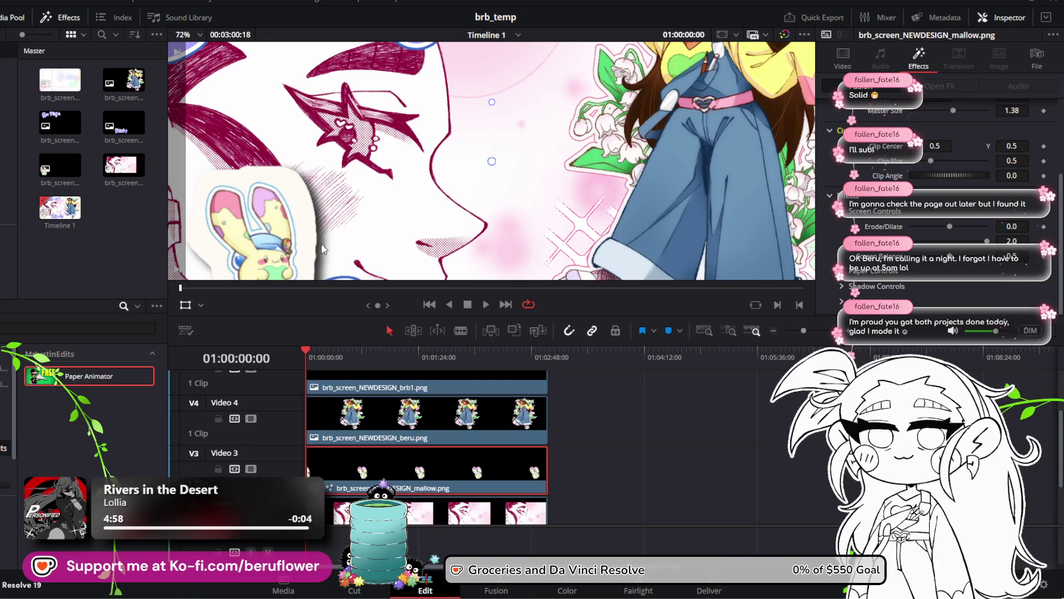
{"action": "scroll", "coordinate": [323, 249], "scroll_direction": "down", "scroll_amount": 2}
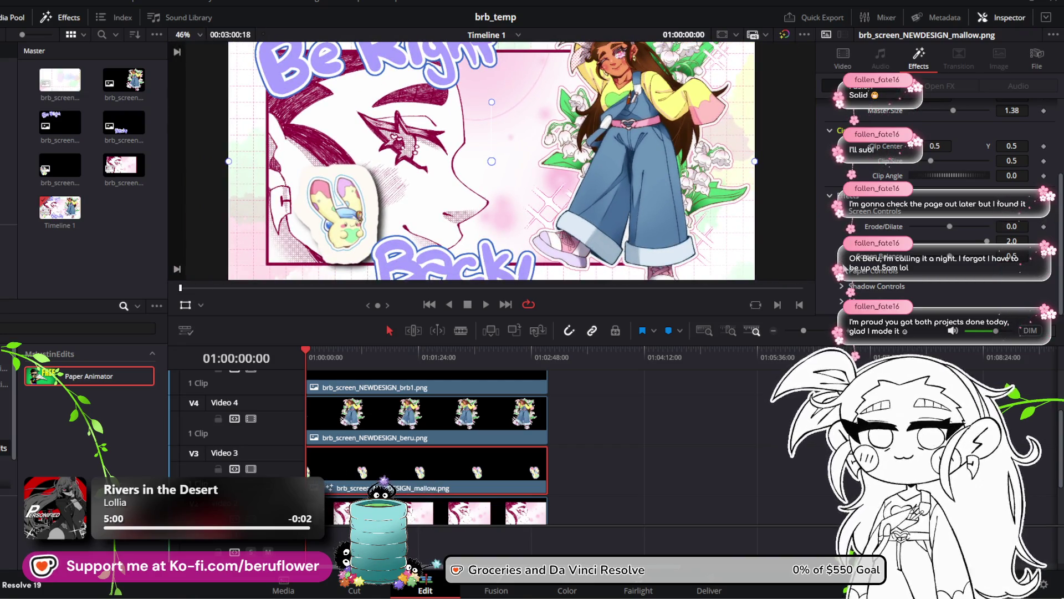
{"action": "scroll", "coordinate": [837, 239], "scroll_direction": "up", "scroll_amount": 5}
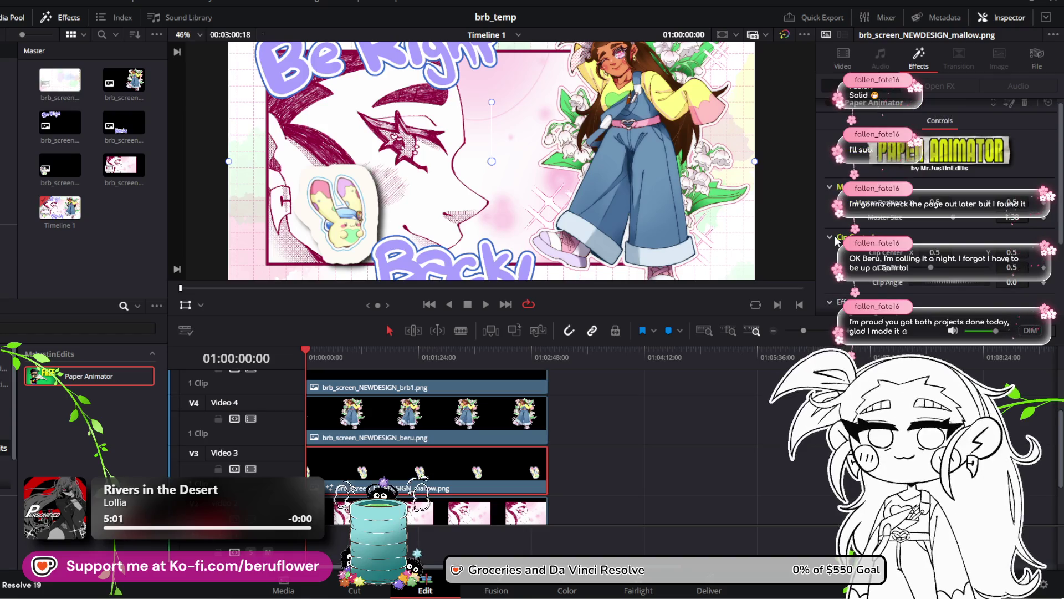
{"action": "scroll", "coordinate": [837, 240], "scroll_direction": "down", "scroll_amount": 5}
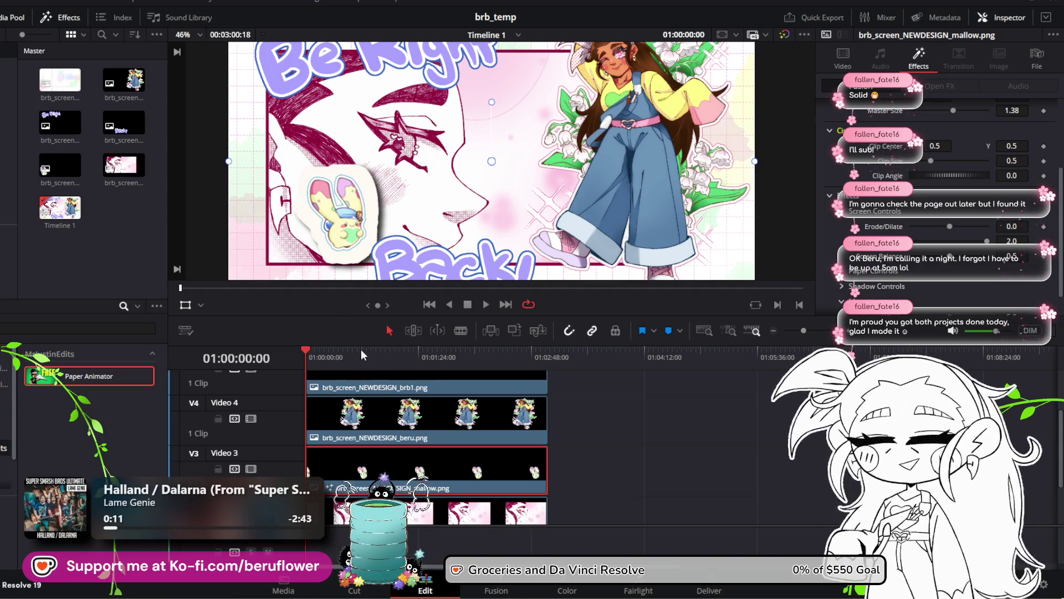
{"action": "scroll", "coordinate": [416, 441], "scroll_direction": "down", "scroll_amount": 2}
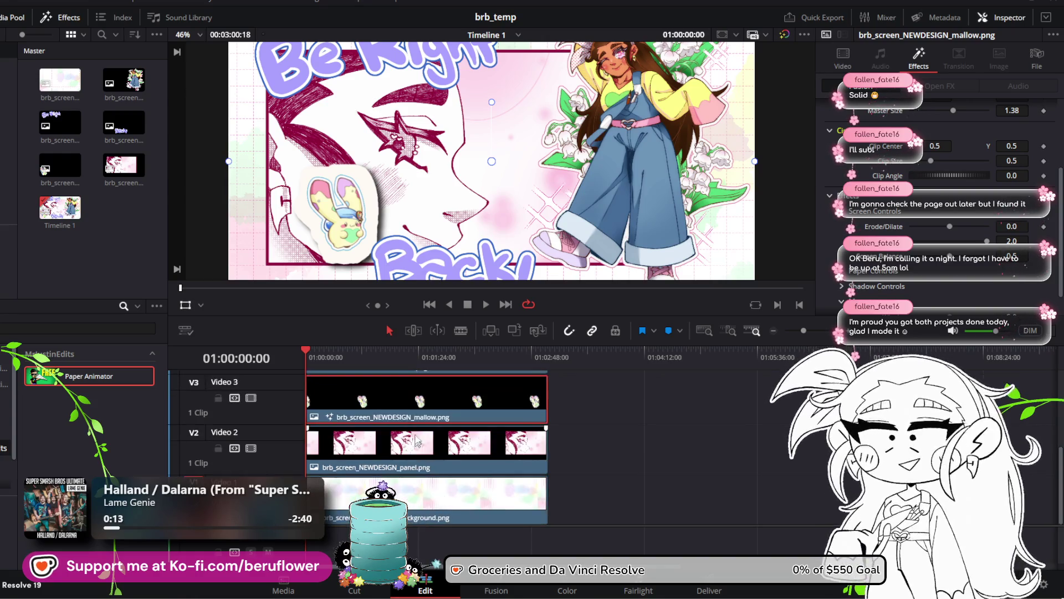
Set the mallow's Paper Animator Wiggle to 0 and preview further along the timeline
{"action": "scroll", "coordinate": [824, 238], "scroll_direction": "down", "scroll_amount": 2}
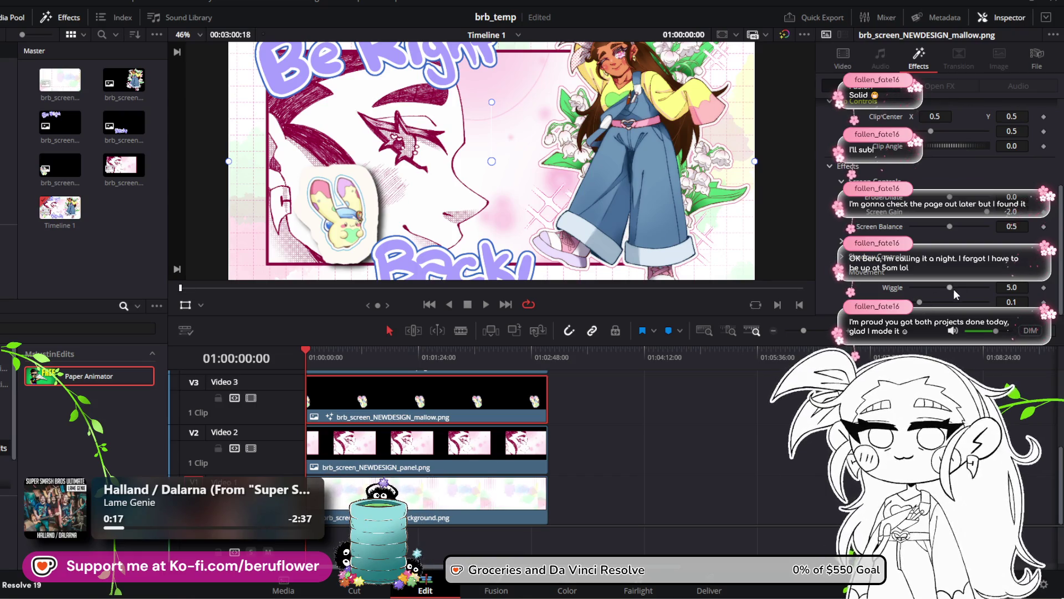
{"action": "left_click_drag", "start_coordinate": [950, 288], "coordinate": [821, 315]}
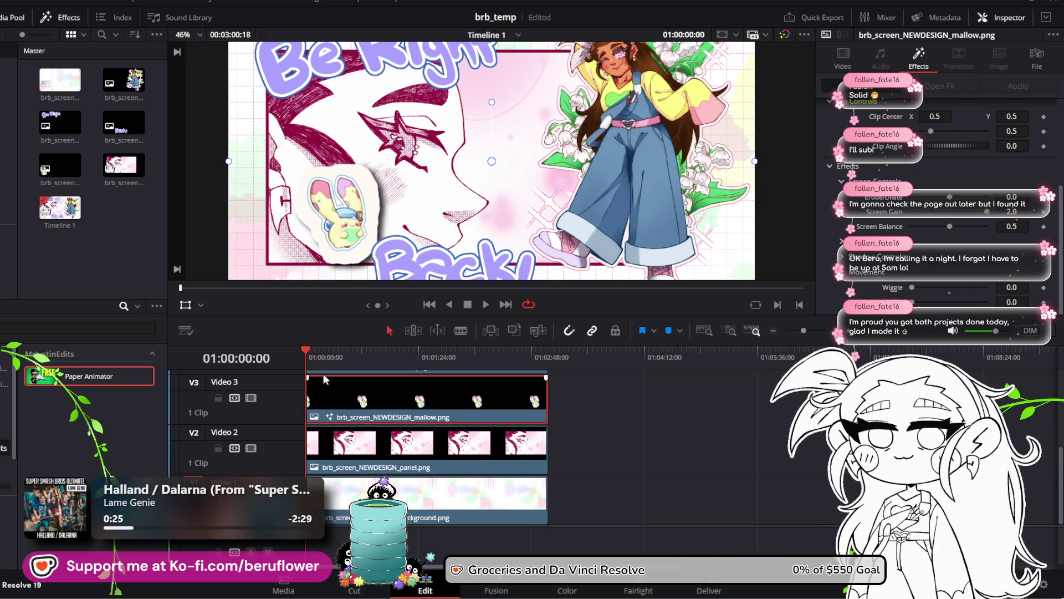
{"action": "mouse_move", "coordinate": [327, 352]}
{"action": "left_mouse_down"}
{"action": "mouse_move", "coordinate": [502, 352]}
{"action": "mouse_move", "coordinate": [302, 361]}
{"action": "left_mouse_up"}
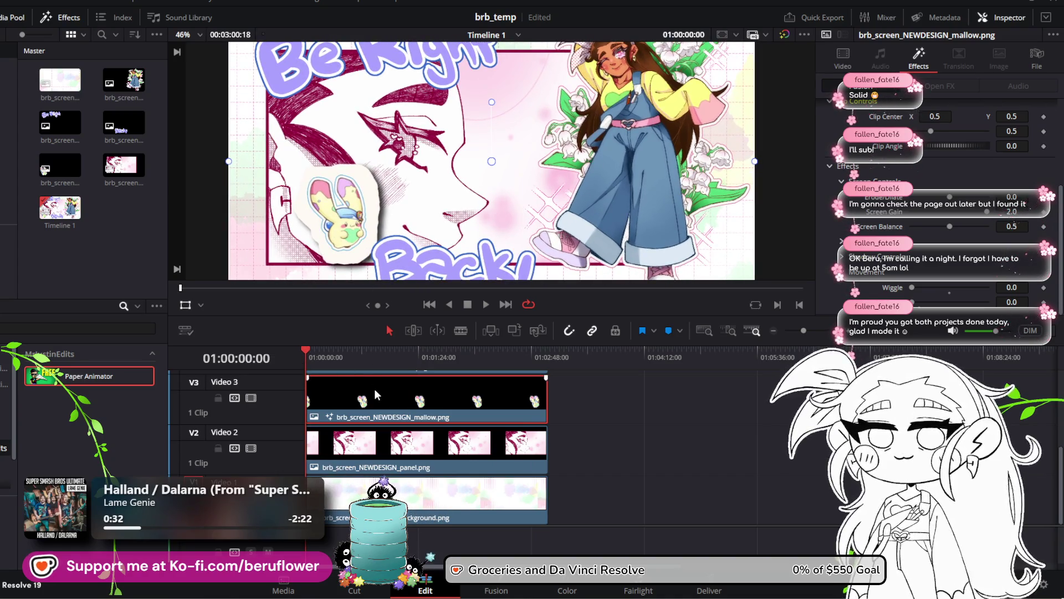
Lower Edge Thickness for thinner paper cut-out edges
{"action": "scroll", "coordinate": [847, 212], "scroll_direction": "up", "scroll_amount": 3}
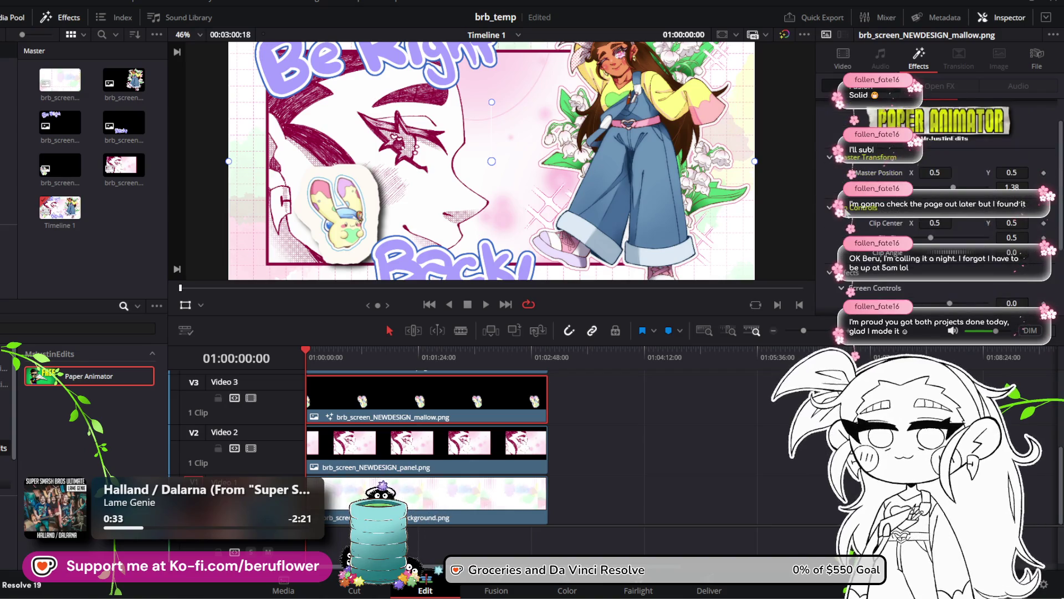
{"action": "scroll", "coordinate": [846, 212], "scroll_direction": "down", "scroll_amount": 2}
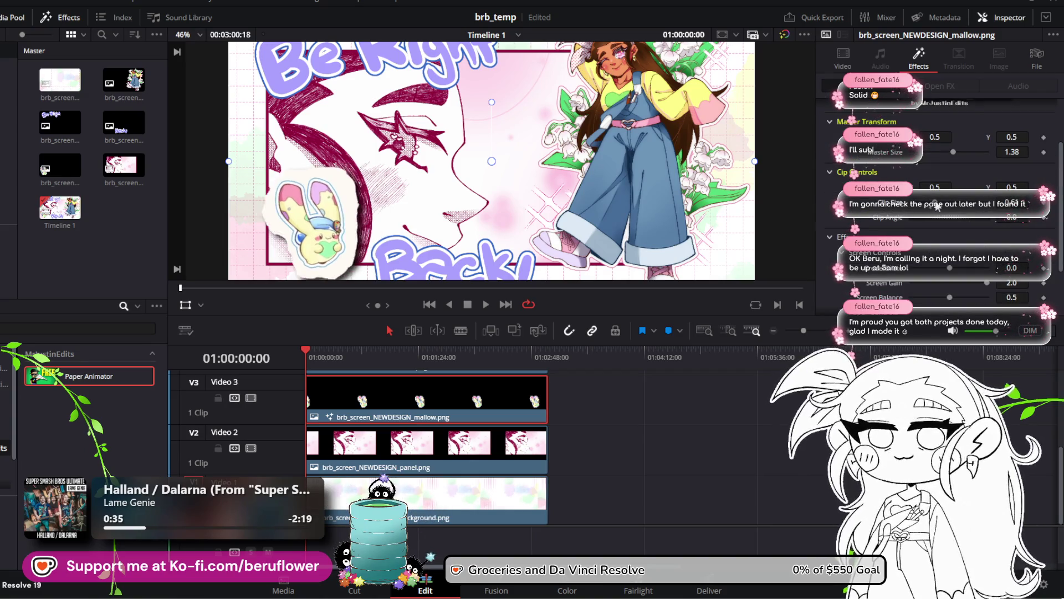
{"action": "scroll", "coordinate": [472, 204], "scroll_direction": "down", "scroll_amount": 2}
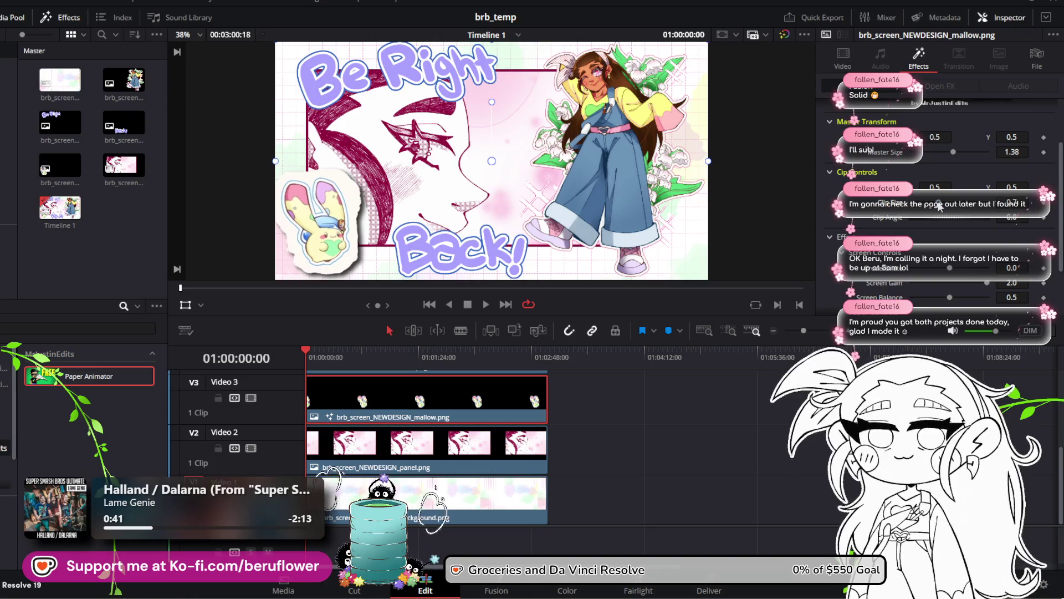
{"action": "scroll", "coordinate": [840, 260], "scroll_direction": "down", "scroll_amount": 3}
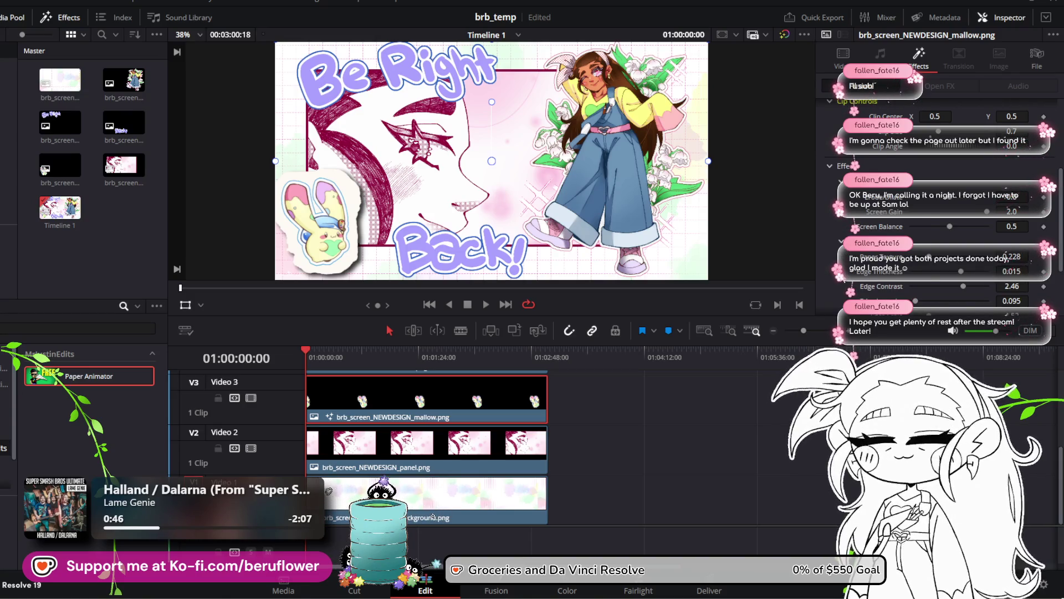
{"action": "scroll", "coordinate": [921, 258], "scroll_direction": "down", "scroll_amount": 2}
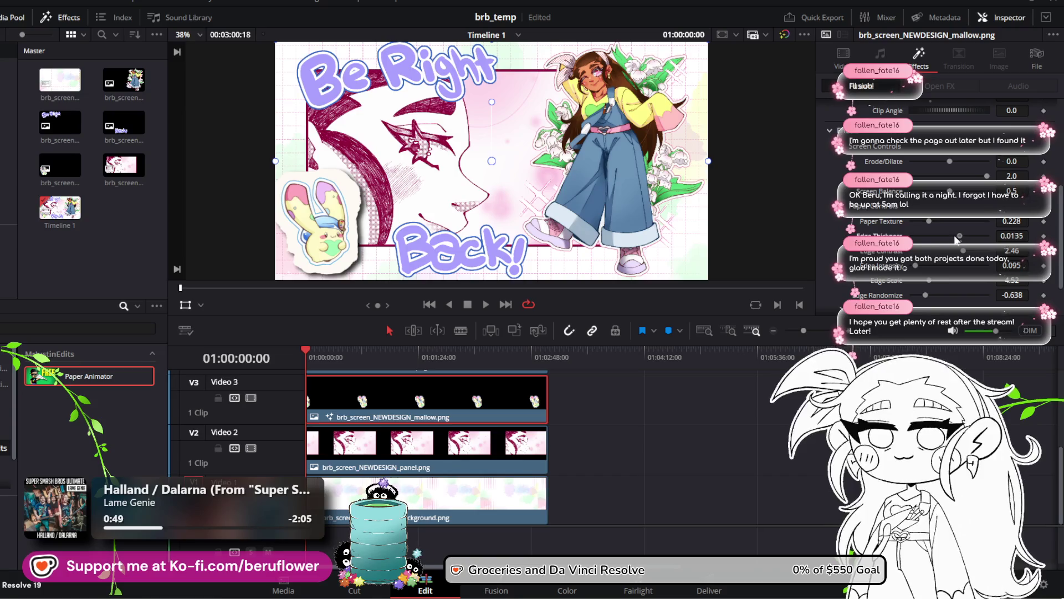
{"action": "mouse_move", "coordinate": [954, 236]}
{"action": "left_mouse_down"}
{"action": "mouse_move", "coordinate": [911, 236]}
{"action": "mouse_move", "coordinate": [950, 245]}
{"action": "mouse_move", "coordinate": [924, 249]}
{"action": "left_mouse_up"}
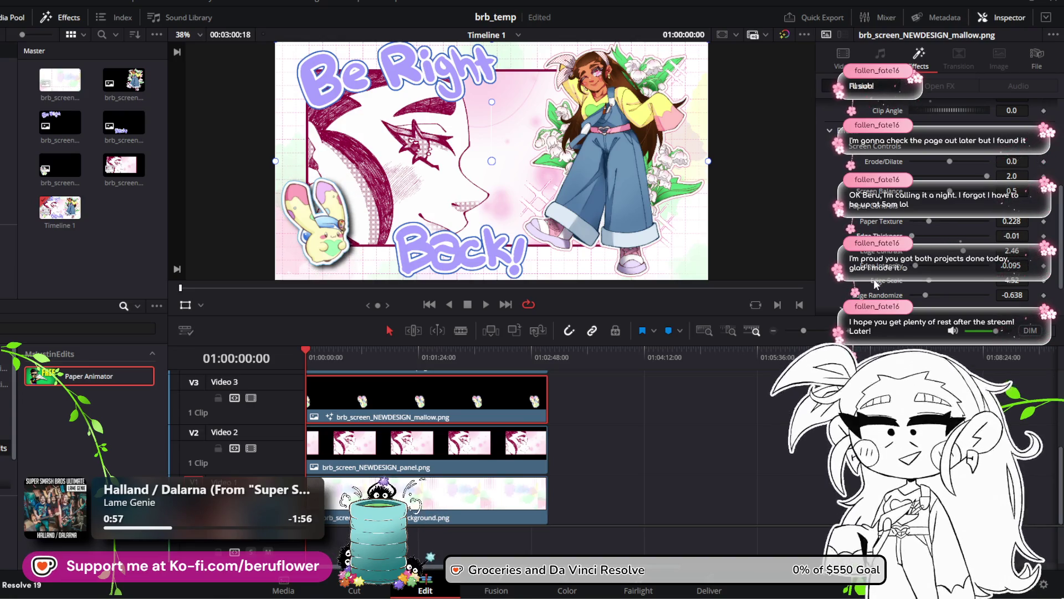
Raise Shadow Strength to 0.276, set Shadow Angle to -177, and play back to check
{"action": "scroll", "coordinate": [849, 267], "scroll_direction": "down", "scroll_amount": 2}
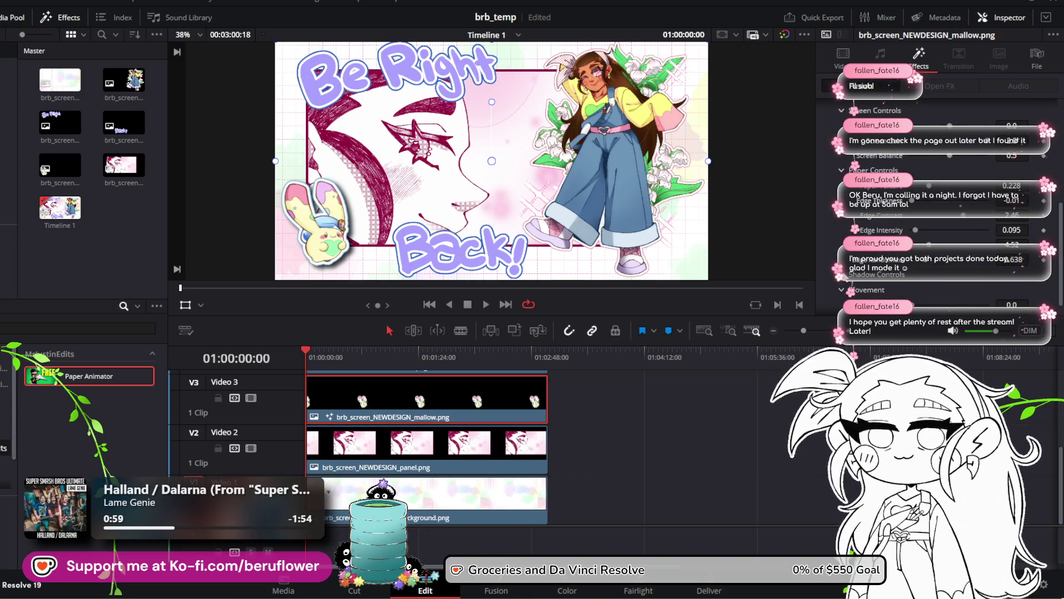
{"action": "scroll", "coordinate": [838, 269], "scroll_direction": "down", "scroll_amount": 2}
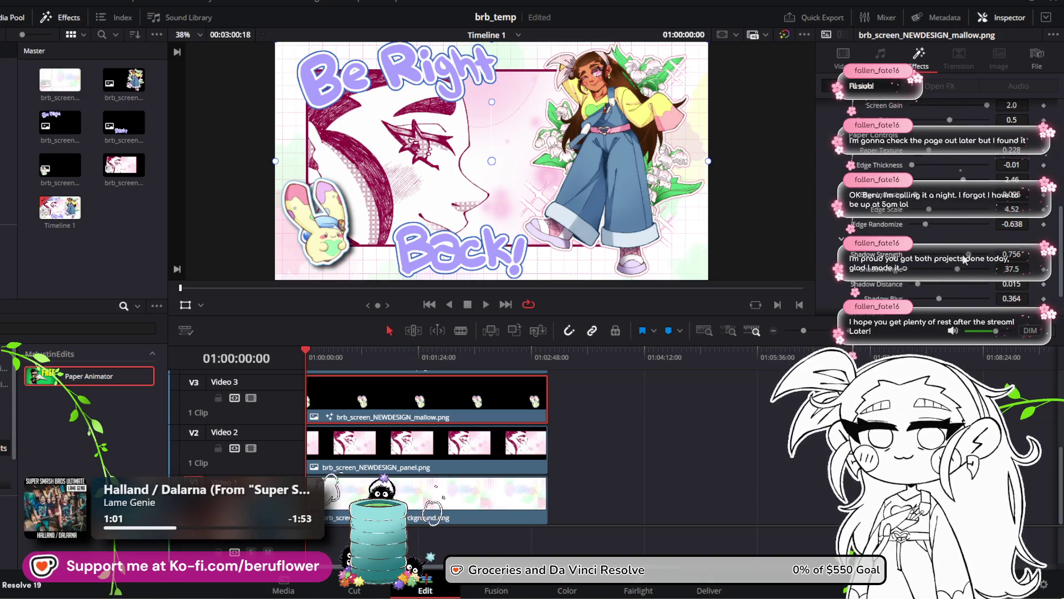
{"action": "left_click_drag", "start_coordinate": [927, 259], "coordinate": [932, 260]}
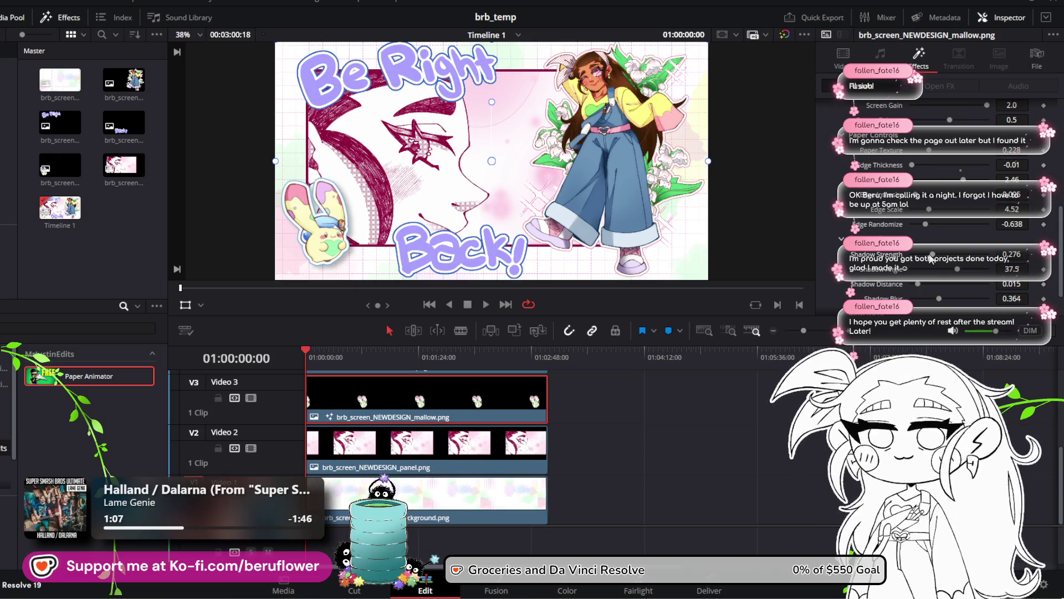
{"action": "mouse_move", "coordinate": [957, 269]}
{"action": "left_mouse_down"}
{"action": "mouse_move", "coordinate": [893, 283]}
{"action": "mouse_move", "coordinate": [916, 289]}
{"action": "mouse_move", "coordinate": [893, 290]}
{"action": "mouse_move", "coordinate": [915, 301]}
{"action": "mouse_move", "coordinate": [887, 303]}
{"action": "left_mouse_up"}
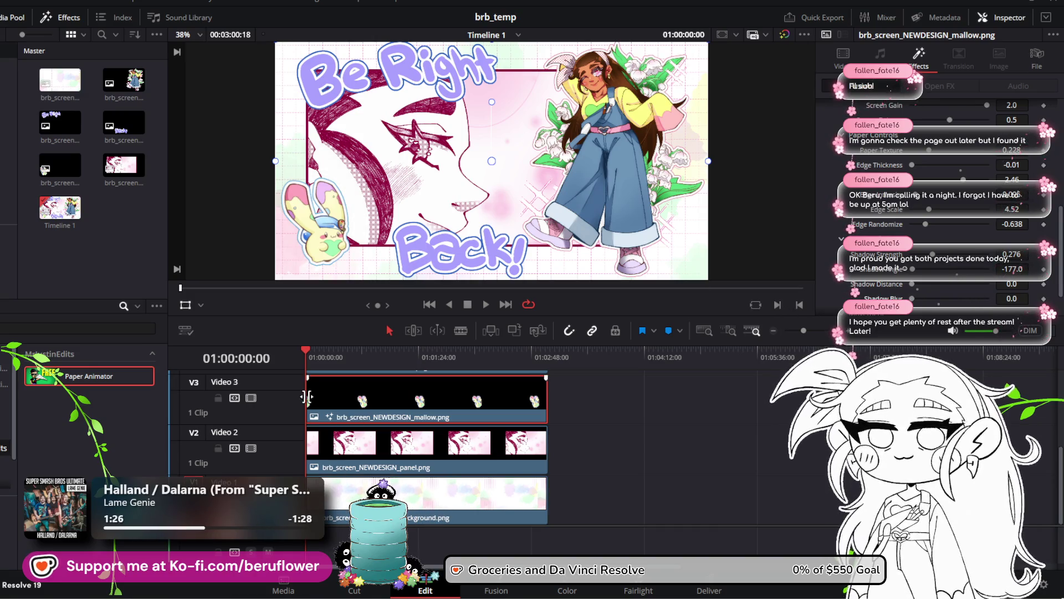
{"action": "mouse_move", "coordinate": [305, 351]}
{"action": "left_mouse_down"}
{"action": "mouse_move", "coordinate": [495, 384]}
{"action": "mouse_move", "coordinate": [320, 380]}
{"action": "mouse_move", "coordinate": [309, 350]}
{"action": "left_mouse_up"}
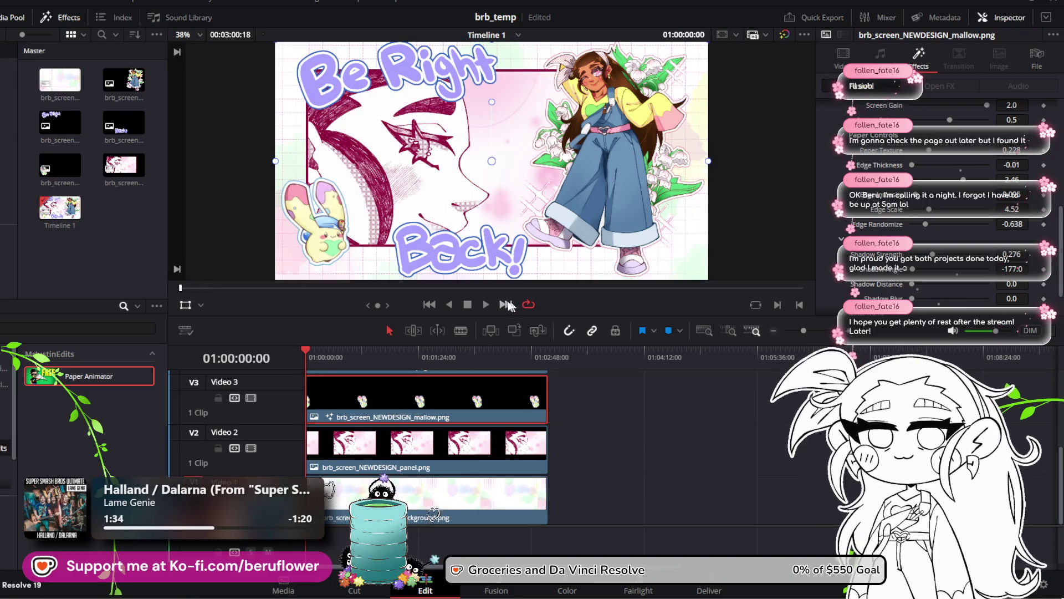
{"action": "left_click", "coordinate": [487, 306]}
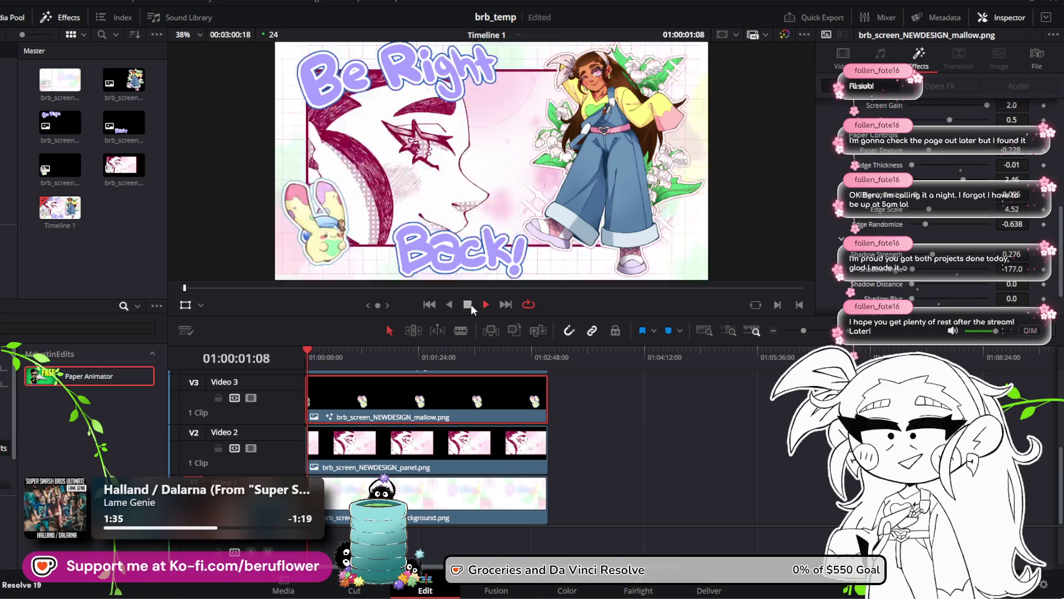
Set the mallow's Wiggle to 0.87 and scrub the timeline to preview it
{"action": "left_click", "coordinate": [470, 305]}
{"action": "left_click", "coordinate": [305, 347]}
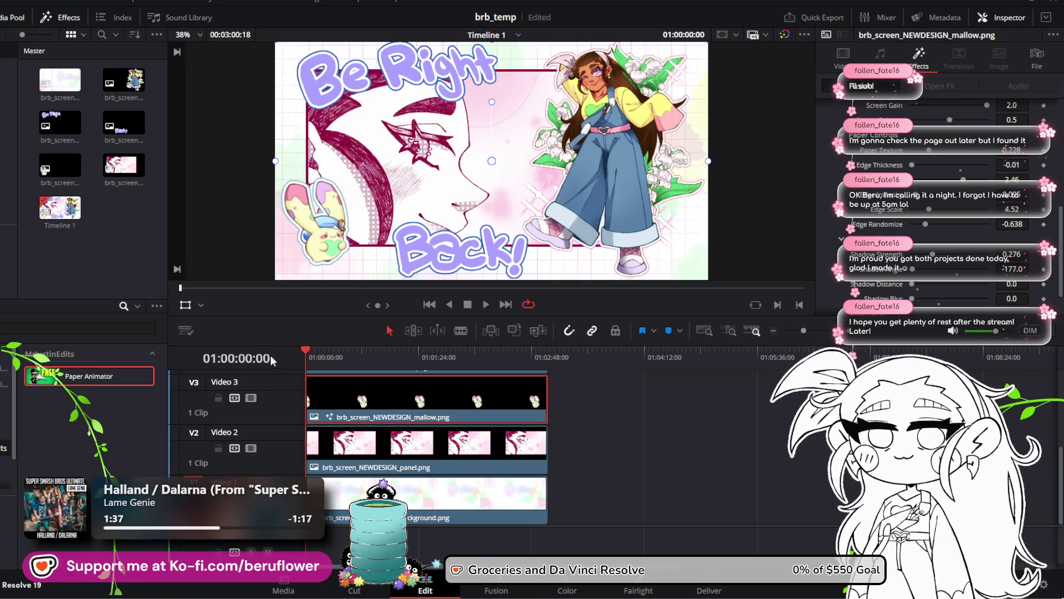
{"action": "scroll", "coordinate": [923, 257], "scroll_direction": "down", "scroll_amount": 2}
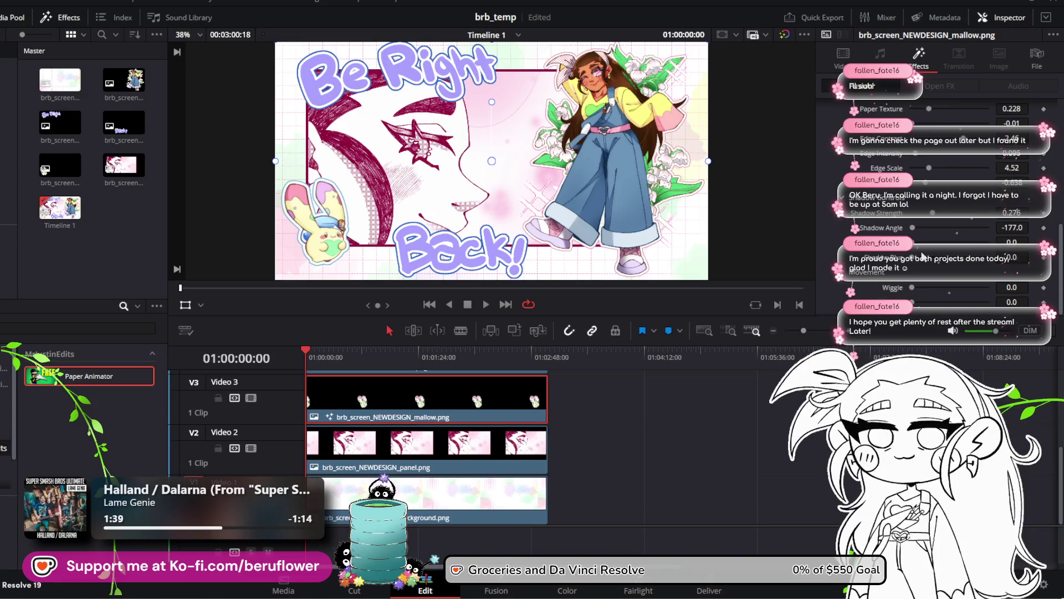
{"action": "left_click_drag", "start_coordinate": [915, 285], "coordinate": [919, 284]}
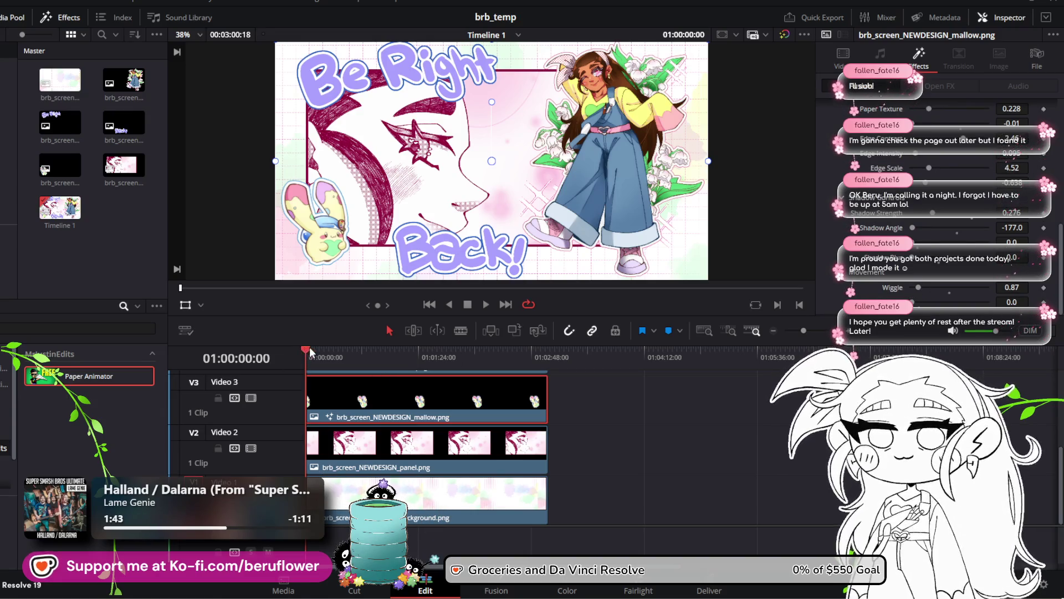
{"action": "mouse_move", "coordinate": [310, 352]}
{"action": "left_mouse_down"}
{"action": "mouse_move", "coordinate": [498, 377]}
{"action": "mouse_move", "coordinate": [304, 378]}
{"action": "left_mouse_up"}
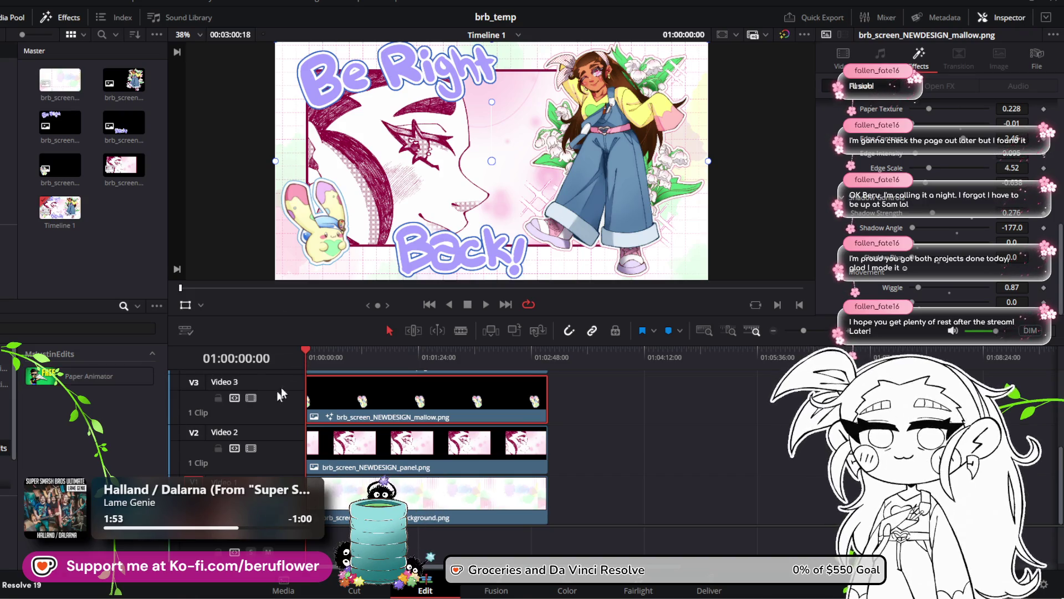
{"action": "mouse_move", "coordinate": [306, 351]}
{"action": "left_mouse_down"}
{"action": "mouse_move", "coordinate": [485, 370]}
{"action": "mouse_move", "coordinate": [291, 371]}
{"action": "mouse_move", "coordinate": [370, 372]}
{"action": "mouse_move", "coordinate": [274, 385]}
{"action": "left_mouse_up"}
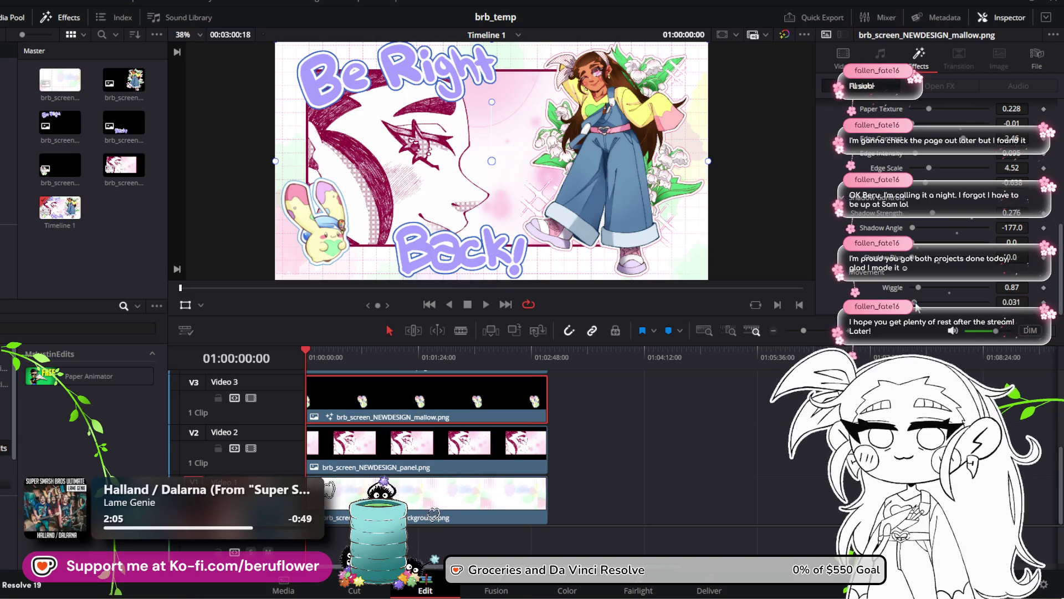
Raise the movement value to 0.047 and preview the wiggle around one minute in
{"action": "left_click_drag", "start_coordinate": [916, 306], "coordinate": [919, 314]}
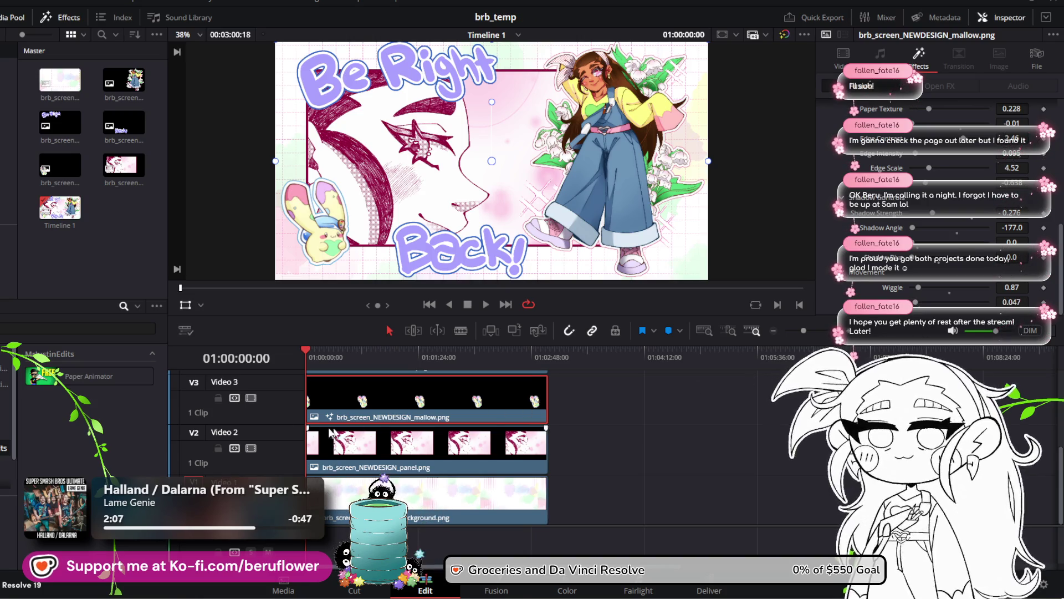
{"action": "mouse_move", "coordinate": [310, 363]}
{"action": "left_mouse_down"}
{"action": "mouse_move", "coordinate": [473, 368]}
{"action": "mouse_move", "coordinate": [315, 361]}
{"action": "mouse_move", "coordinate": [421, 366]}
{"action": "mouse_move", "coordinate": [332, 365]}
{"action": "mouse_move", "coordinate": [294, 377]}
{"action": "mouse_move", "coordinate": [456, 405]}
{"action": "mouse_move", "coordinate": [305, 401]}
{"action": "mouse_move", "coordinate": [455, 422]}
{"action": "mouse_move", "coordinate": [281, 406]}
{"action": "left_mouse_up"}
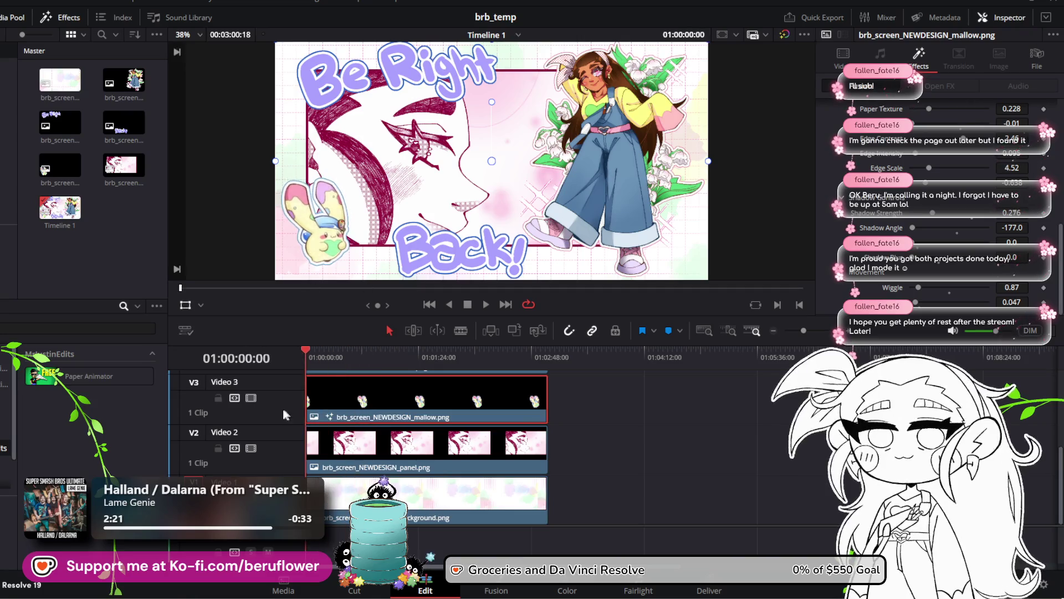
{"action": "scroll", "coordinate": [829, 242], "scroll_direction": "up", "scroll_amount": 5}
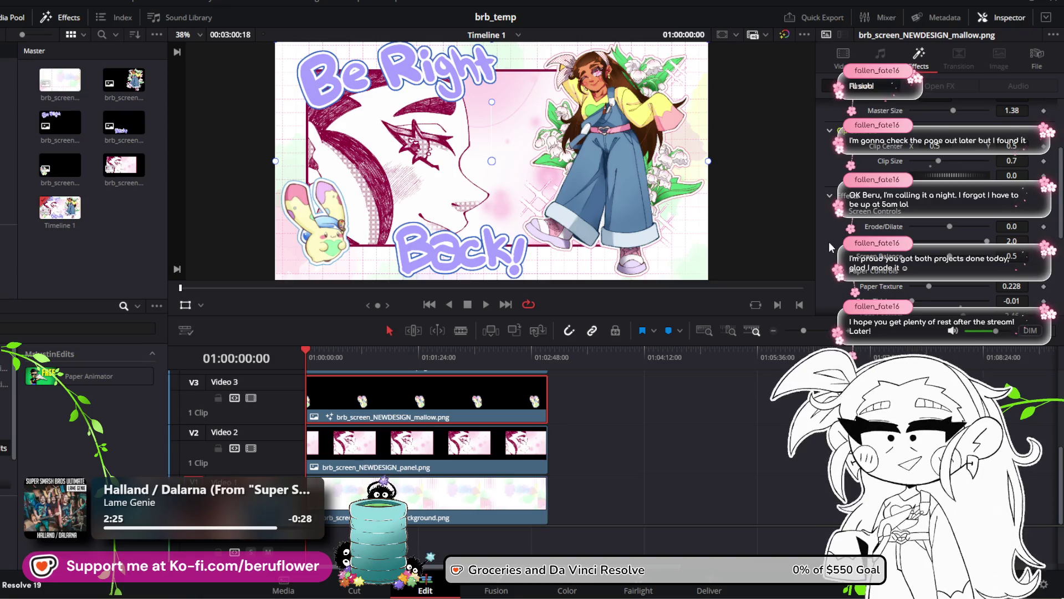
{"action": "scroll", "coordinate": [829, 242], "scroll_direction": "up", "scroll_amount": 3}
{"action": "scroll", "coordinate": [829, 238], "scroll_direction": "down", "scroll_amount": 2}
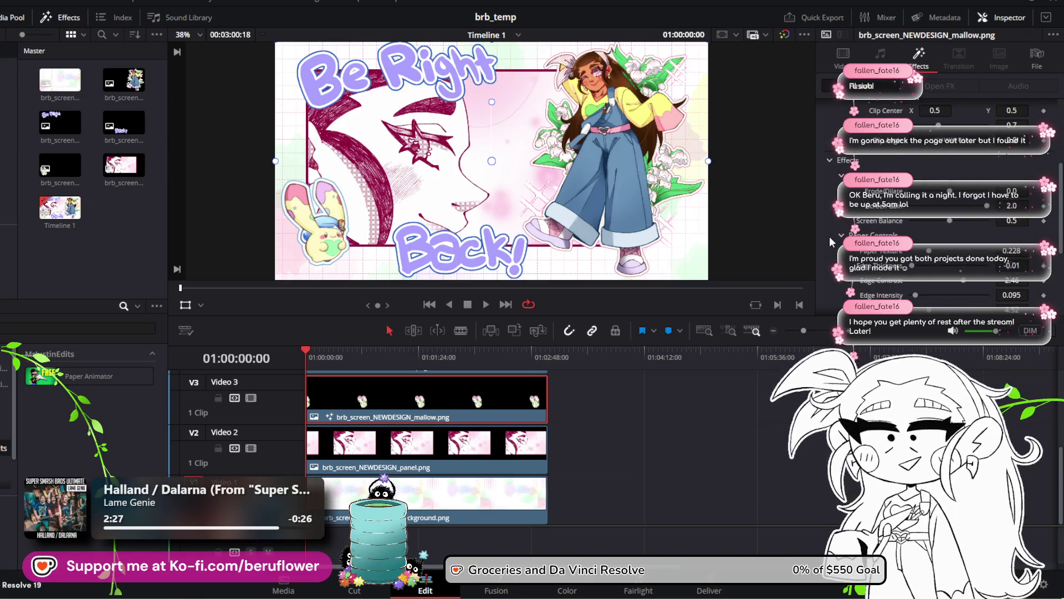
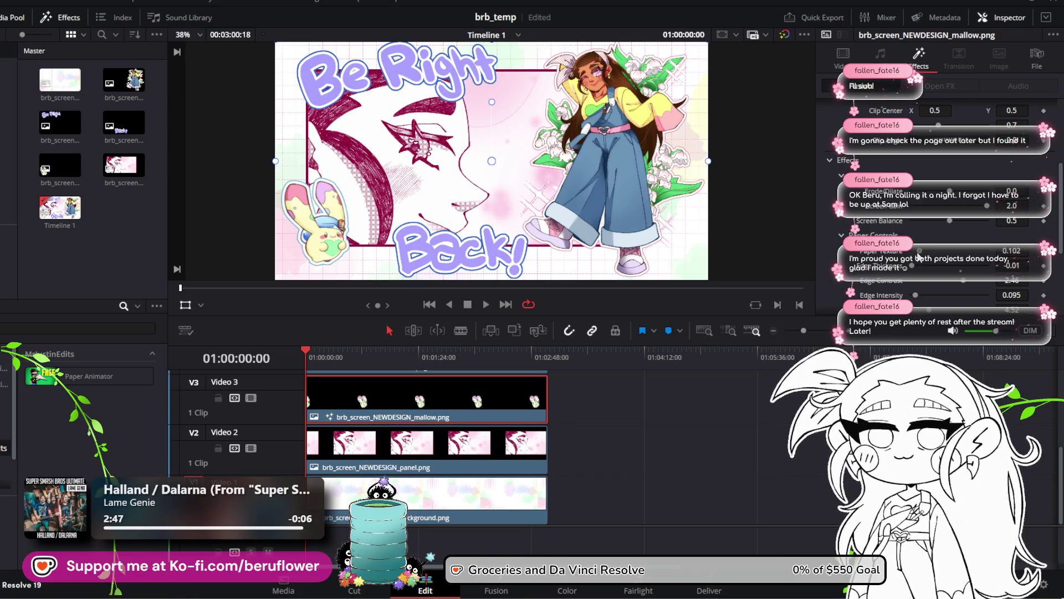
Lower the mallow's Paper Texture to 0.055 and Edge Intensity to 0, then scrub to check
{"action": "left_click_drag", "start_coordinate": [919, 257], "coordinate": [916, 258]}
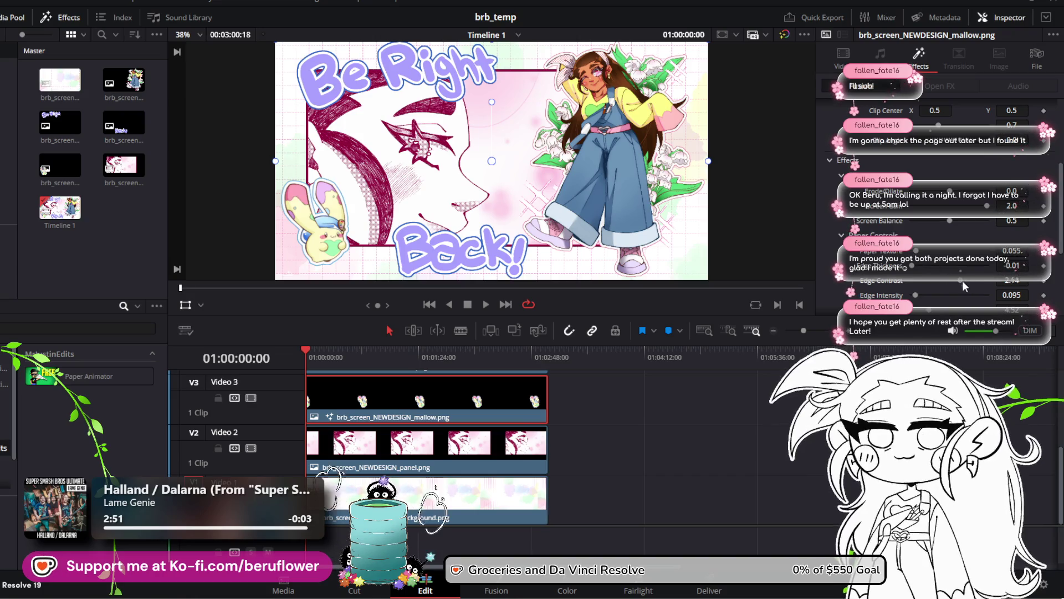
{"action": "mouse_move", "coordinate": [963, 281]}
{"action": "left_mouse_down"}
{"action": "mouse_move", "coordinate": [998, 281]}
{"action": "mouse_move", "coordinate": [921, 301]}
{"action": "left_mouse_up"}
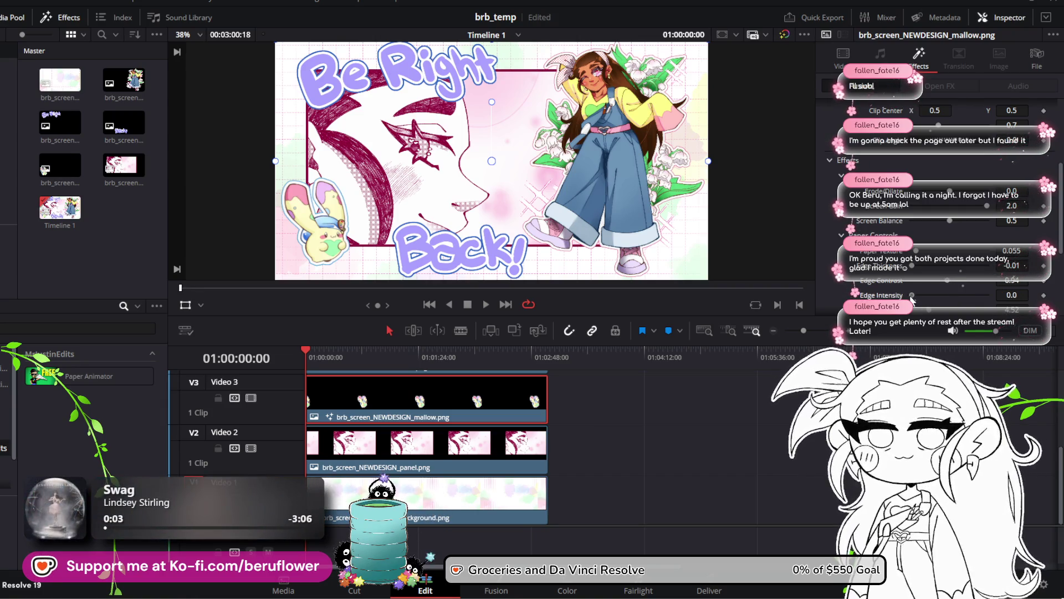
{"action": "mouse_move", "coordinate": [308, 359]}
{"action": "left_mouse_down"}
{"action": "mouse_move", "coordinate": [369, 351]}
{"action": "mouse_move", "coordinate": [522, 371]}
{"action": "mouse_move", "coordinate": [287, 375]}
{"action": "left_mouse_up"}
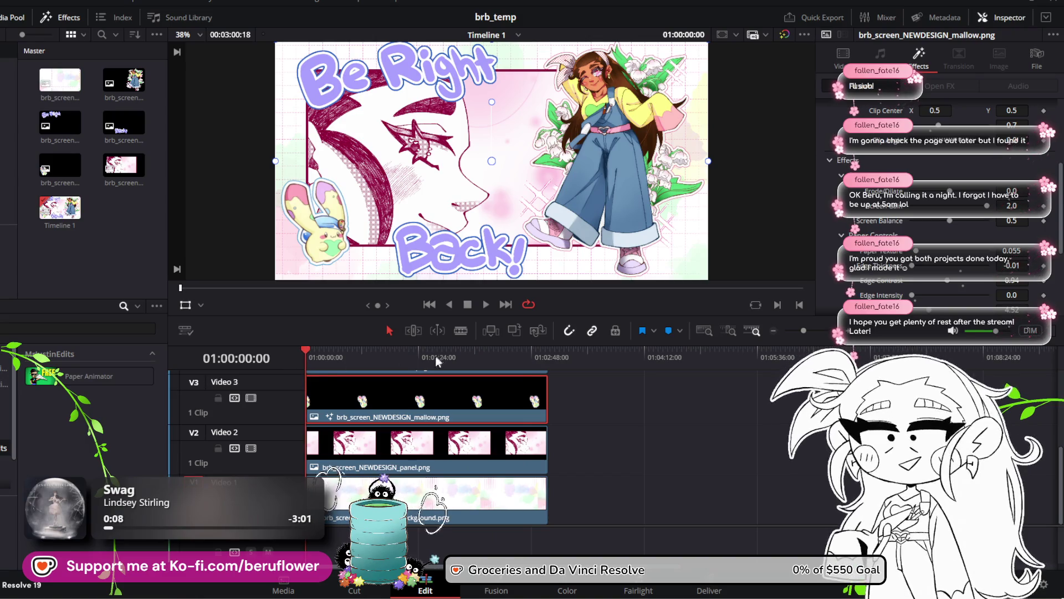
Play the stream screen briefly, then scrub the playhead to check the motion
{"action": "left_click", "coordinate": [487, 305]}
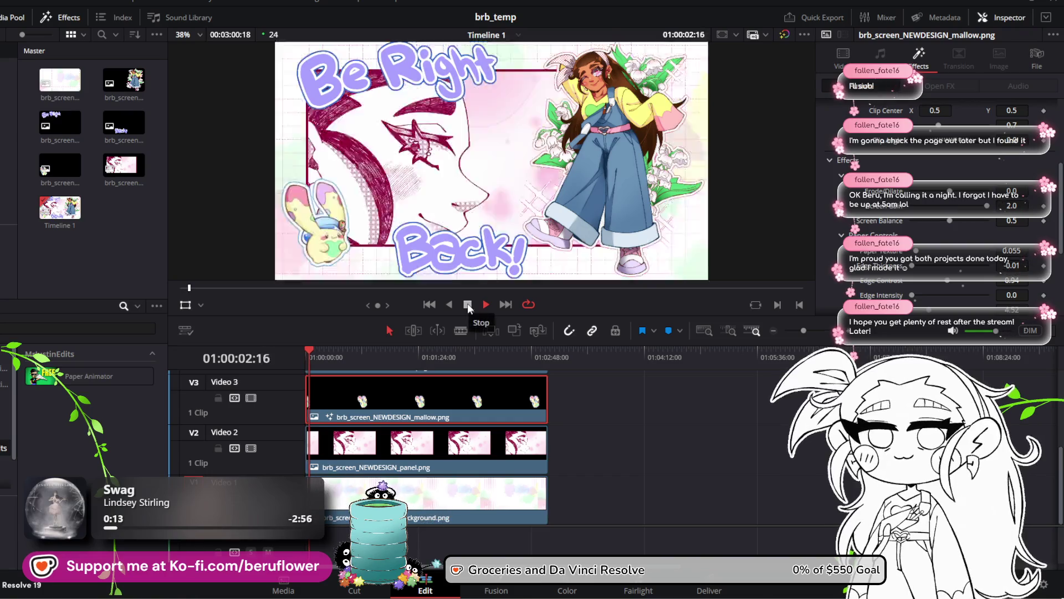
{"action": "left_click", "coordinate": [467, 304]}
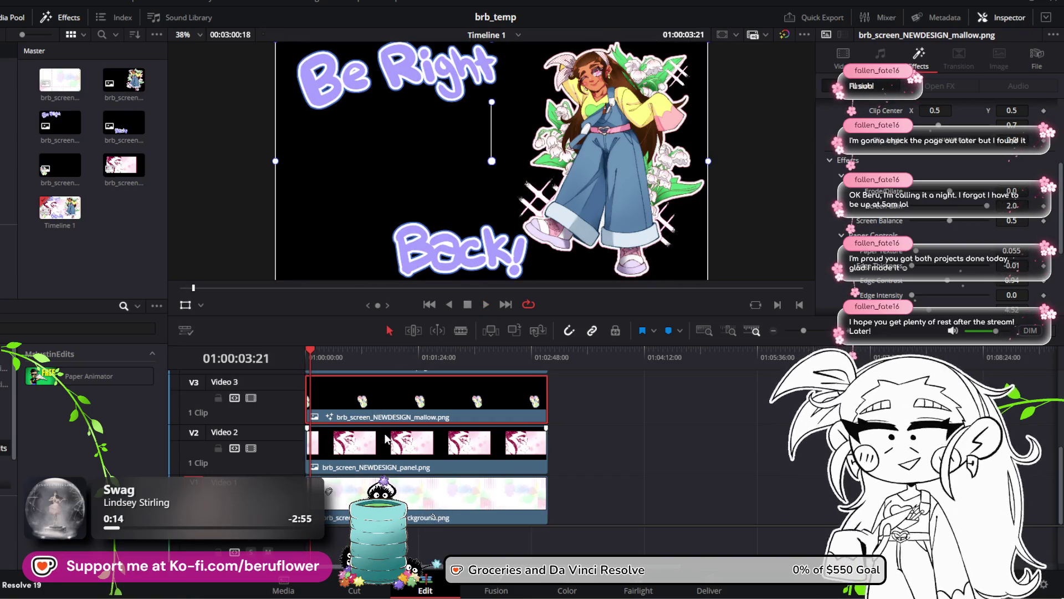
{"action": "scroll", "coordinate": [445, 186], "scroll_direction": "down", "scroll_amount": 1}
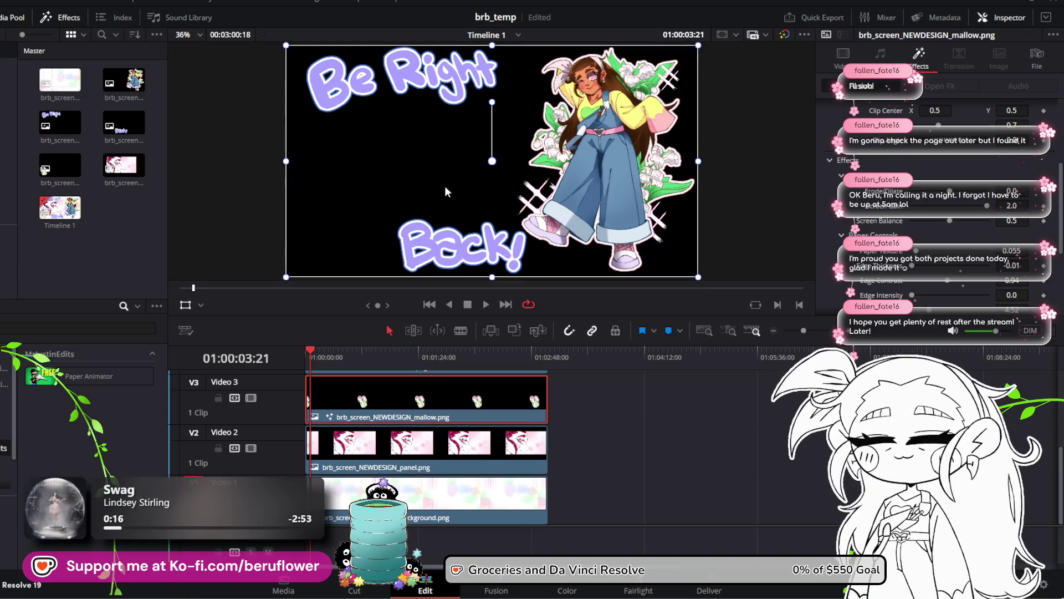
{"action": "mouse_move", "coordinate": [317, 351]}
{"action": "left_mouse_down"}
{"action": "mouse_move", "coordinate": [359, 361]}
{"action": "mouse_move", "coordinate": [308, 359]}
{"action": "mouse_move", "coordinate": [416, 386]}
{"action": "mouse_move", "coordinate": [531, 382]}
{"action": "mouse_move", "coordinate": [465, 383]}
{"action": "left_mouse_up"}
Select the panel.png clip on V2, preview playback again, and scroll through its Inspector settings
{"action": "left_click", "coordinate": [376, 458]}
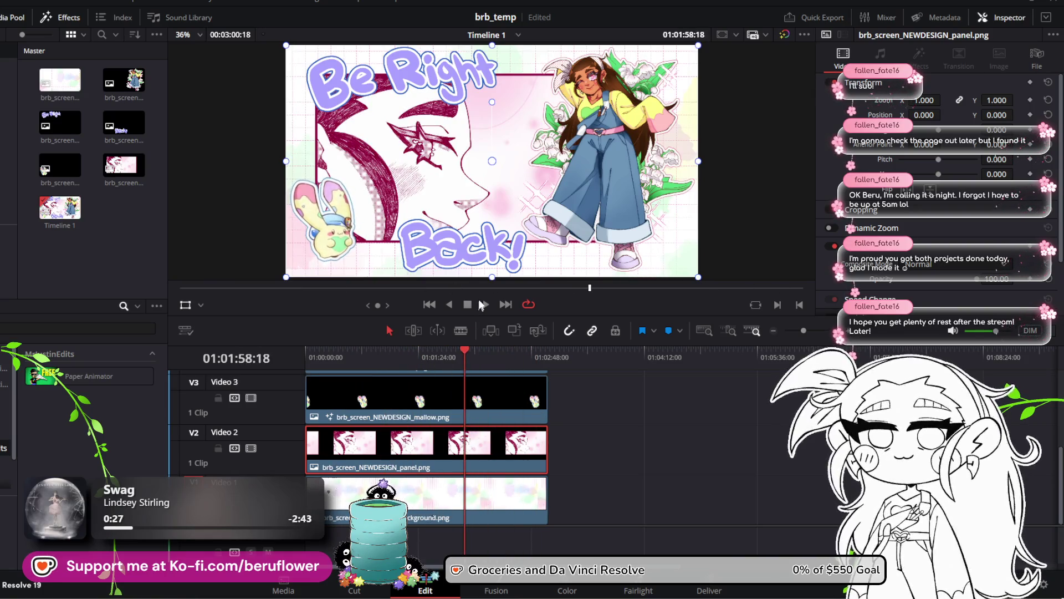
{"action": "left_click", "coordinate": [487, 304]}
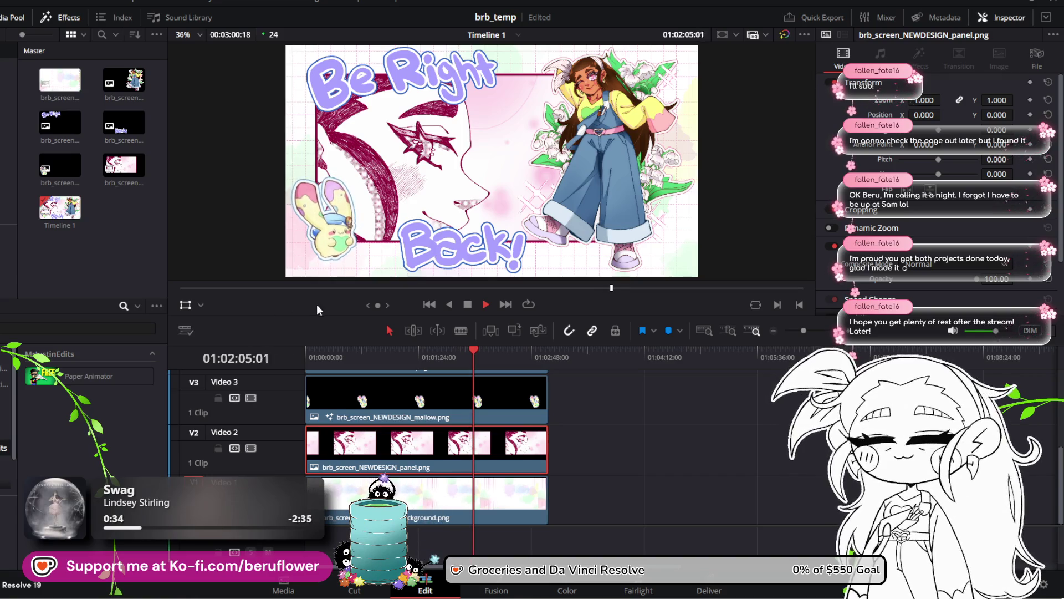
{"action": "left_click", "coordinate": [470, 305]}
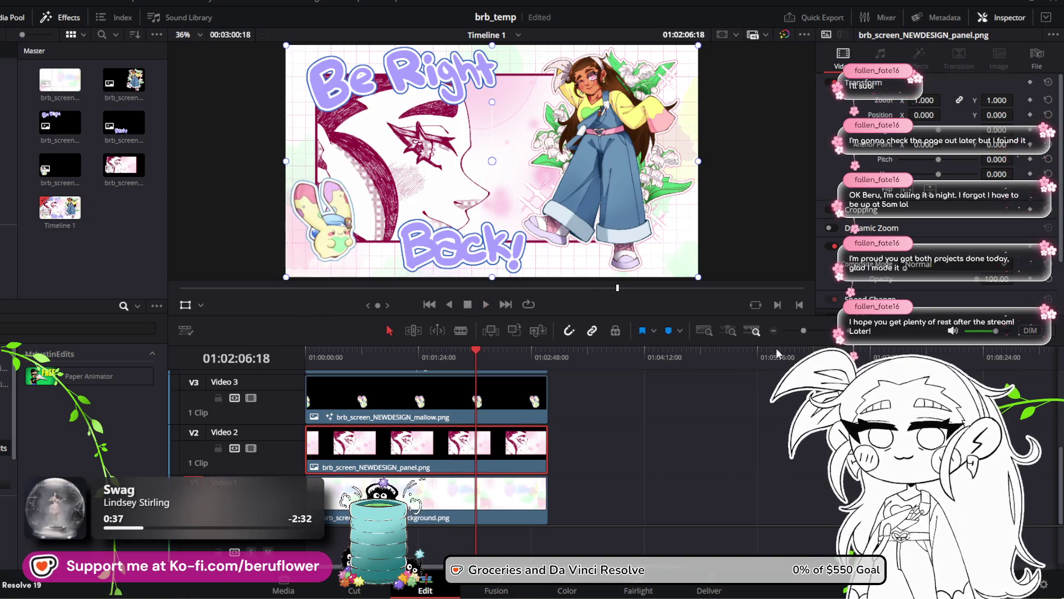
{"action": "scroll", "coordinate": [902, 195], "scroll_direction": "down", "scroll_amount": 3}
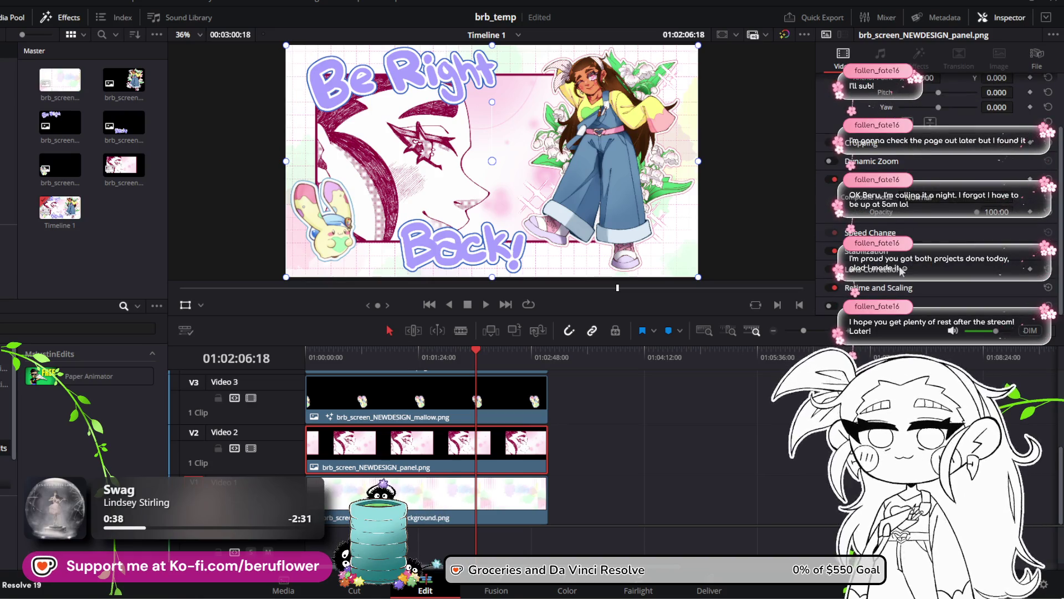
{"action": "scroll", "coordinate": [880, 194], "scroll_direction": "up", "scroll_amount": 2}
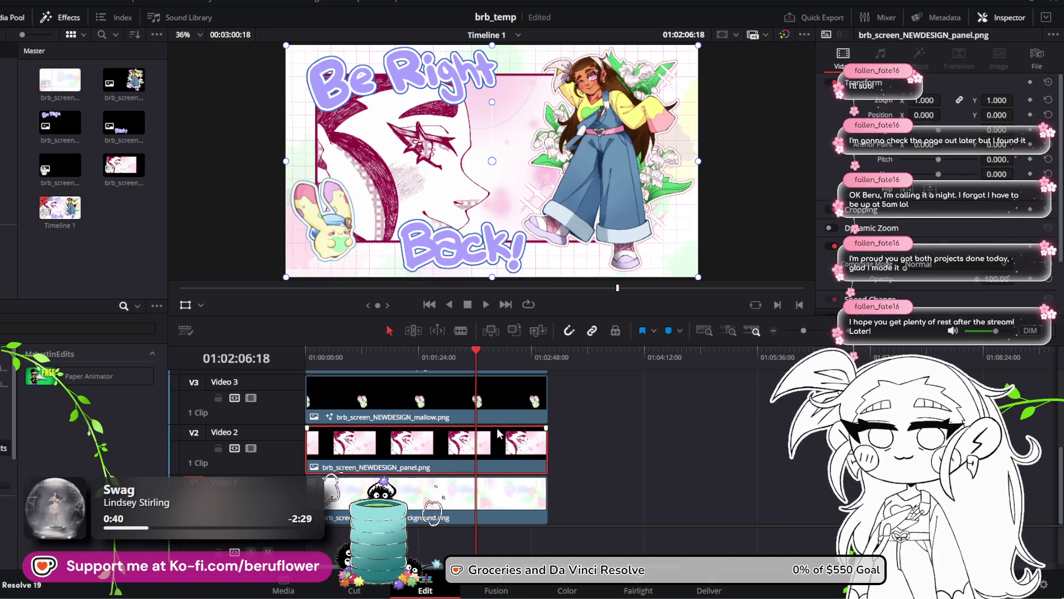
On the mallow clip on V3, reduce Paper Animator Wiggle to 0.63 and play it back
{"action": "left_click", "coordinate": [503, 413]}
{"action": "left_click", "coordinate": [929, 64]}
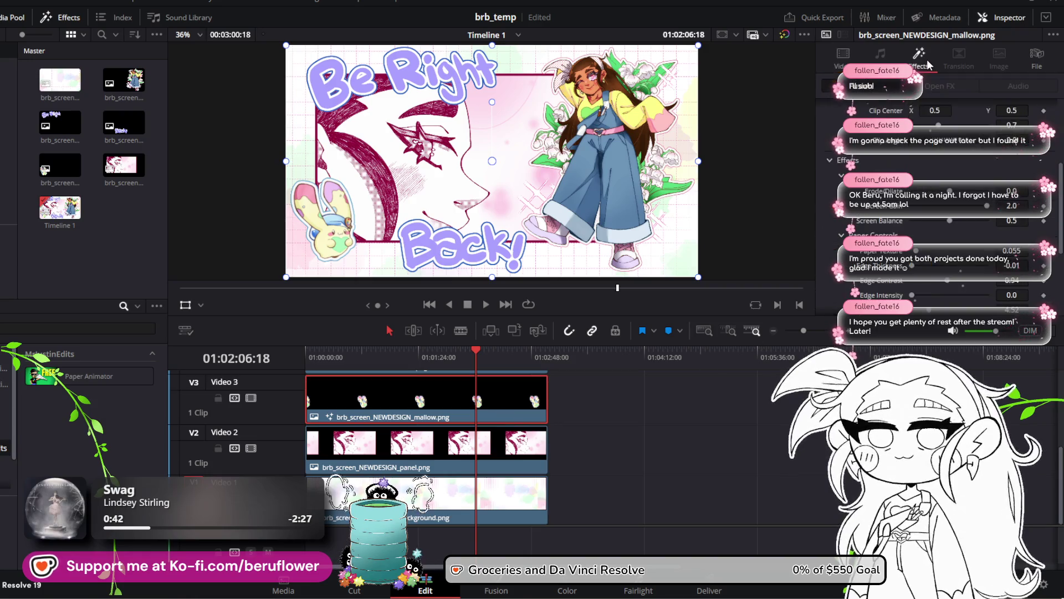
{"action": "scroll", "coordinate": [847, 258], "scroll_direction": "down", "scroll_amount": 3}
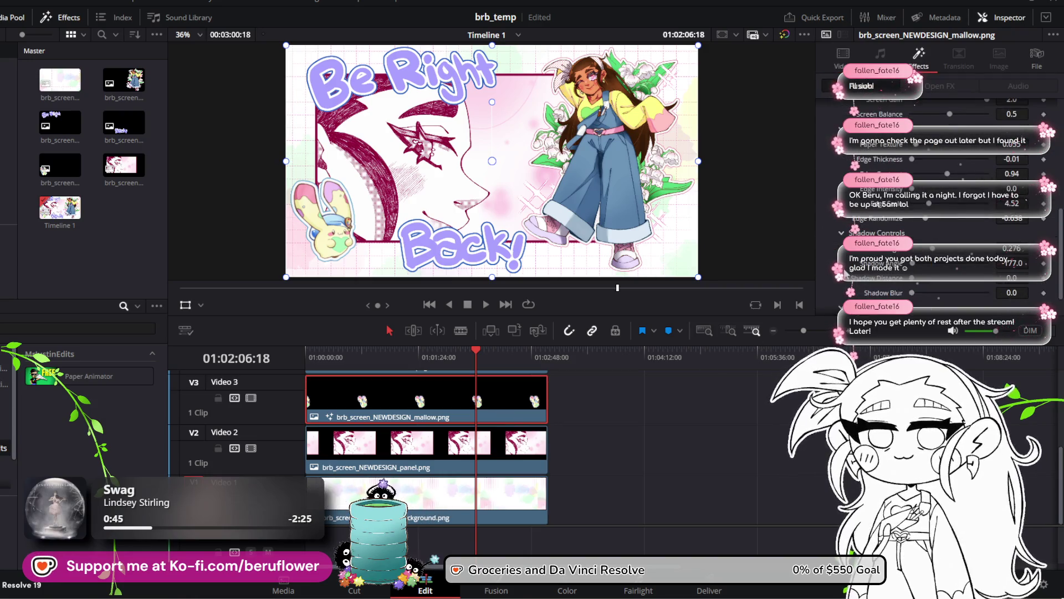
{"action": "scroll", "coordinate": [906, 225], "scroll_direction": "down", "scroll_amount": 1}
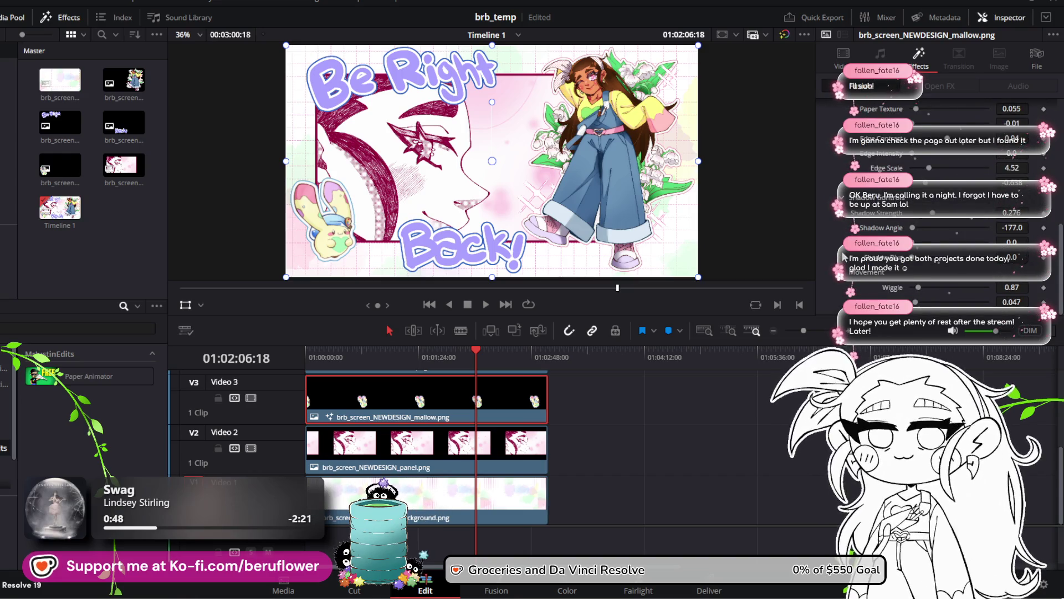
{"action": "scroll", "coordinate": [843, 256], "scroll_direction": "up", "scroll_amount": 3}
{"action": "scroll", "coordinate": [818, 230], "scroll_direction": "up", "scroll_amount": 2}
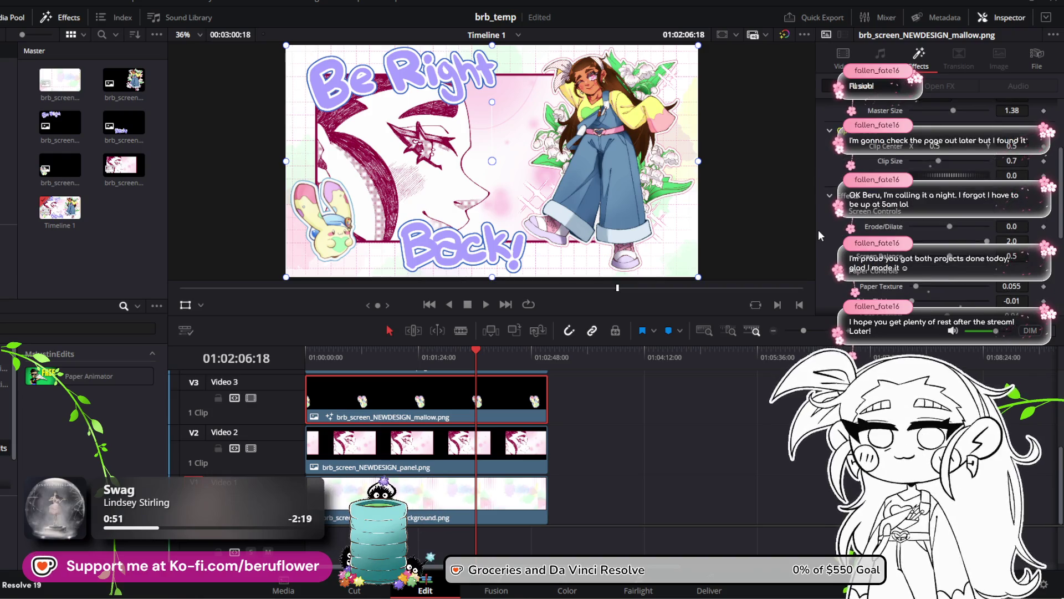
{"action": "scroll", "coordinate": [818, 229], "scroll_direction": "down", "scroll_amount": 5}
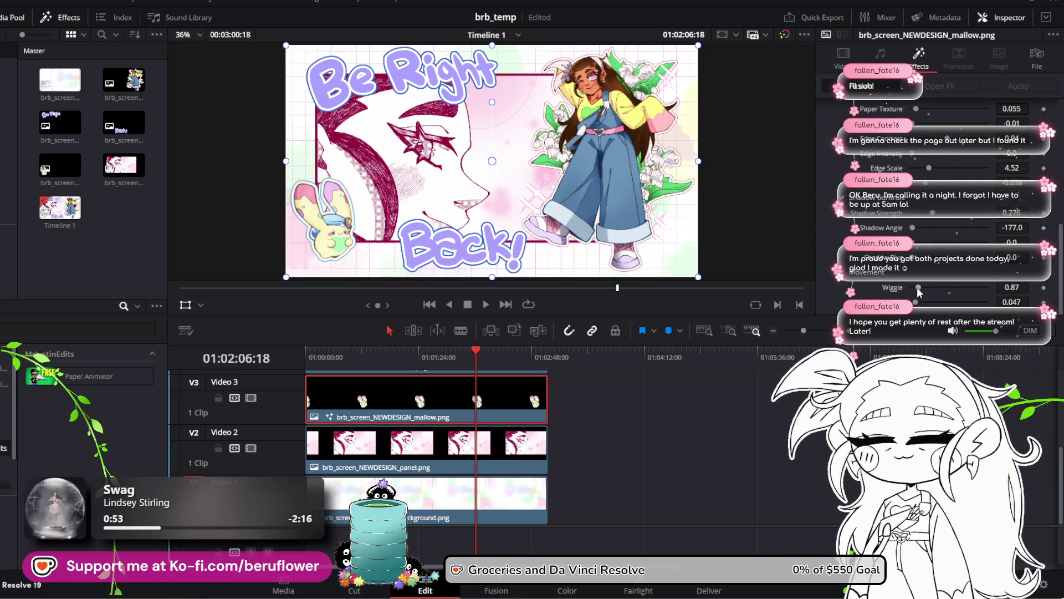
{"action": "left_click_drag", "start_coordinate": [916, 292], "coordinate": [924, 306]}
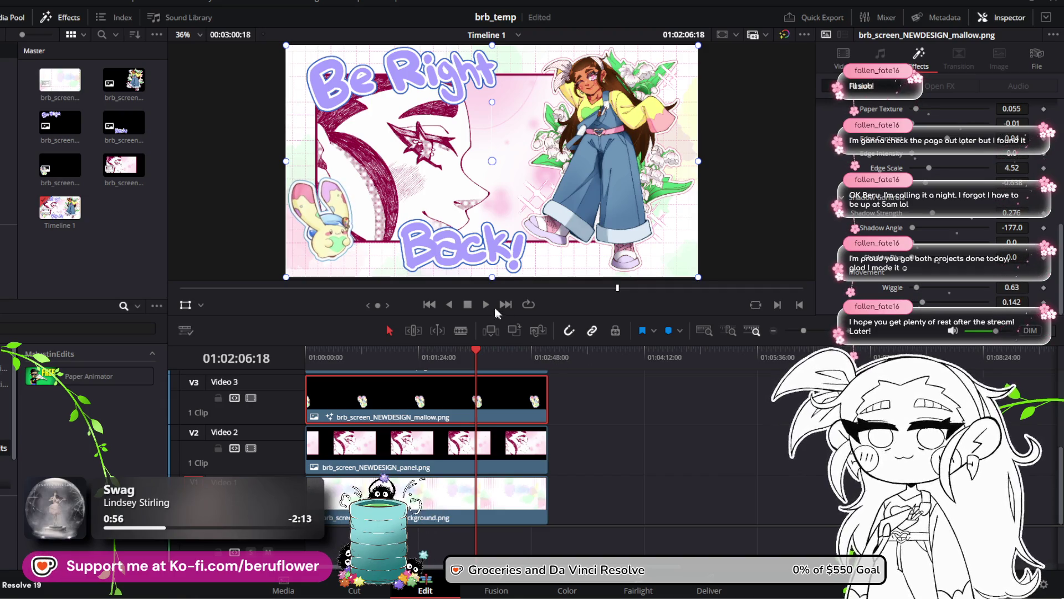
{"action": "left_click", "coordinate": [487, 304]}
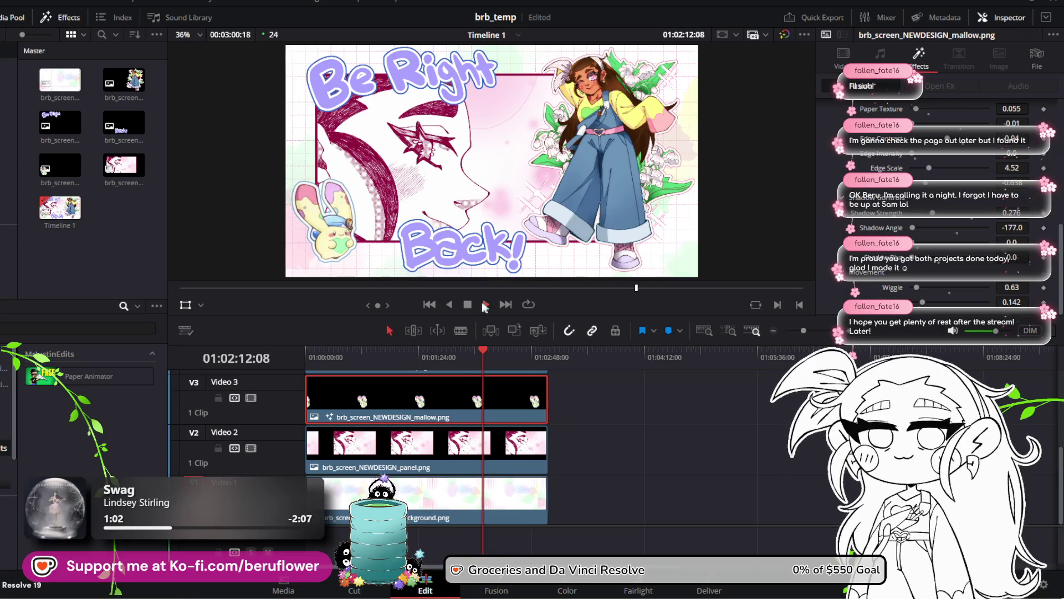
{"action": "left_click", "coordinate": [487, 304]}
{"action": "scroll", "coordinate": [922, 183], "scroll_direction": "up", "scroll_amount": 5}
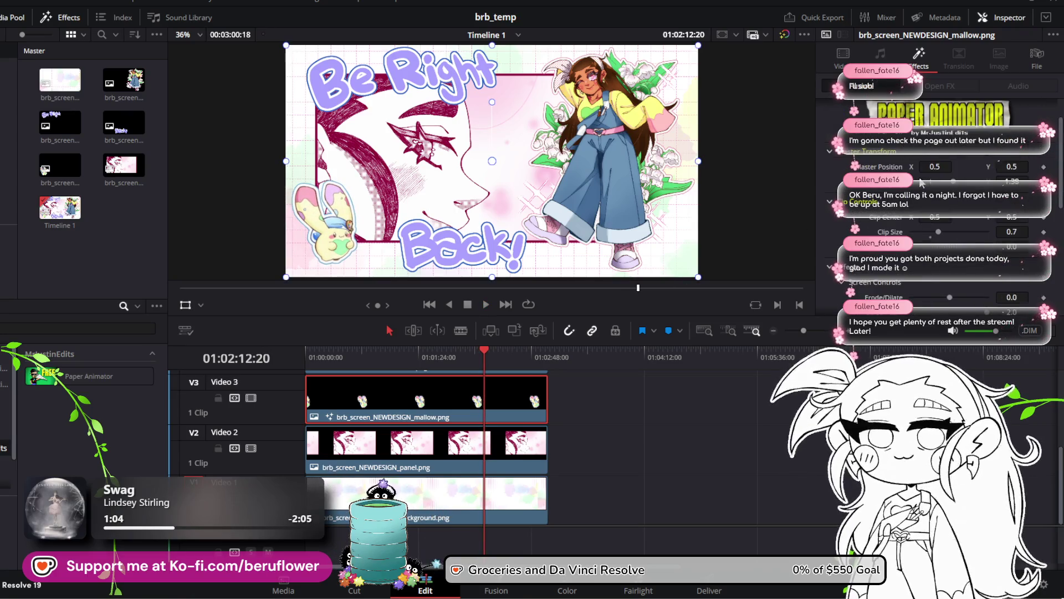
{"action": "scroll", "coordinate": [922, 183], "scroll_direction": "up", "scroll_amount": 2}
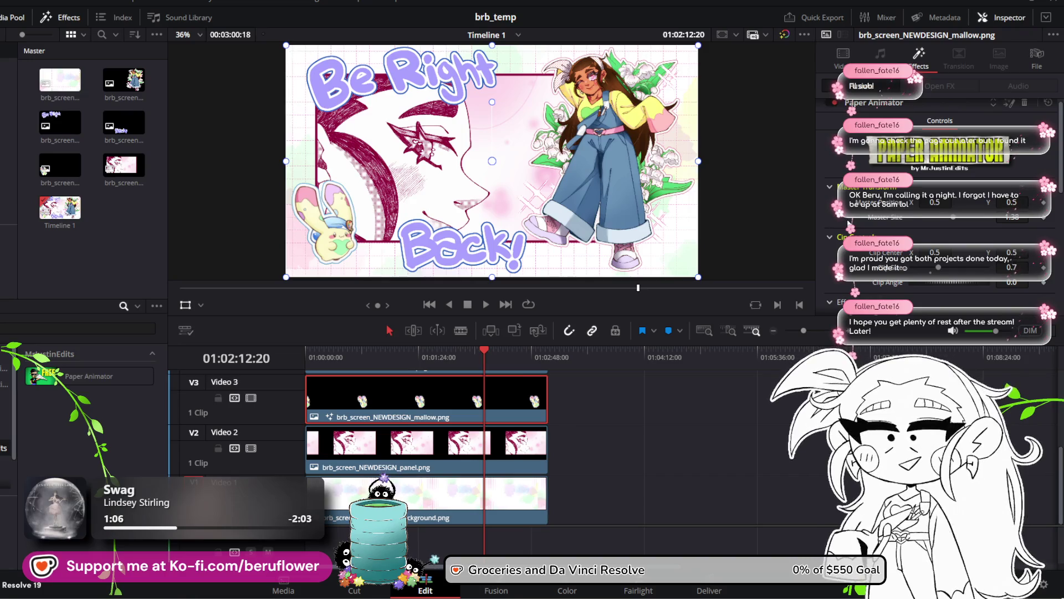
{"action": "scroll", "coordinate": [848, 225], "scroll_direction": "down", "scroll_amount": 2}
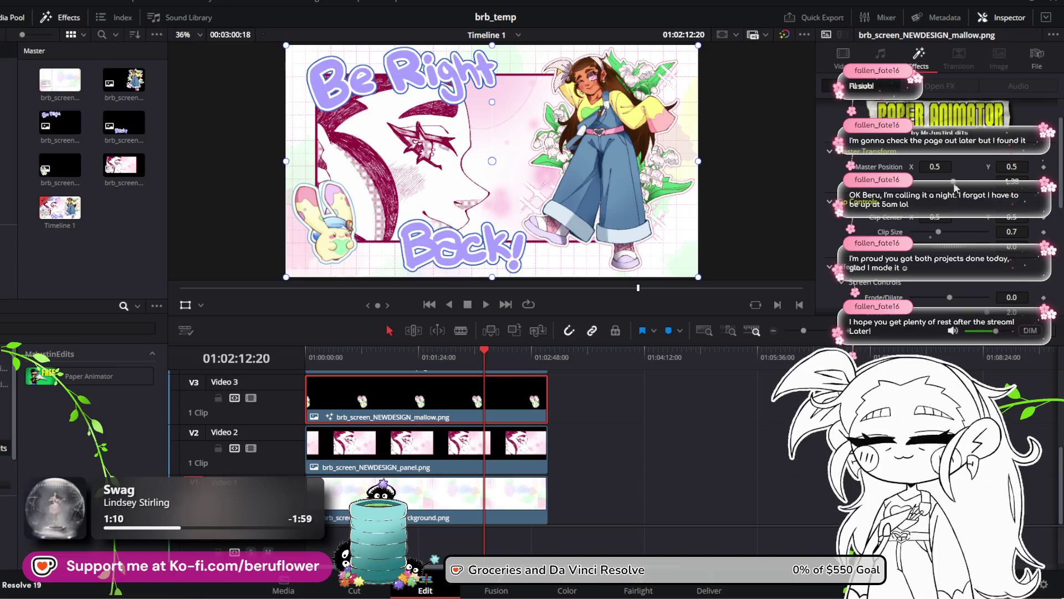
{"action": "left_click_drag", "start_coordinate": [955, 188], "coordinate": [955, 186]}
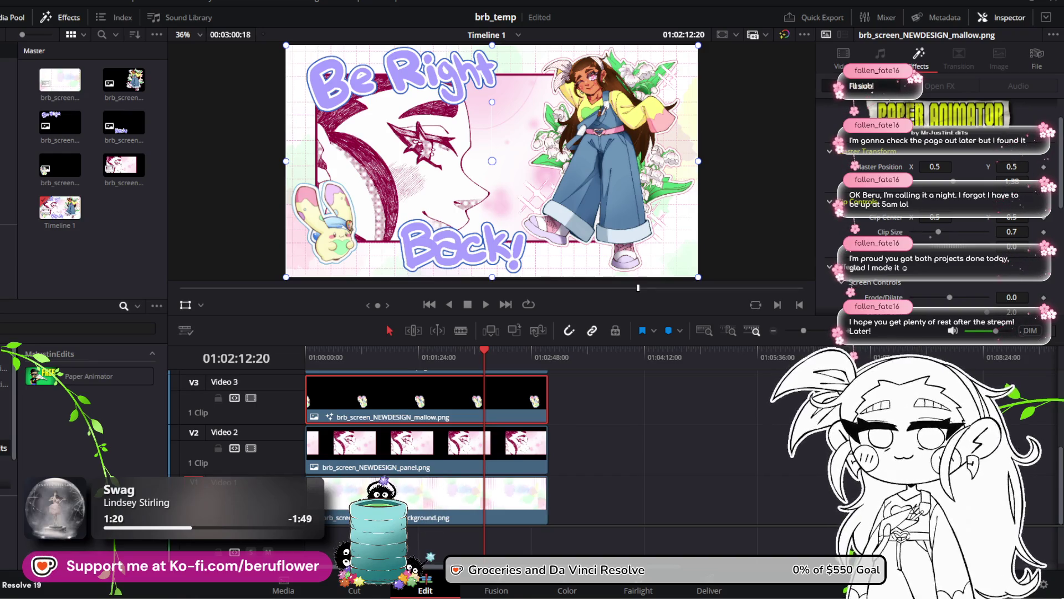
{"action": "scroll", "coordinate": [943, 194], "scroll_direction": "down", "scroll_amount": 3}
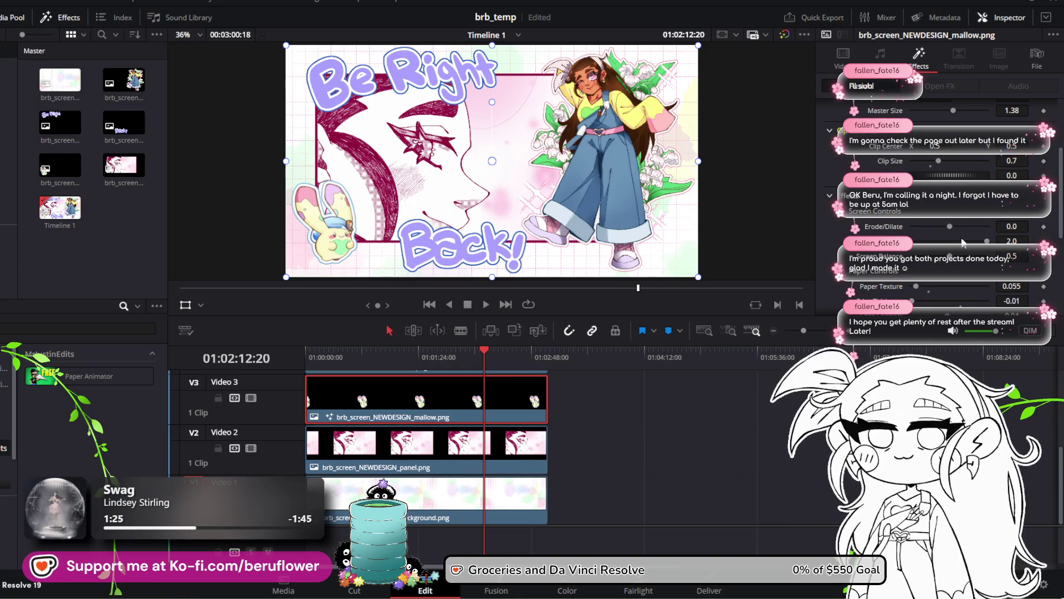
{"action": "scroll", "coordinate": [842, 258], "scroll_direction": "down", "scroll_amount": 3}
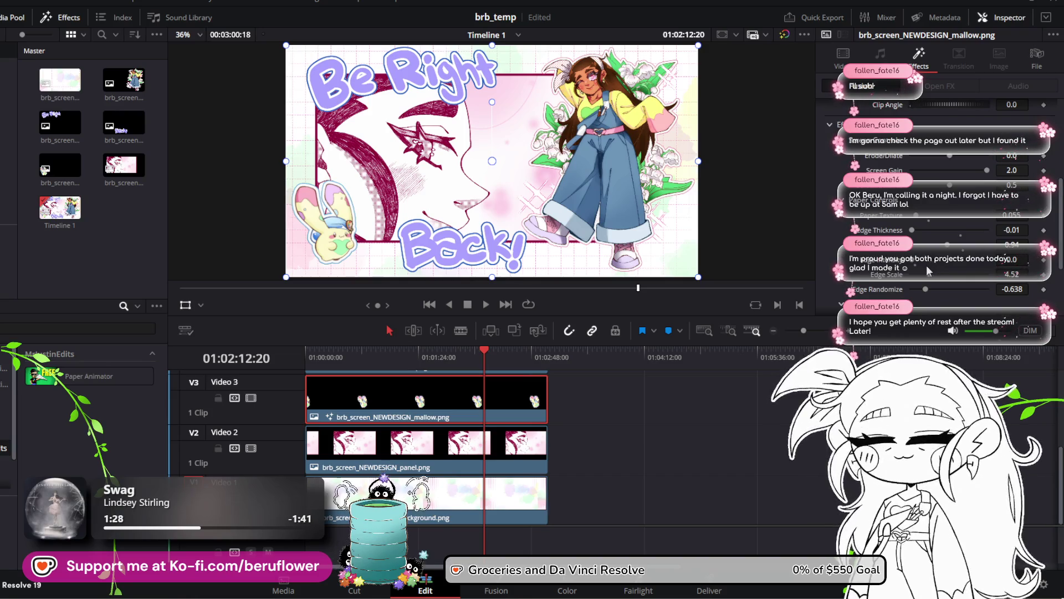
{"action": "mouse_move", "coordinate": [916, 216]}
{"action": "left_mouse_down"}
{"action": "mouse_move", "coordinate": [990, 216]}
{"action": "mouse_move", "coordinate": [915, 246]}
{"action": "left_mouse_up"}
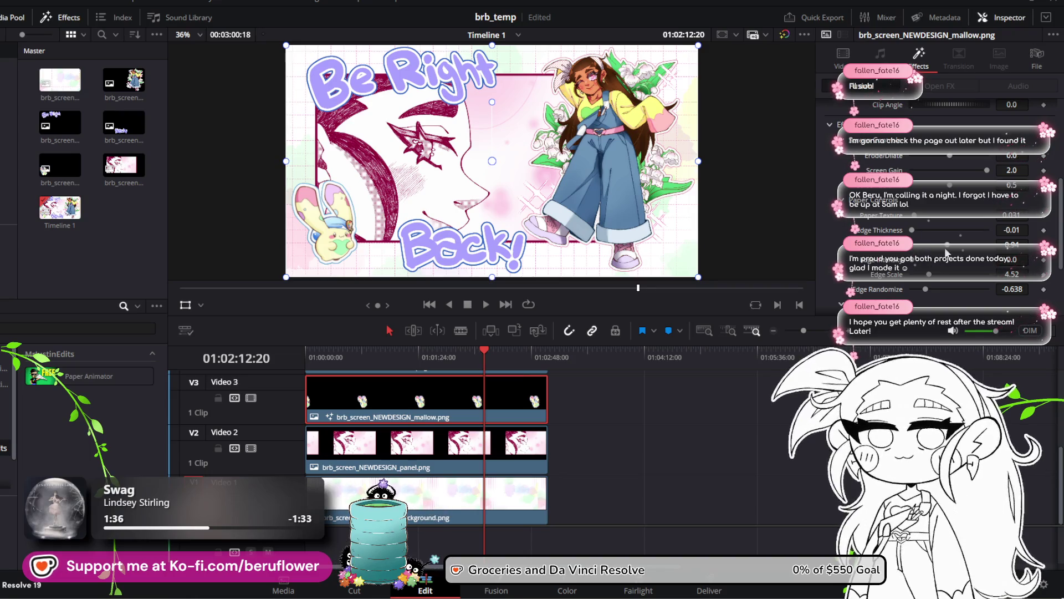
{"action": "scroll", "coordinate": [853, 281], "scroll_direction": "down", "scroll_amount": 4}
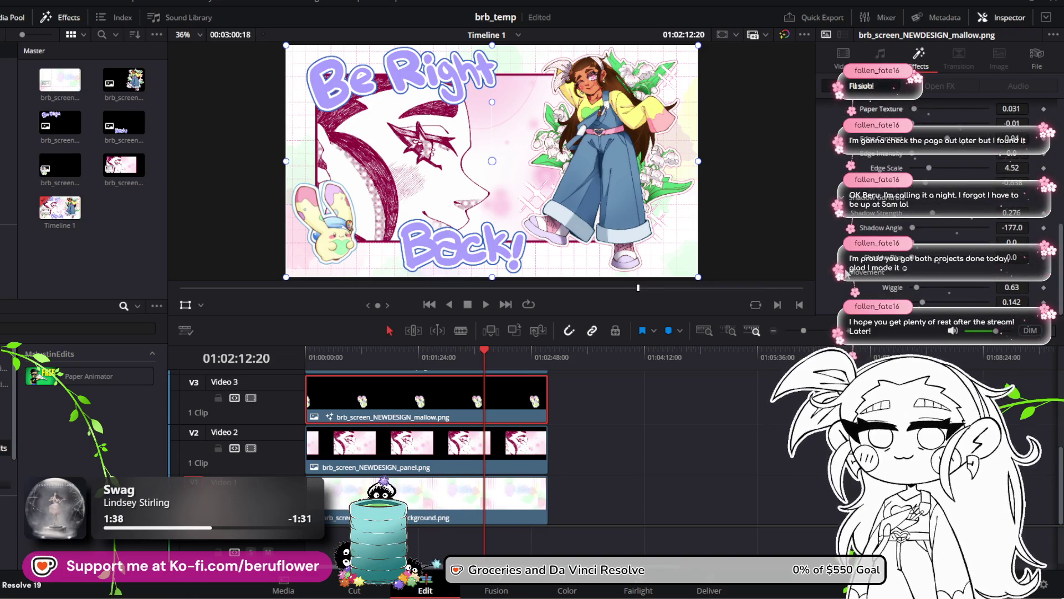
{"action": "scroll", "coordinate": [847, 272], "scroll_direction": "up", "scroll_amount": 5}
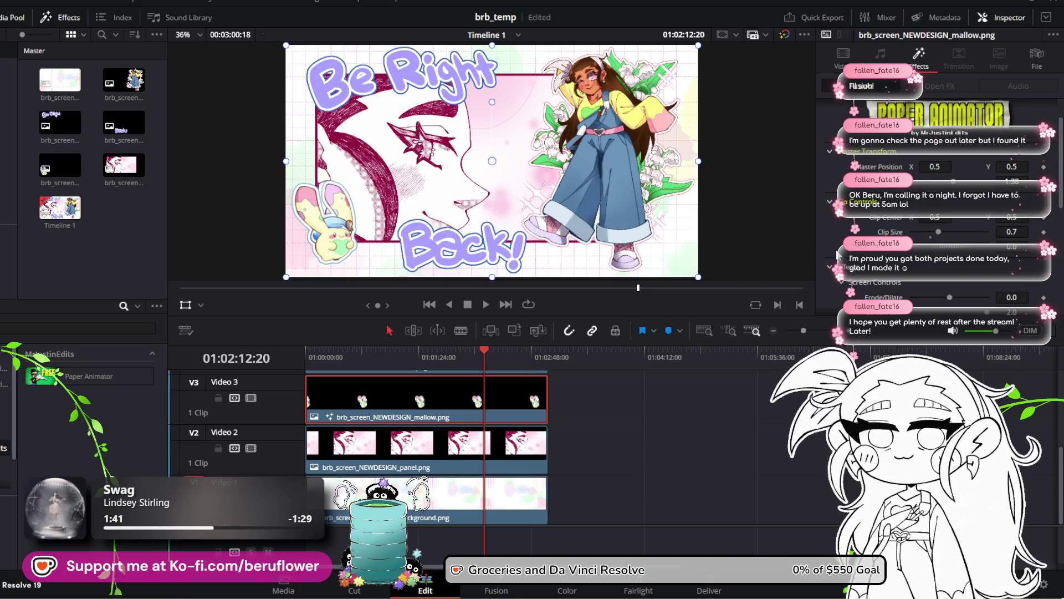
{"action": "scroll", "coordinate": [838, 254], "scroll_direction": "down", "scroll_amount": 3}
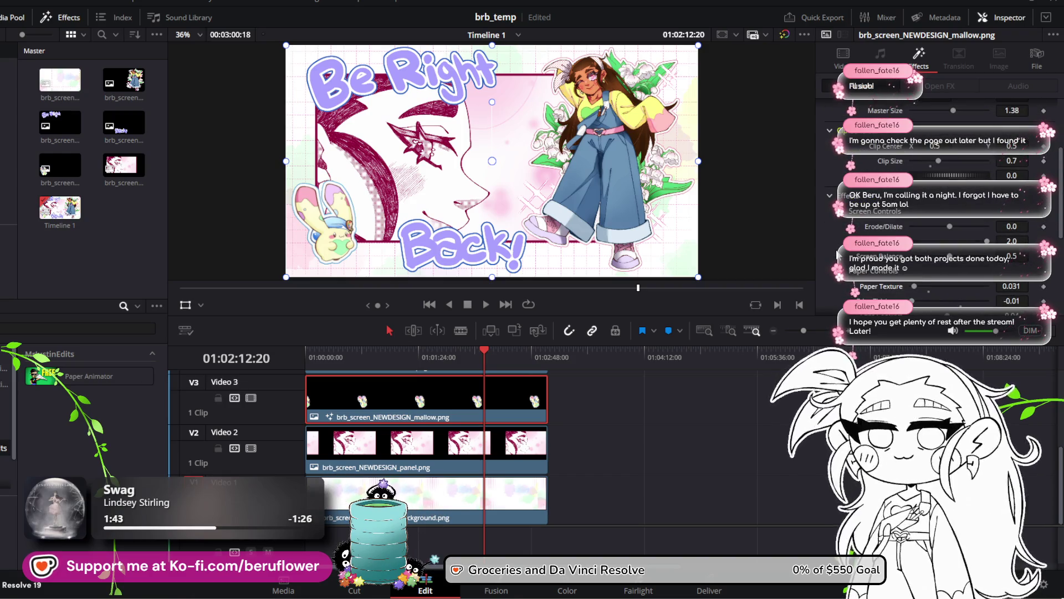
{"action": "mouse_move", "coordinate": [484, 348]}
{"action": "left_mouse_down"}
{"action": "mouse_move", "coordinate": [464, 354]}
{"action": "mouse_move", "coordinate": [519, 358]}
{"action": "mouse_move", "coordinate": [428, 355]}
{"action": "mouse_move", "coordinate": [481, 371]}
{"action": "left_mouse_up"}
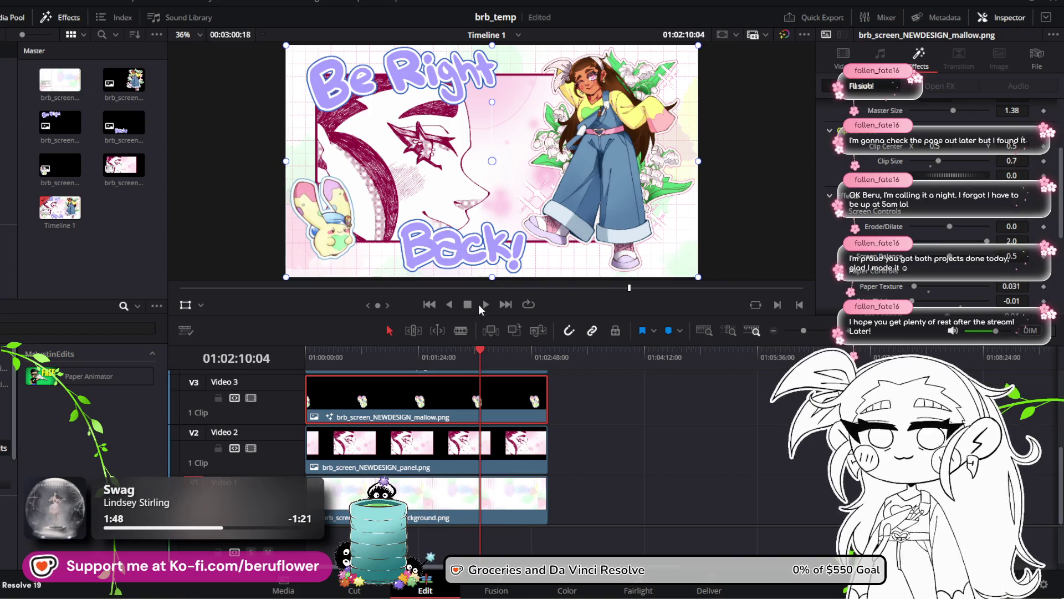
{"action": "left_click", "coordinate": [481, 304]}
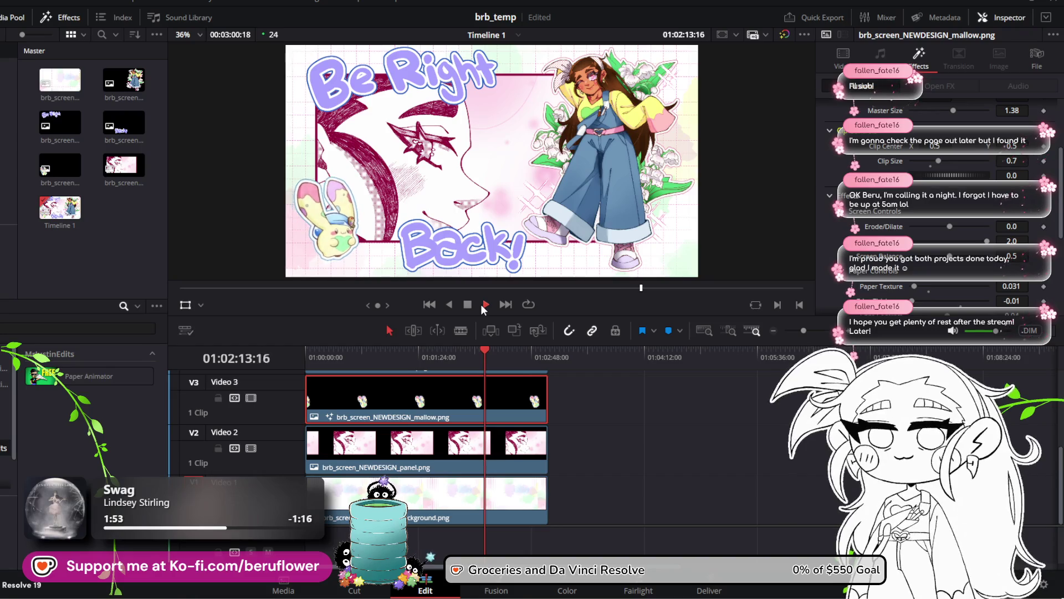
{"action": "left_click", "coordinate": [467, 304]}
{"action": "mouse_move", "coordinate": [490, 344]}
{"action": "left_mouse_down"}
{"action": "mouse_move", "coordinate": [389, 357]}
{"action": "mouse_move", "coordinate": [389, 308]}
{"action": "left_mouse_up"}
Play the layered screen from the start, then park the playhead at 01:02:00:01
{"action": "mouse_move", "coordinate": [498, 326]}
{"action": "left_mouse_down"}
{"action": "mouse_move", "coordinate": [415, 318]}
{"action": "mouse_move", "coordinate": [266, 329]}
{"action": "left_mouse_up"}
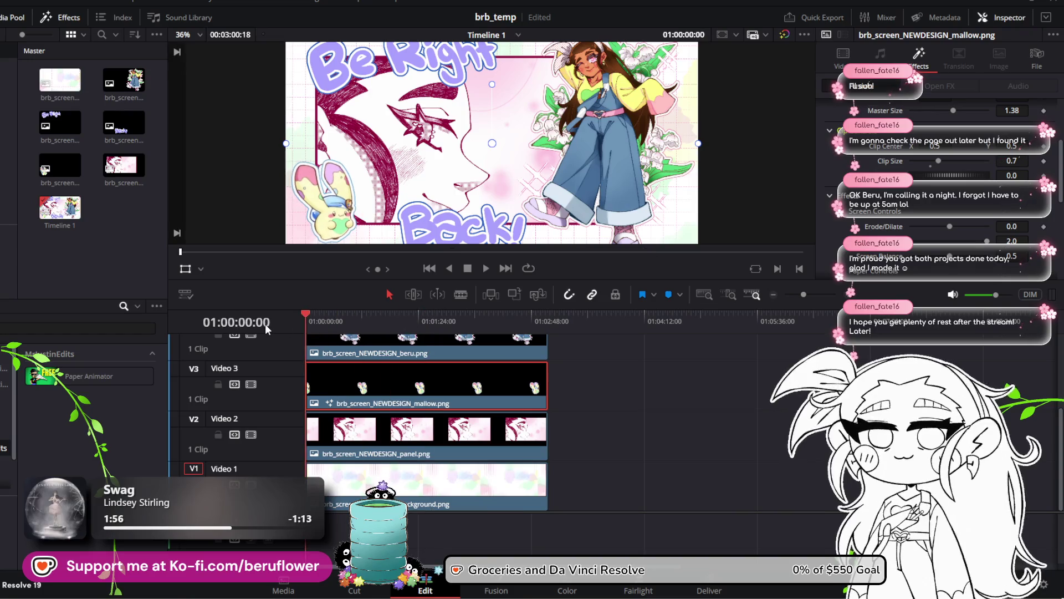
{"action": "left_click", "coordinate": [486, 268]}
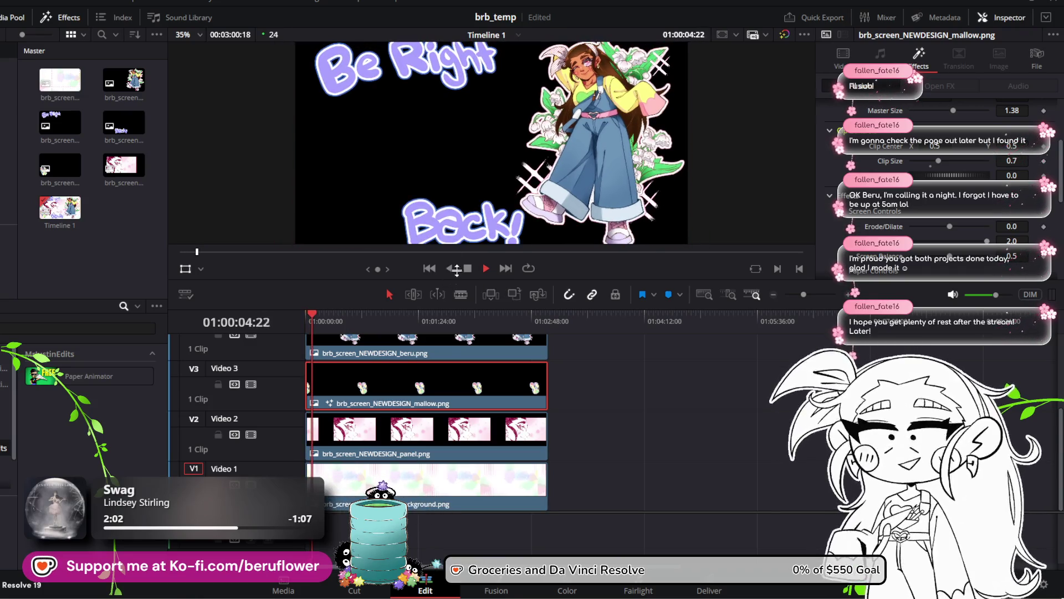
{"action": "mouse_move", "coordinate": [420, 329]}
{"action": "left_mouse_down"}
{"action": "mouse_move", "coordinate": [305, 325]}
{"action": "mouse_move", "coordinate": [517, 326]}
{"action": "mouse_move", "coordinate": [294, 315]}
{"action": "mouse_move", "coordinate": [347, 320]}
{"action": "mouse_move", "coordinate": [287, 298]}
{"action": "left_mouse_up"}
{"action": "scroll", "coordinate": [420, 216], "scroll_direction": "down", "scroll_amount": 3}
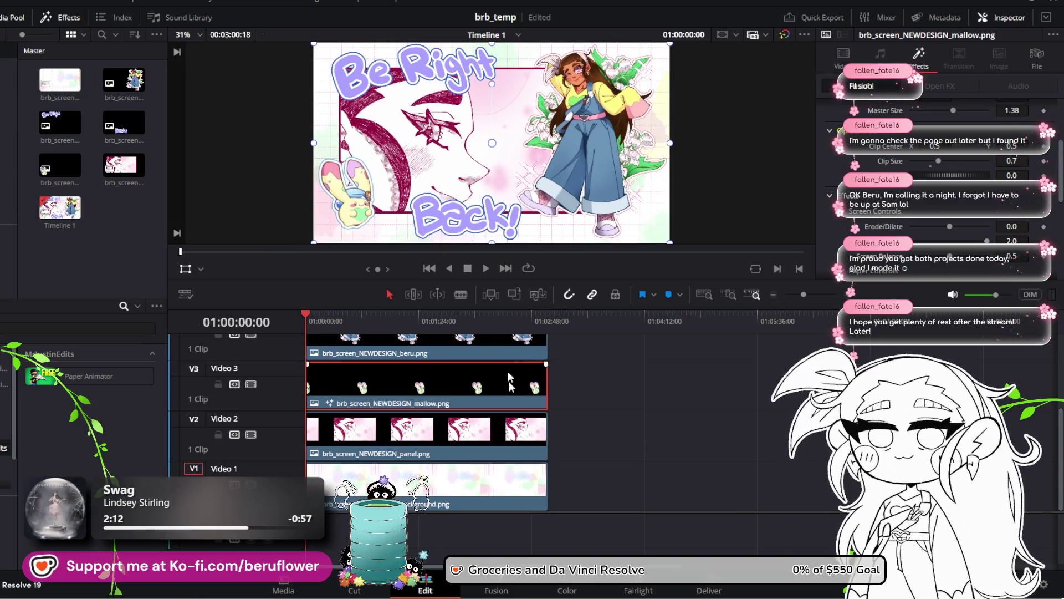
{"action": "left_click", "coordinate": [486, 477]}
{"action": "mouse_move", "coordinate": [308, 315]}
{"action": "left_mouse_down"}
{"action": "mouse_move", "coordinate": [485, 322]}
{"action": "mouse_move", "coordinate": [442, 326]}
{"action": "mouse_move", "coordinate": [466, 318]}
{"action": "left_mouse_up"}
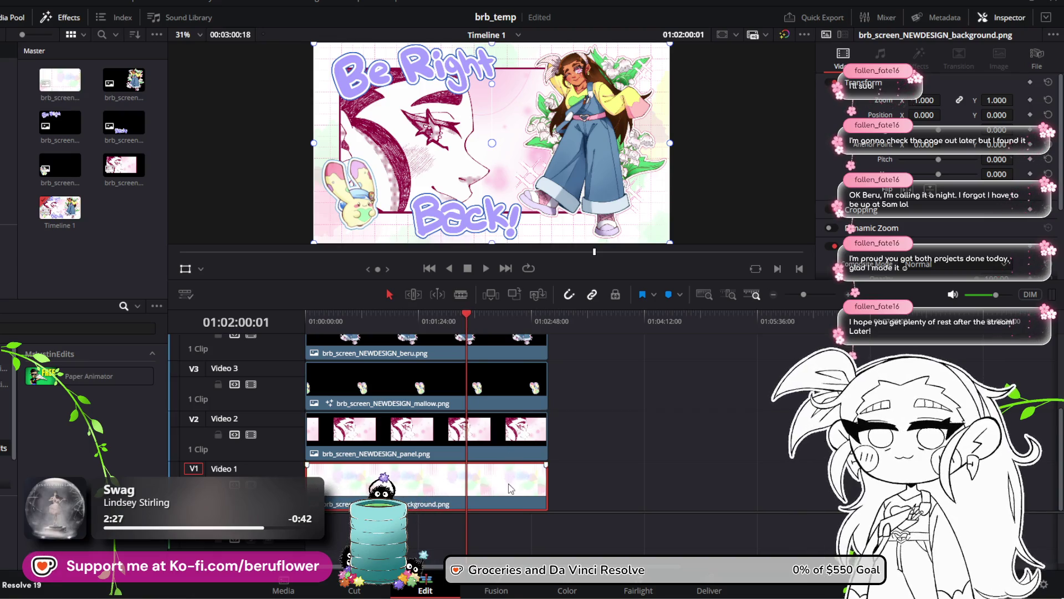
Select all six layer clips on V1–V6 and trim their ends to the playhead at 01:02:00:01
{"action": "left_click", "coordinate": [503, 438], "text": "ctrl"}
{"action": "left_click", "coordinate": [506, 364], "text": "ctrl"}
{"action": "scroll", "coordinate": [502, 352], "scroll_direction": "up", "scroll_amount": 3}
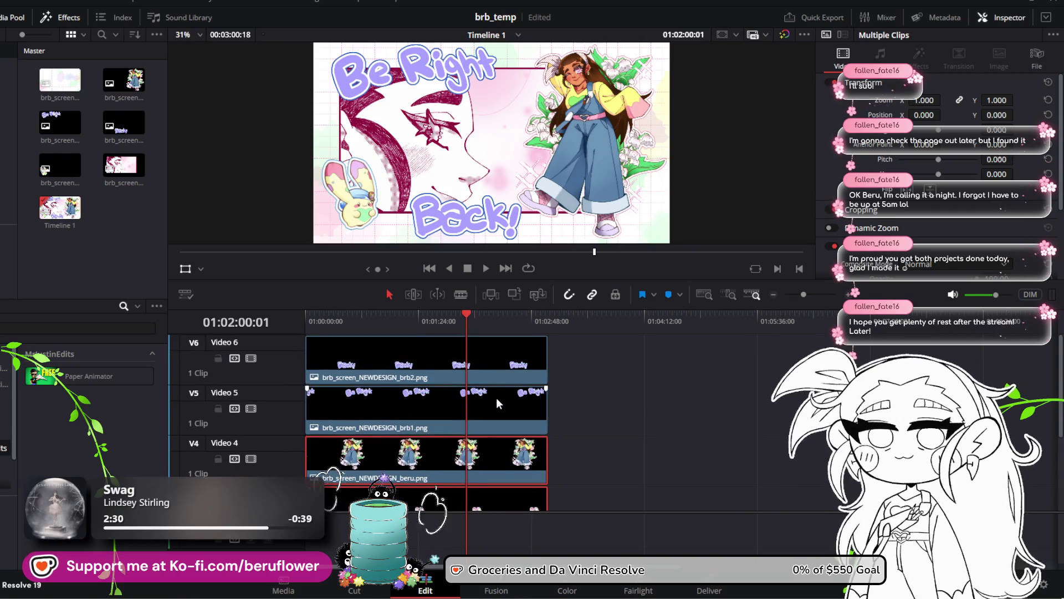
{"action": "left_click", "coordinate": [497, 398], "text": "ctrl"}
{"action": "left_click", "coordinate": [514, 364], "text": "ctrl"}
{"action": "left_click_drag", "start_coordinate": [546, 365], "coordinate": [466, 365]}
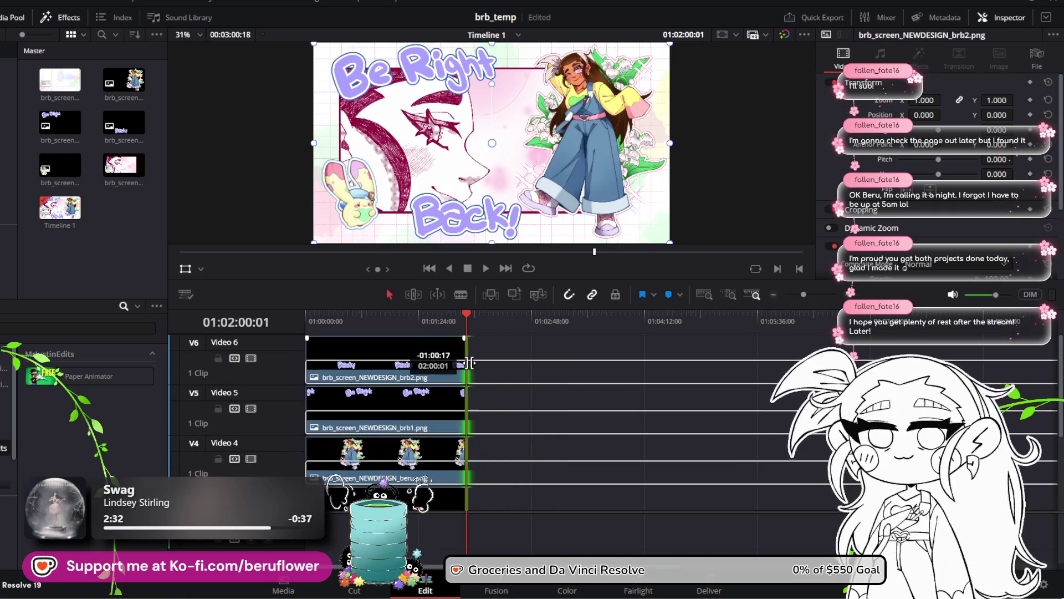
{"action": "left_click", "coordinate": [511, 371]}
Replay the trimmed screen from the start and save the brb_temp project
{"action": "key", "text": "Home"}
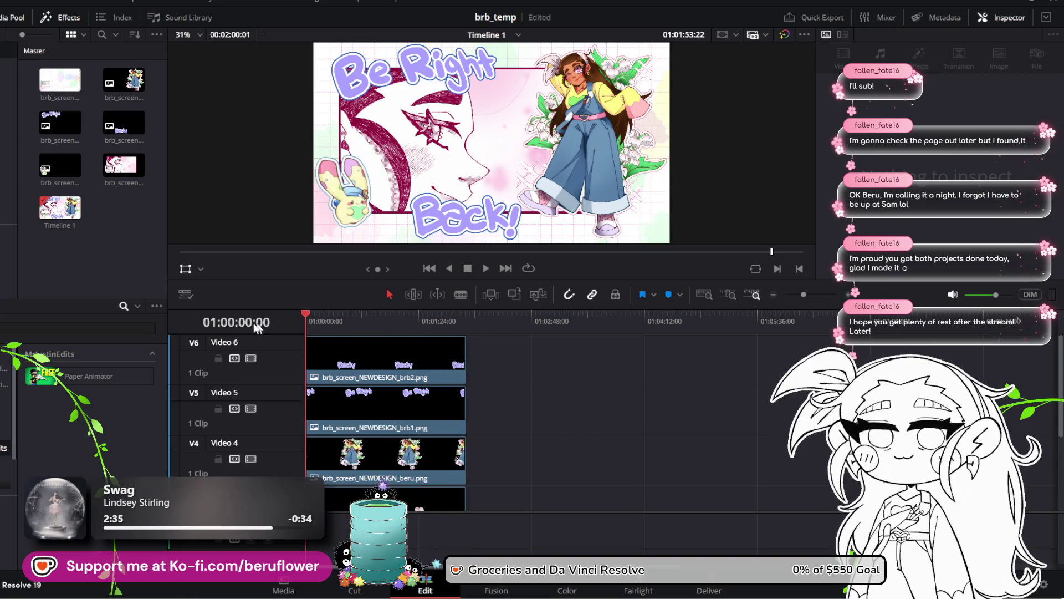
{"action": "left_click", "coordinate": [482, 269]}
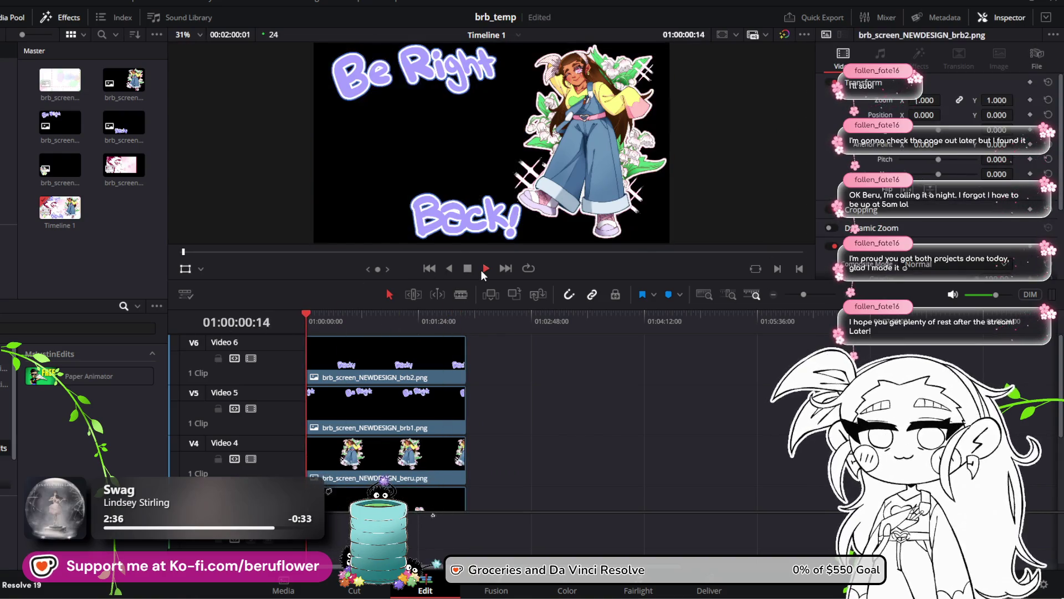
{"action": "key", "text": "ctrl+s"}
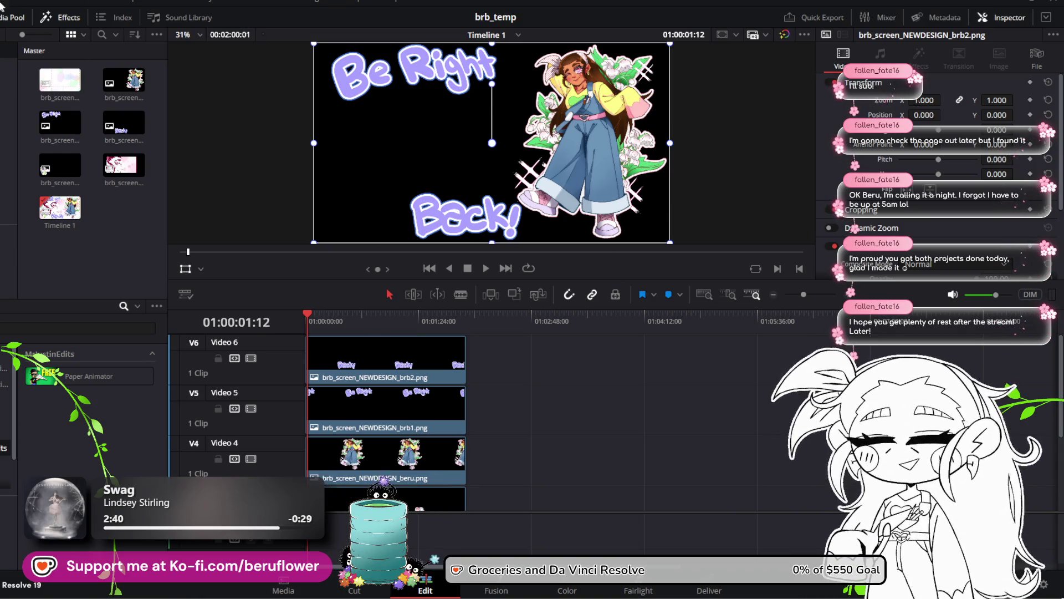
{"action": "left_click", "coordinate": [28, 2]}
{"action": "mouse_move", "coordinate": [74, 22]}
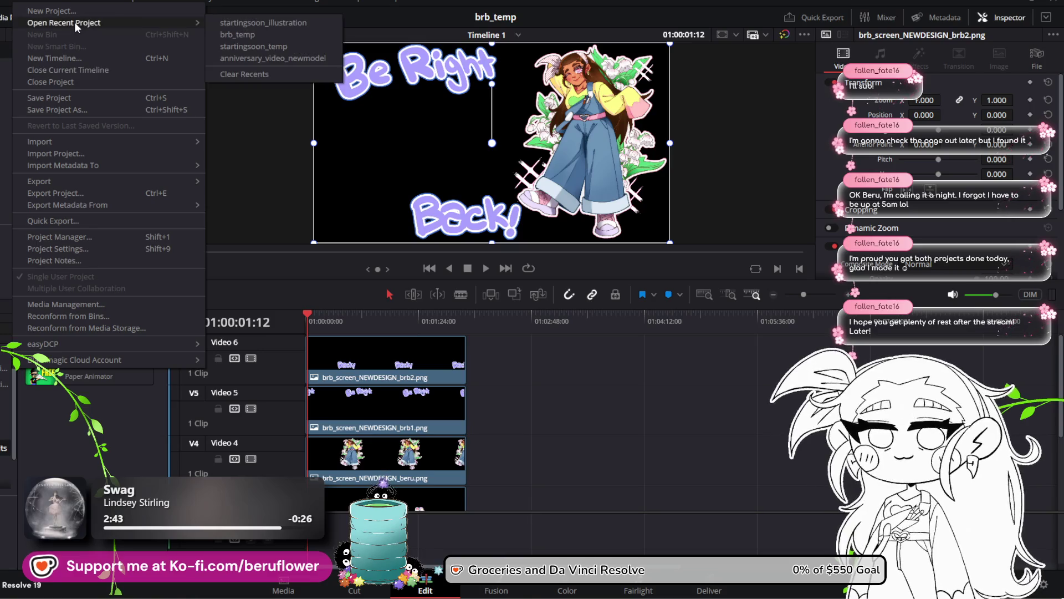
{"action": "left_click", "coordinate": [263, 23]}
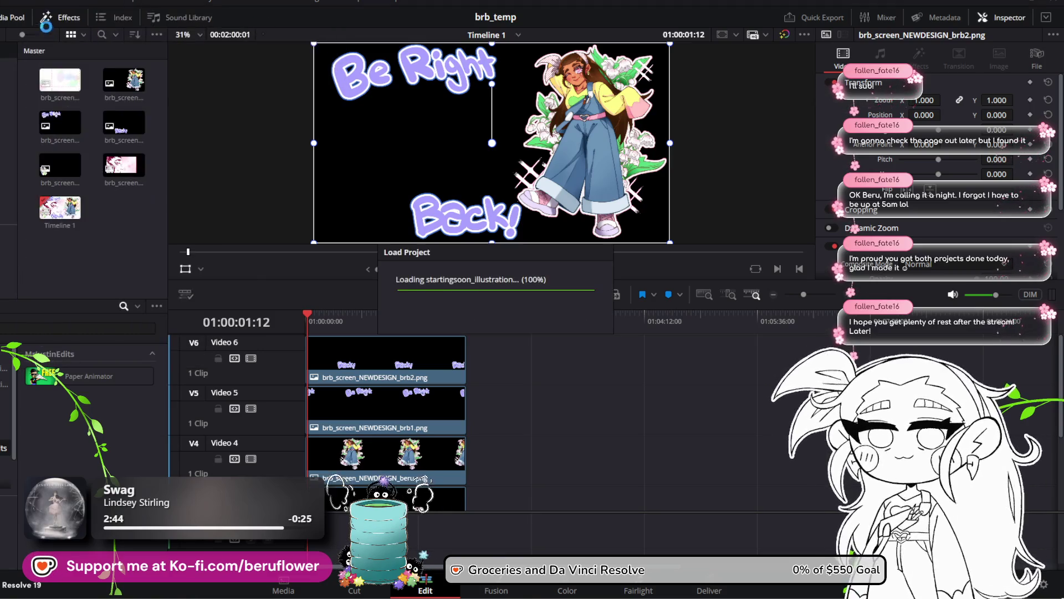
{"action": "left_click", "coordinate": [26, 3]}
{"action": "mouse_move", "coordinate": [83, 23]}
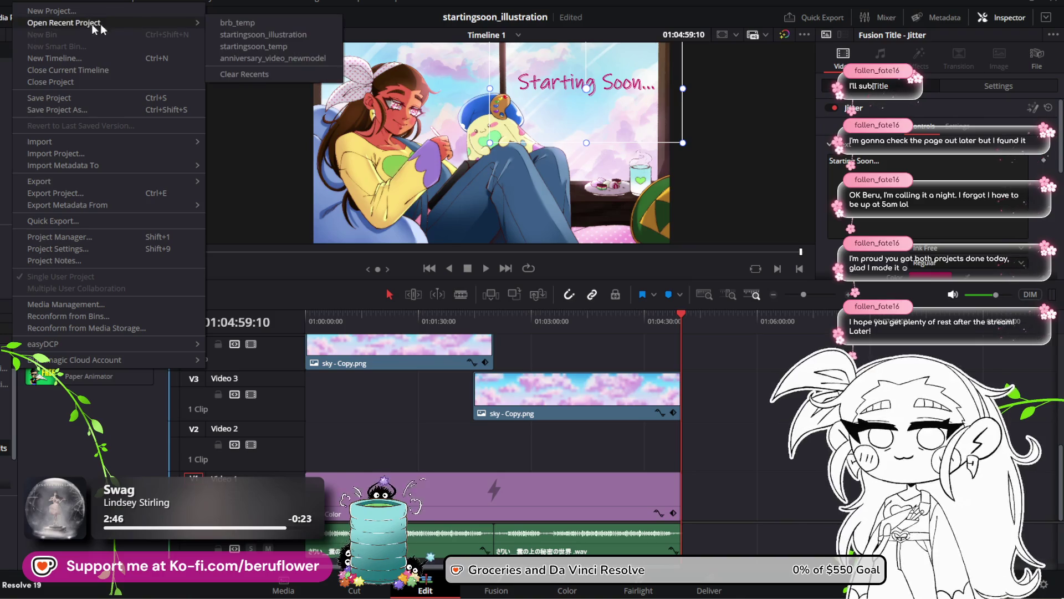
{"action": "left_click", "coordinate": [259, 23]}
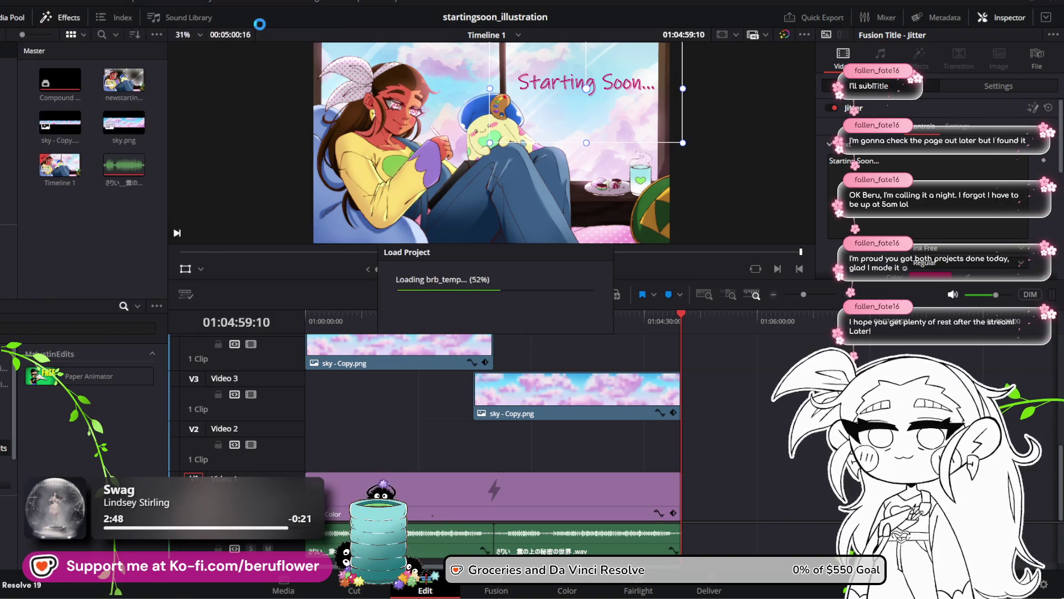
{"action": "mouse_move", "coordinate": [309, 310]}
{"action": "left_mouse_down"}
{"action": "mouse_move", "coordinate": [289, 313]}
{"action": "mouse_move", "coordinate": [373, 314]}
{"action": "mouse_move", "coordinate": [244, 323]}
{"action": "left_mouse_up"}
{"action": "left_click", "coordinate": [485, 269]}
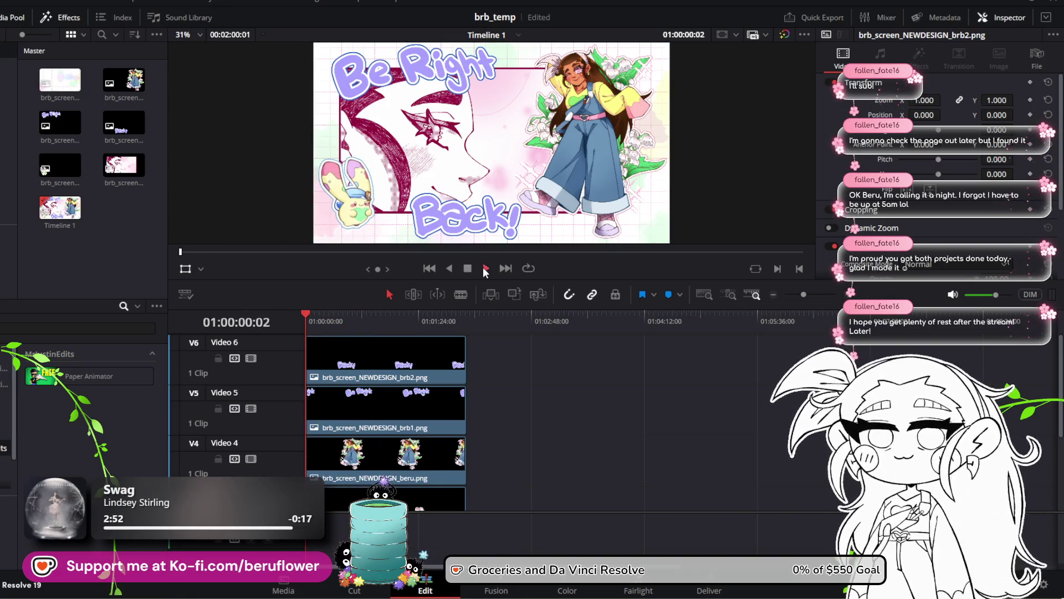
Stop playback, rewind to the timeline start, and select the mallow clip on Video 3
{"action": "scroll", "coordinate": [377, 178], "scroll_direction": "up", "scroll_amount": 2}
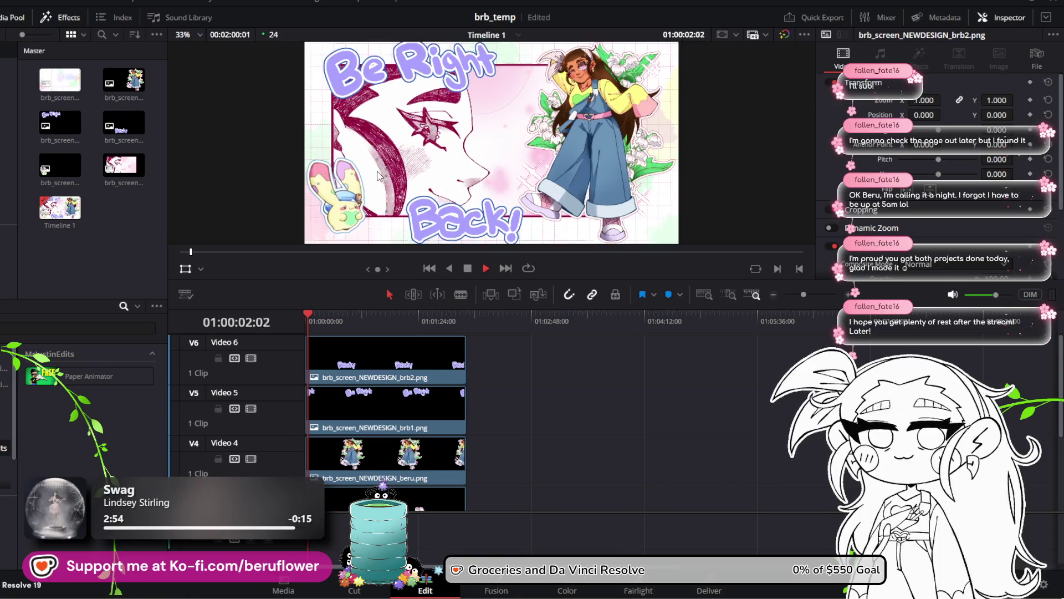
{"action": "scroll", "coordinate": [377, 177], "scroll_direction": "down", "scroll_amount": 2}
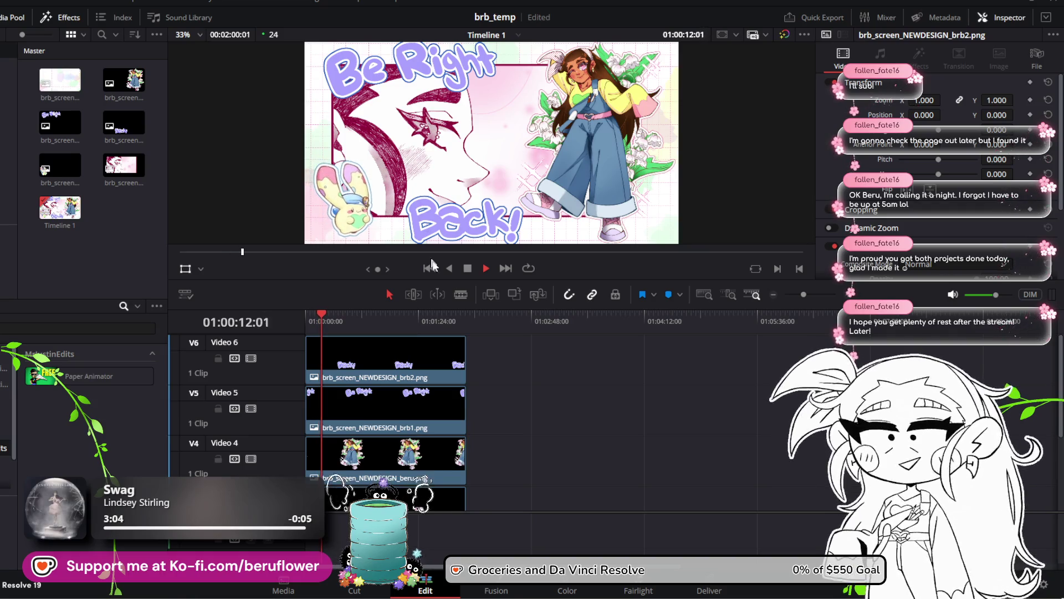
{"action": "left_click", "coordinate": [465, 268]}
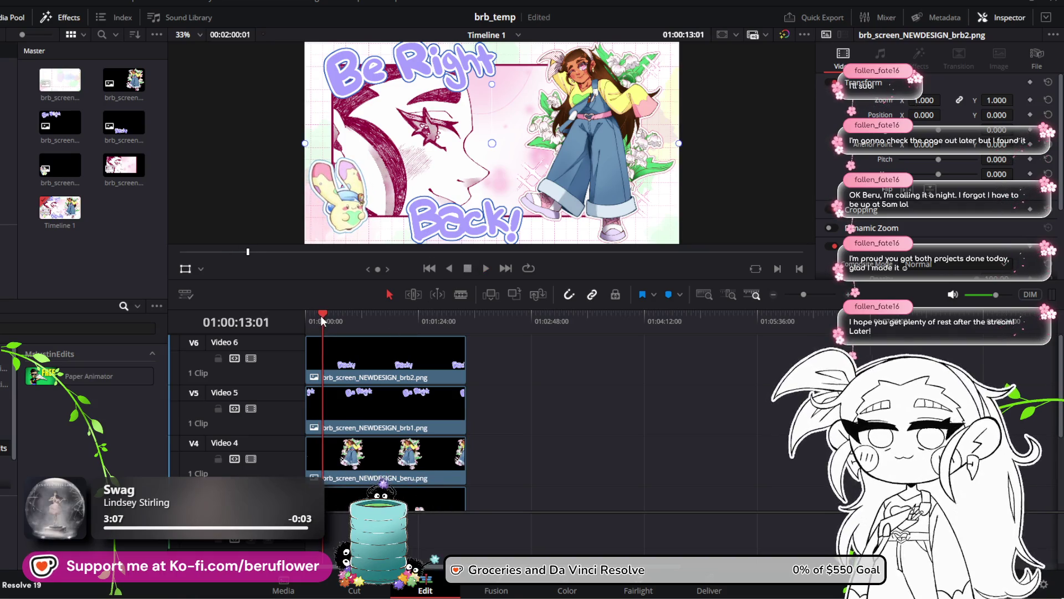
{"action": "left_click_drag", "start_coordinate": [321, 315], "coordinate": [248, 320]}
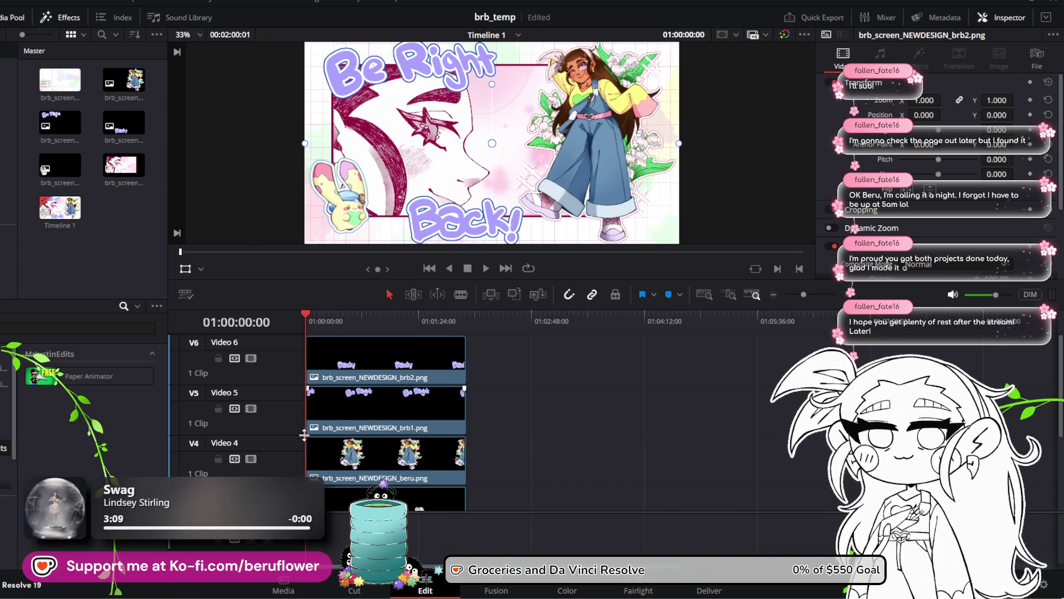
{"action": "scroll", "coordinate": [345, 456], "scroll_direction": "down", "scroll_amount": 3}
{"action": "left_click", "coordinate": [330, 371]}
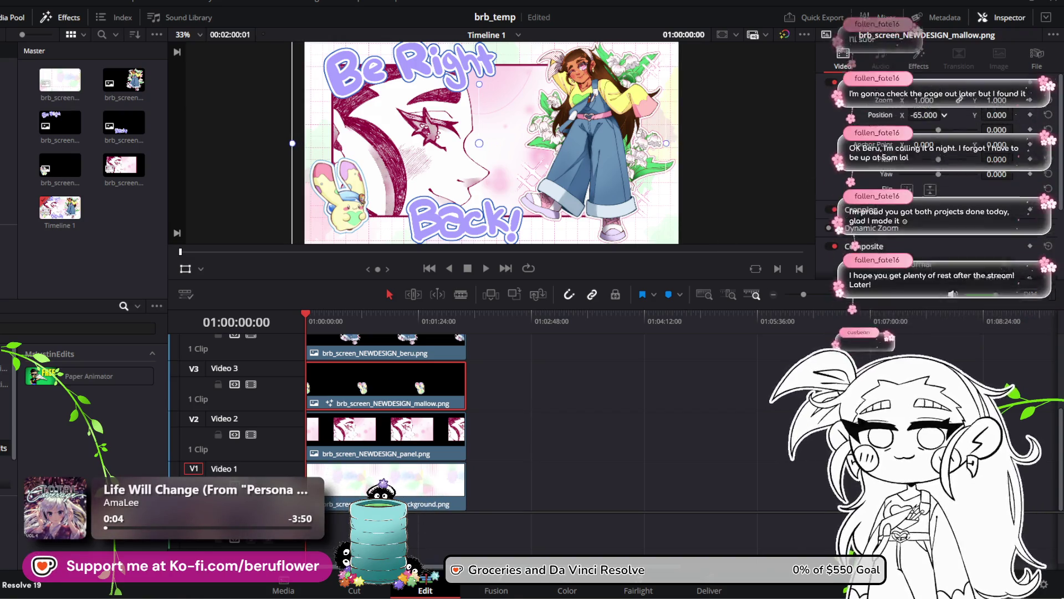
Save the project and enlarge the mallow layer to 1.28 zoom
{"action": "left_click_drag", "start_coordinate": [944, 114], "coordinate": [915, 116]}
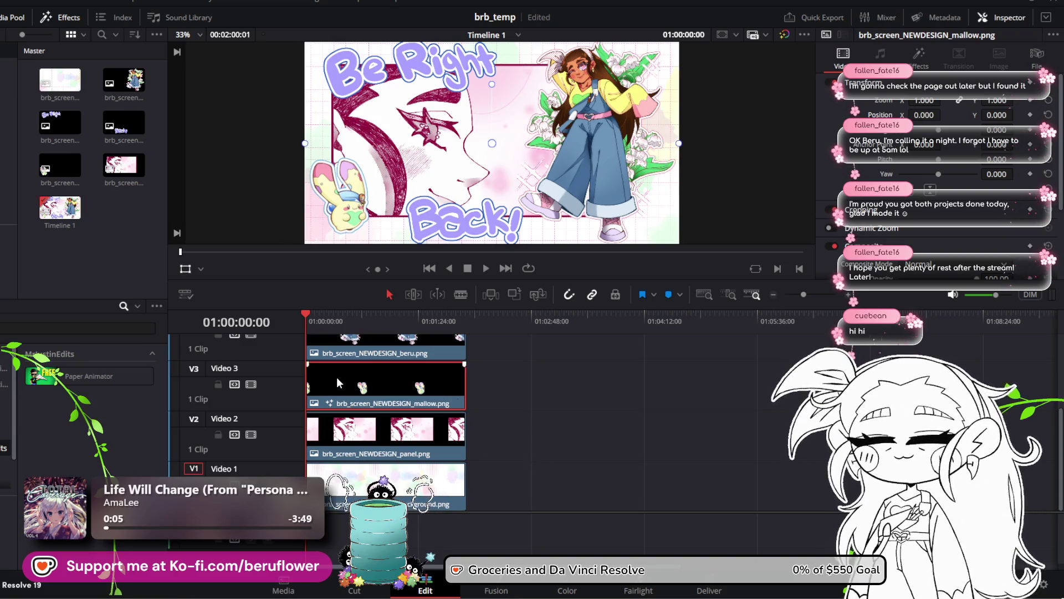
{"action": "key", "text": "ctrl+s"}
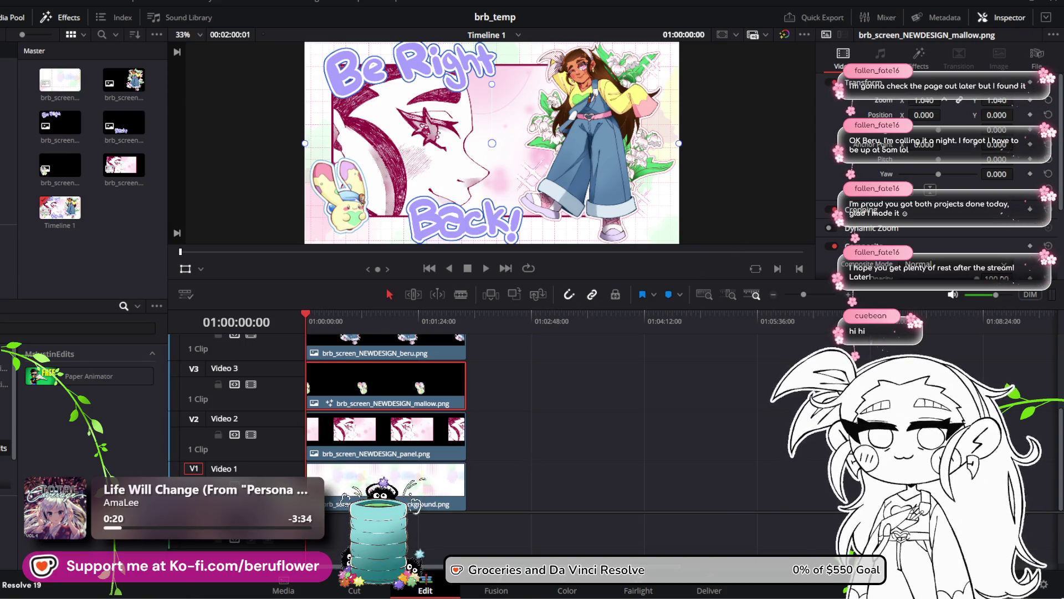
{"action": "left_click_drag", "start_coordinate": [912, 102], "coordinate": [924, 101]}
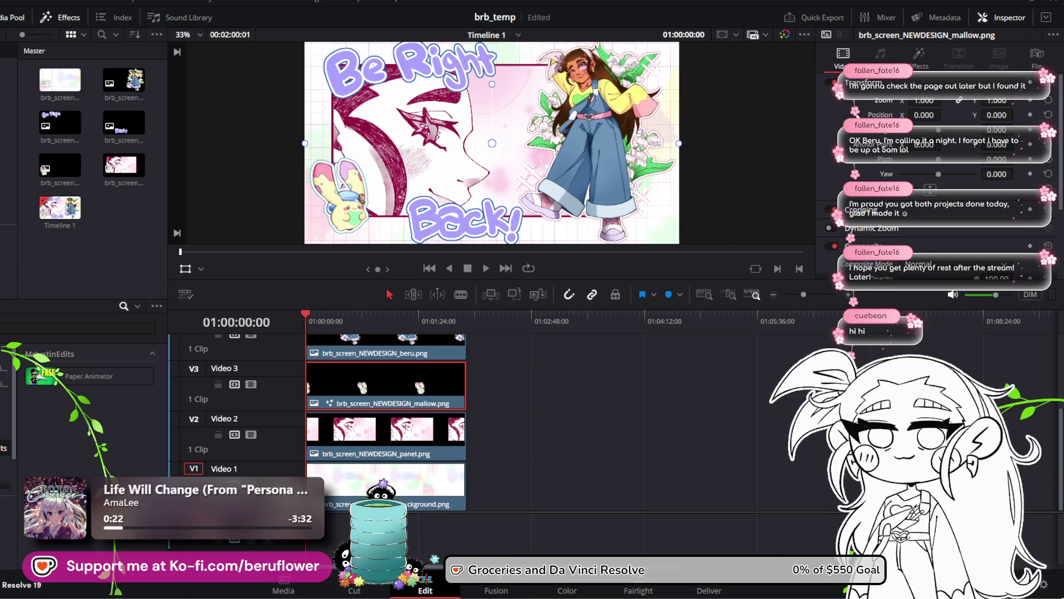
Toggle the mallow's Paper Animator effect off and on, then slide its Position X left to 0.32
{"action": "left_click", "coordinate": [916, 61]}
{"action": "scroll", "coordinate": [865, 167], "scroll_direction": "down", "scroll_amount": 2}
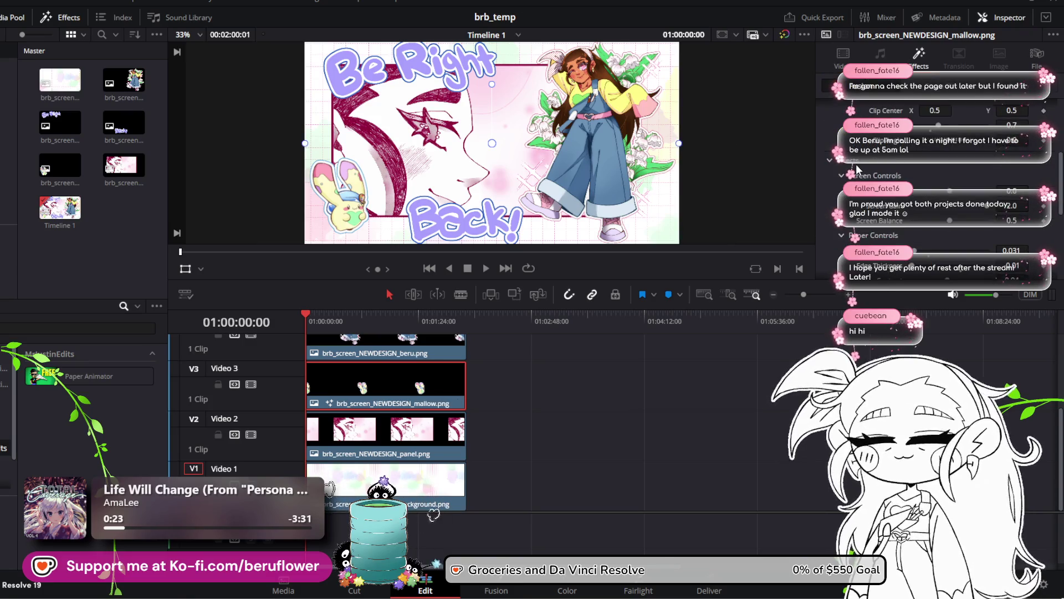
{"action": "scroll", "coordinate": [823, 163], "scroll_direction": "up", "scroll_amount": 4}
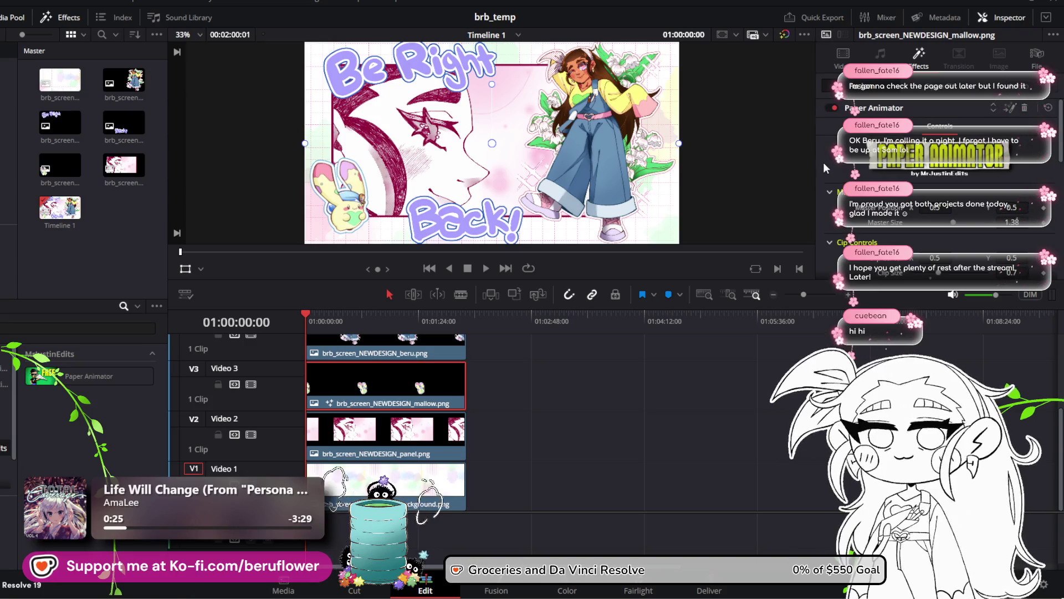
{"action": "left_click", "coordinate": [834, 108]}
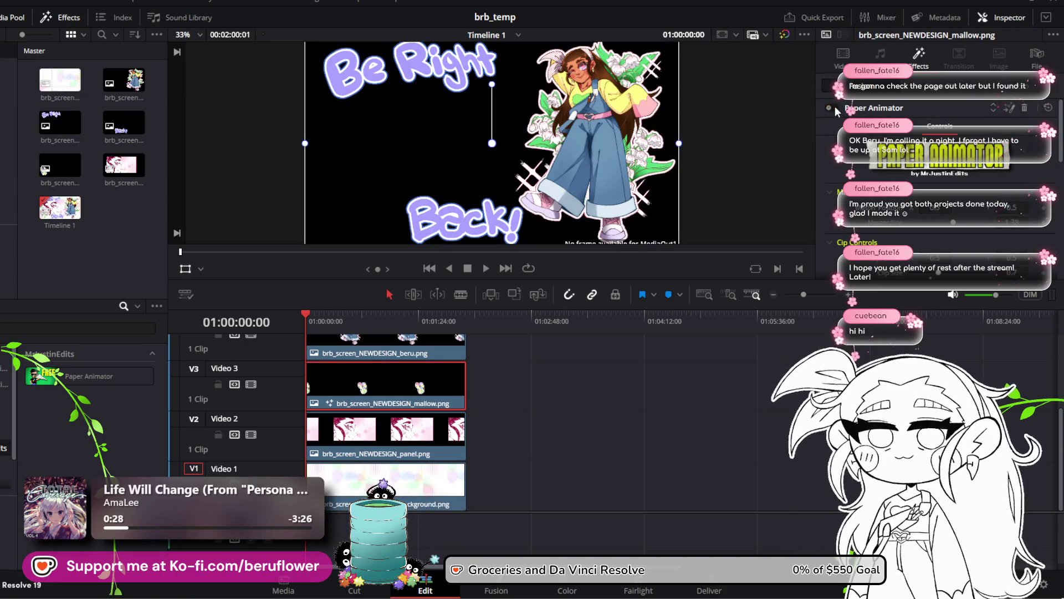
{"action": "left_click", "coordinate": [835, 108]}
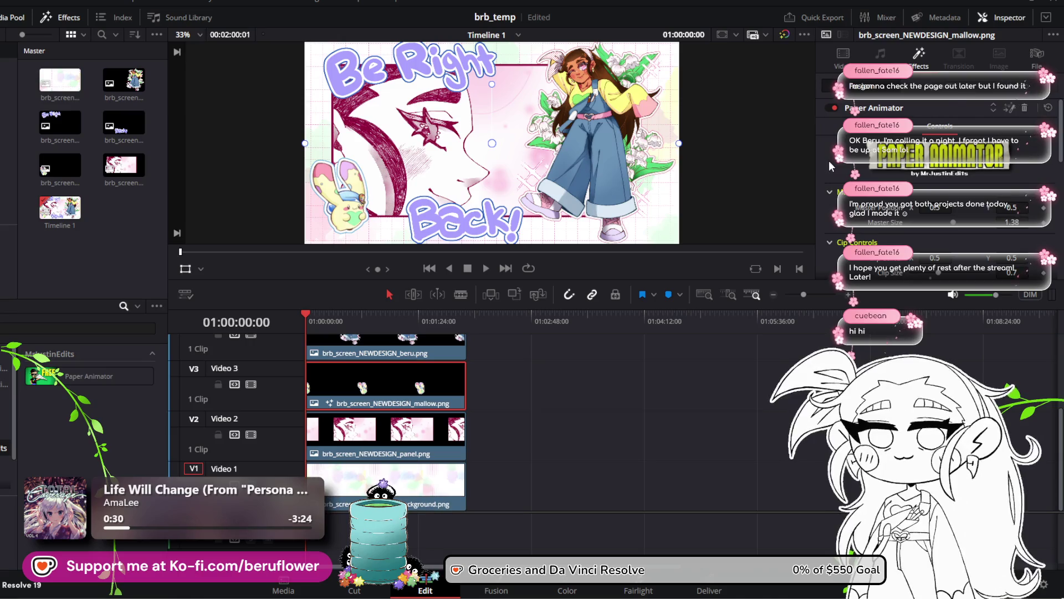
{"action": "scroll", "coordinate": [829, 160], "scroll_direction": "down", "scroll_amount": 2}
{"action": "scroll", "coordinate": [829, 161], "scroll_direction": "down", "scroll_amount": 2}
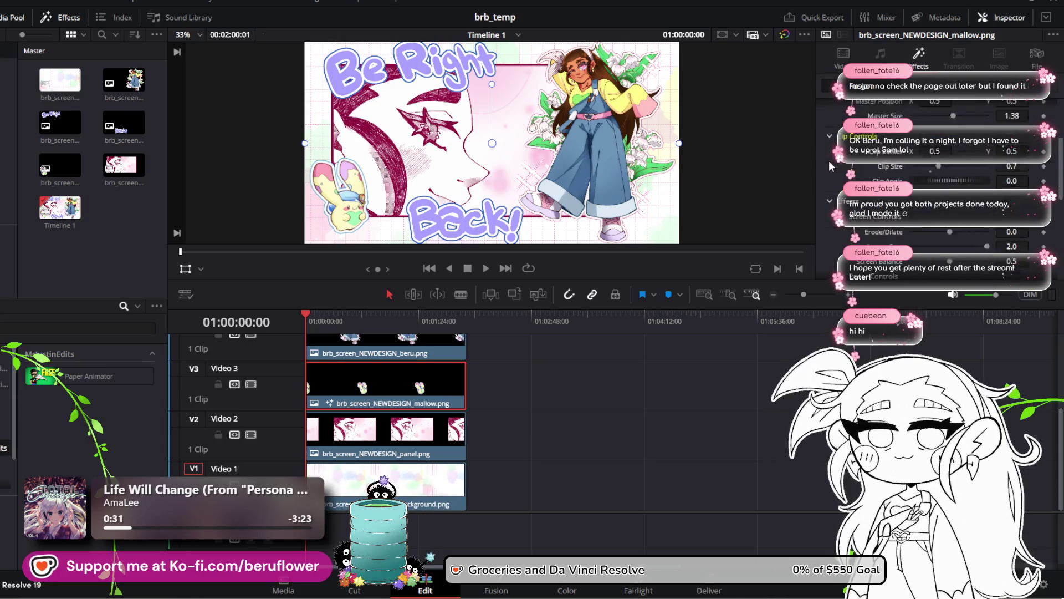
{"action": "scroll", "coordinate": [829, 161], "scroll_direction": "up", "scroll_amount": 1}
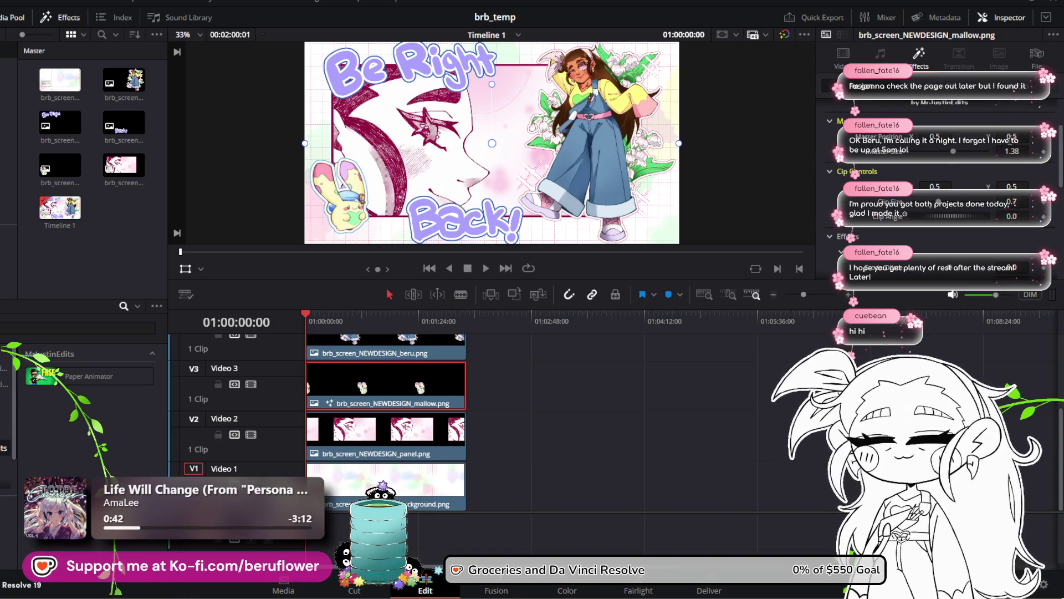
{"action": "left_click_drag", "start_coordinate": [935, 137], "coordinate": [899, 137]}
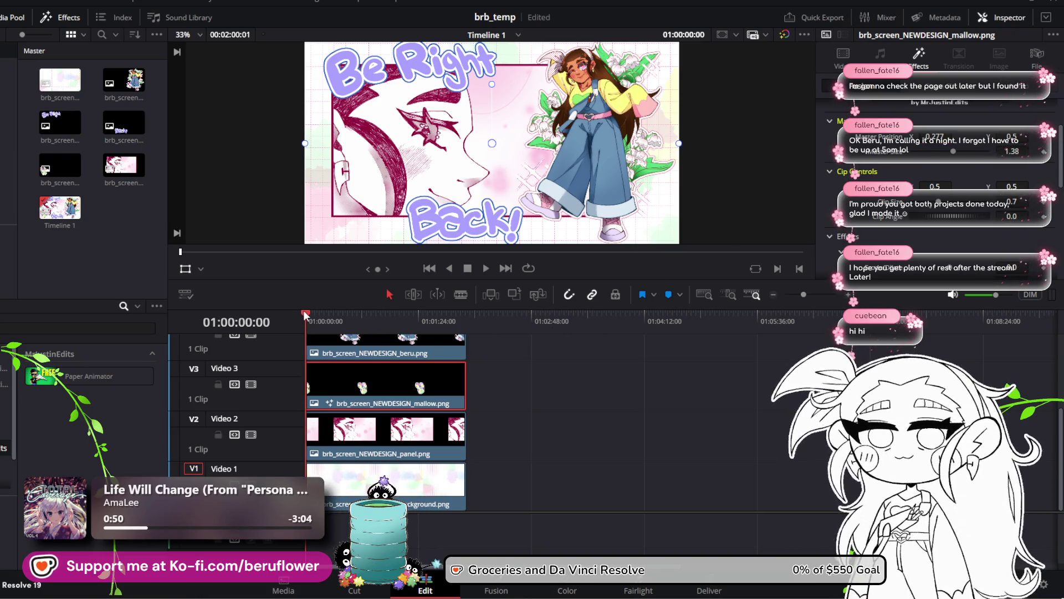
Test mallow Position X values with playback, settle on 0.277, and save the project
{"action": "left_click_drag", "start_coordinate": [306, 314], "coordinate": [320, 315]}
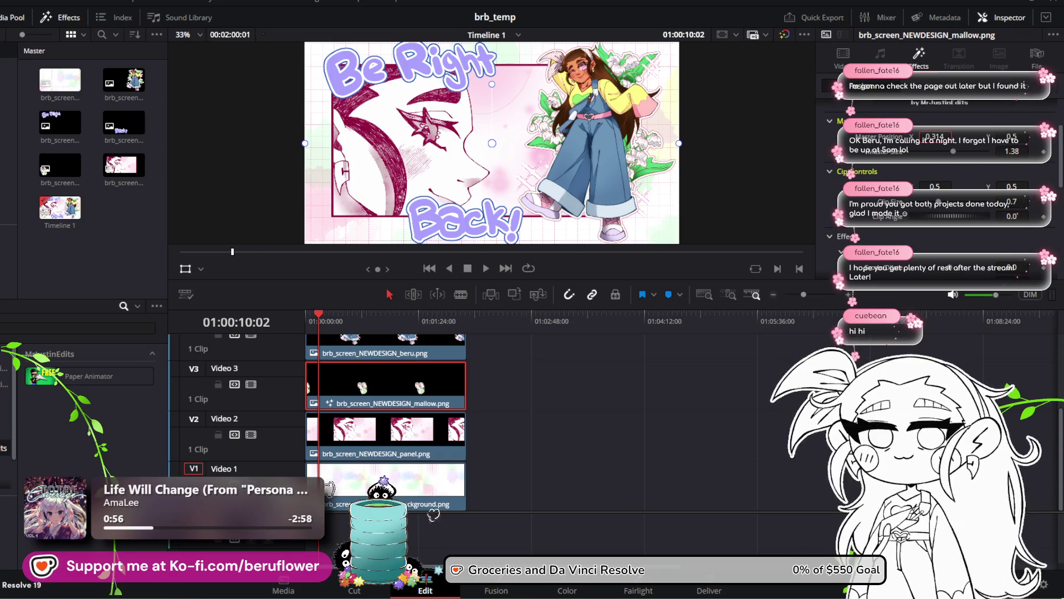
{"action": "left_click_drag", "start_coordinate": [936, 136], "coordinate": [958, 136]}
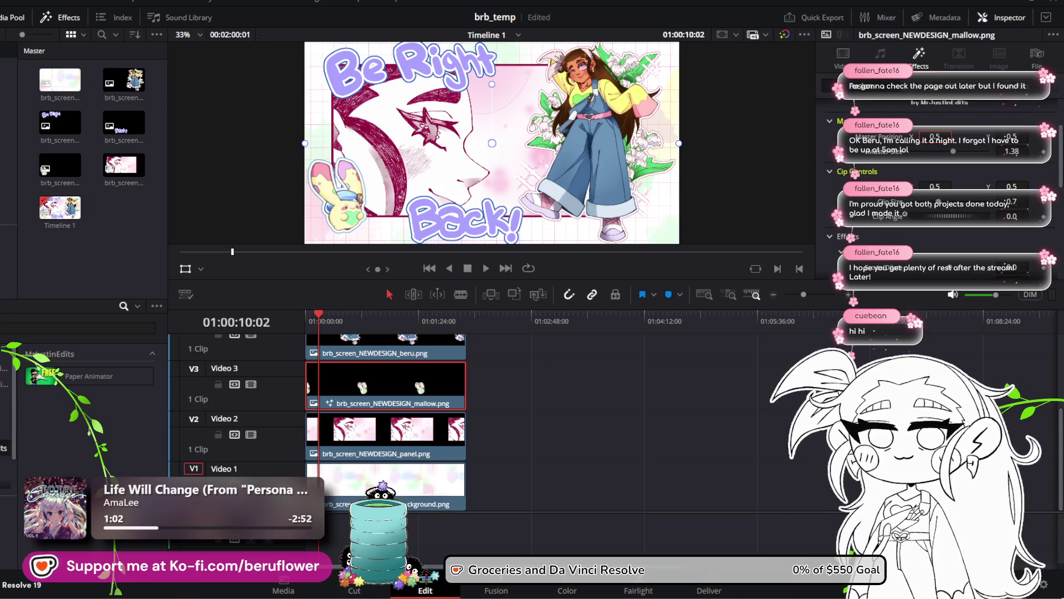
{"action": "key", "text": "Home"}
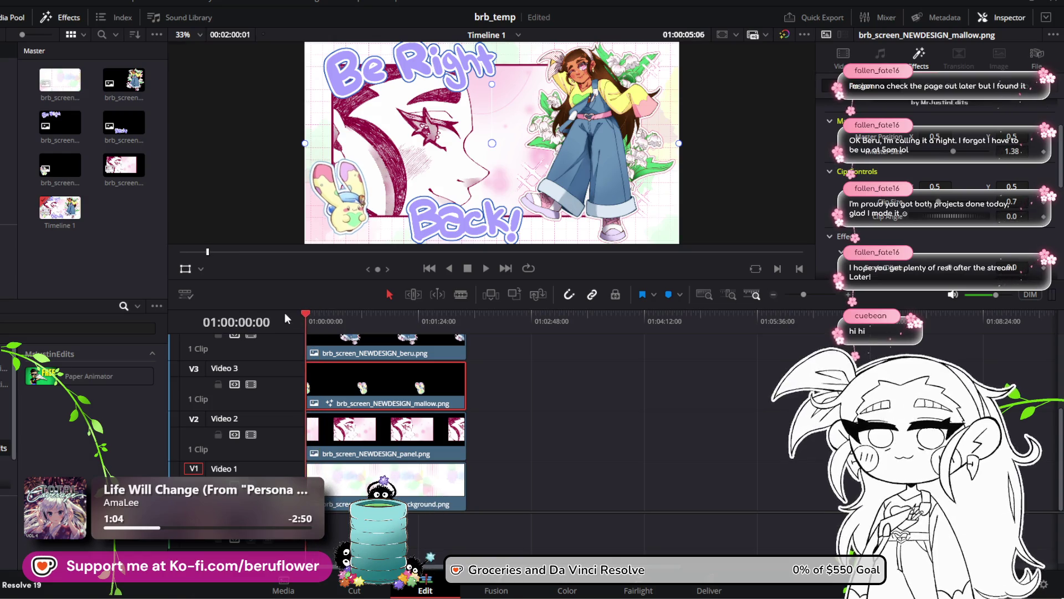
{"action": "left_click", "coordinate": [486, 268]}
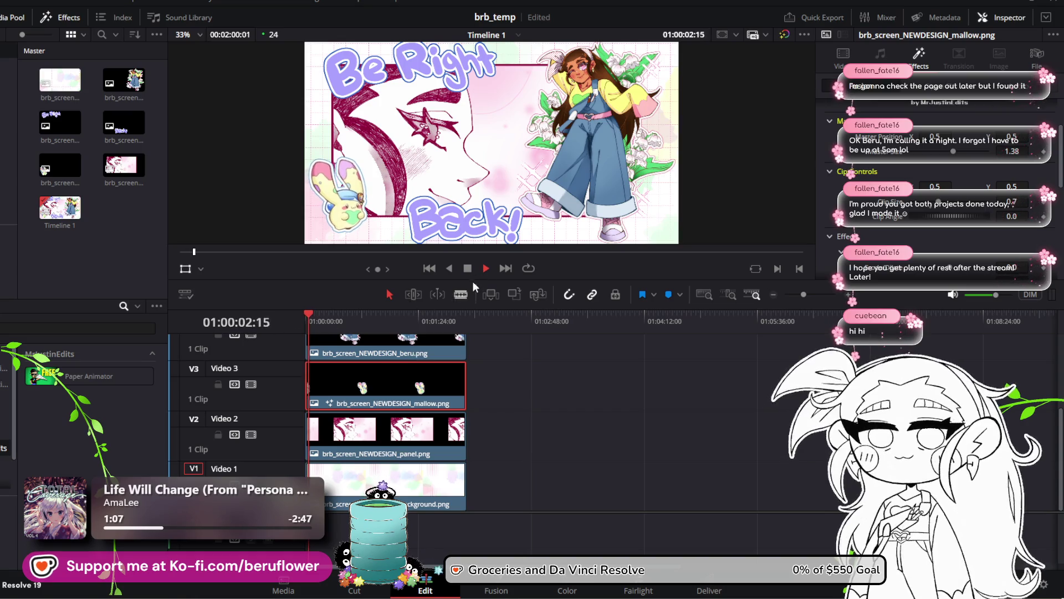
{"action": "left_click", "coordinate": [468, 268]}
{"action": "key", "text": "Home"}
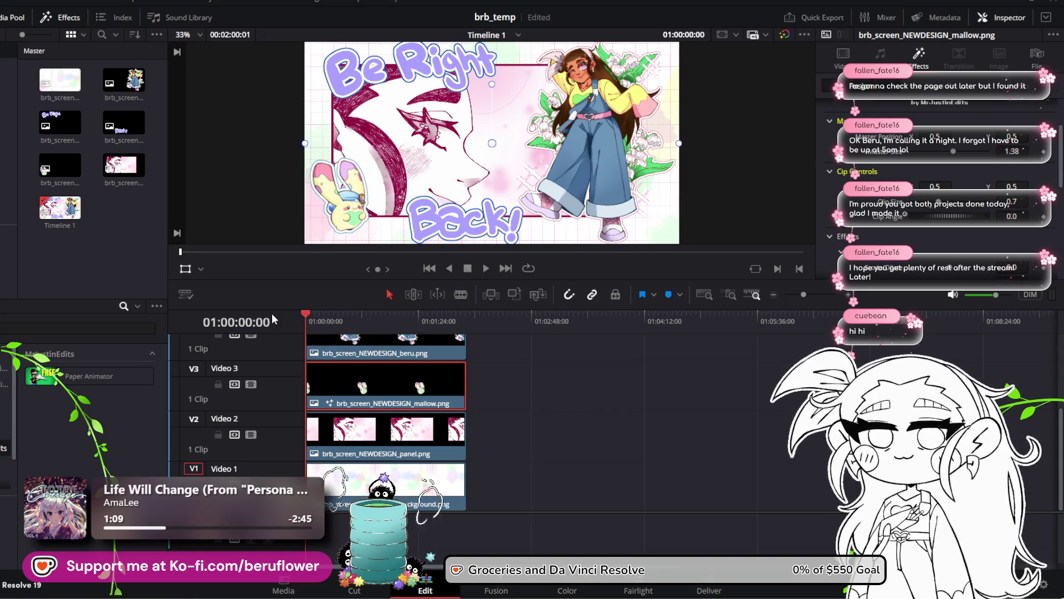
{"action": "left_click_drag", "start_coordinate": [936, 137], "coordinate": [909, 137]}
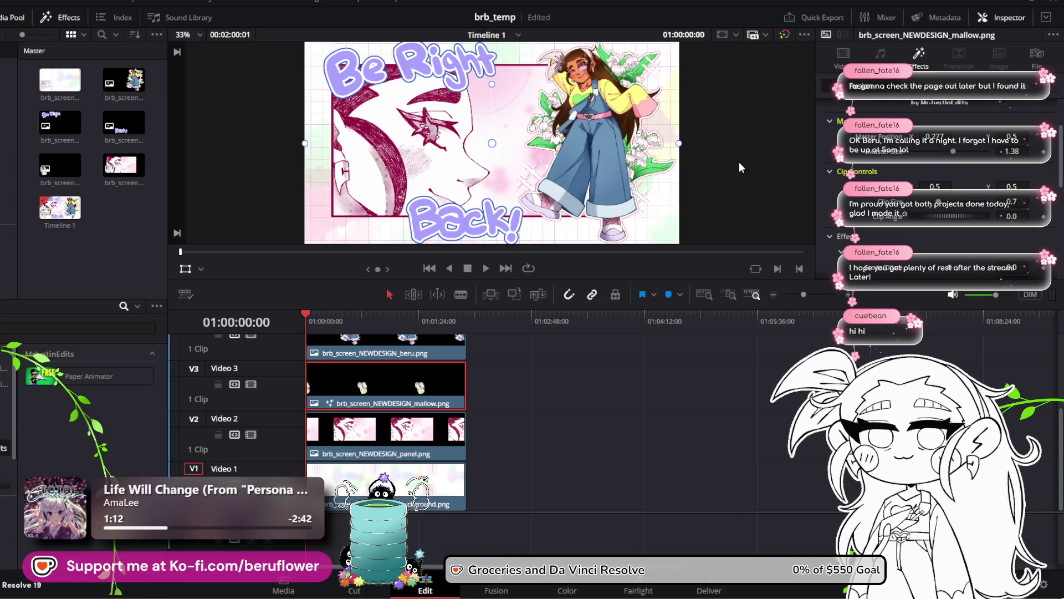
{"action": "key", "text": "ctrl+s"}
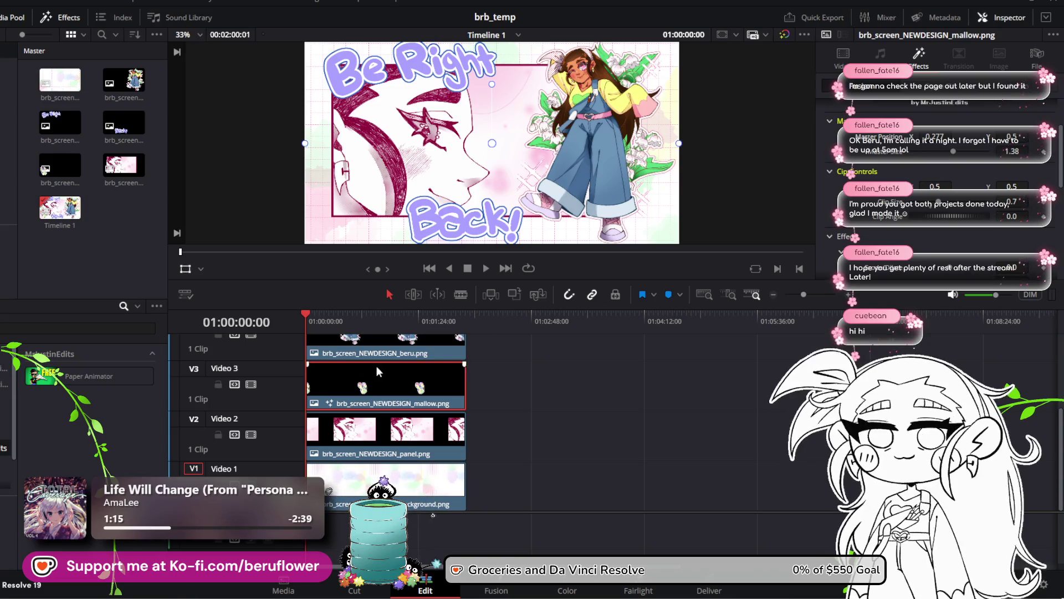
At 01:00:01:06, move the mallow layer back to Position X 0.481 and preview from the start
{"action": "left_click_drag", "start_coordinate": [309, 319], "coordinate": [314, 318]}
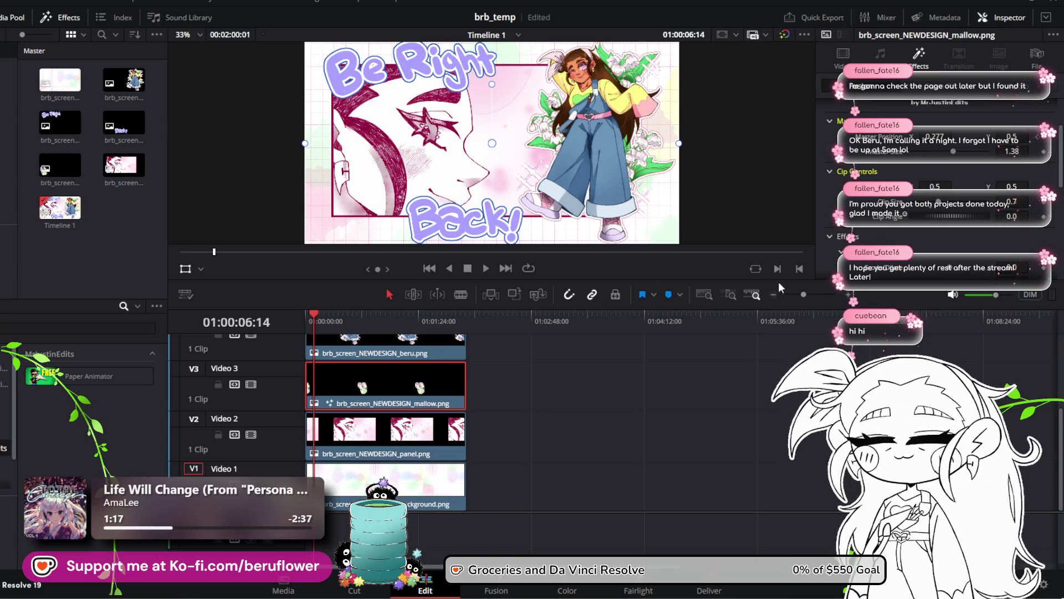
{"action": "left_click_drag", "start_coordinate": [800, 294], "coordinate": [813, 296]}
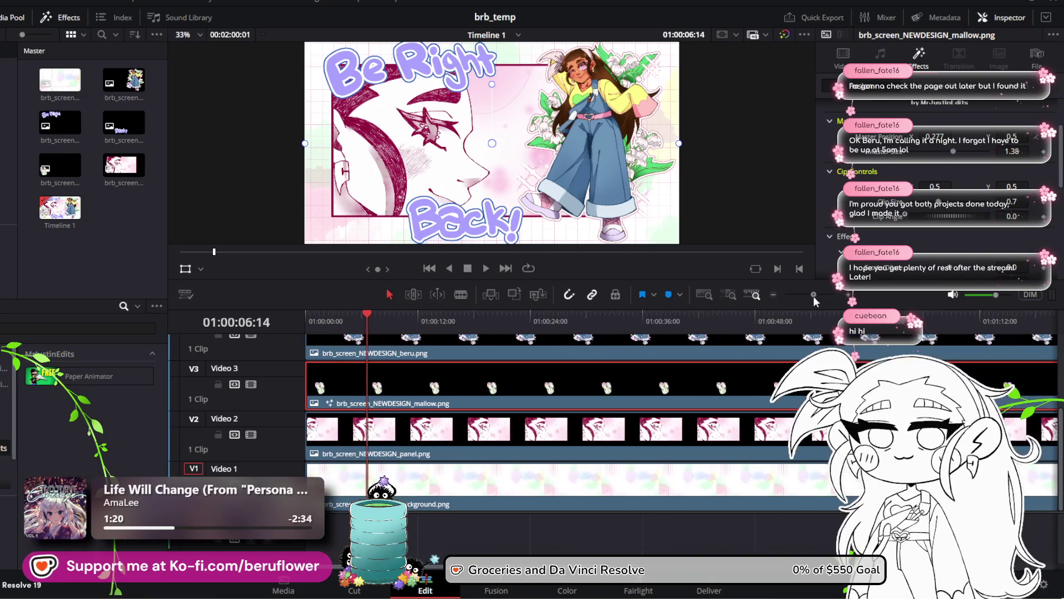
{"action": "left_click", "coordinate": [305, 320]}
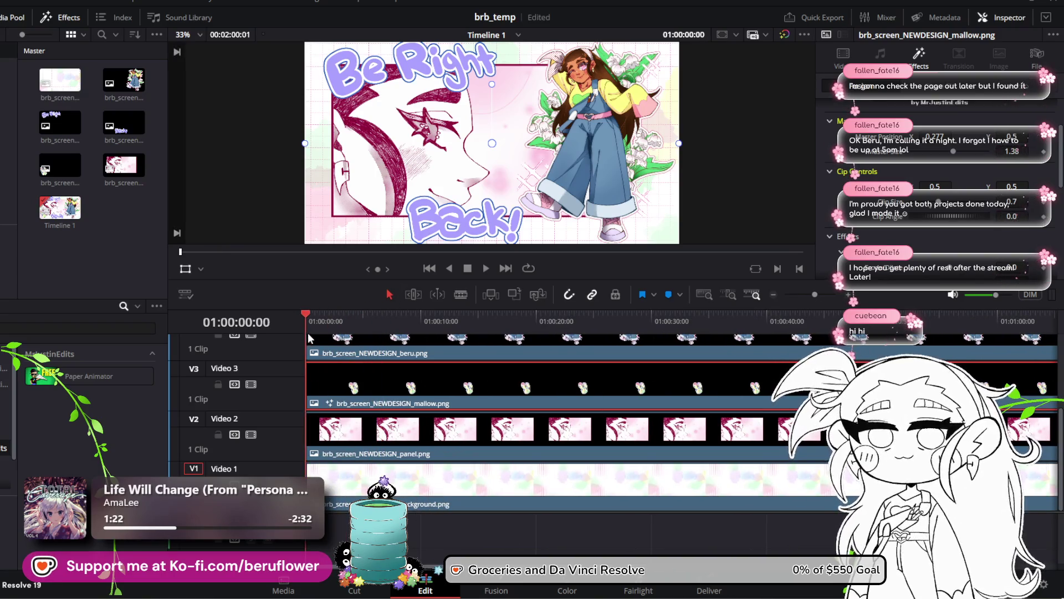
{"action": "left_click", "coordinate": [320, 320]}
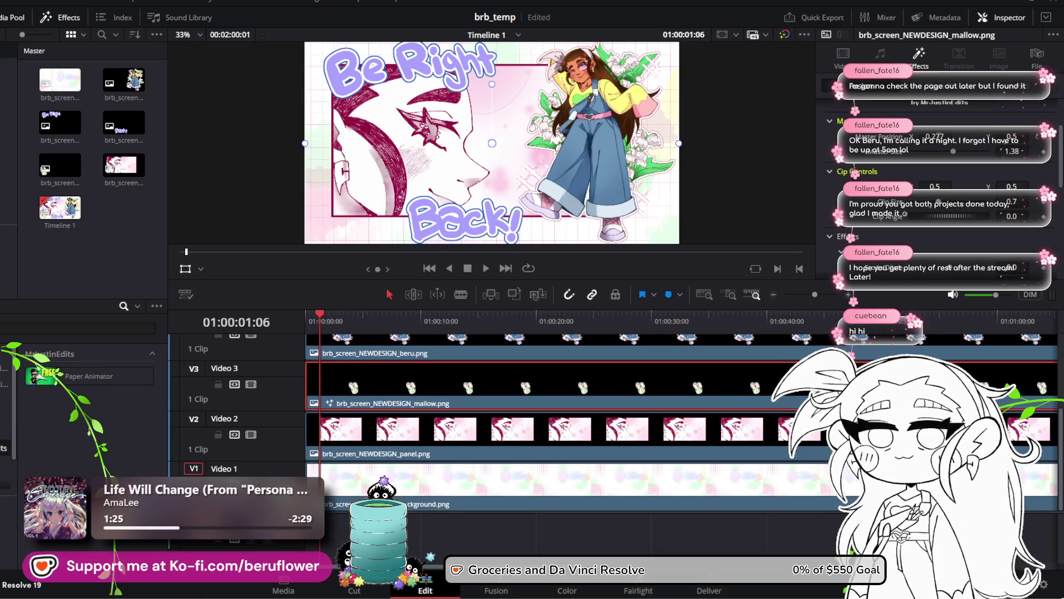
{"action": "left_click_drag", "start_coordinate": [937, 136], "coordinate": [974, 137]}
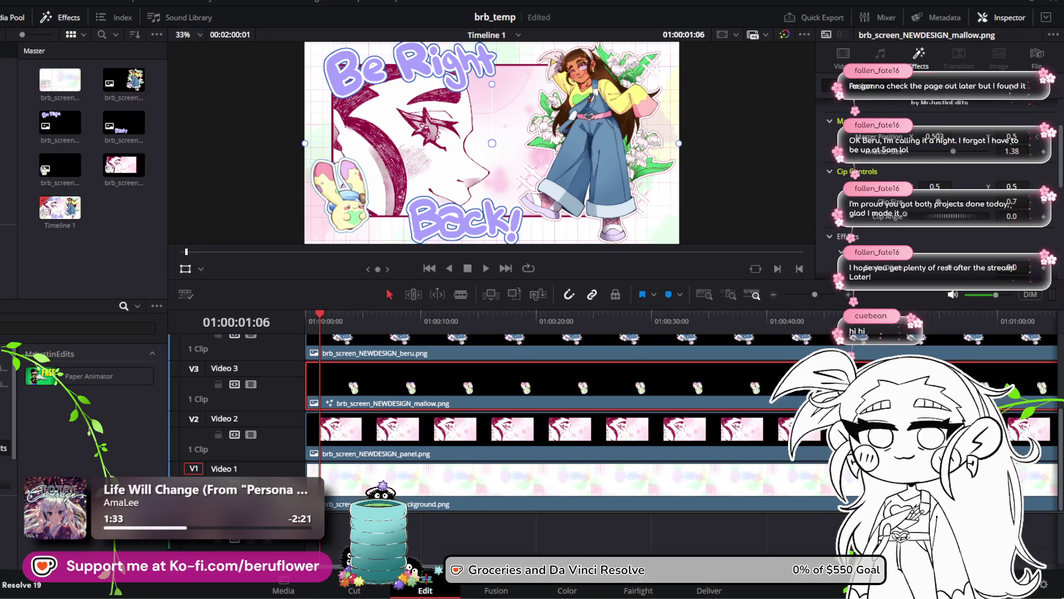
{"action": "key", "text": "Home"}
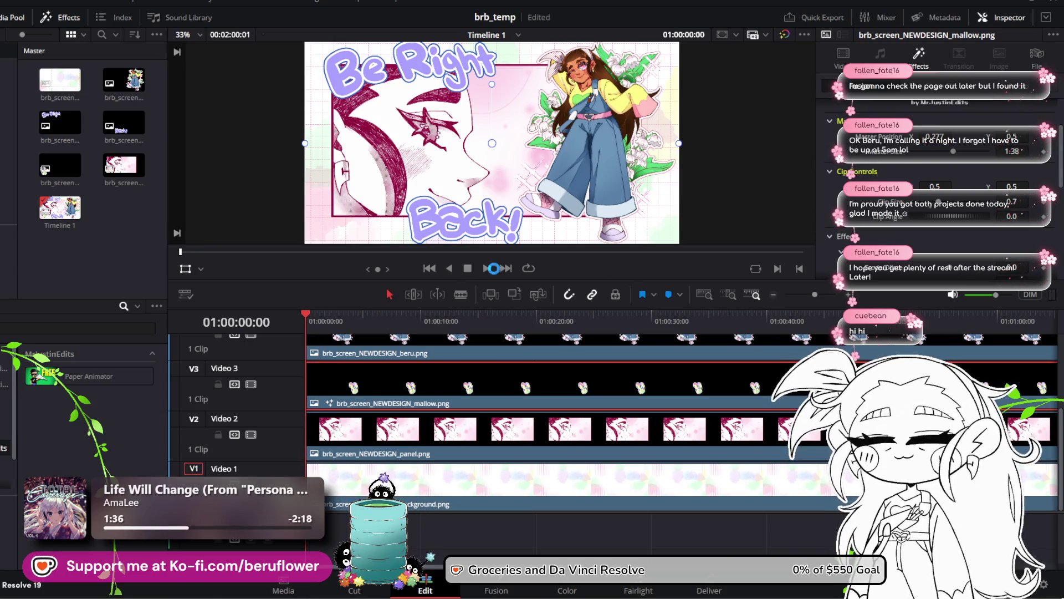
{"action": "left_click", "coordinate": [486, 268]}
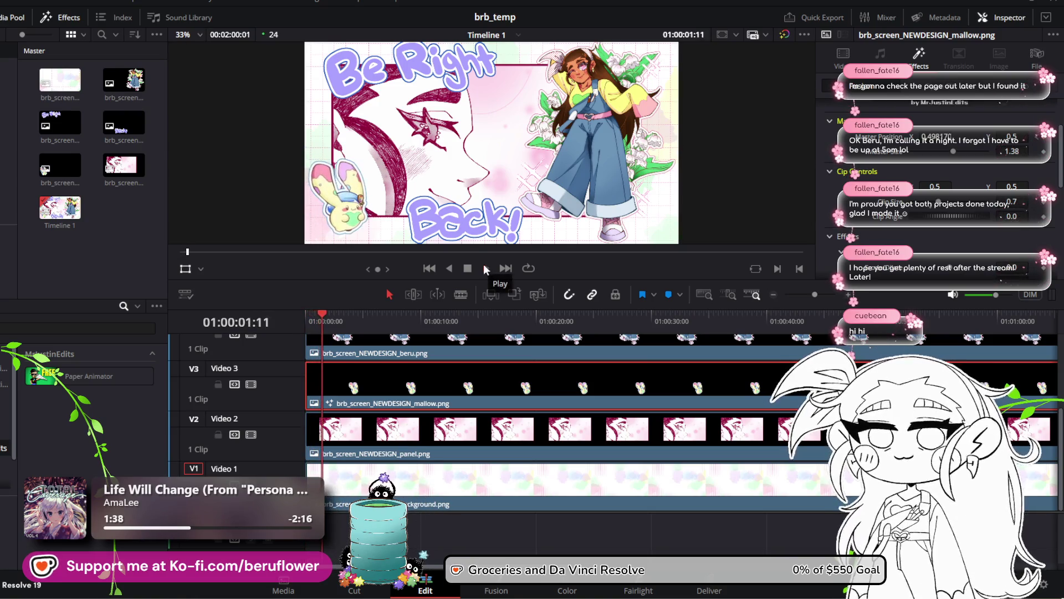
{"action": "left_click", "coordinate": [468, 268]}
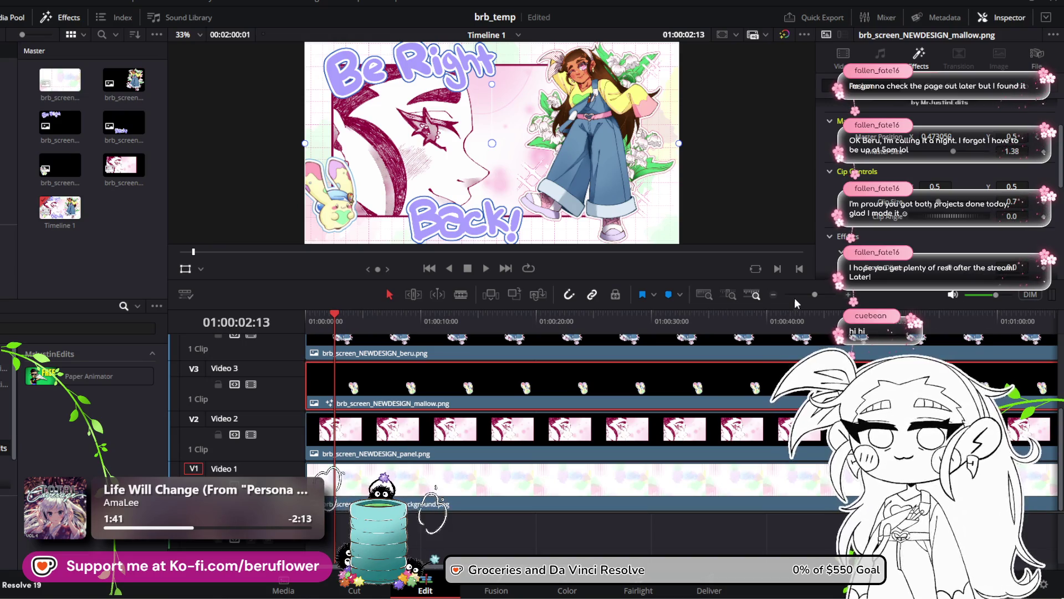
Zoom the timeline out to show all stacked layer tracks and return the playhead to the start
{"action": "left_click_drag", "start_coordinate": [810, 294], "coordinate": [806, 294]}
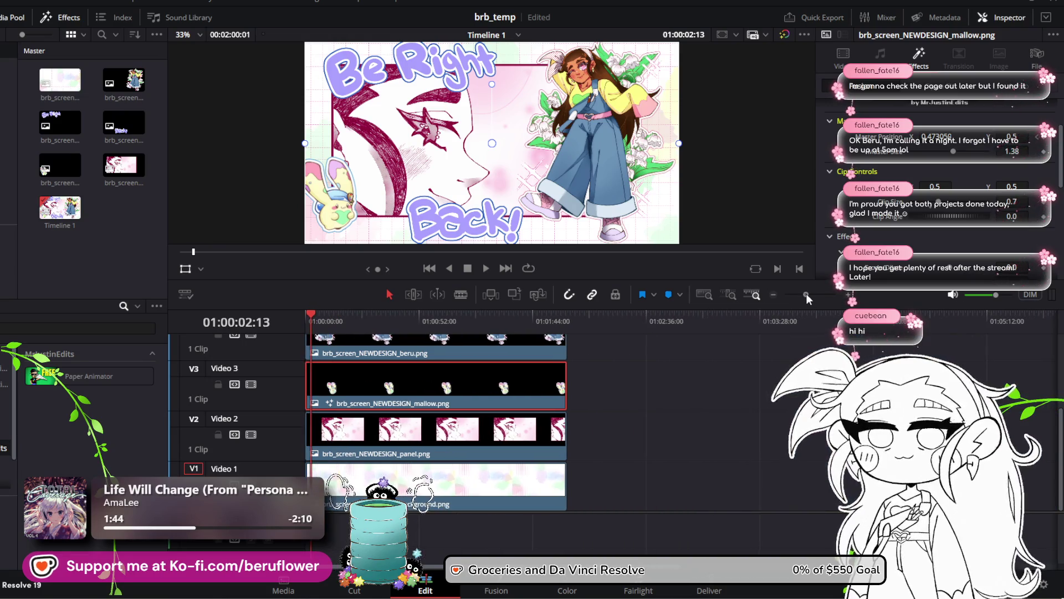
{"action": "scroll", "coordinate": [508, 387], "scroll_direction": "up", "scroll_amount": 3}
{"action": "scroll", "coordinate": [511, 382], "scroll_direction": "down", "scroll_amount": 3}
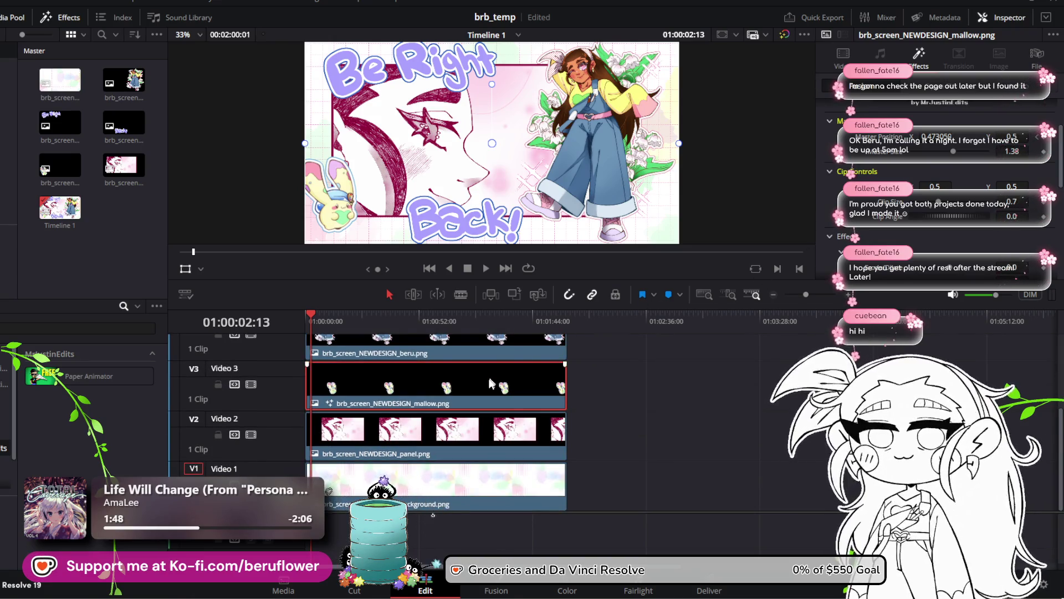
{"action": "scroll", "coordinate": [487, 377], "scroll_direction": "up", "scroll_amount": 2}
{"action": "scroll", "coordinate": [478, 411], "scroll_direction": "down", "scroll_amount": 2}
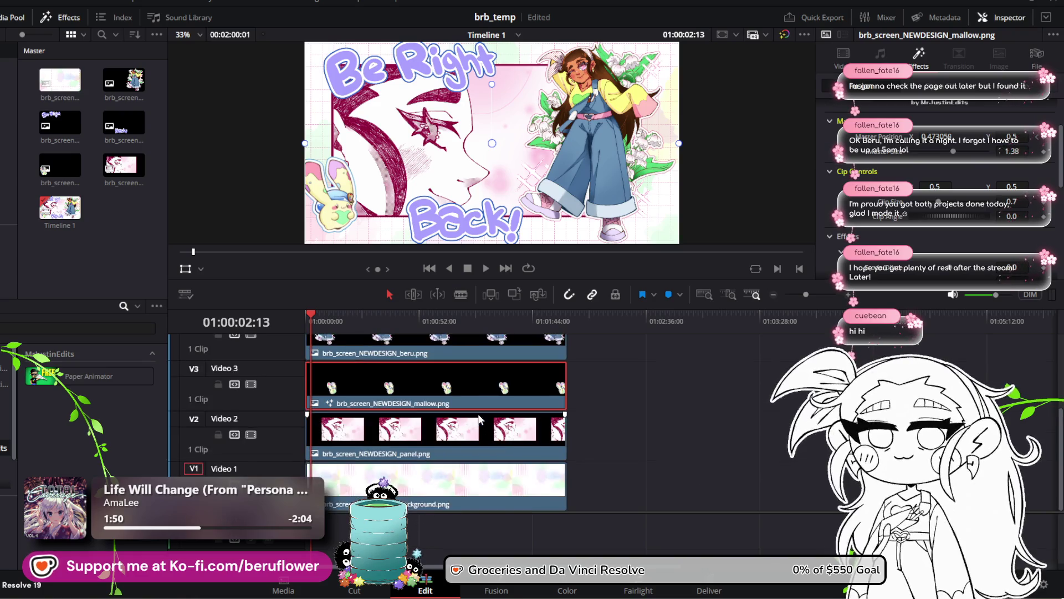
{"action": "left_click_drag", "start_coordinate": [307, 319], "coordinate": [298, 317]}
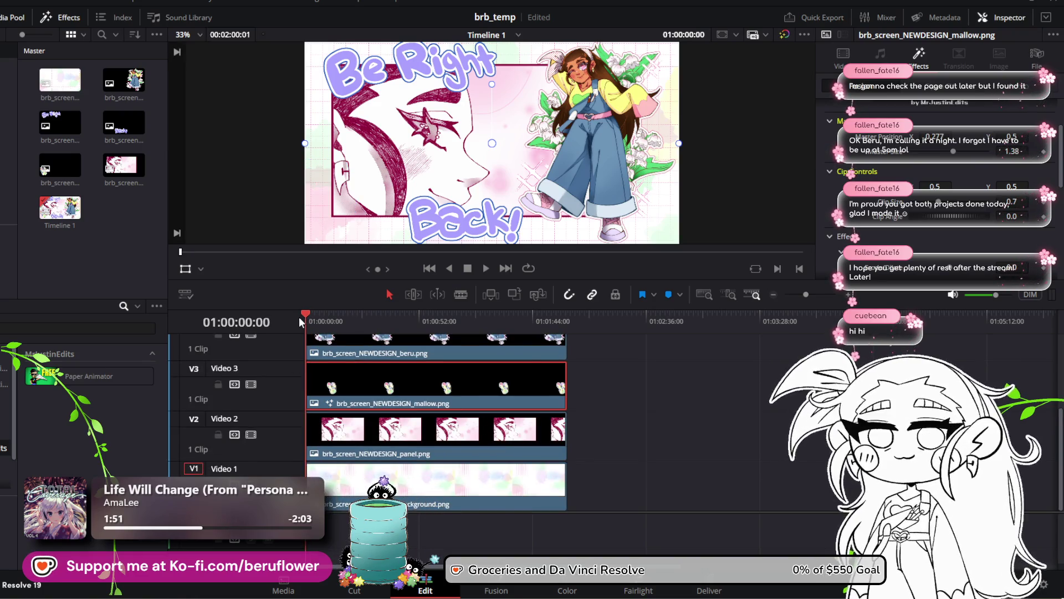
{"action": "scroll", "coordinate": [392, 394], "scroll_direction": "up", "scroll_amount": 3}
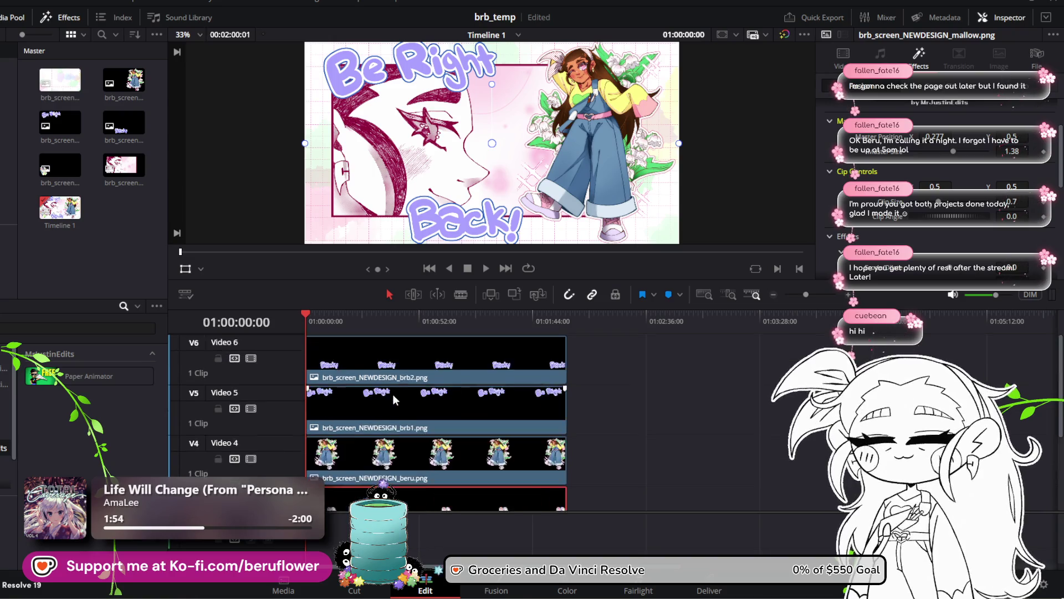
{"action": "scroll", "coordinate": [392, 394], "scroll_direction": "down", "scroll_amount": 3}
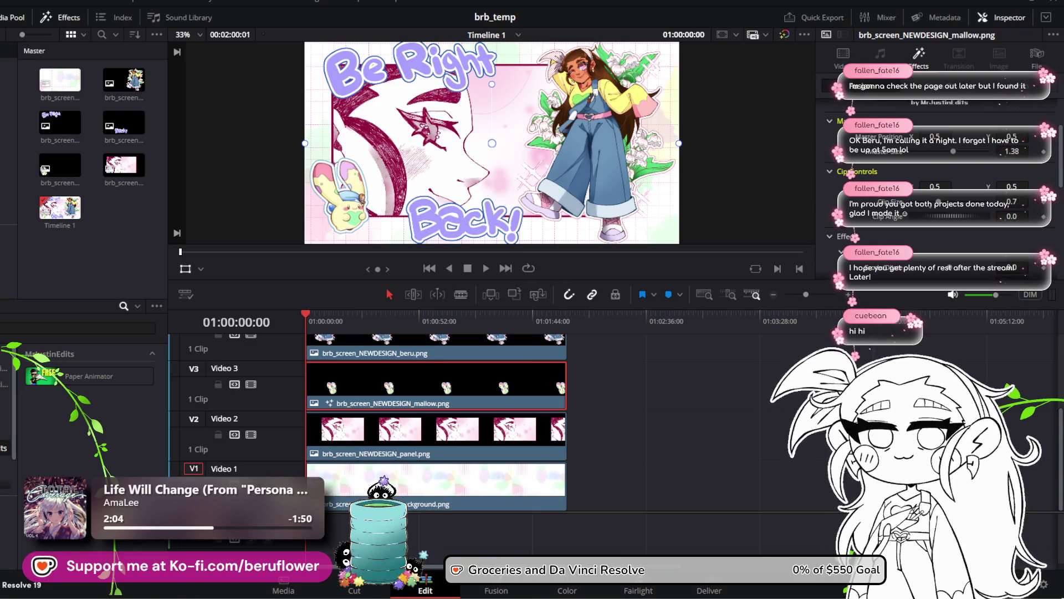
{"action": "scroll", "coordinate": [854, 217], "scroll_direction": "down", "scroll_amount": 3}
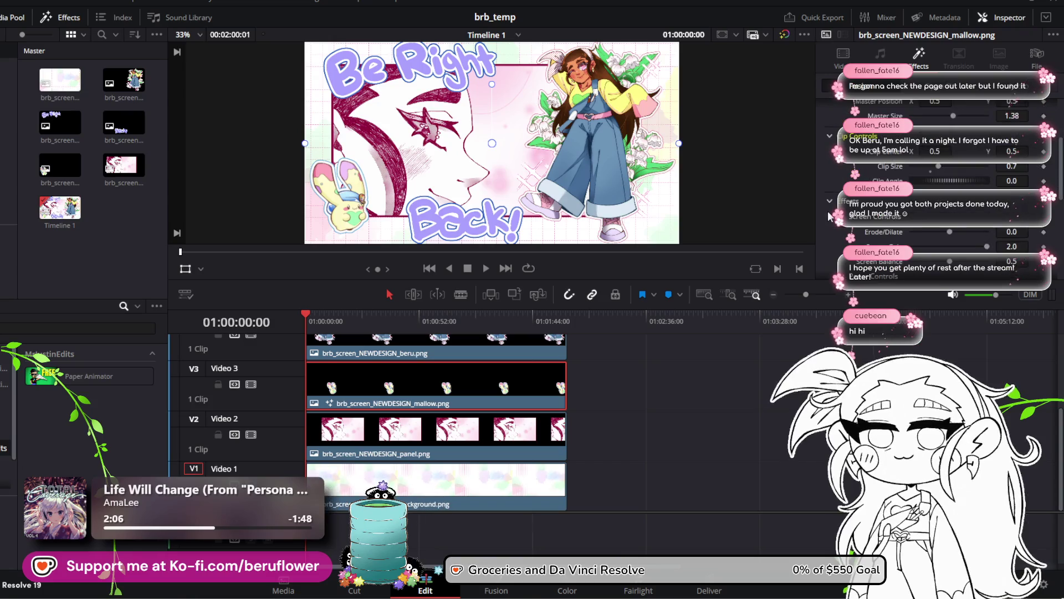
{"action": "scroll", "coordinate": [830, 217], "scroll_direction": "up", "scroll_amount": 3}
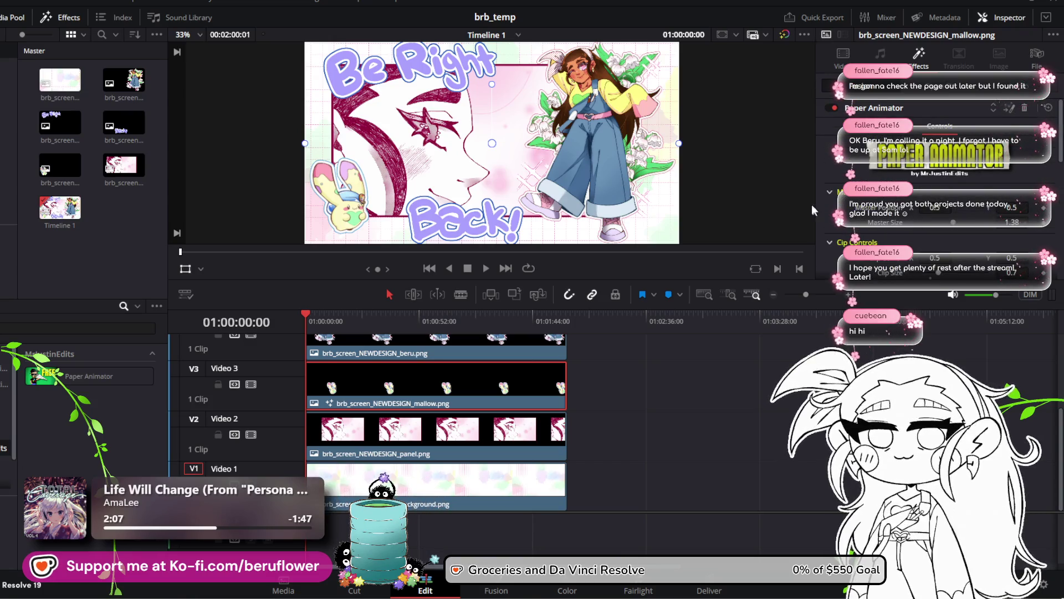
{"action": "left_click", "coordinate": [843, 54]}
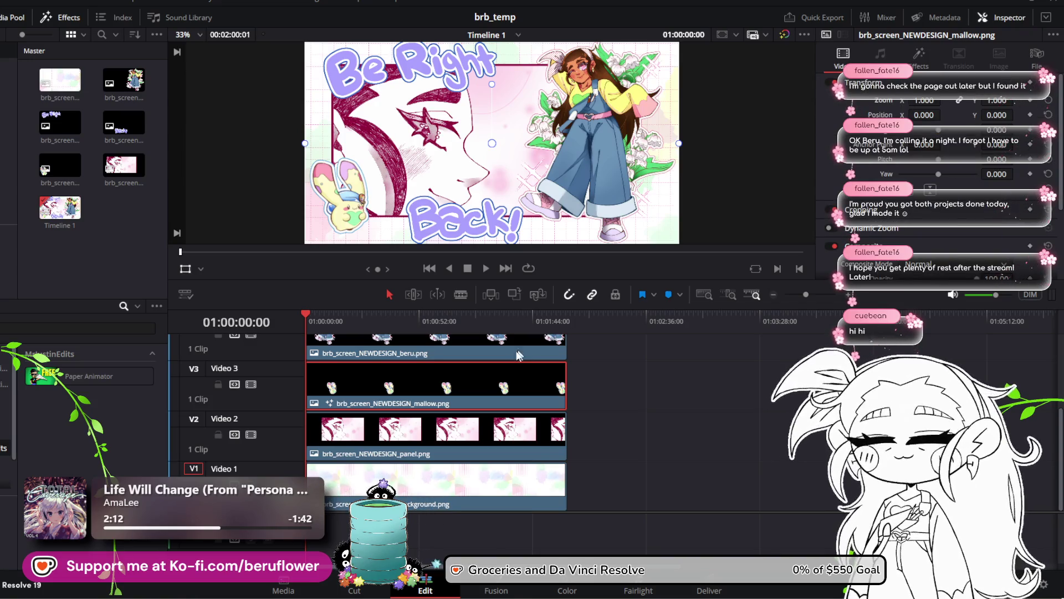
{"action": "left_click", "coordinate": [200, 269]}
{"action": "left_click", "coordinate": [200, 269]}
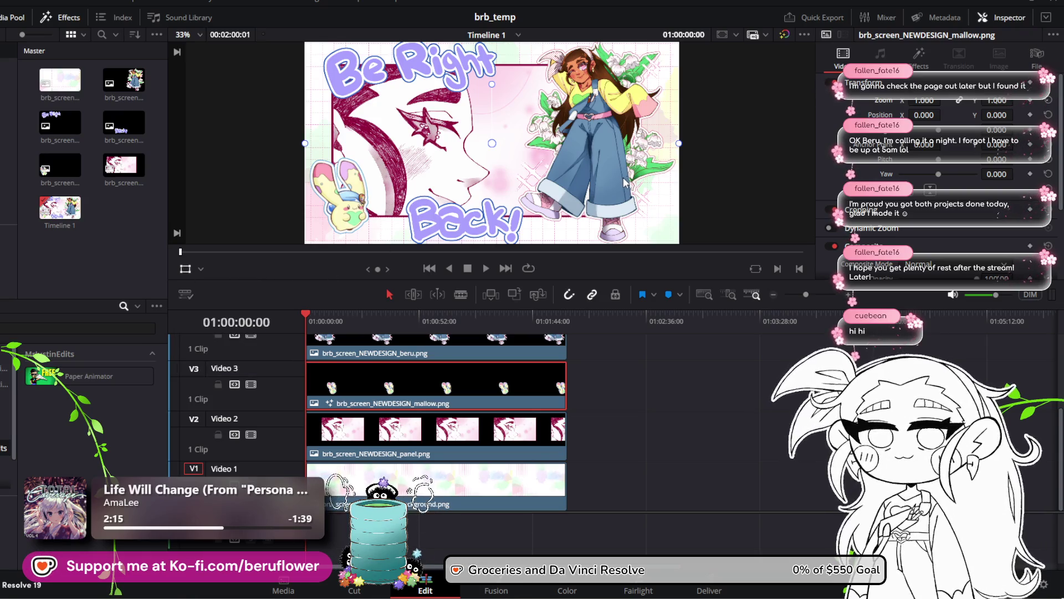
{"action": "left_click_drag", "start_coordinate": [626, 183], "coordinate": [329, 184]}
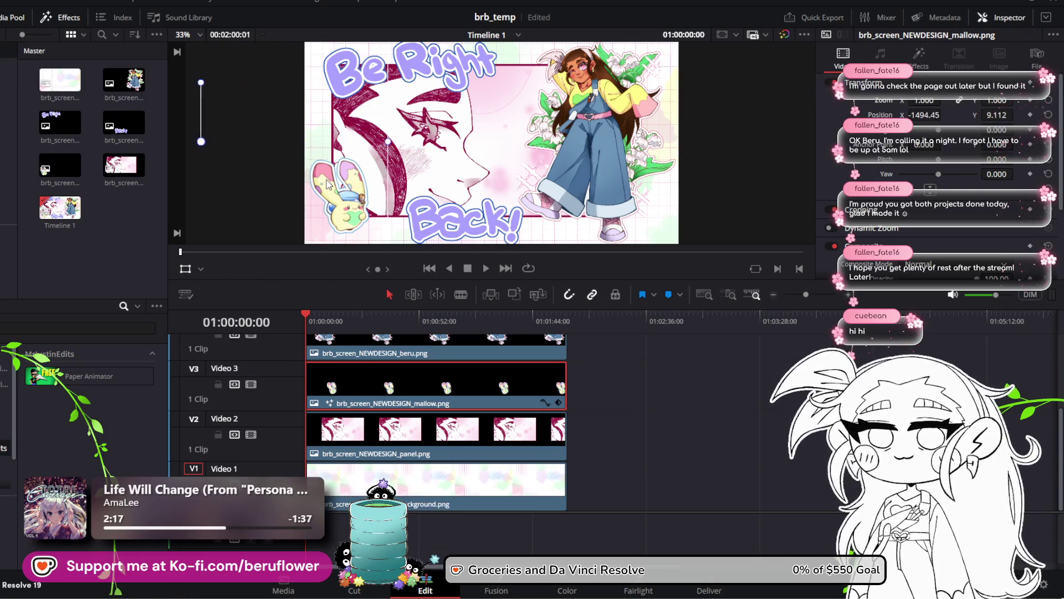
{"action": "key", "text": "ctrl+z"}
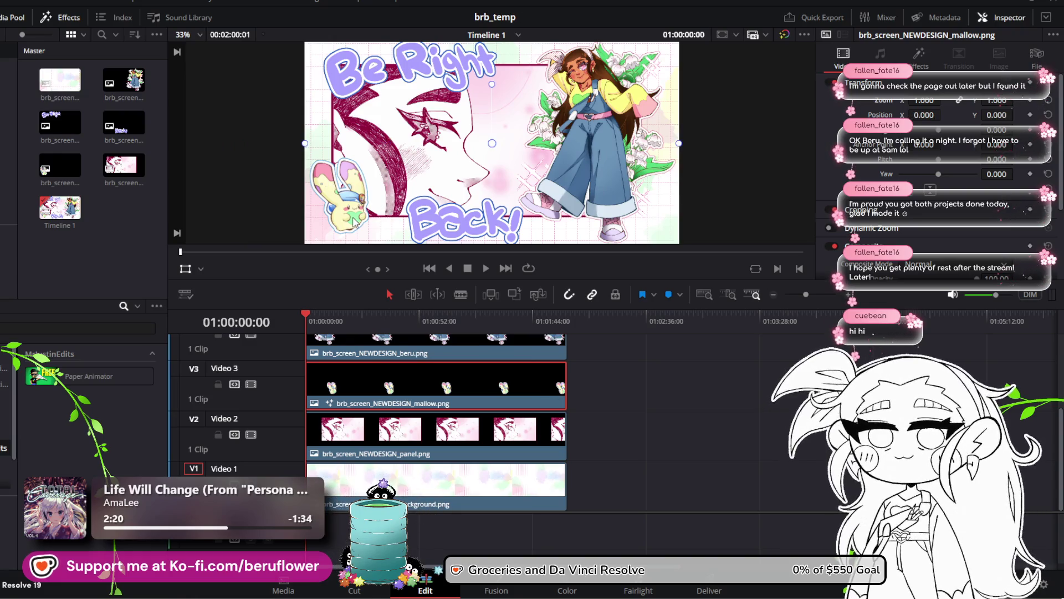
{"action": "left_click", "coordinate": [919, 56]}
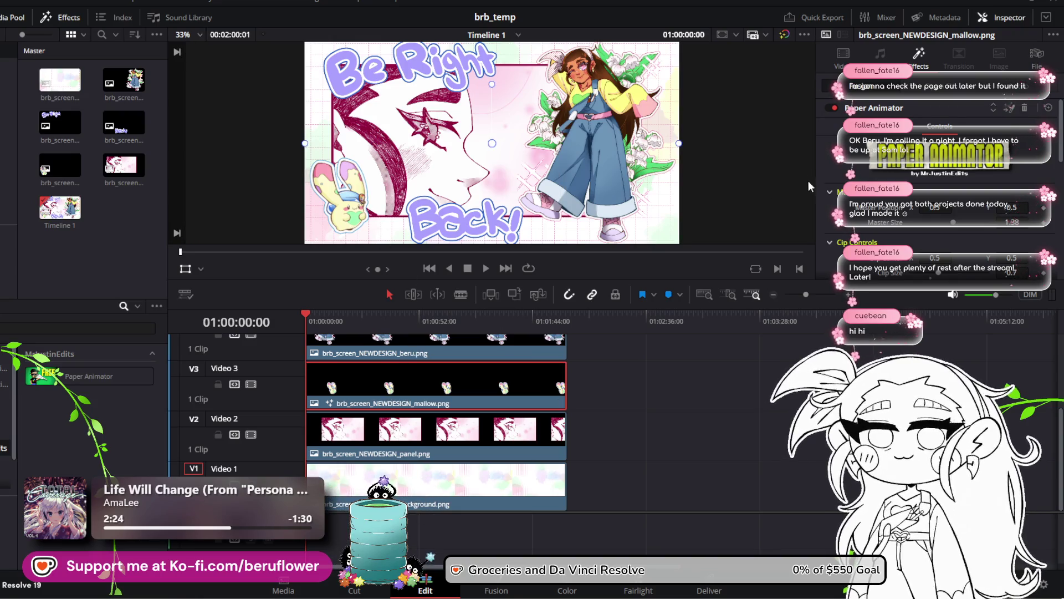
{"action": "scroll", "coordinate": [924, 197], "scroll_direction": "down", "scroll_amount": 2}
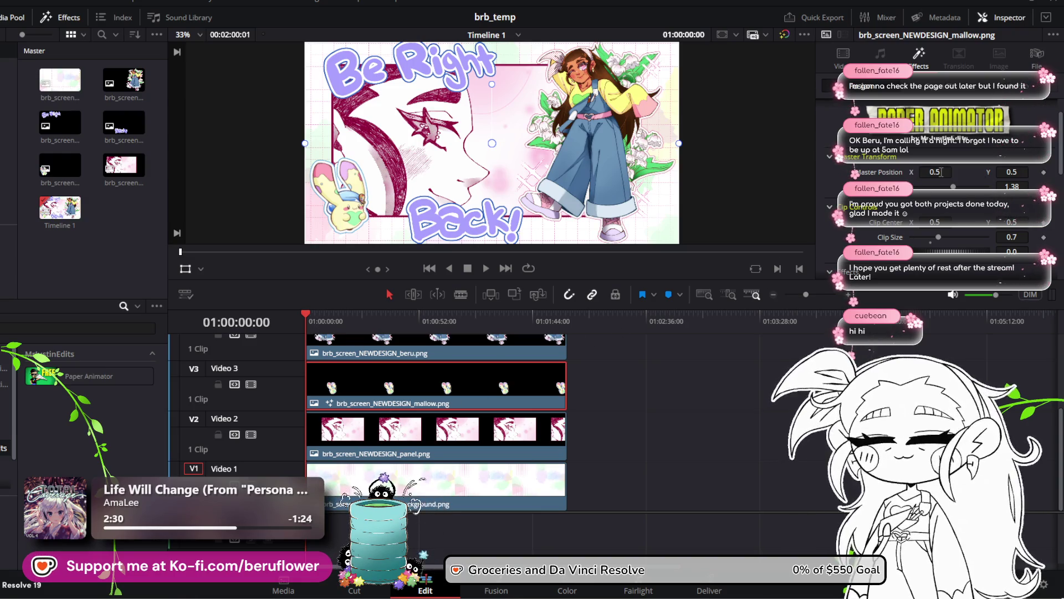
{"action": "left_click_drag", "start_coordinate": [935, 172], "coordinate": [887, 172]}
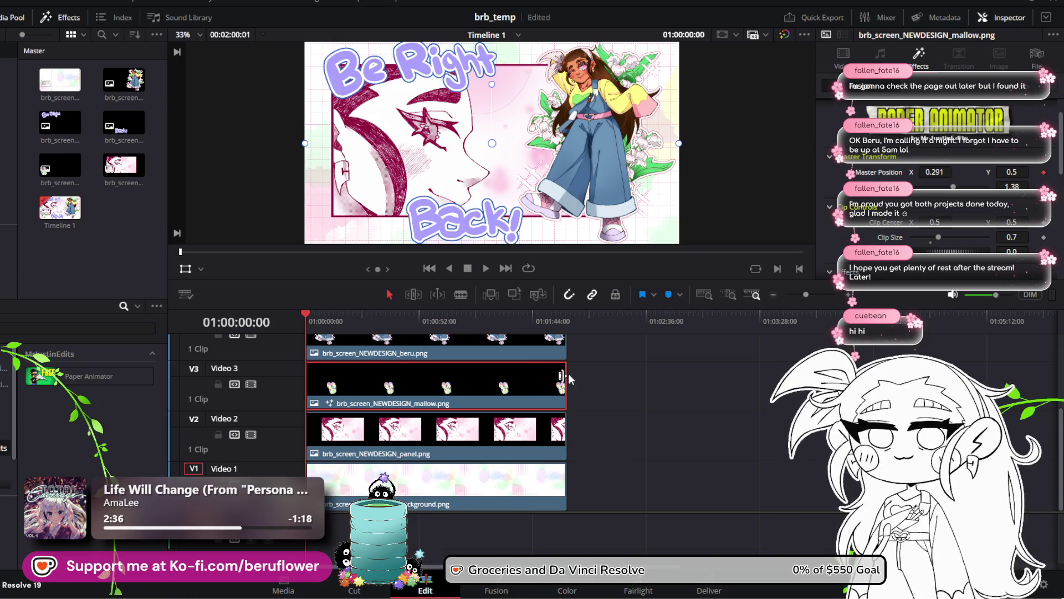
Zoom the timeline to single frames and keyframe mallow Master Position X at 0.504 on frame 2
{"action": "left_click", "coordinate": [825, 296]}
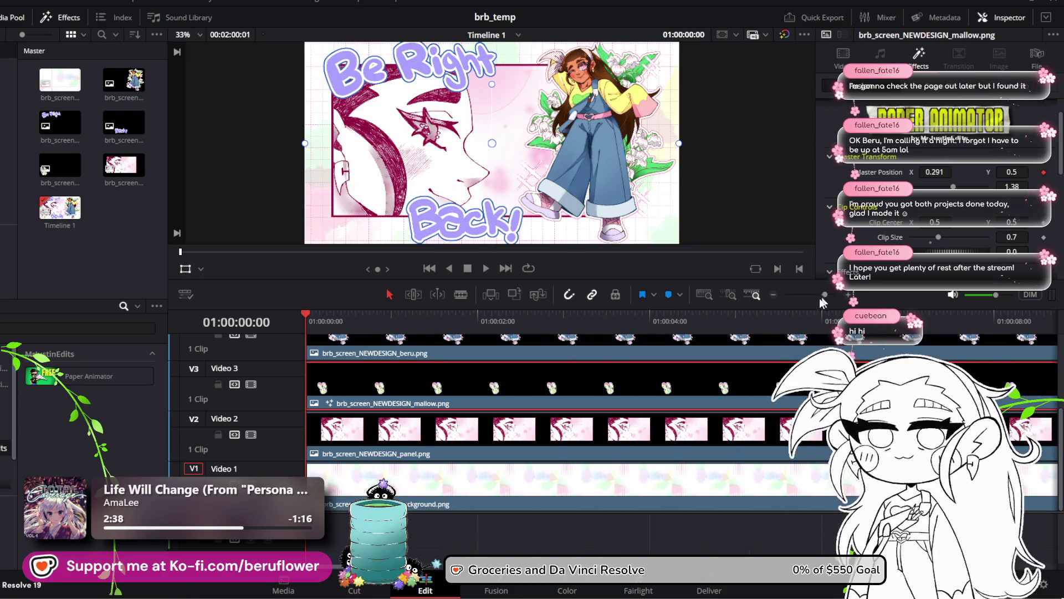
{"action": "left_click", "coordinate": [316, 316]}
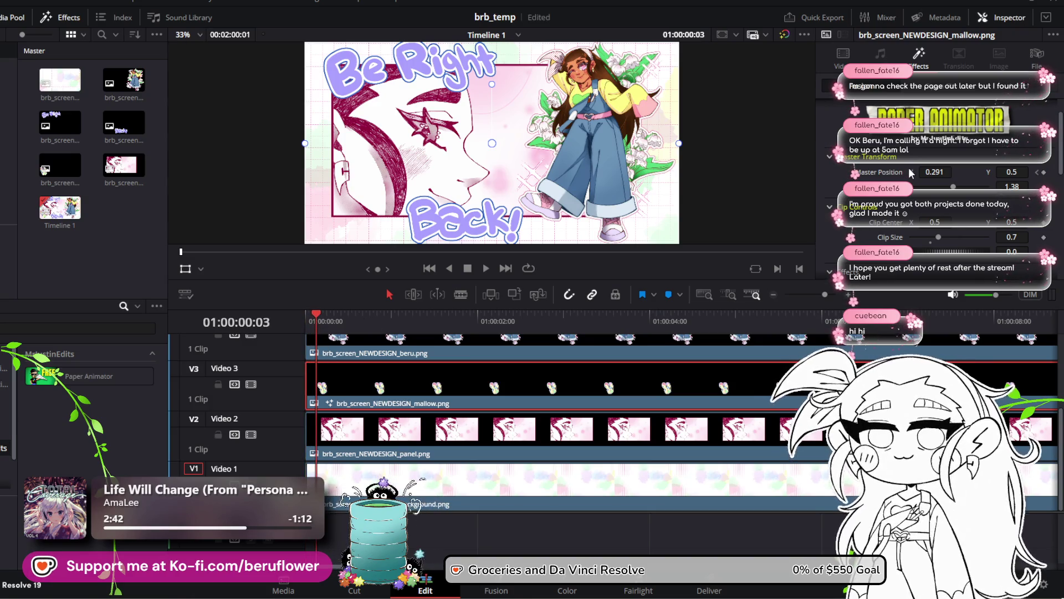
{"action": "left_click", "coordinate": [314, 318]}
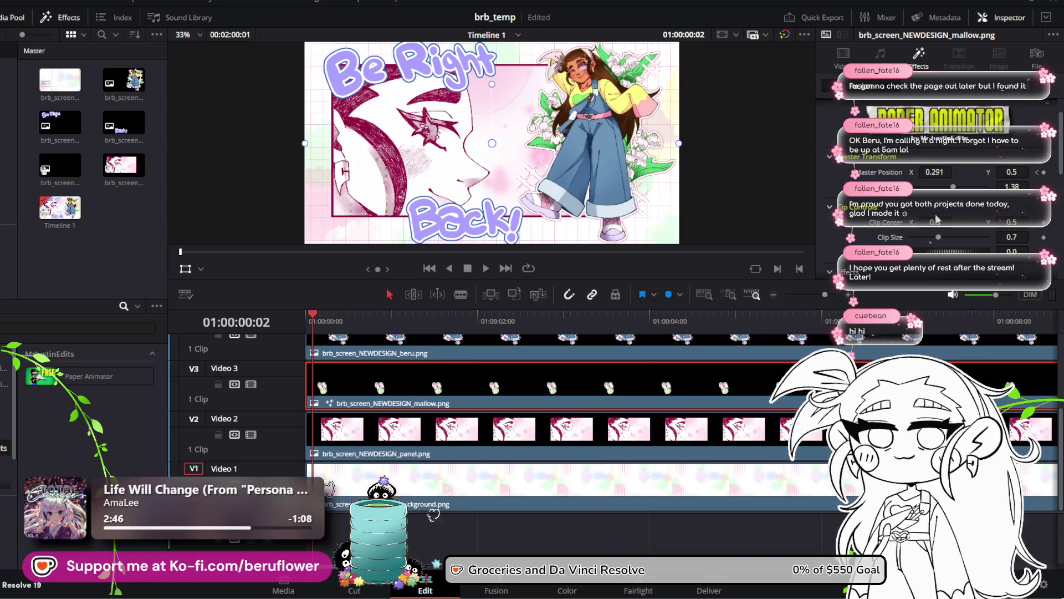
{"action": "left_click_drag", "start_coordinate": [830, 294], "coordinate": [837, 295]}
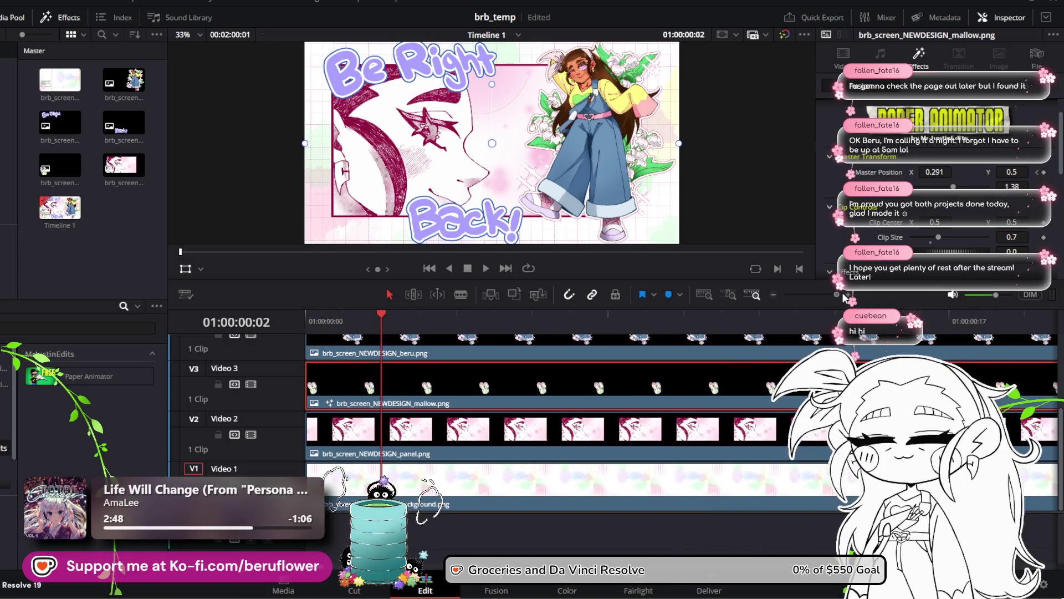
{"action": "mouse_move", "coordinate": [382, 318]}
{"action": "left_mouse_down"}
{"action": "mouse_move", "coordinate": [344, 318]}
{"action": "mouse_move", "coordinate": [382, 318]}
{"action": "left_mouse_up"}
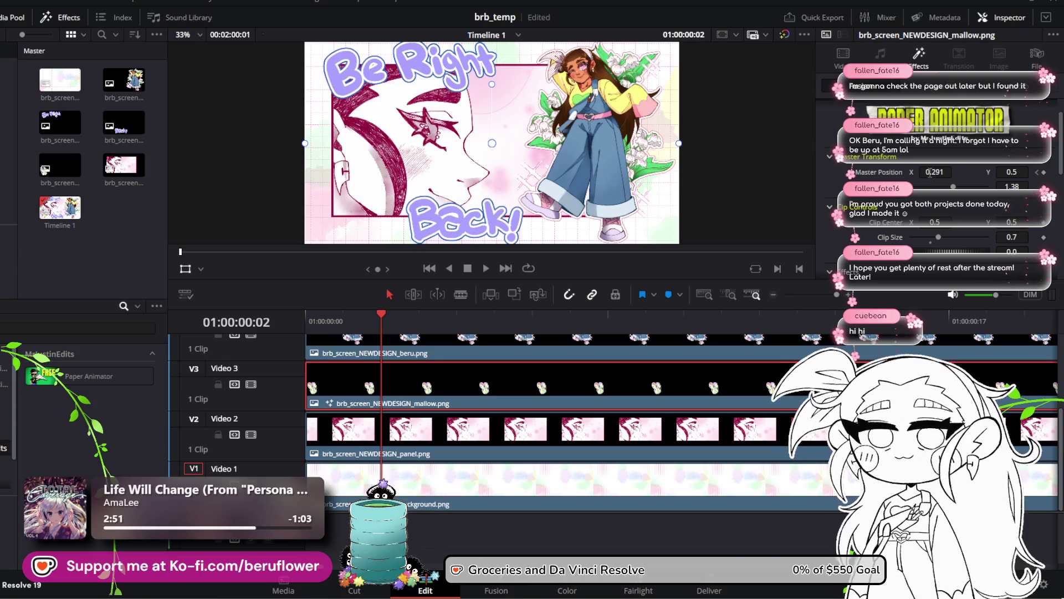
{"action": "left_click_drag", "start_coordinate": [935, 171], "coordinate": [954, 172]}
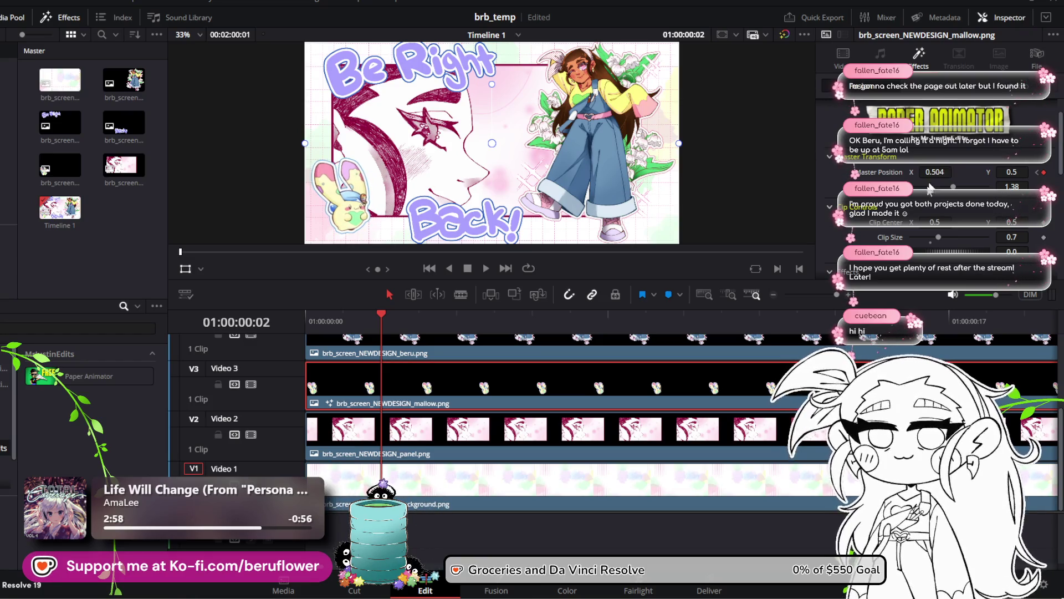
Play the mallow slide-in animation from the start, then stop
{"action": "key", "text": "Home"}
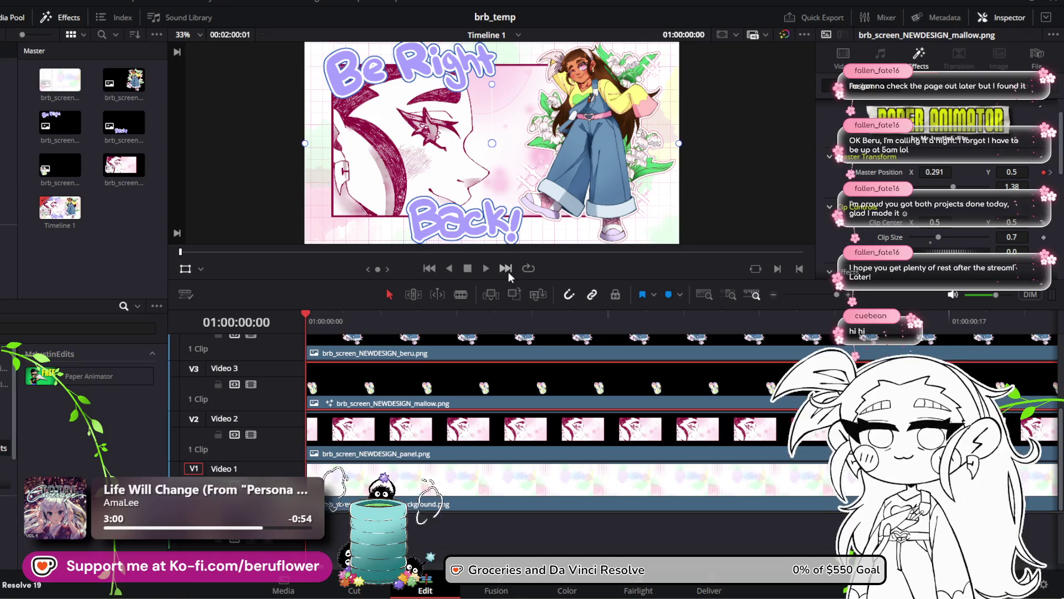
{"action": "left_click", "coordinate": [486, 268]}
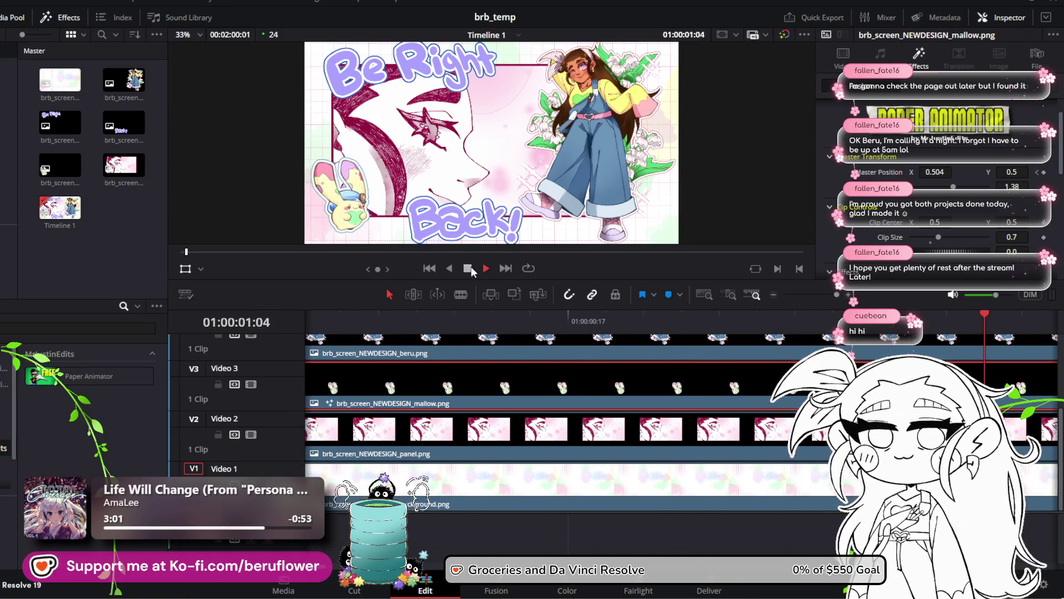
{"action": "left_click", "coordinate": [468, 268]}
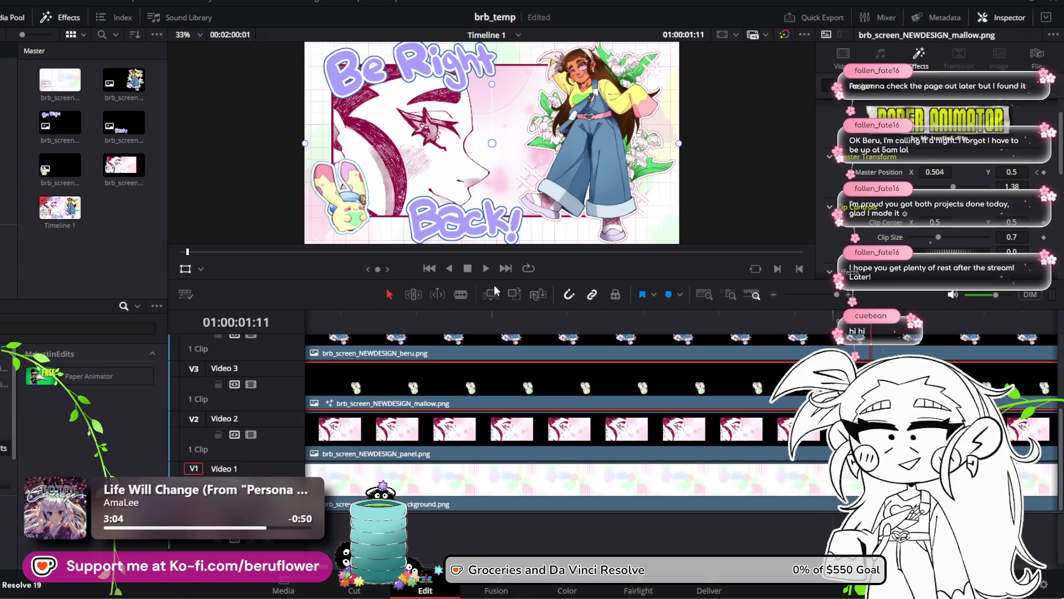